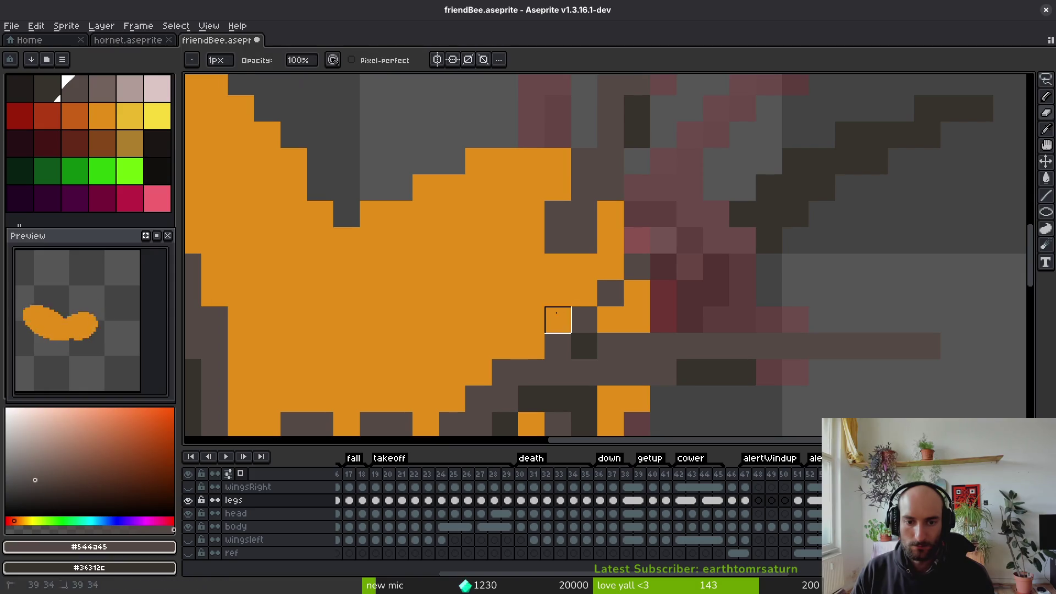
Repaint the leg pixels under the body in dark and medium brown with the Pencil
mouse_move(608, 292)
mouse_down()
mouse_move(613, 259)
mouse_move(760, 194)
mouse_move(875, 161)
mouse_up()
drag(769, 198, 699, 251)
right_click(540, 373)
right_click(566, 346)
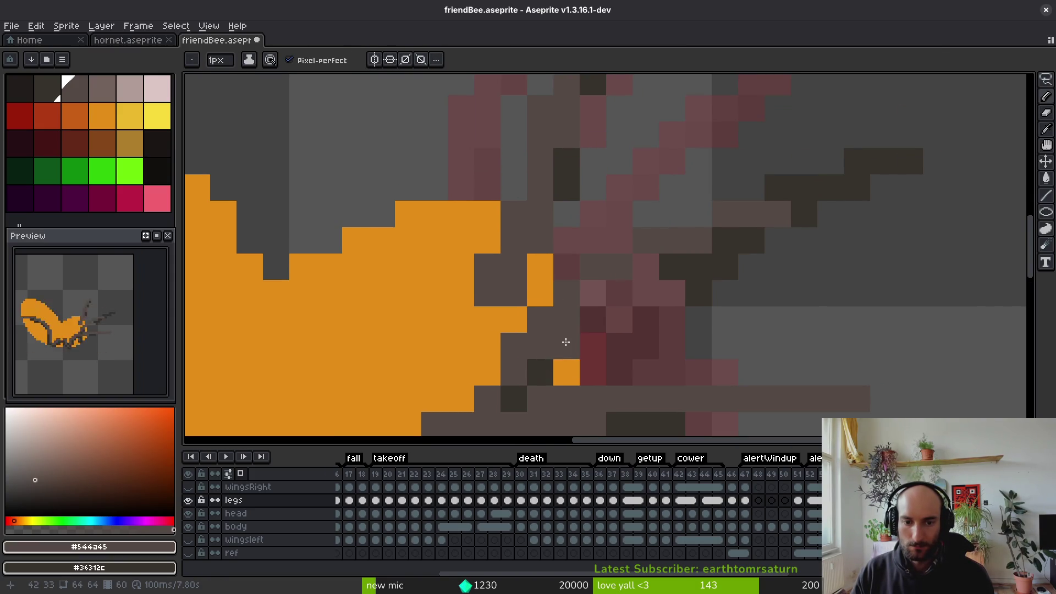
right_click(630, 283)
click(699, 287)
mouse_move(701, 287)
mouse_down()
mouse_move(720, 228)
mouse_move(781, 231)
mouse_move(781, 179)
mouse_up()
right_click(665, 209)
click(648, 312)
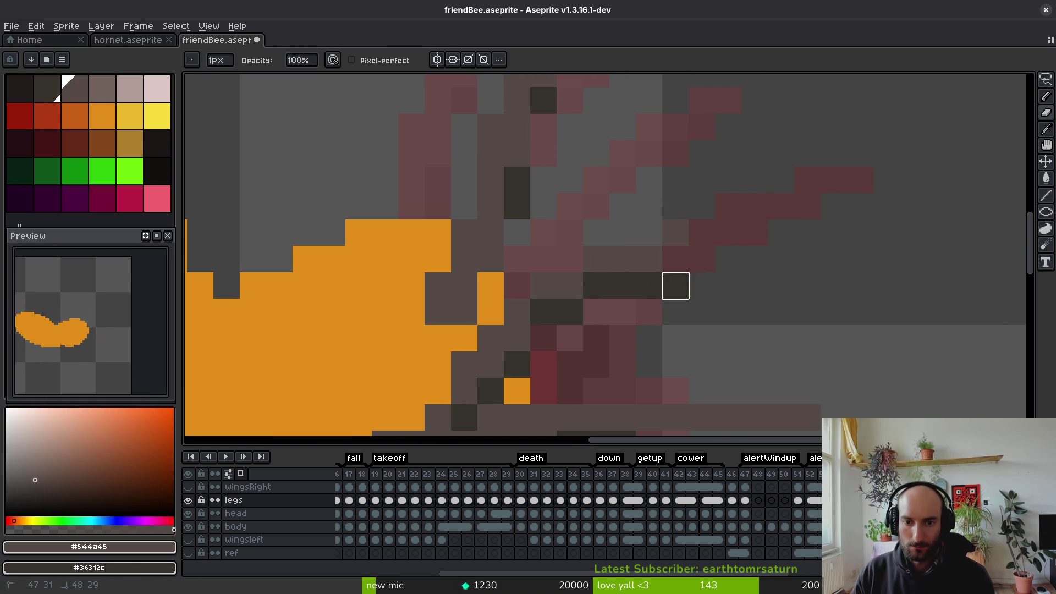
drag(675, 233, 675, 285)
Move a marquee-selected block of leg pixels into place, then lasso the stray pixels above the body
key(m)
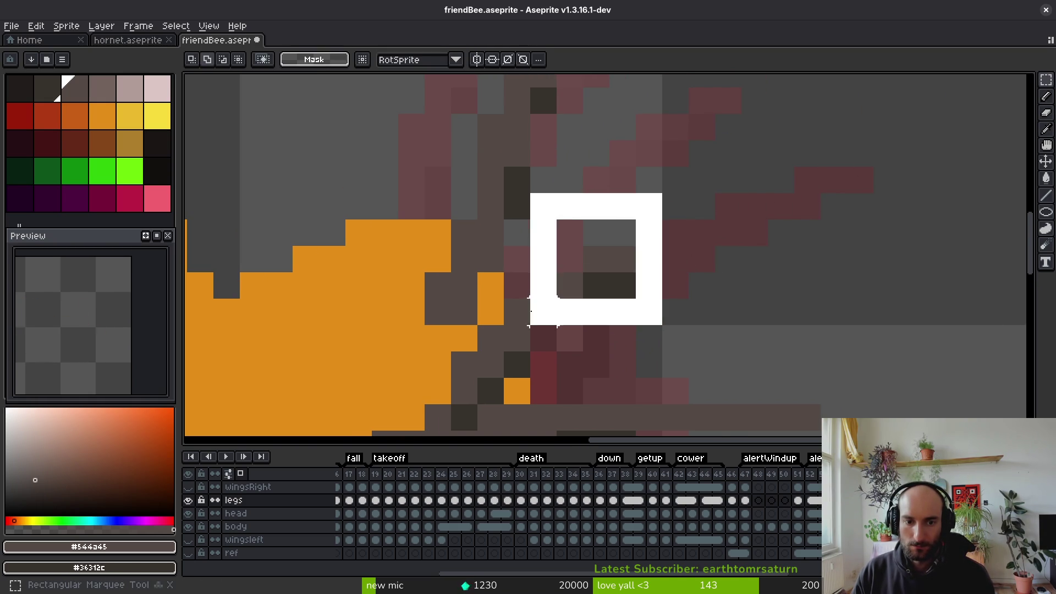
drag(504, 220, 636, 352)
mouse_move(559, 314)
mouse_down()
mouse_move(572, 314)
mouse_move(549, 327)
mouse_up()
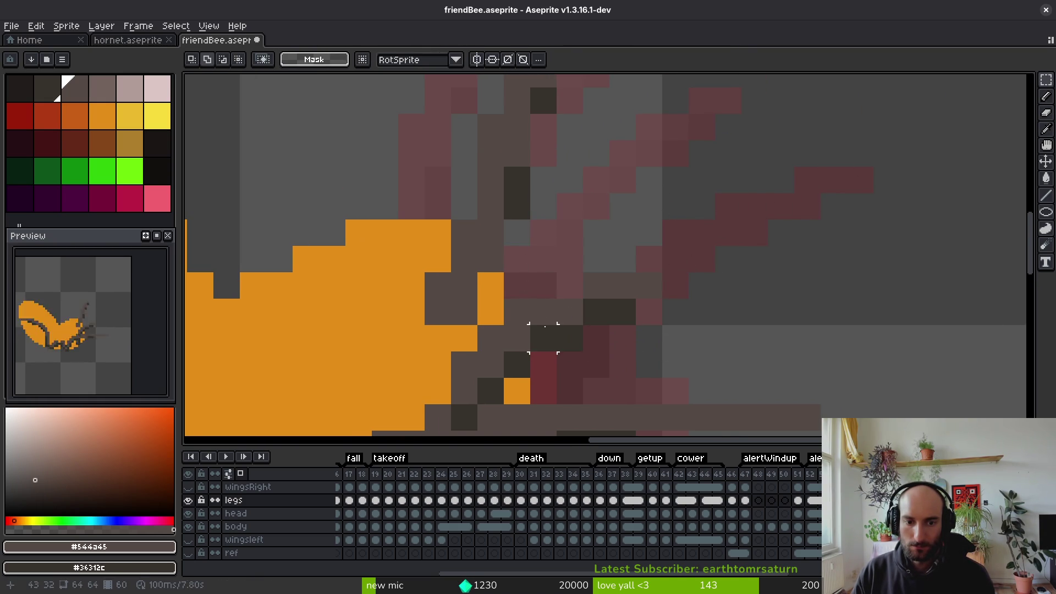
scroll(550, 327, down, 2)
scroll(641, 226, up, 2)
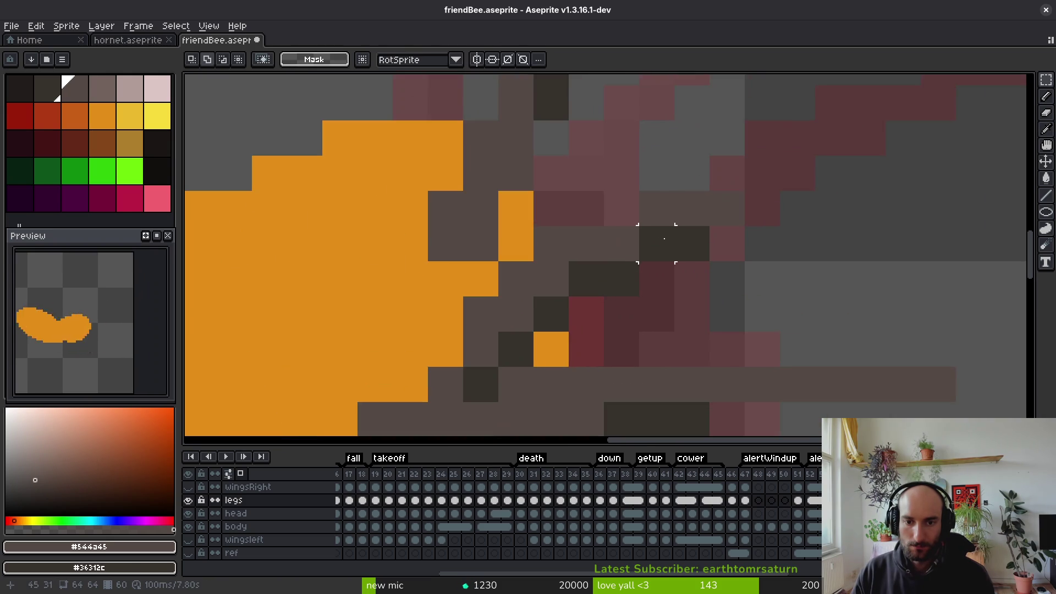
scroll(608, 264, down, 2)
scroll(609, 222, up, 1)
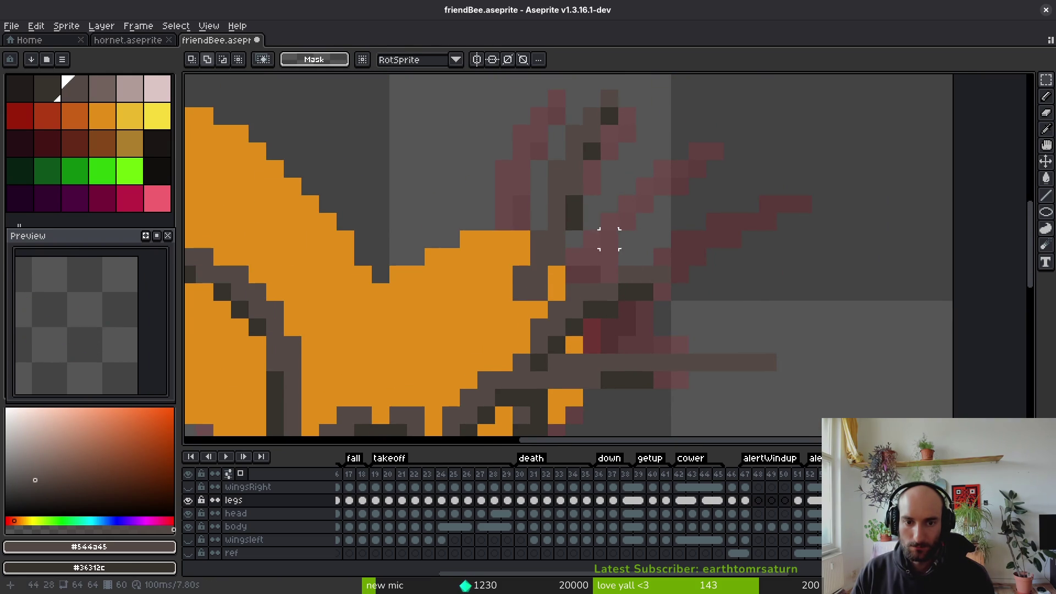
key(q)
mouse_move(622, 94)
mouse_down()
mouse_move(480, 297)
mouse_move(590, 209)
mouse_move(655, 134)
mouse_up()
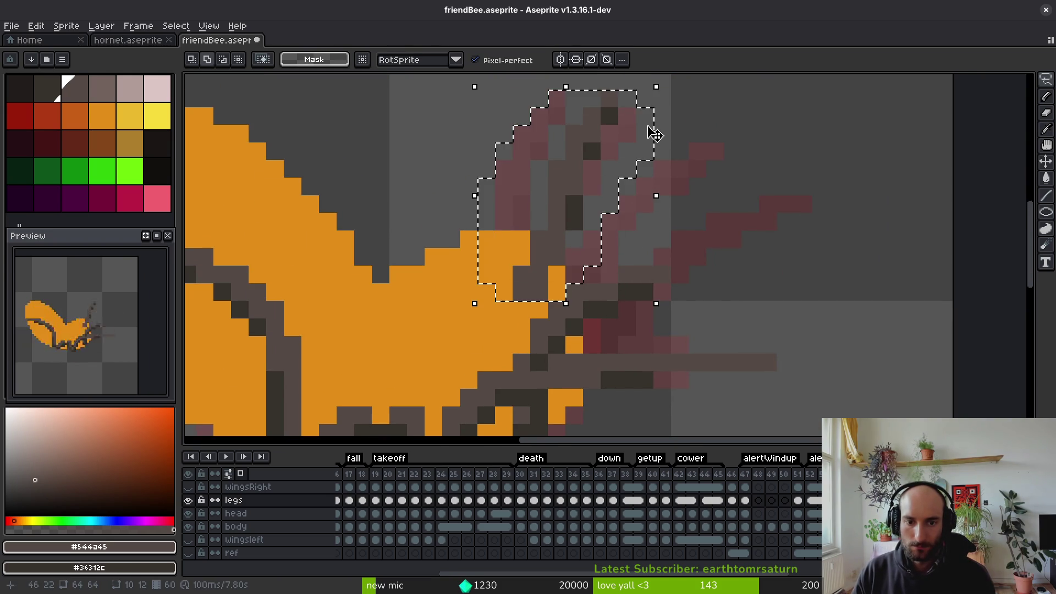
Delete the lasso-selected stray pixels above the body and save
key(Delete)
key(ctrl+s)
scroll(685, 337, down, 3)
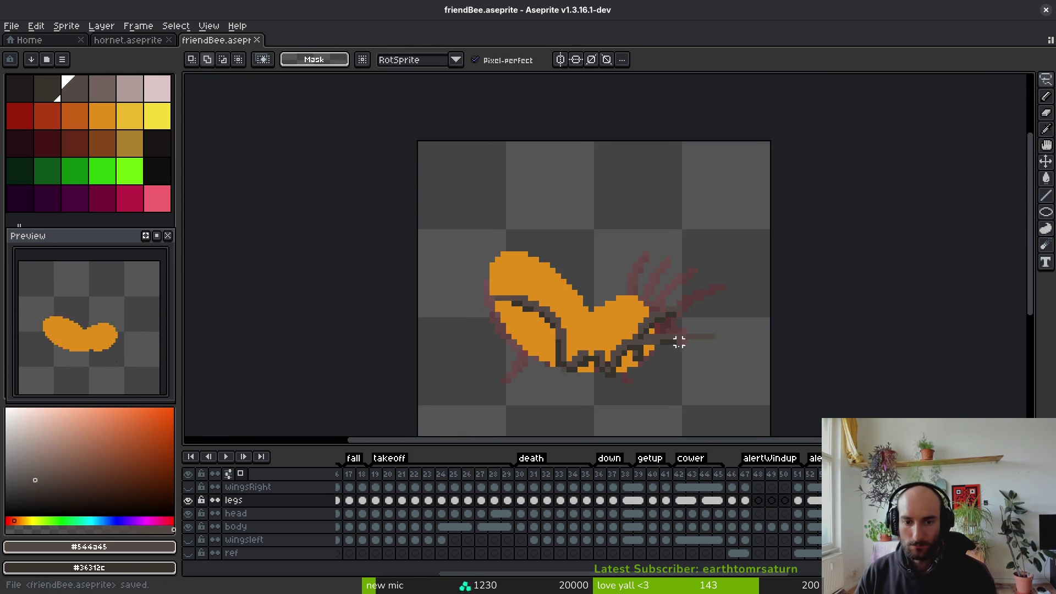
scroll(682, 308, up, 3)
Sample the dark and medium browns from the canvas and pencil a dark pixel onto the leg
key(i)
click(646, 322)
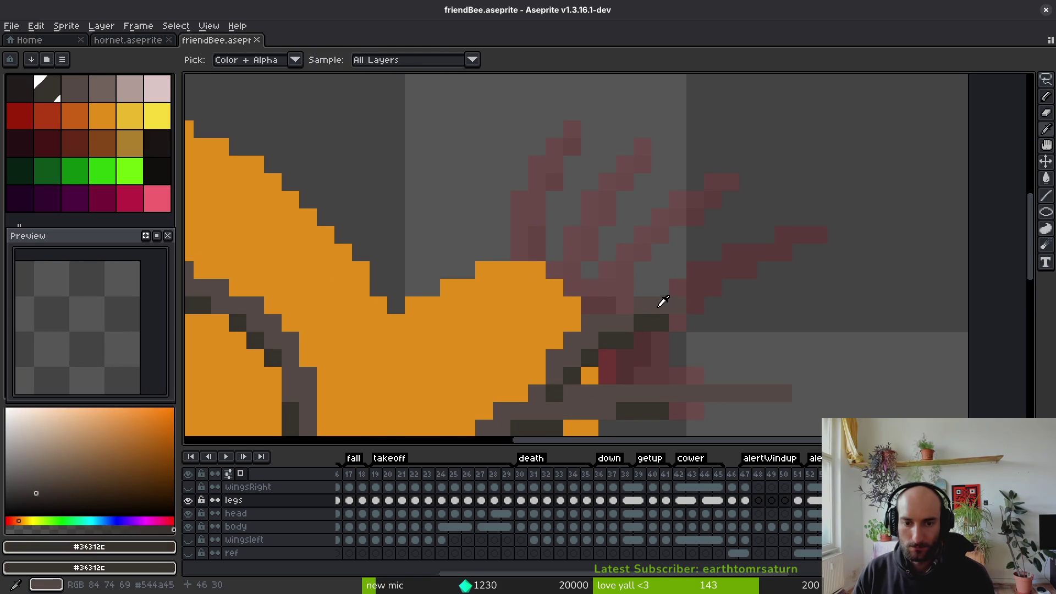
click(663, 302)
key(b)
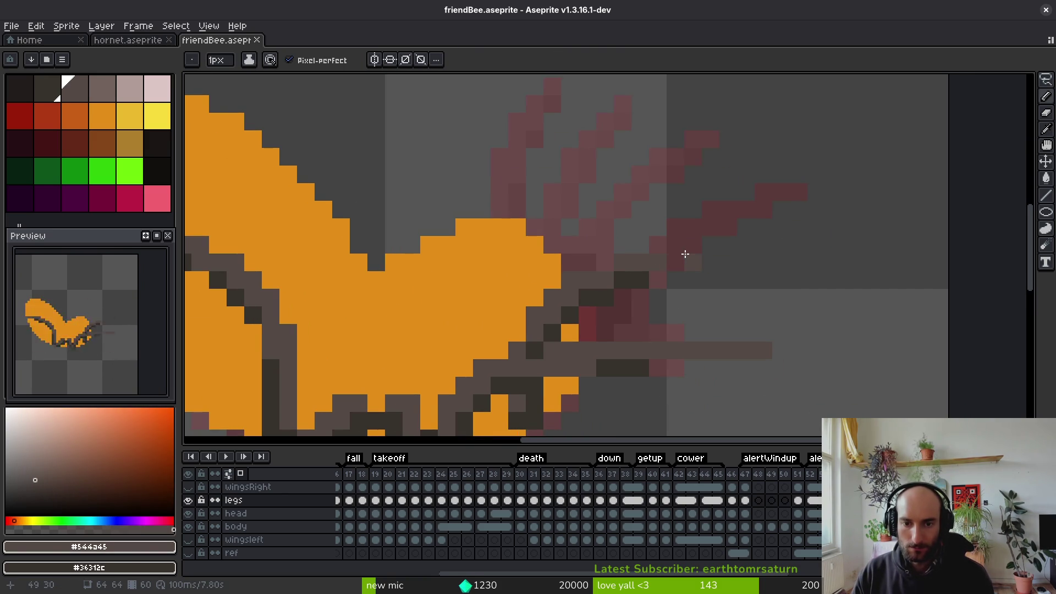
alt+click(655, 280)
key(ctrl+s)
scroll(667, 286, down, 3)
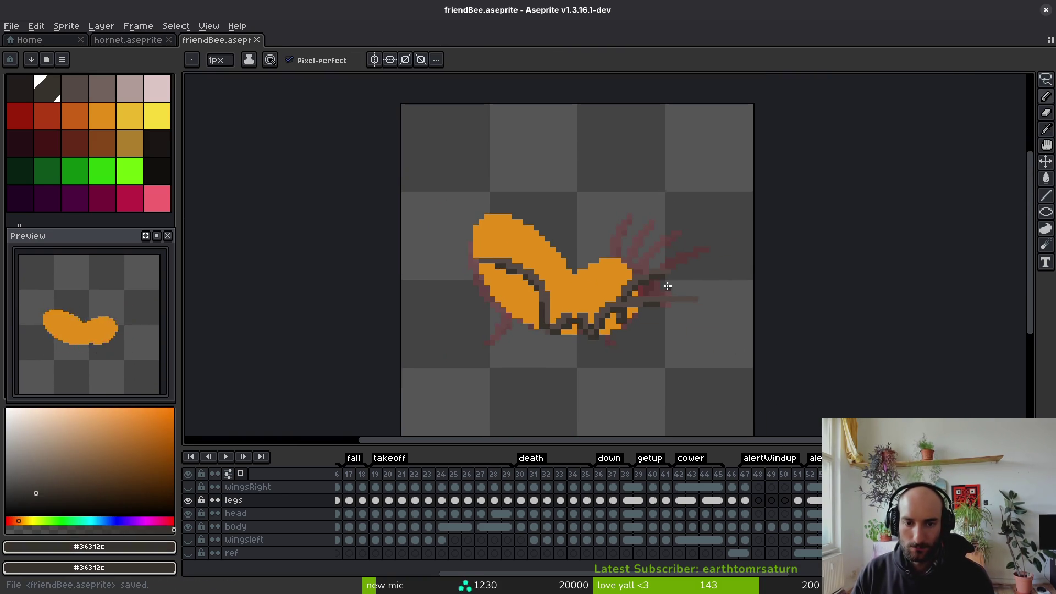
scroll(681, 287, up, 3)
click(670, 280)
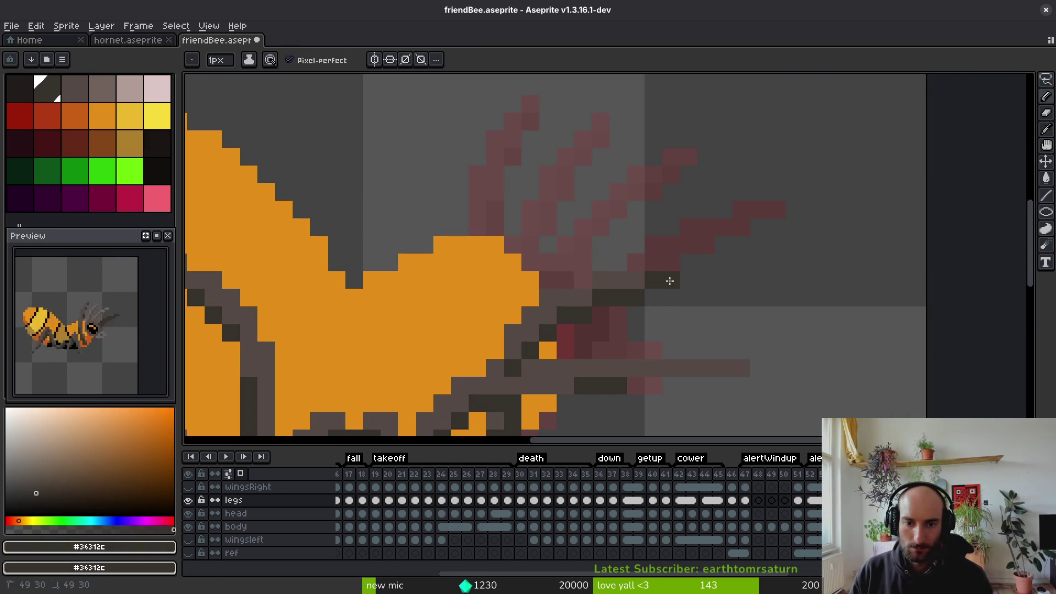
alt+click(662, 265)
scroll(694, 271, down, 3)
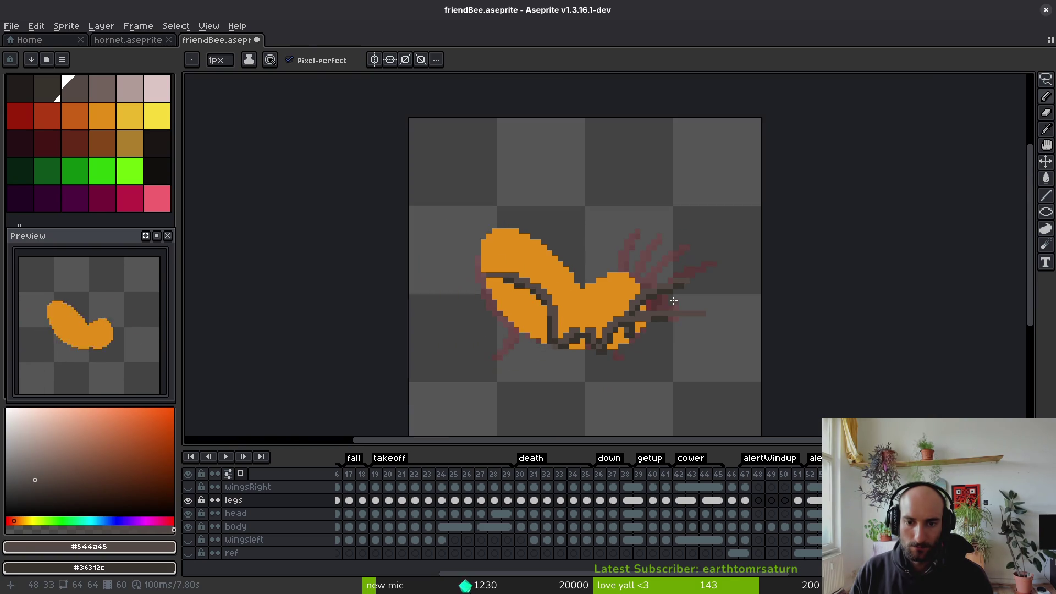
scroll(677, 298, down, 2)
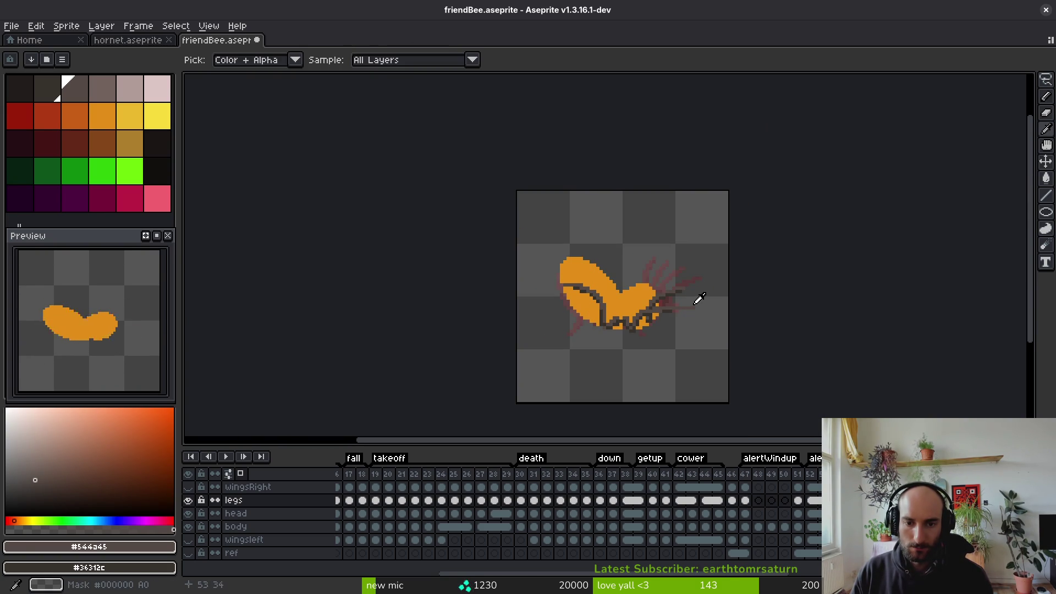
scroll(702, 313, up, 4)
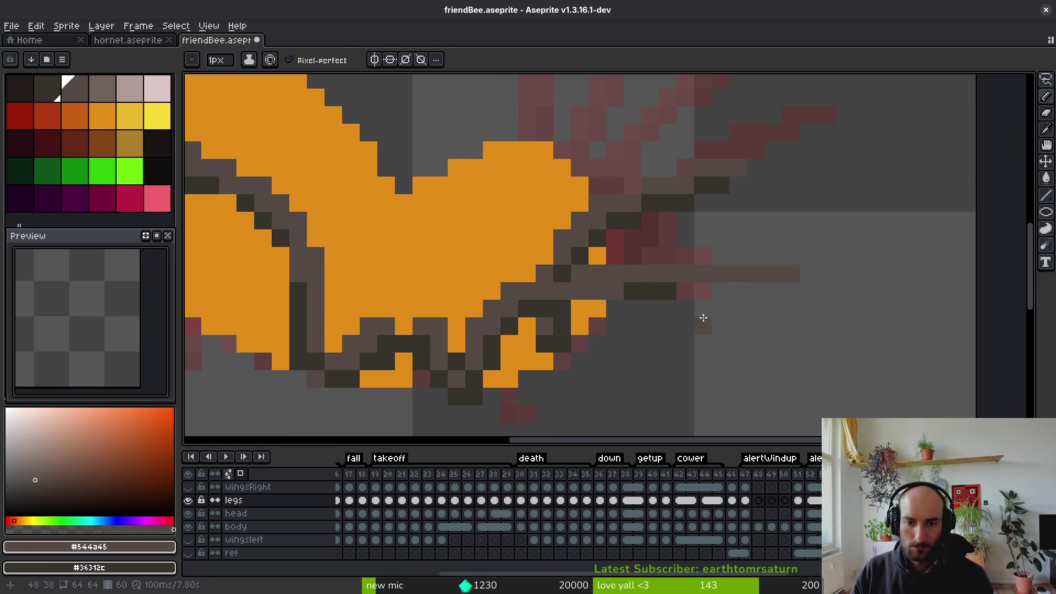
Select and delete the stray dark pixel near the legs, then save friendBee.aseprite
key(m)
drag(609, 275, 751, 292)
key(ctrl+d)
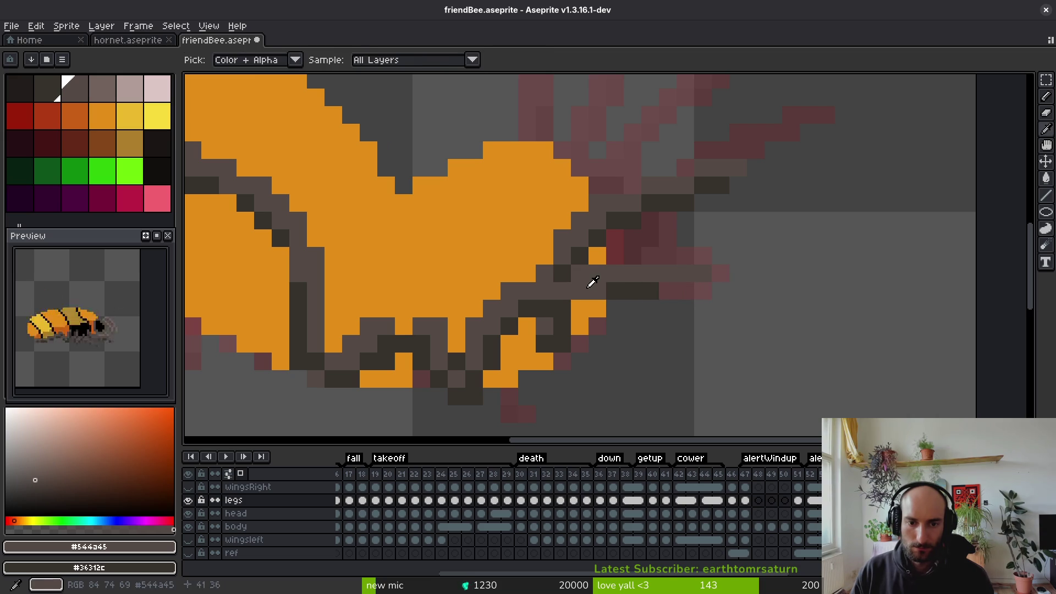
drag(716, 251, 592, 318)
key(Delete)
key(ctrl+s)
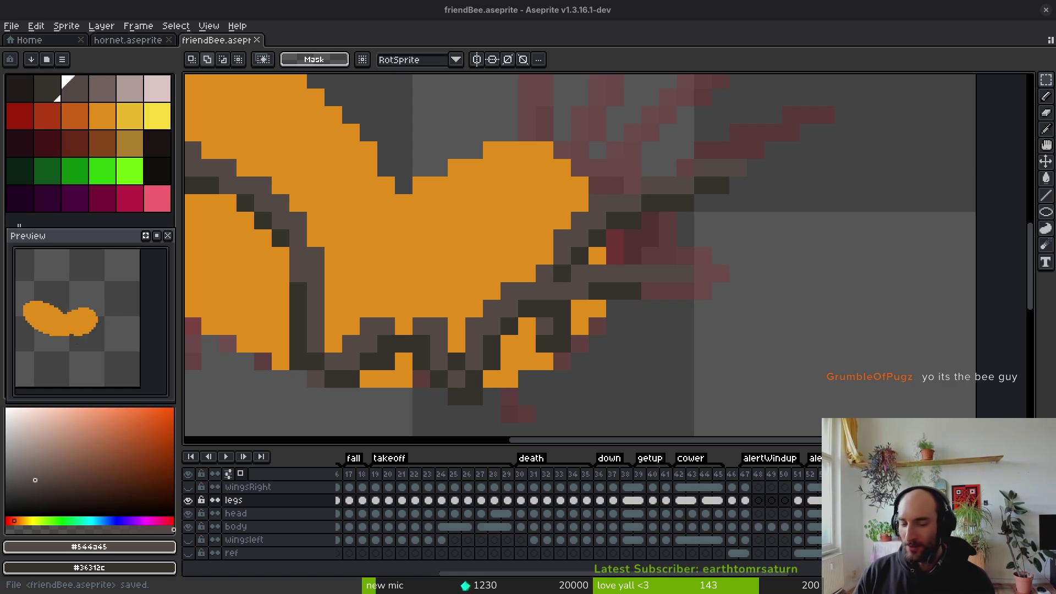
scroll(609, 330, down, 3)
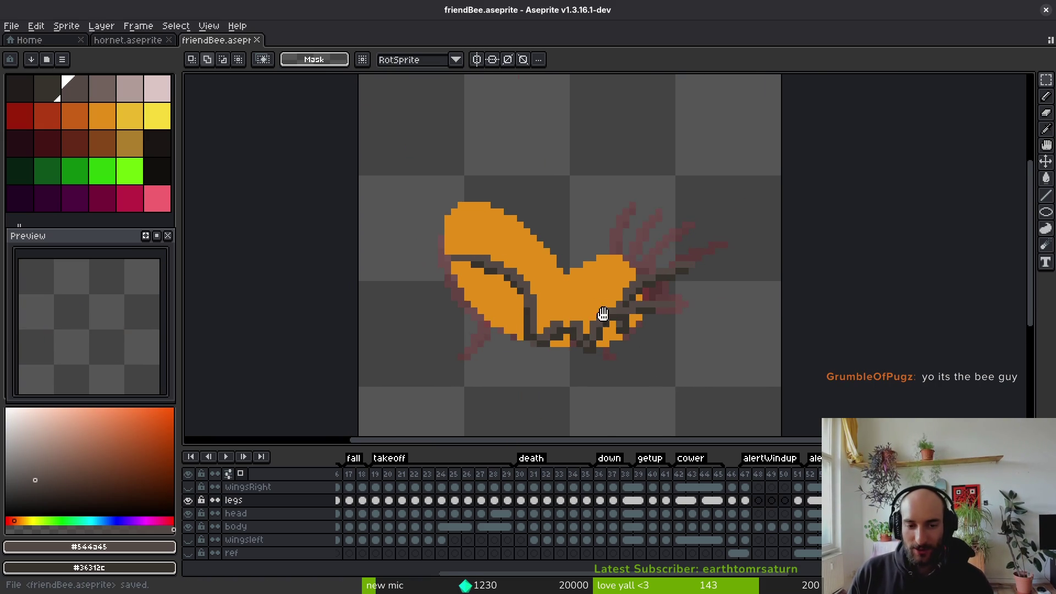
key(alt)
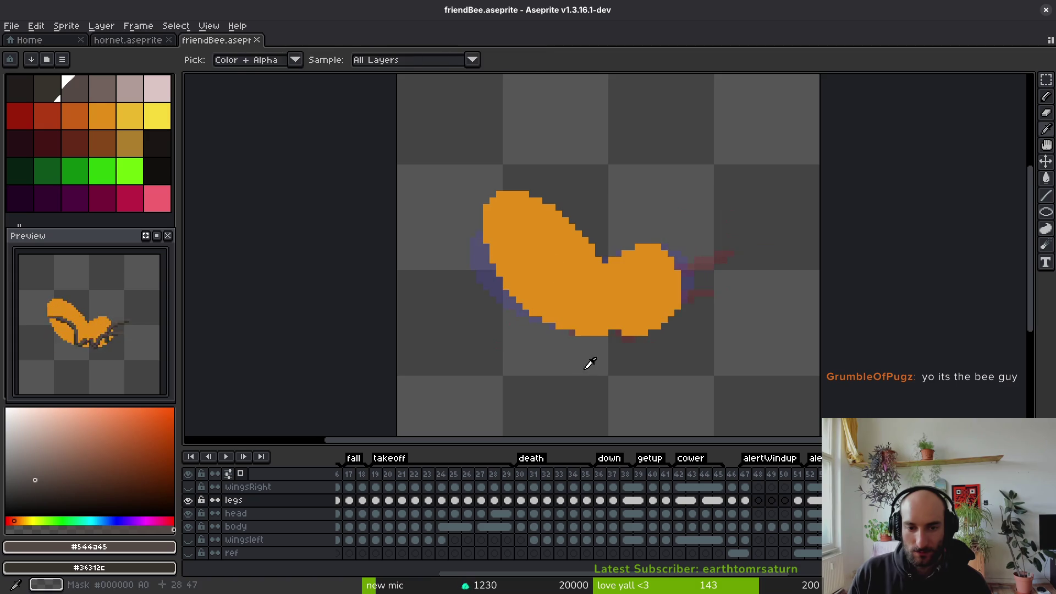
Save the sprite file again
key(alt)
key(ctrl+s)
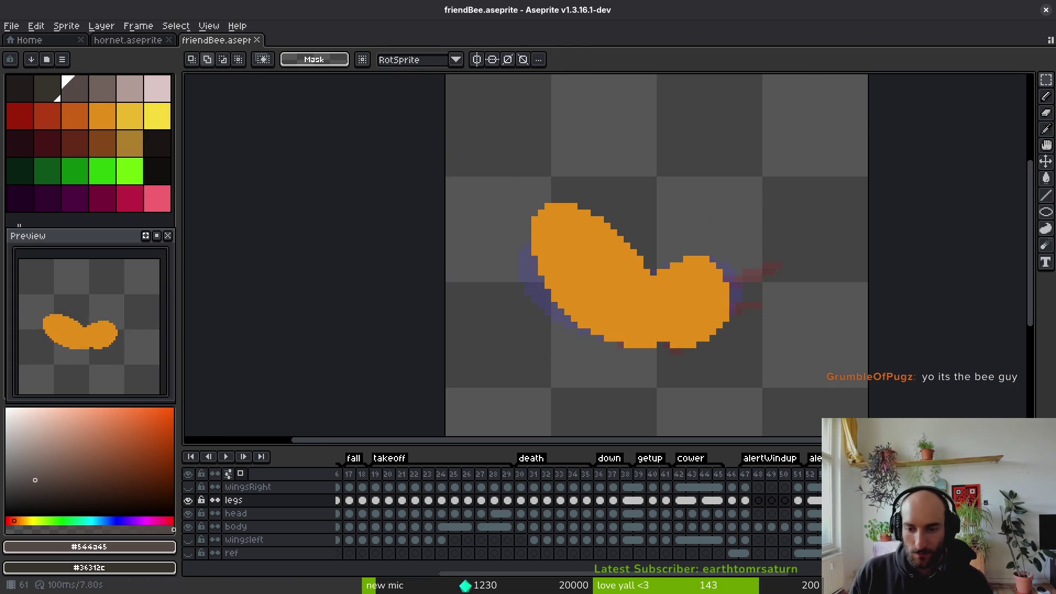
scroll(666, 253, up, 2)
scroll(666, 253, up, 1)
Lasso the legs tucked under the body and nudge them one pixel into place
key(b)
drag(616, 200, 478, 198)
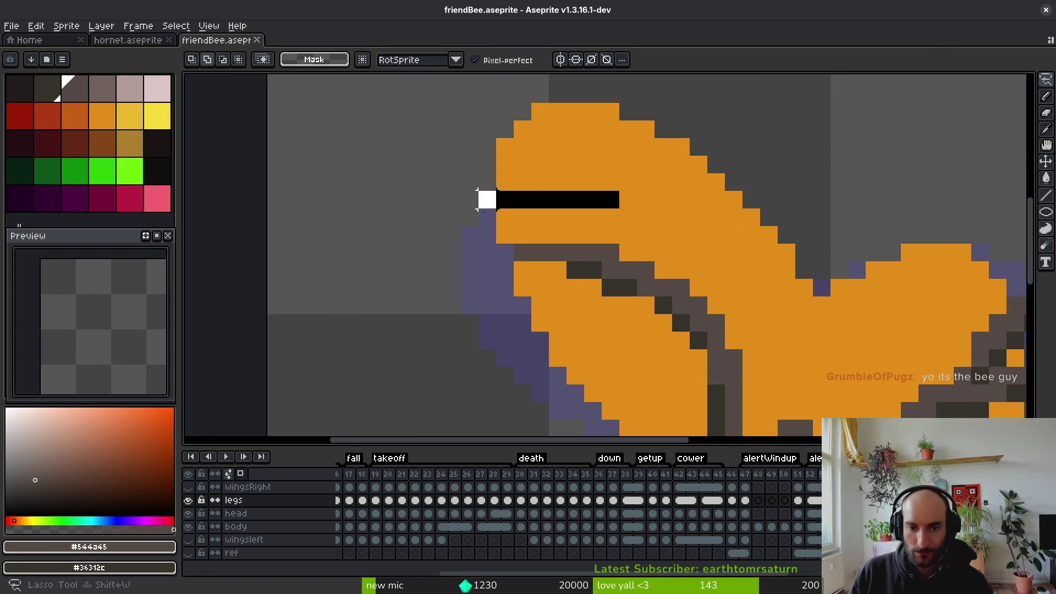
drag(523, 288, 637, 340)
key(ctrl+z)
key(ctrl+z)
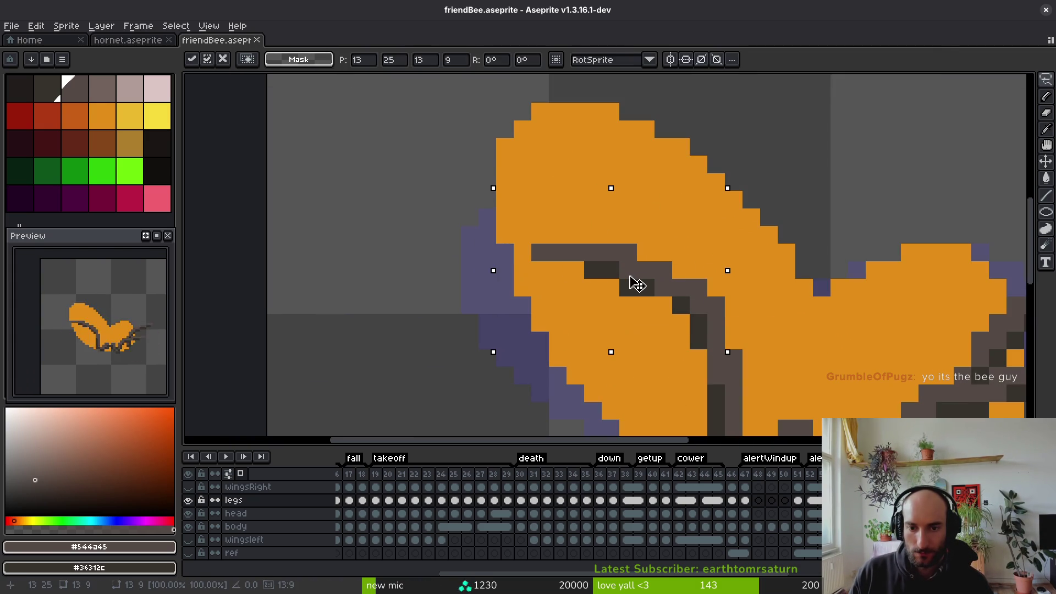
drag(637, 286, 622, 283)
key(Return)
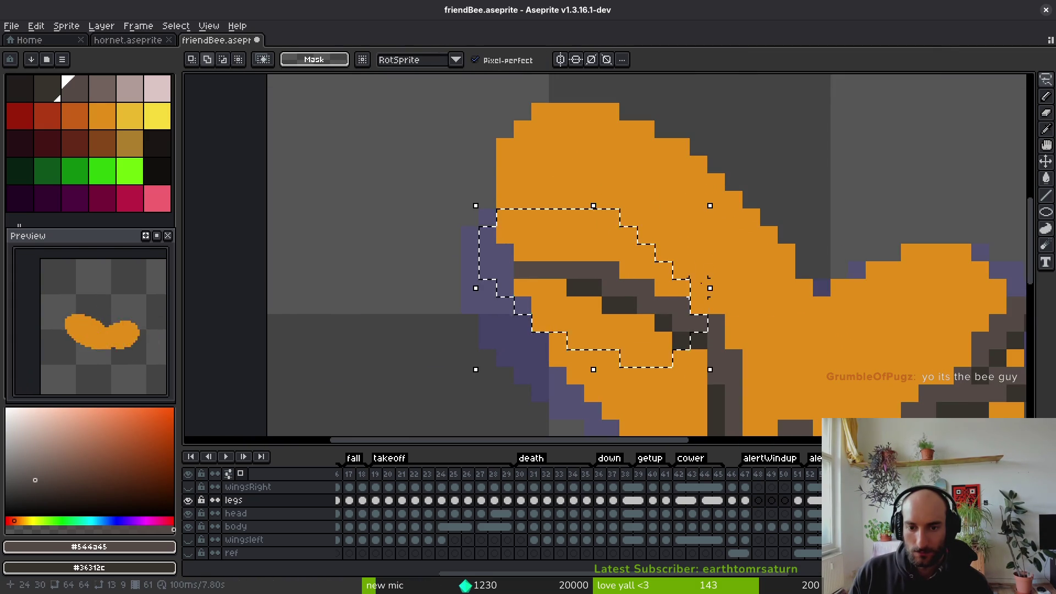
mouse_move(687, 298)
mouse_down()
mouse_move(685, 308)
mouse_move(424, 242)
mouse_move(693, 292)
mouse_move(669, 306)
mouse_move(656, 296)
mouse_move(681, 293)
mouse_up()
key(Return)
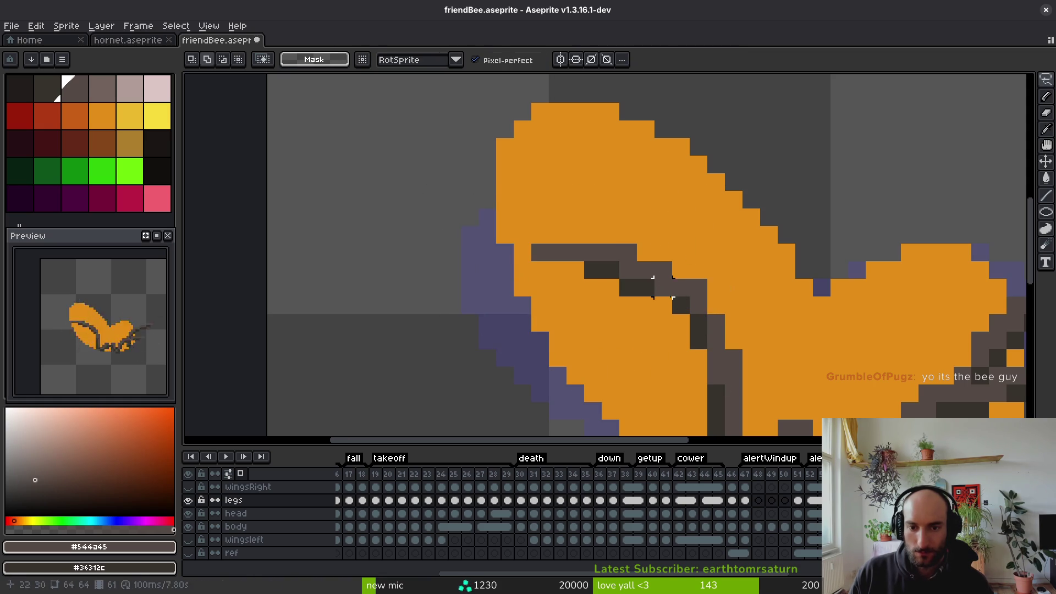
key(b)
Sample the darkest and medium browns from the legs
alt+click(683, 318)
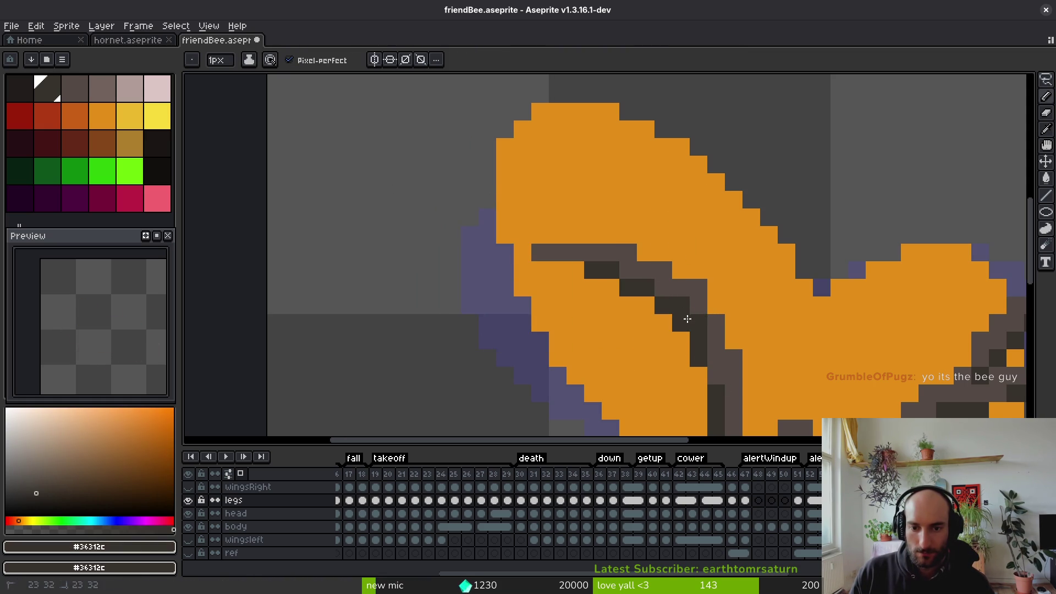
scroll(733, 342, down, 5)
scroll(759, 382, up, 3)
alt+click(769, 319)
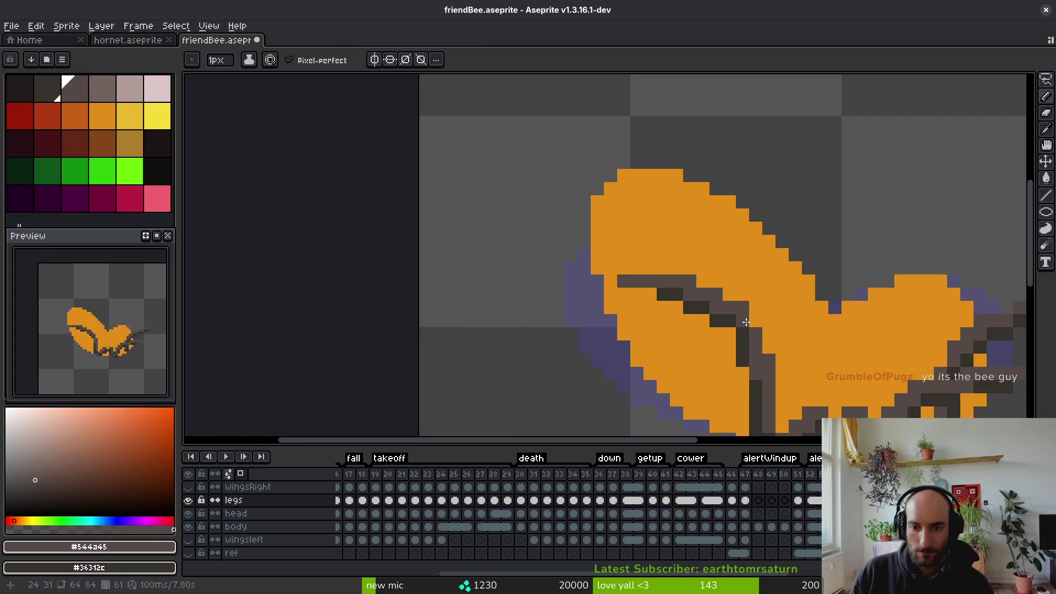
scroll(792, 352, down, 4)
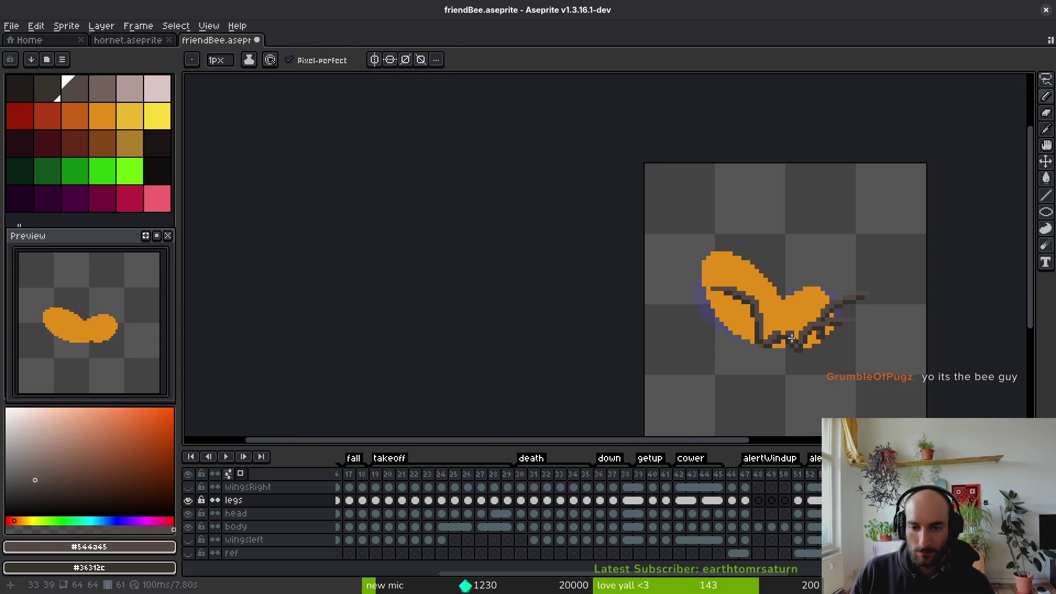
scroll(788, 335, down, 4)
scroll(785, 350, up, 6)
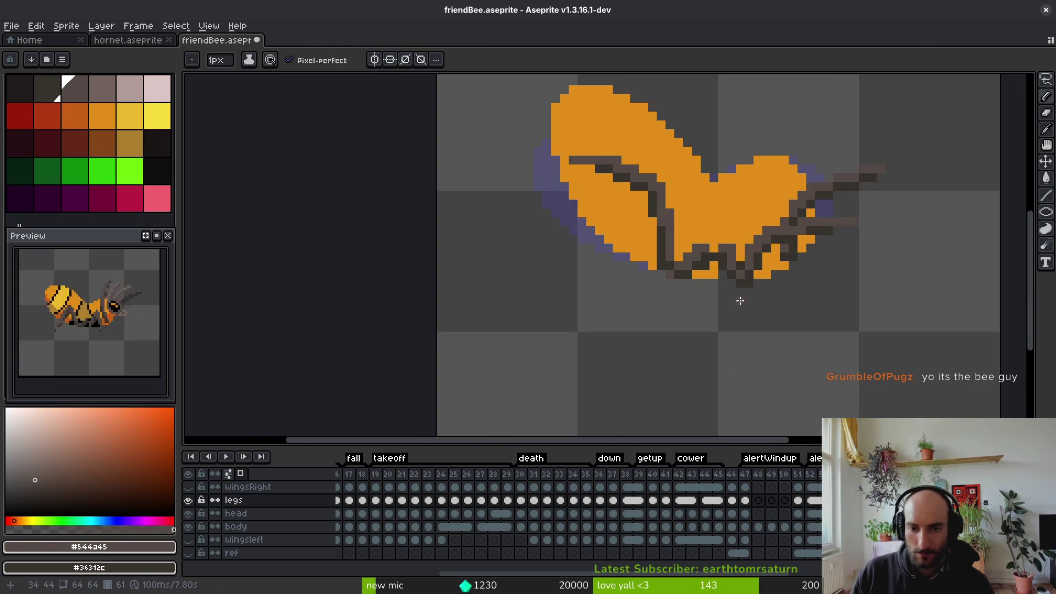
Lasso the left wing area and darken a pixel on the leg outline with dark brown
key(q)
mouse_move(608, 159)
mouse_down()
mouse_move(527, 207)
mouse_move(679, 235)
mouse_up()
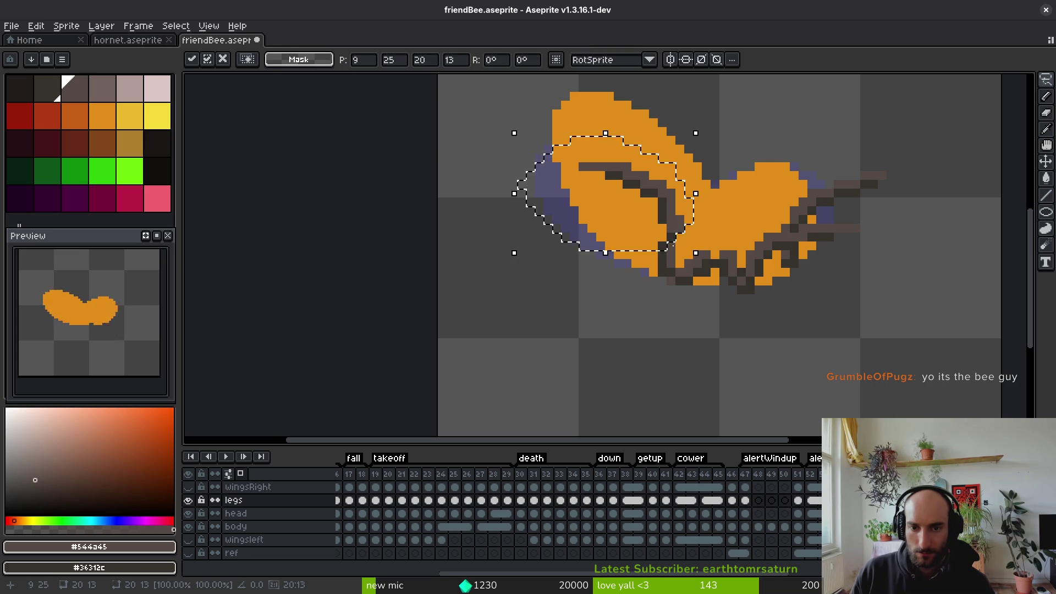
scroll(688, 228, up, 4)
key(b)
alt+click(689, 226)
click(690, 225)
alt+click(670, 251)
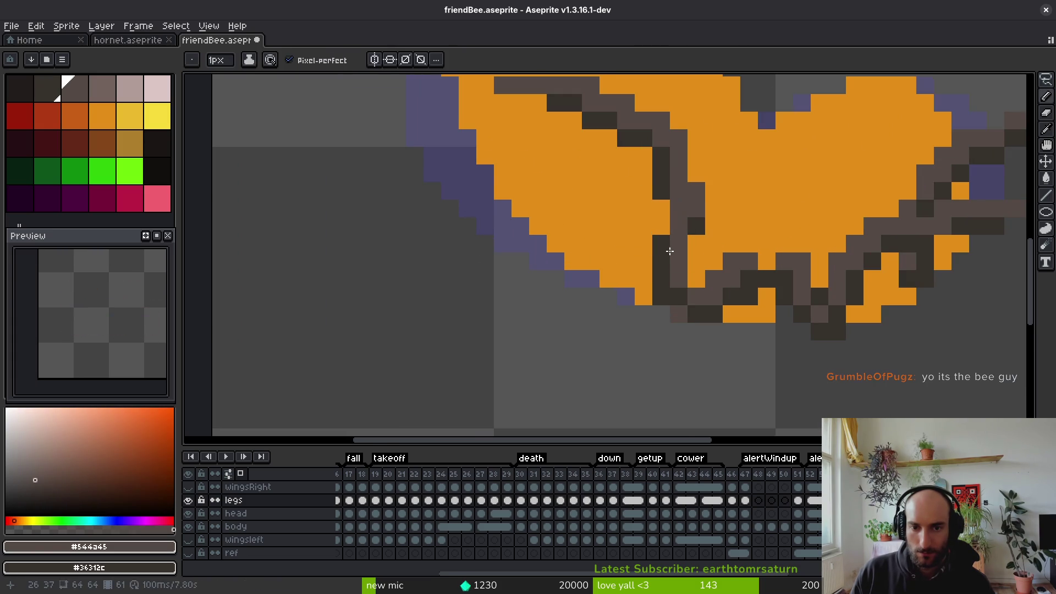
scroll(664, 258, down, 3)
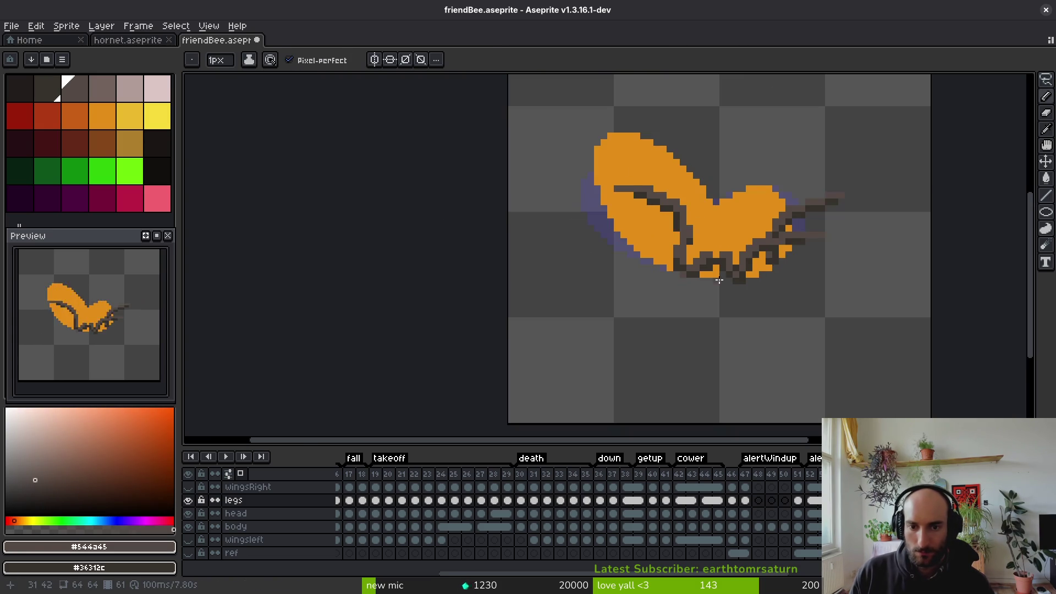
scroll(703, 286, down, 2)
scroll(703, 244, up, 4)
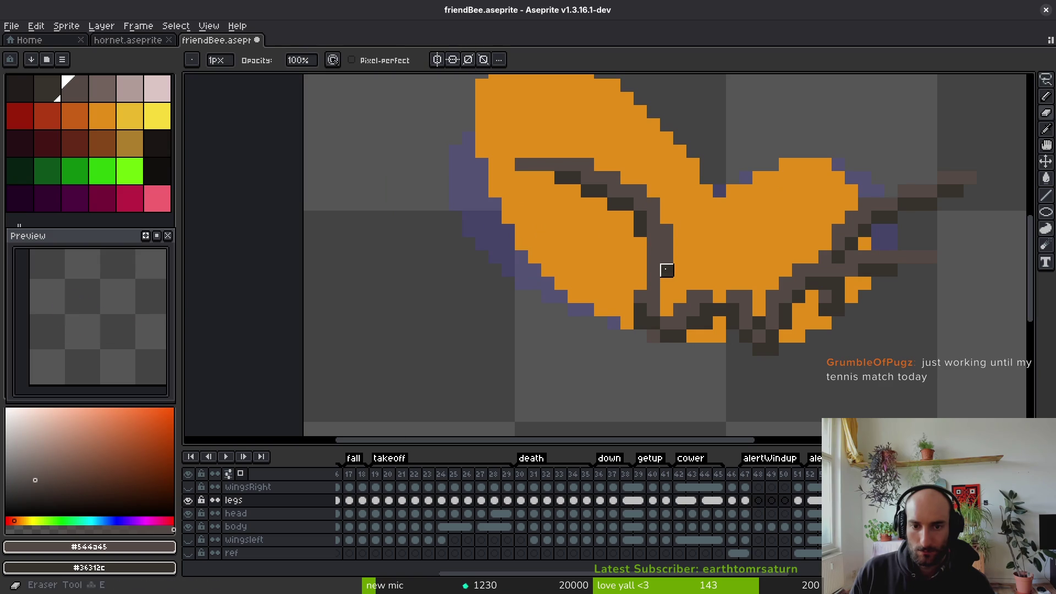
Add a dark brown pixel beside the right leg
alt+click(667, 273)
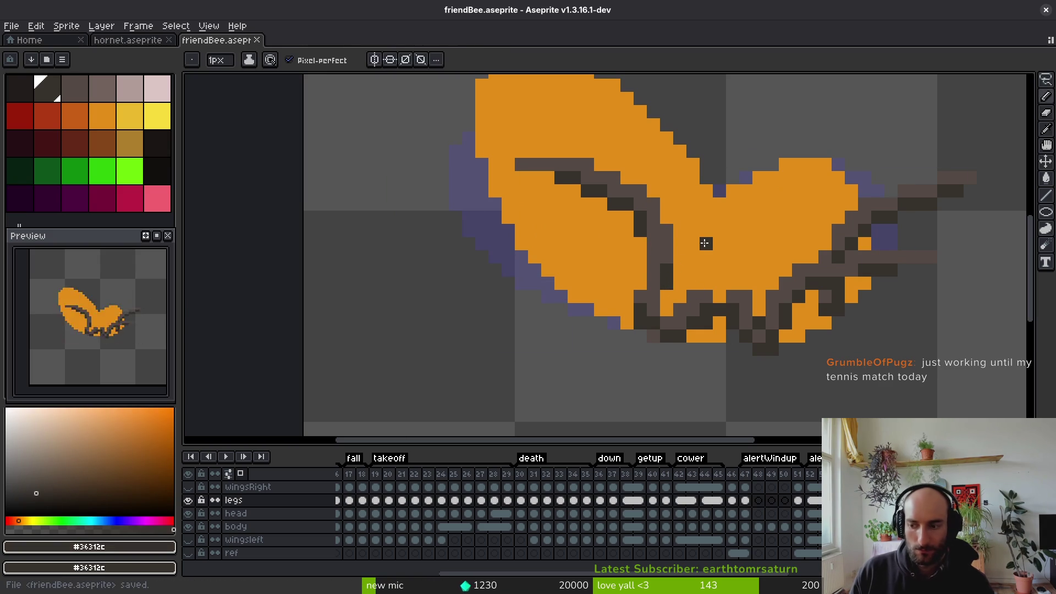
click(865, 309)
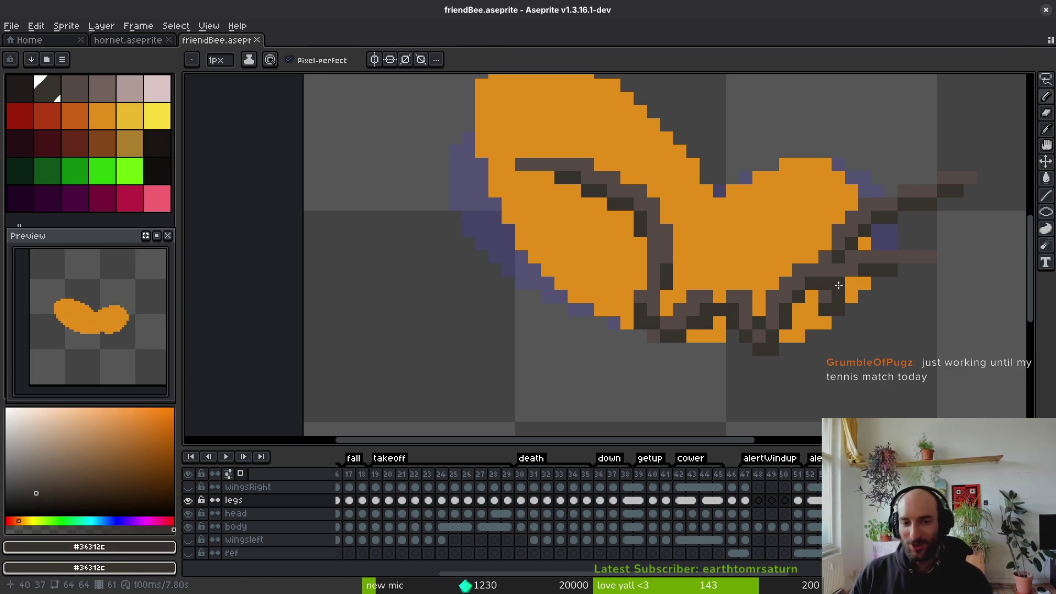
scroll(686, 277, down, 4)
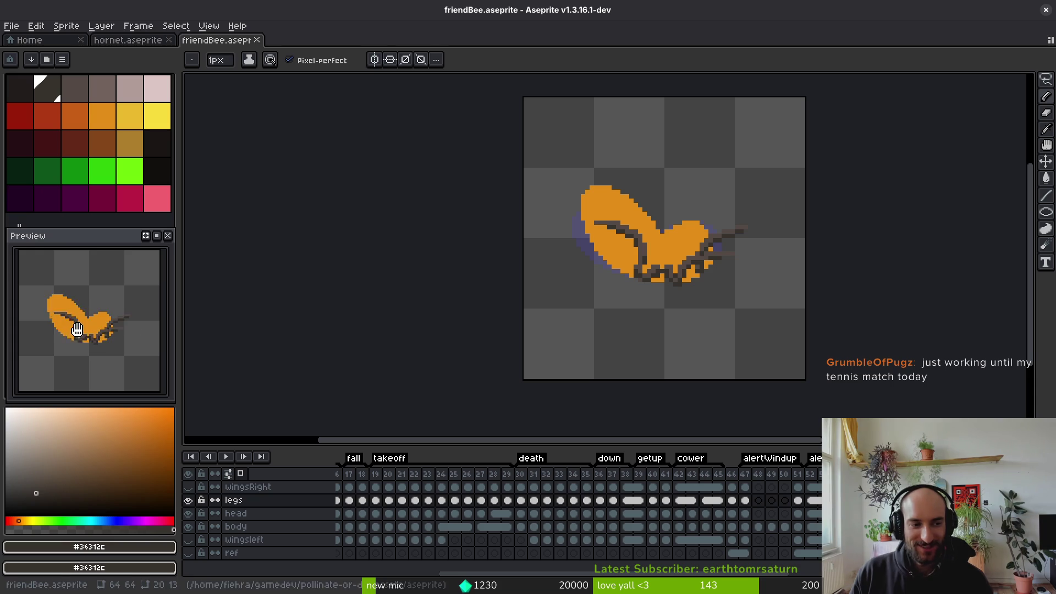
scroll(706, 286, up, 2)
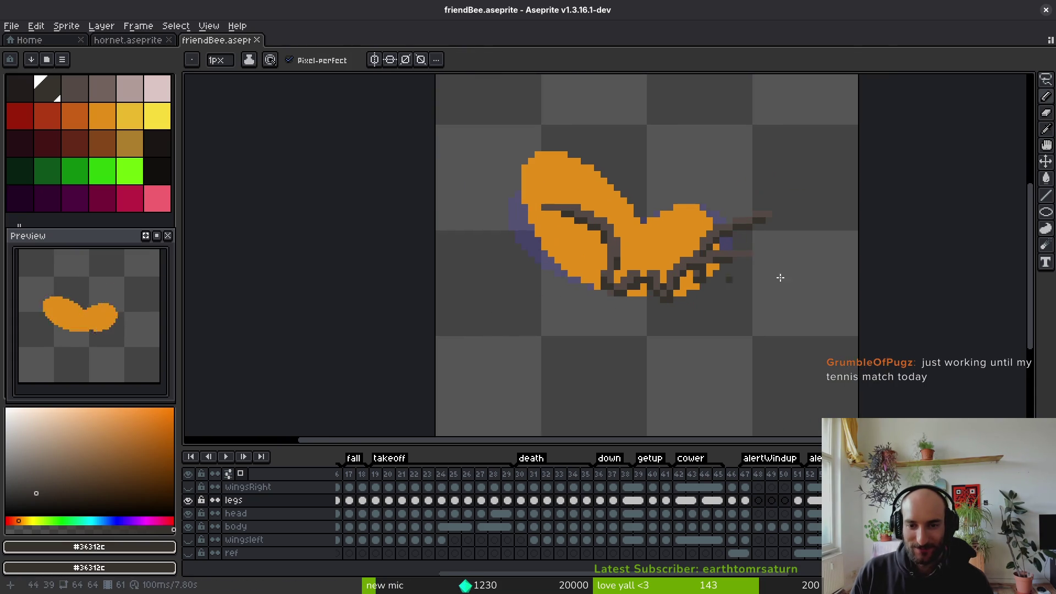
scroll(693, 252, up, 3)
Clear the stray white and black pixels near the wing and extend the dark leg stroke left
key(m)
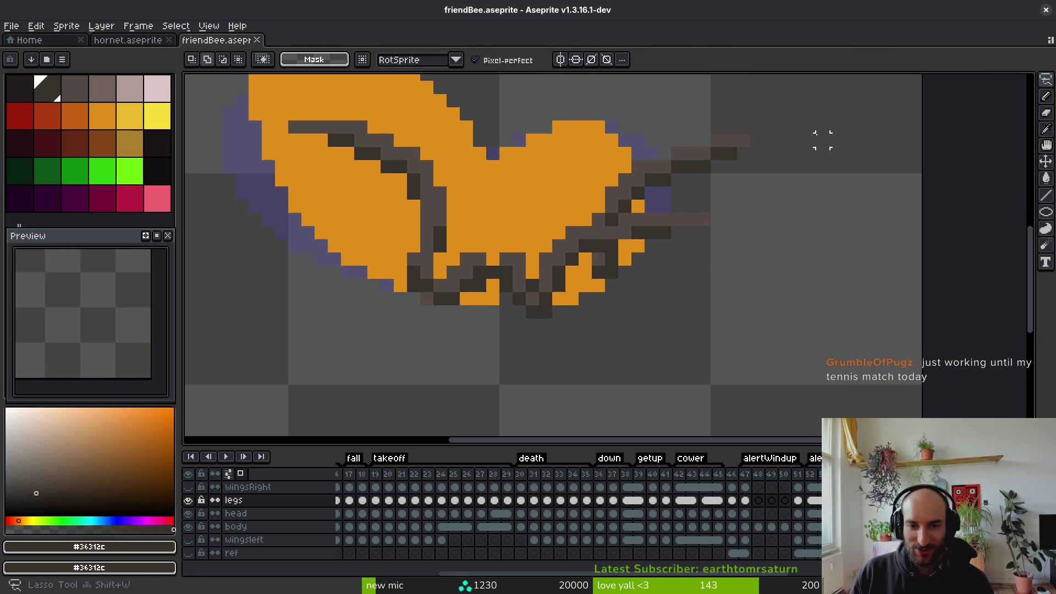
mouse_move(658, 179)
mouse_down()
mouse_move(769, 229)
mouse_move(734, 207)
mouse_move(691, 259)
mouse_up()
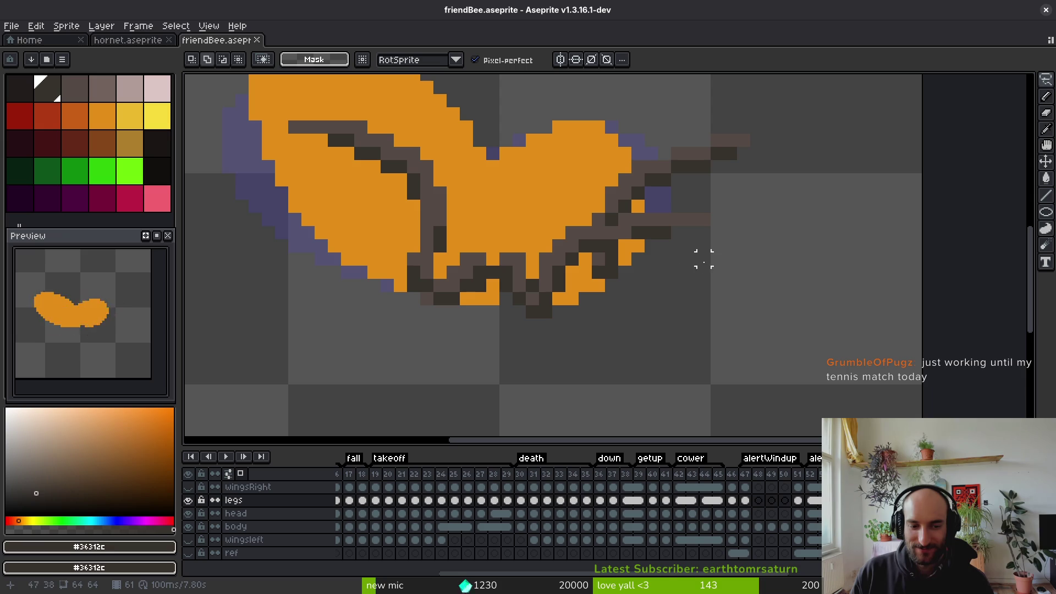
scroll(723, 223, down, 1)
drag(691, 210, 622, 222)
scroll(594, 256, down, 1)
Redraw leg pixels in lighter and dark brown, then erase diagonal leg pixels to reveal the orange body
key(b)
alt+click(577, 240)
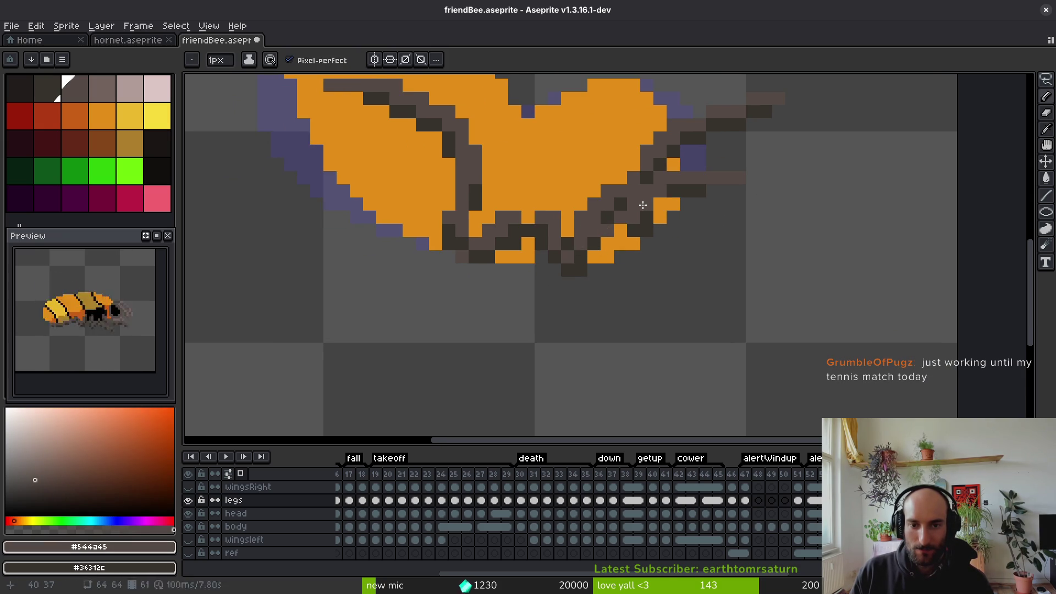
drag(753, 257, 737, 253)
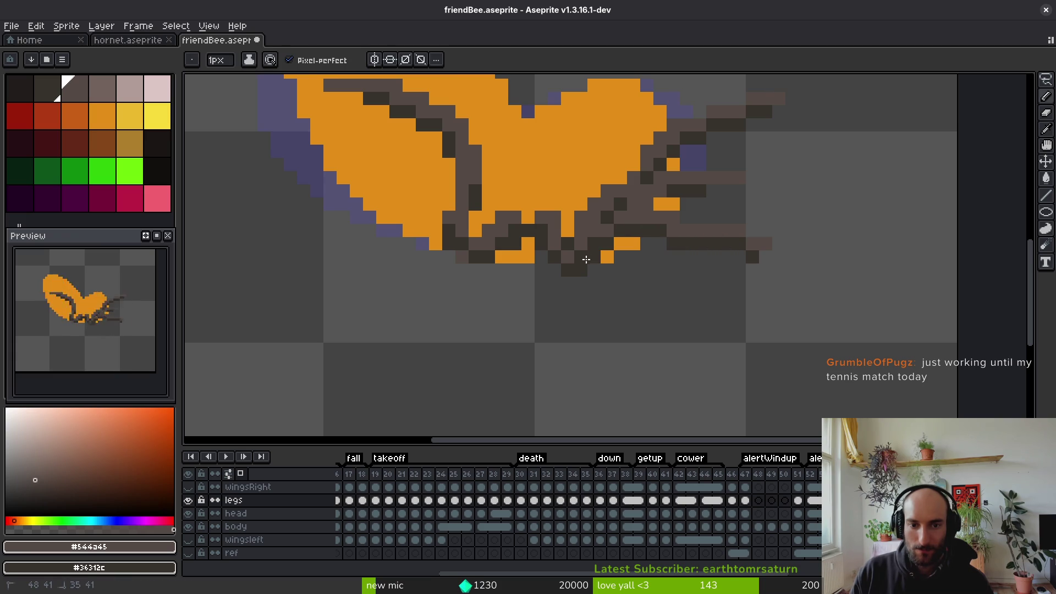
key(e)
drag(581, 231, 621, 192)
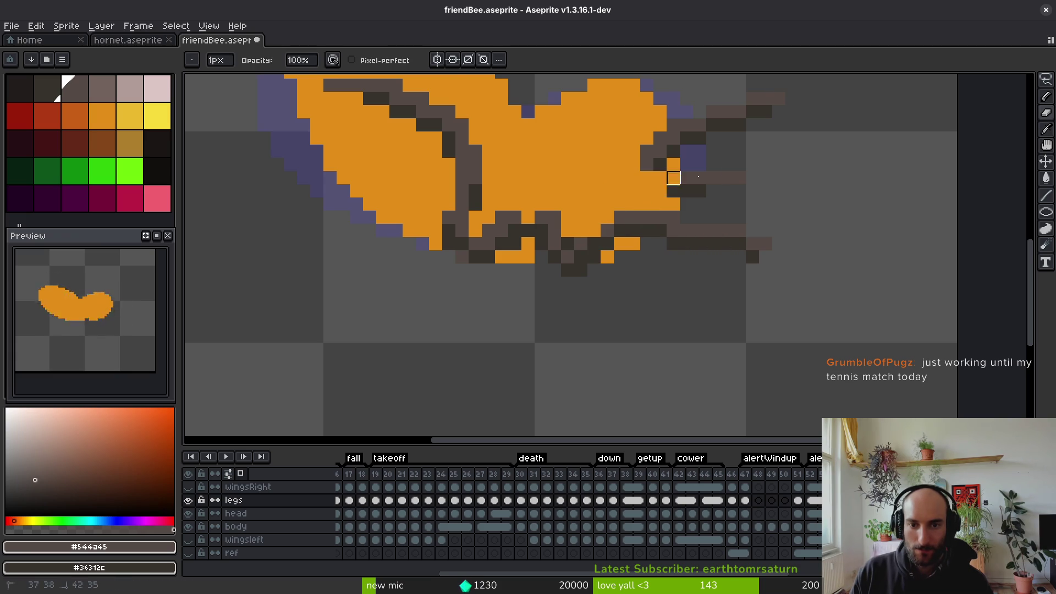
Shift the leg's right end down one pixel, erase the pixels beyond it, and save
scroll(753, 229, up, 1)
key(m)
mouse_move(682, 214)
mouse_down()
mouse_move(717, 257)
mouse_move(717, 284)
mouse_up()
key(e)
drag(771, 251, 746, 305)
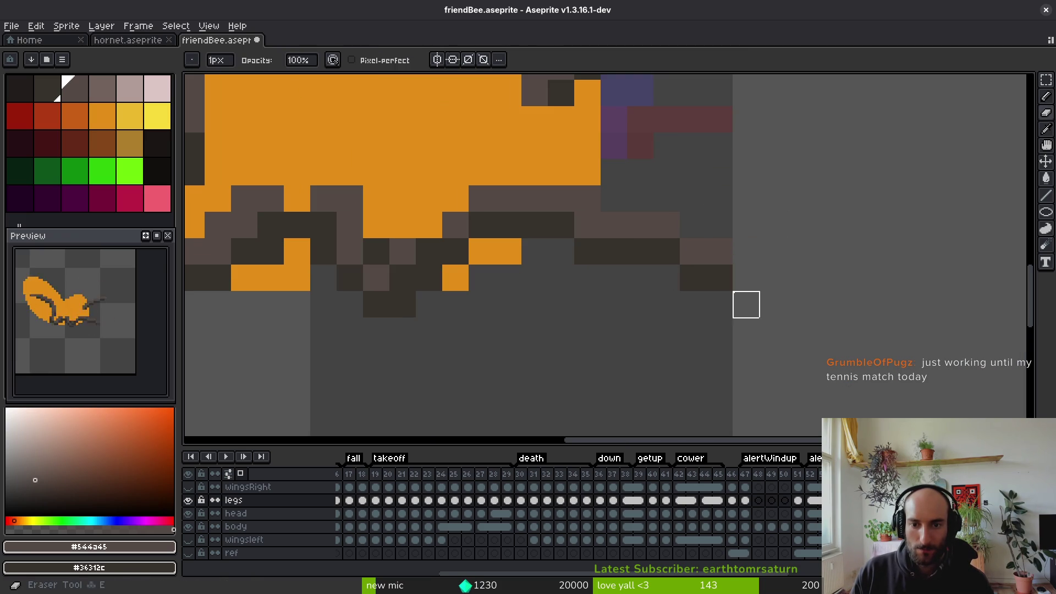
key(ctrl+s)
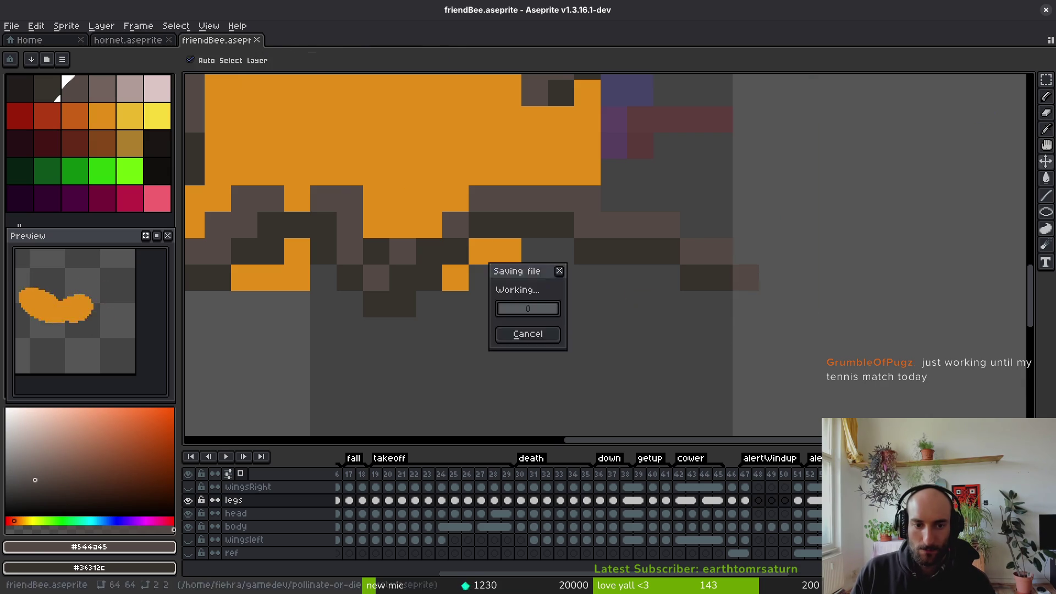
Freehand-select the legs, nudge them under the body, and save
scroll(628, 309, down, 5)
key(b)
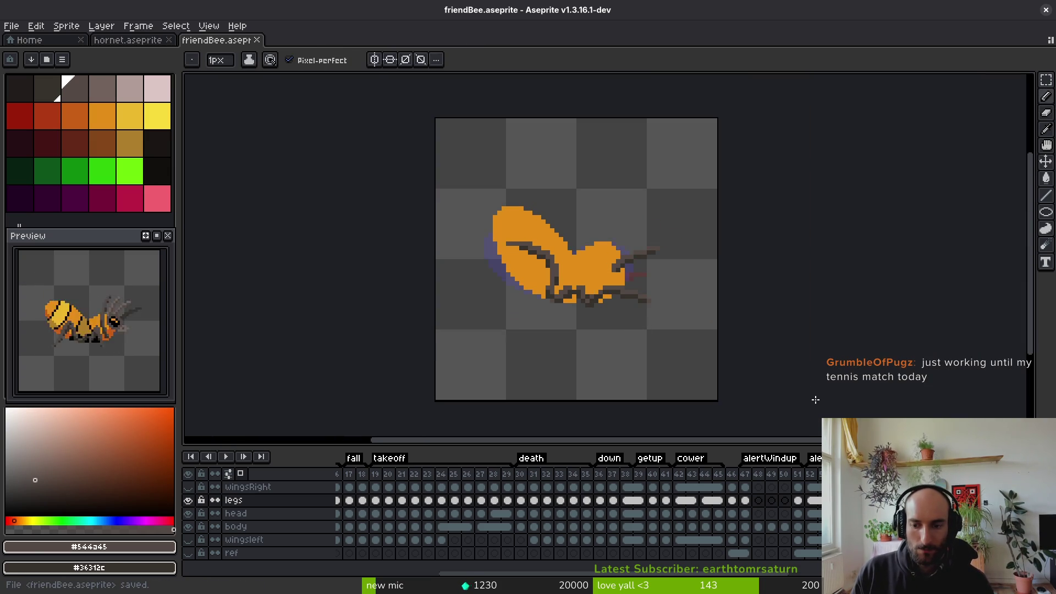
key(alt)
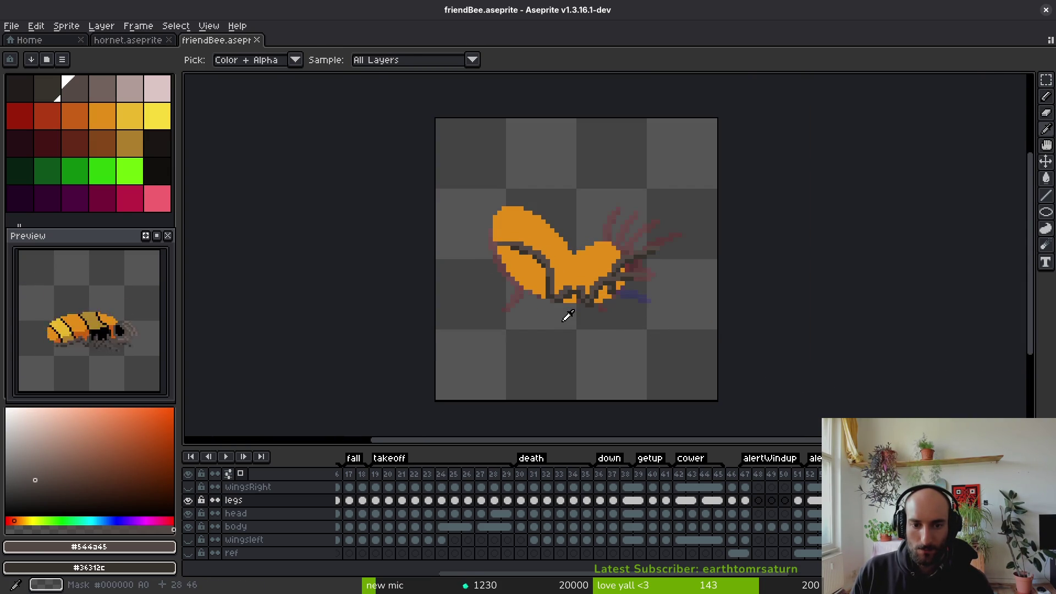
scroll(593, 290, up, 1)
scroll(594, 290, up, 1)
key(shift+w)
mouse_move(546, 259)
mouse_down()
mouse_move(707, 283)
mouse_move(566, 252)
mouse_move(585, 279)
mouse_up()
scroll(539, 264, up, 3)
click(566, 278)
key(ctrl+s)
Lasso the rear leg group including the right-reaching leg, shift it under the body, and save
scroll(585, 278, down, 5)
scroll(608, 257, up, 4)
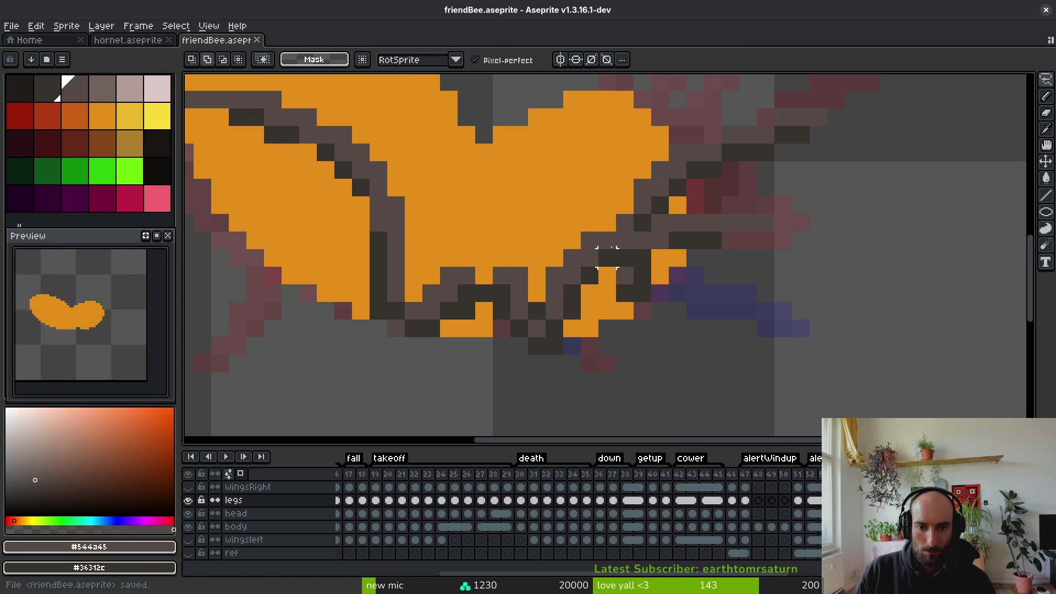
drag(536, 223, 502, 275)
mouse_move(501, 328)
mouse_down()
mouse_move(562, 342)
mouse_move(537, 223)
mouse_up()
key(ctrl+d)
key(ctrl+z)
mouse_move(622, 242)
mouse_down()
mouse_move(649, 251)
mouse_move(768, 222)
mouse_move(694, 223)
mouse_move(660, 248)
mouse_move(616, 250)
mouse_up()
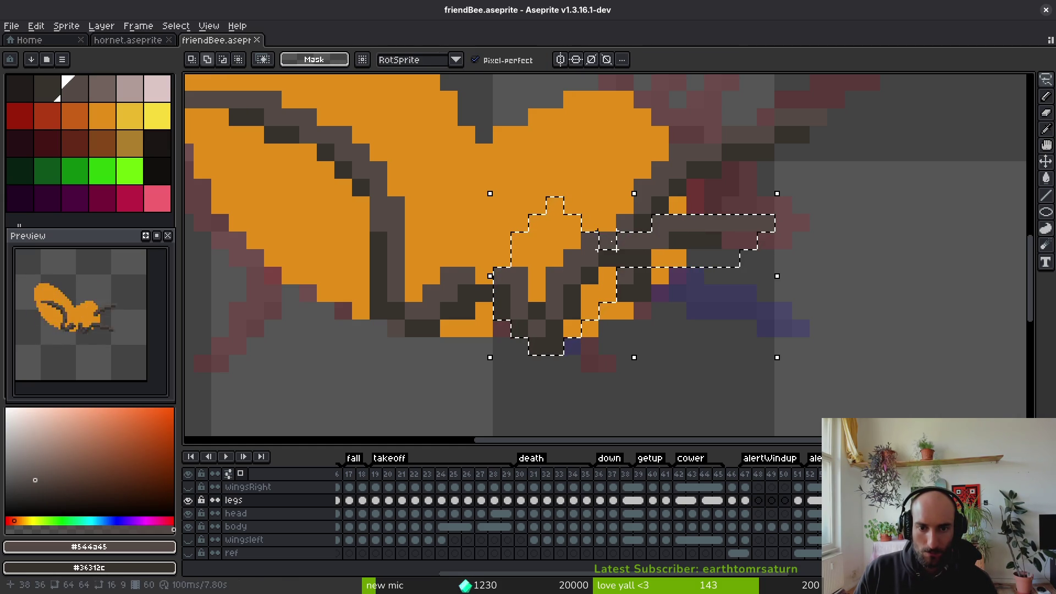
key(i)
key(ctrl+s)
scroll(668, 359, down, 2)
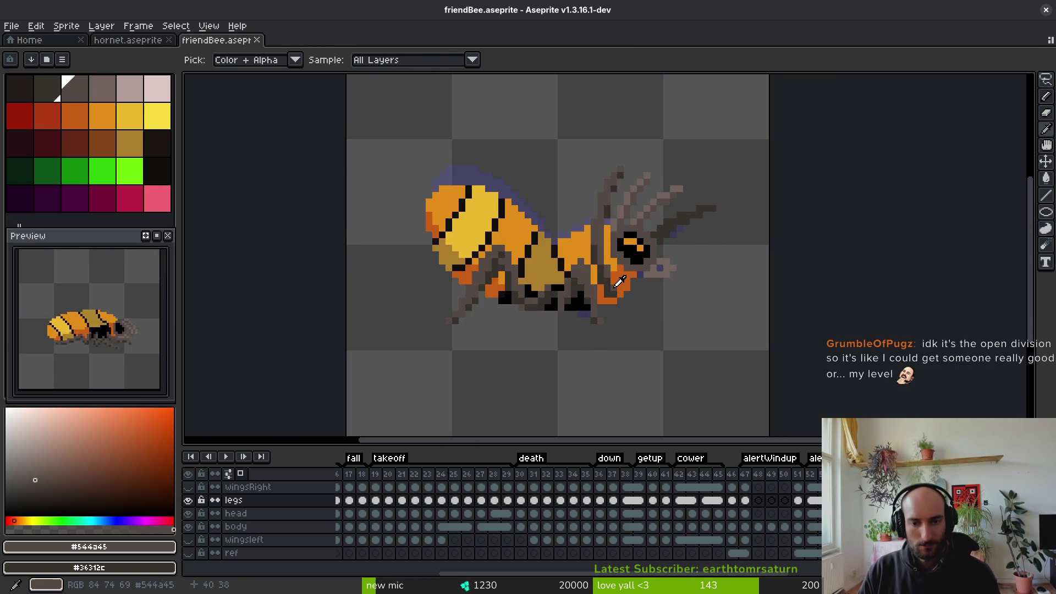
Repaint the leg pixels near the head, alternating between the darker and lighter browns
scroll(653, 281, up, 3)
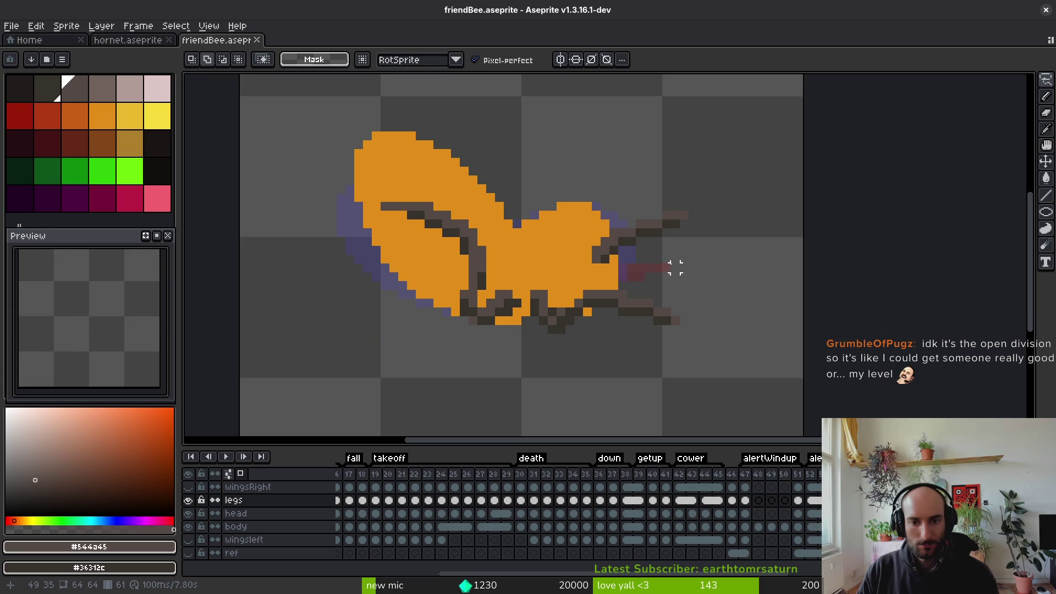
key(b)
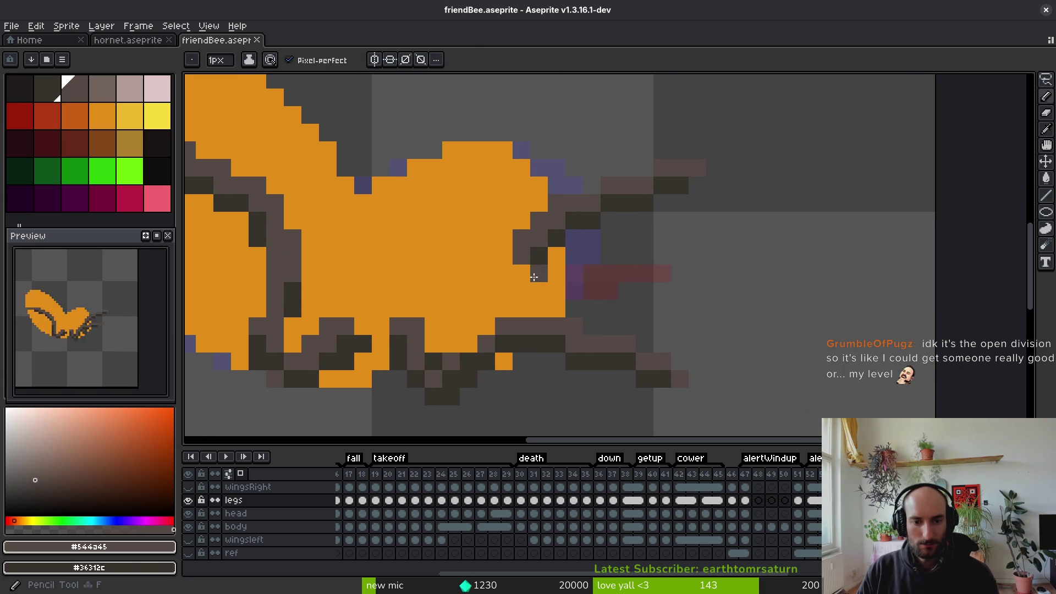
mouse_move(520, 301)
mouse_down()
mouse_move(555, 308)
mouse_move(520, 292)
mouse_move(556, 292)
mouse_up()
key([)
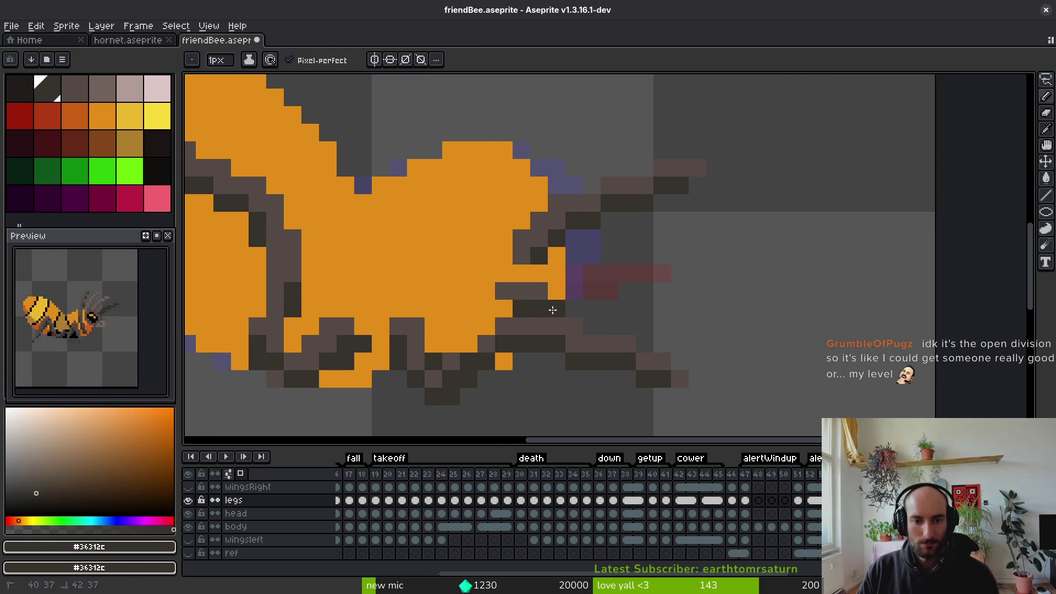
key(bracketright)
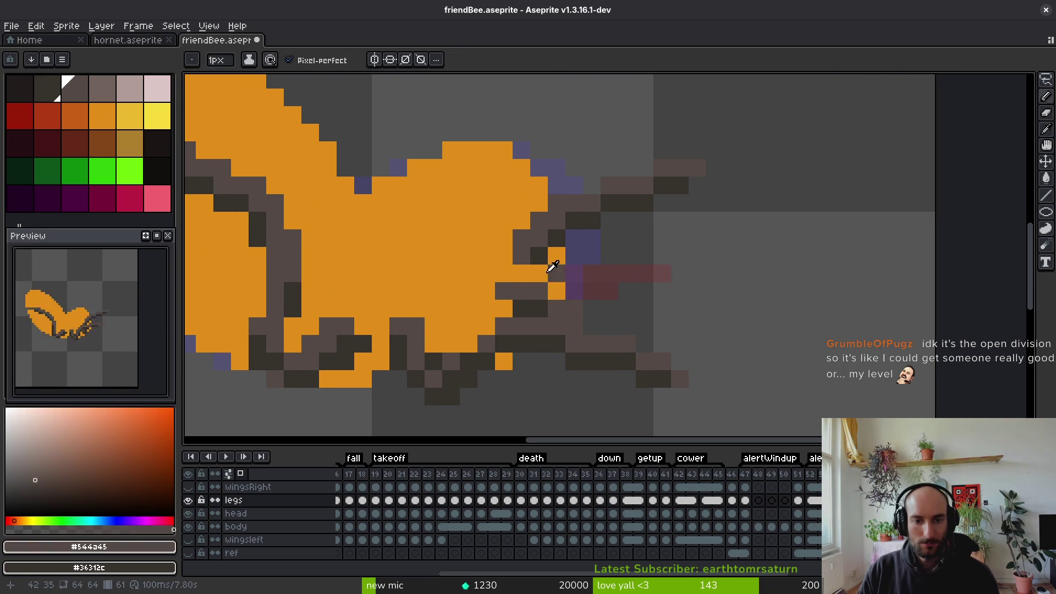
key(bracketleft)
key(bracketright)
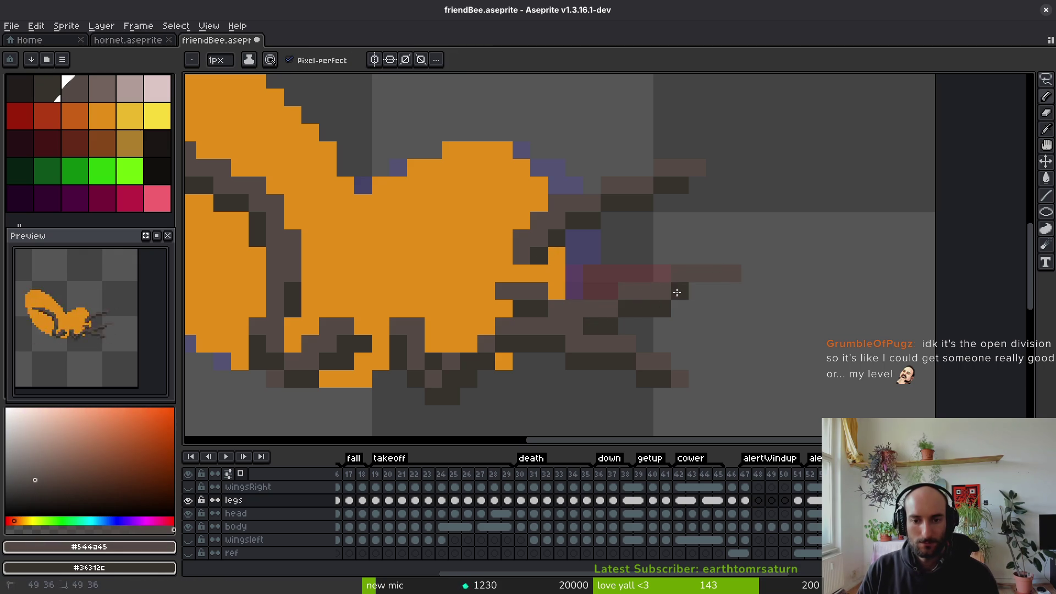
Erase the stray dark leg pixels near the head
key(e)
mouse_move(611, 187)
mouse_down()
mouse_move(524, 238)
mouse_move(695, 168)
mouse_move(539, 220)
mouse_up()
scroll(539, 221, down, 3)
key(alt)
scroll(610, 275, up, 4)
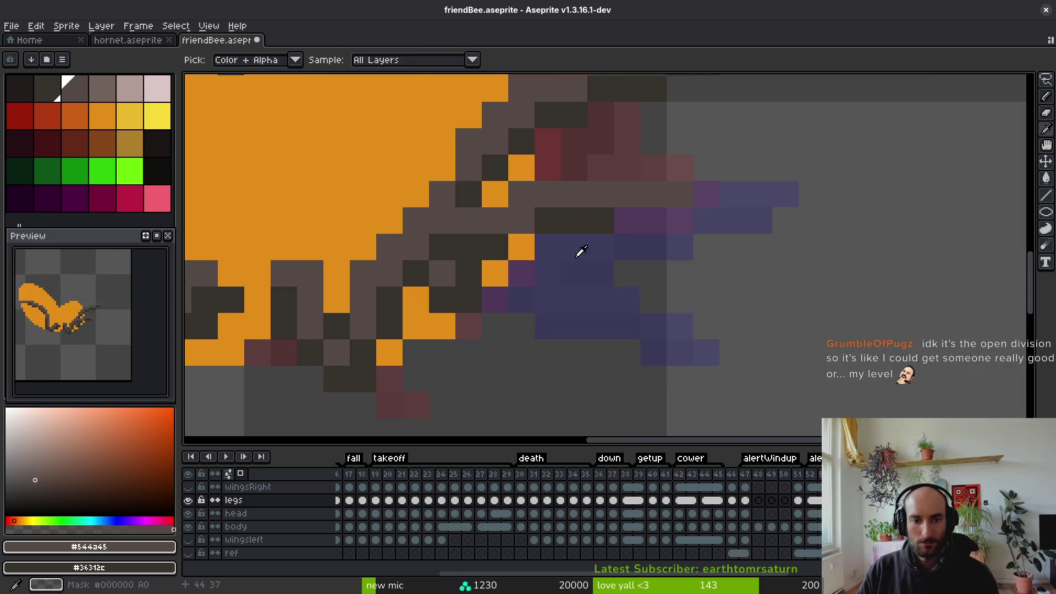
Move the selected legs area up two pixels toward the body
key(m)
mouse_move(512, 284)
mouse_down()
mouse_move(660, 286)
mouse_move(814, 167)
mouse_up()
drag(698, 249, 698, 197)
click(579, 292)
Paint dark brown pixels onto the leg, erase the dark pixels below it, and save
alt+click(577, 306)
key(b)
drag(512, 260, 592, 261)
key(e)
mouse_move(591, 314)
mouse_down()
mouse_move(567, 311)
mouse_move(617, 313)
mouse_up()
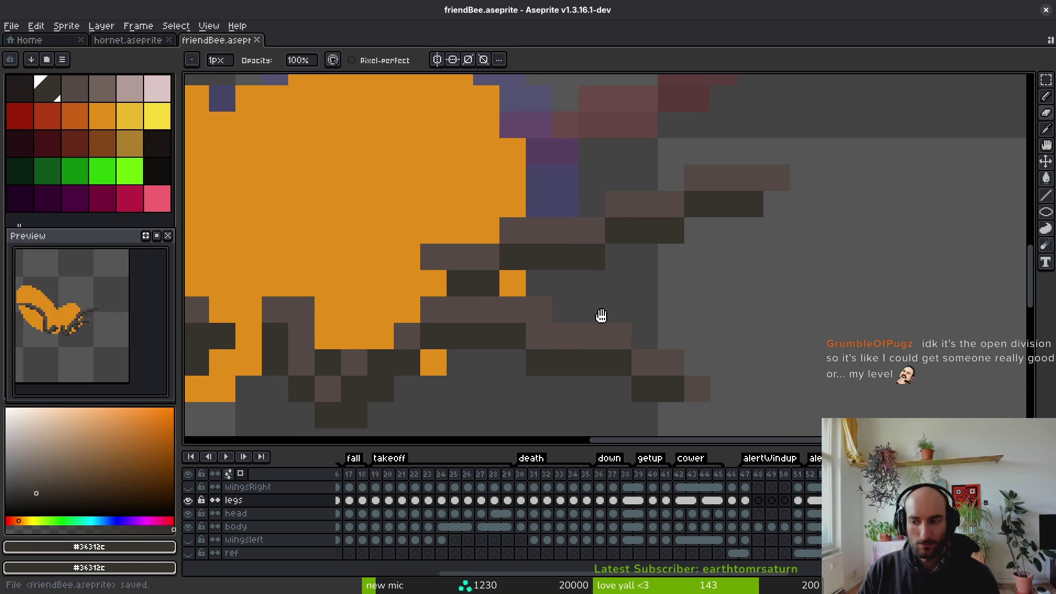
key(ctrl+s)
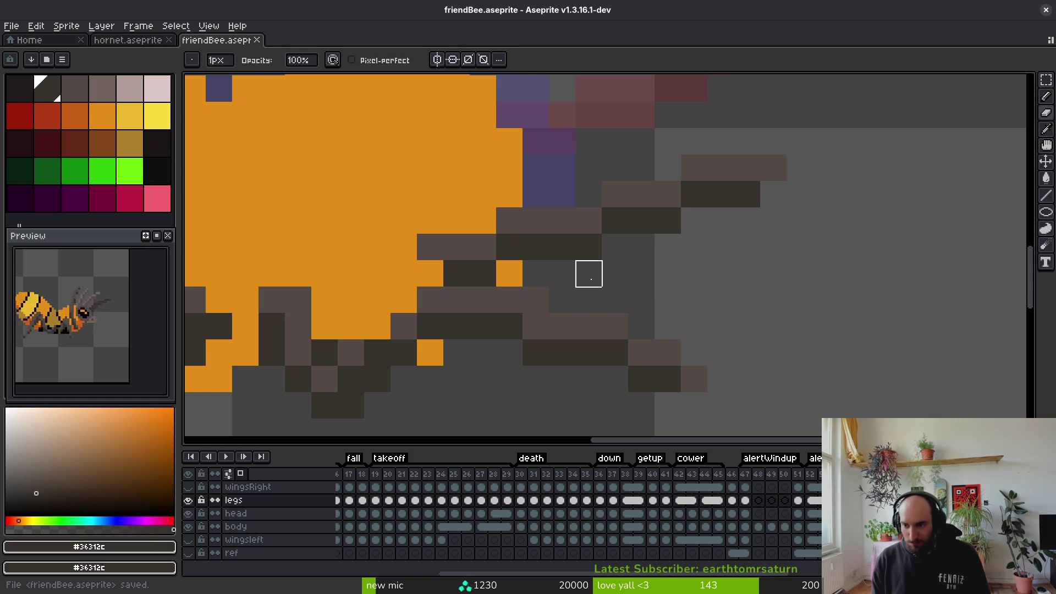
Sample the lighter brown leg colour and save friendBee.aseprite
scroll(589, 273, down, 5)
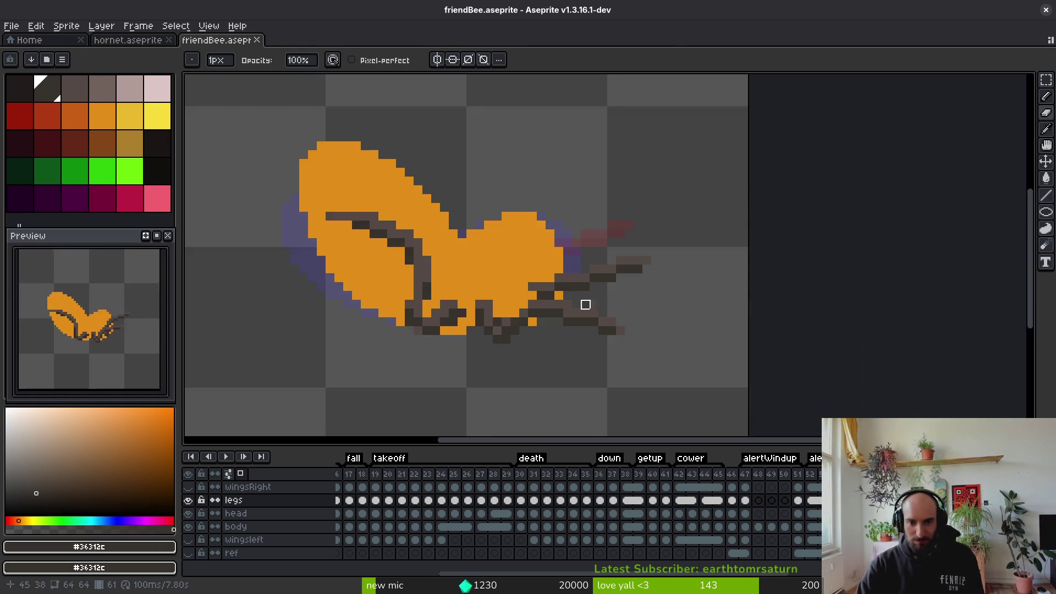
scroll(580, 318, up, 6)
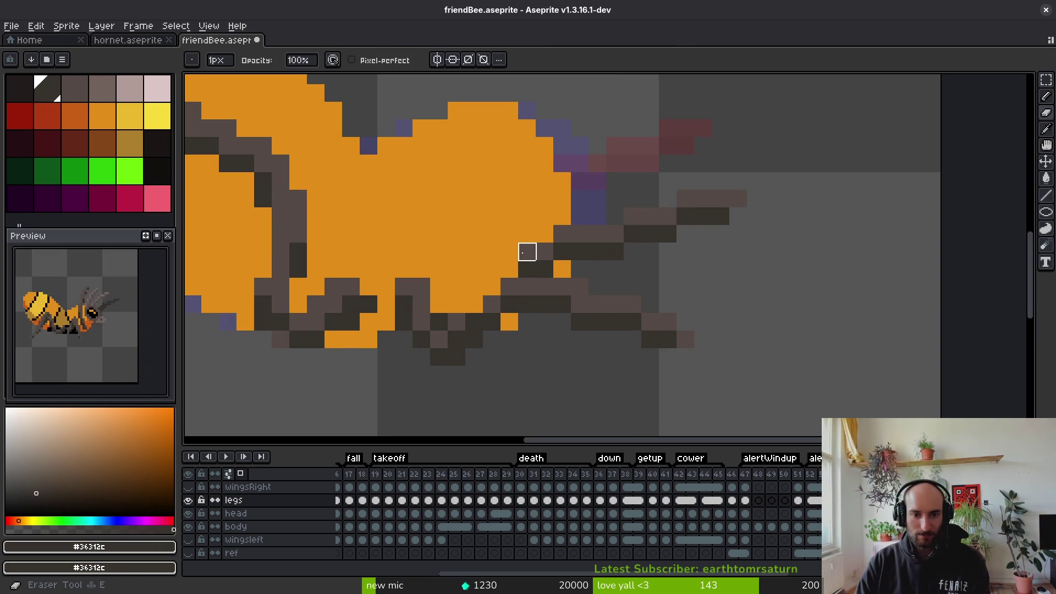
alt+click(537, 252)
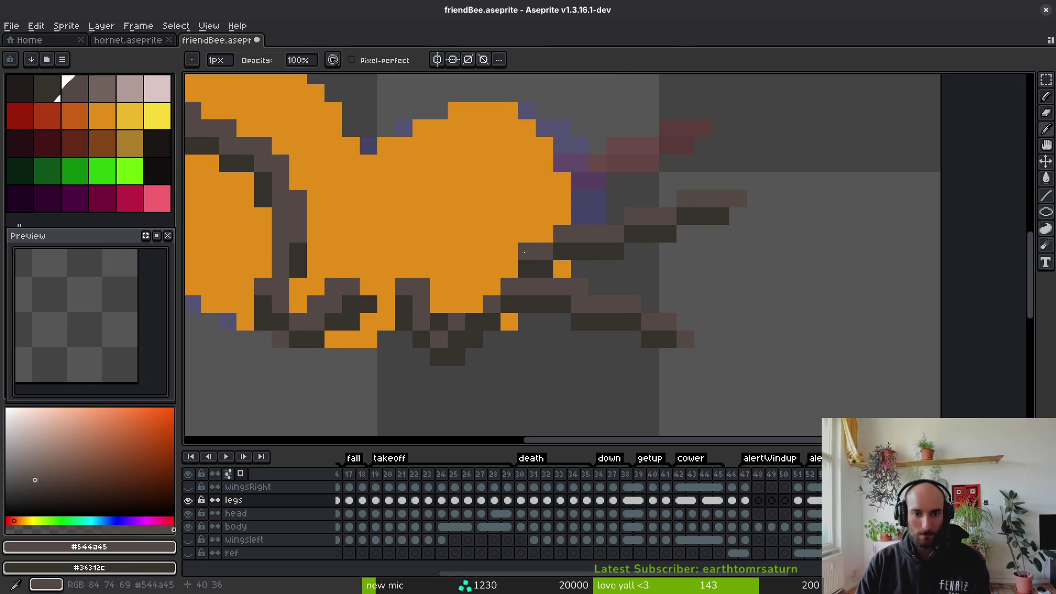
scroll(682, 292, down, 4)
key(ctrl+s)
Step ahead to frame 61 and add dark pixels to the leg edge
key(Right)
key(Right)
key(Right)
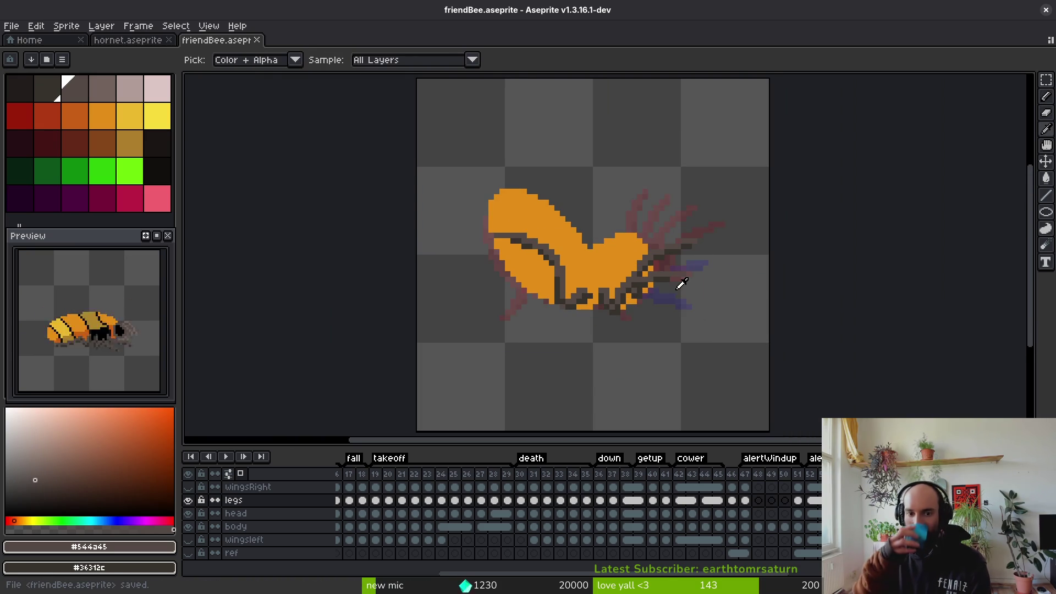
key(Right)
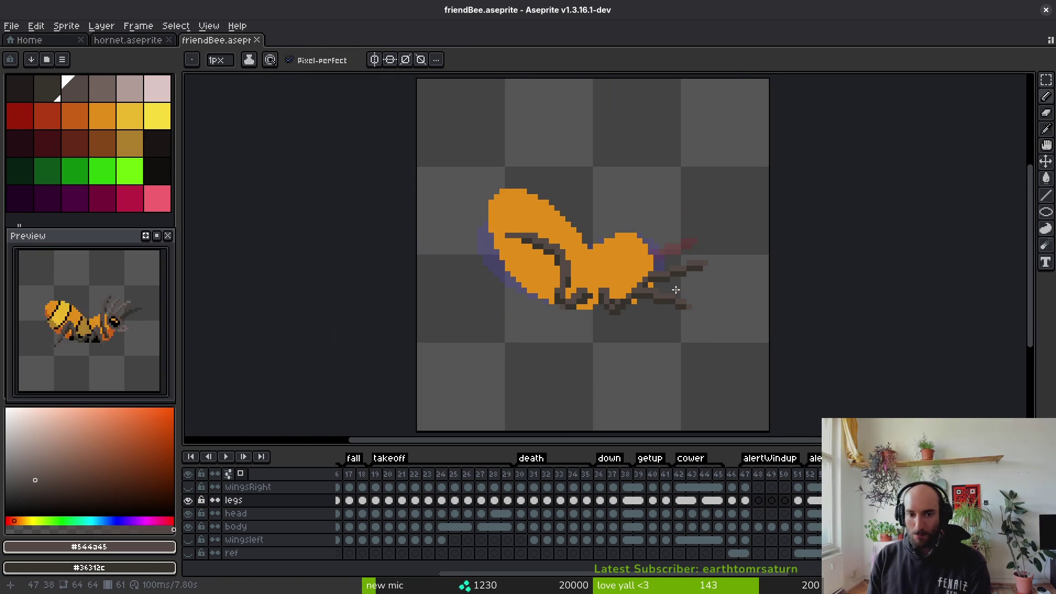
scroll(675, 290, up, 3)
click(554, 314)
click(533, 270)
scroll(609, 328, down, 3)
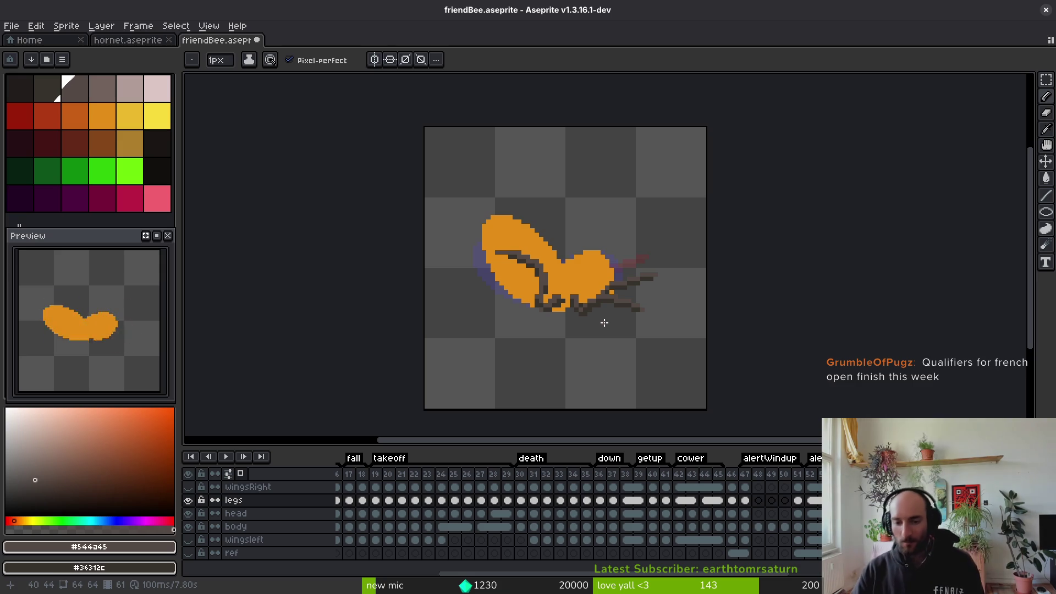
Move to frame 62, check it against the finished bee frame, and save the sprite
key(i)
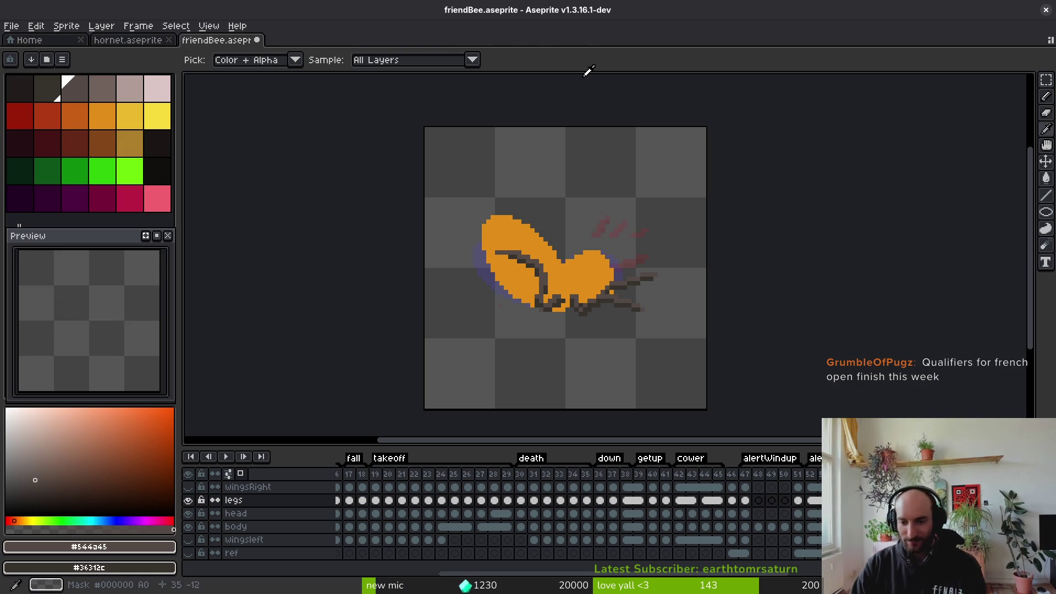
key(Right)
key(b)
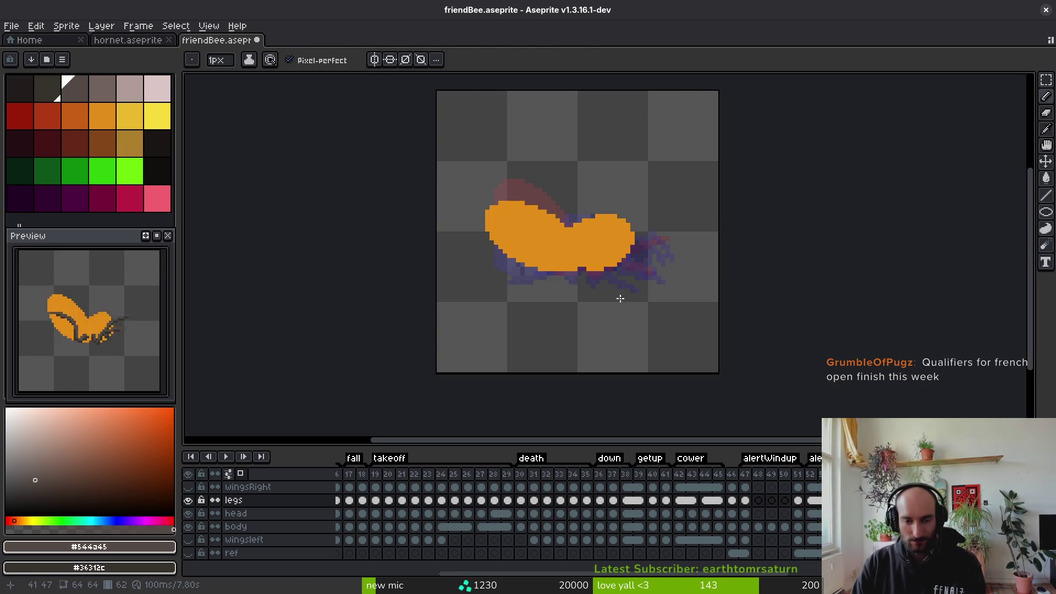
key(i)
key(b)
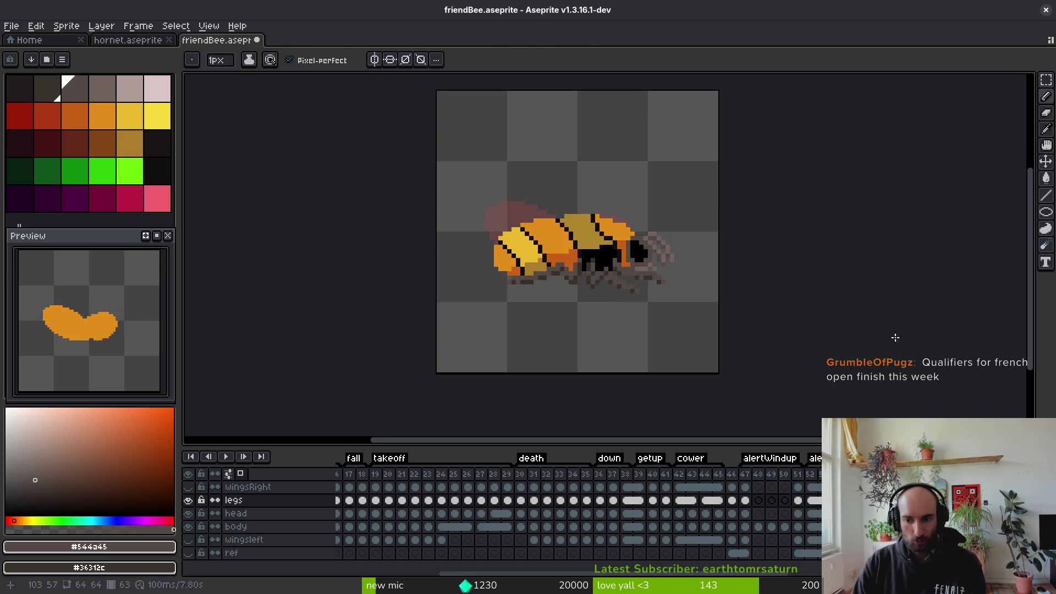
key(Right)
key(ctrl+s)
Flip back and forth between neighbouring frames to compare the leg poses
key(i)
key(Right)
key(Left)
key(Left)
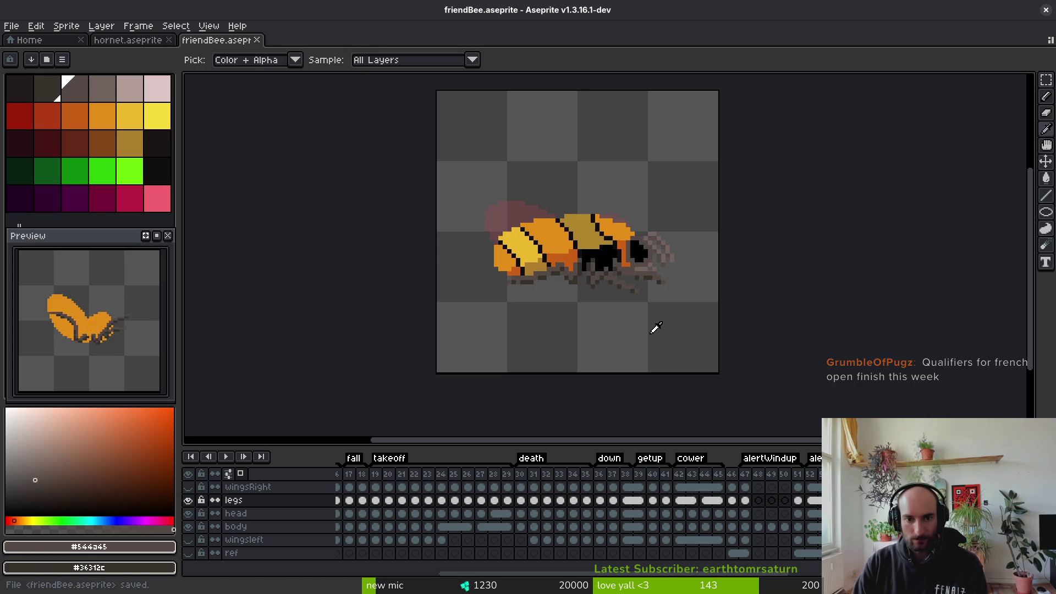
key(Right)
scroll(620, 306, up, 4)
scroll(605, 280, down, 2)
Lasso-select the legs on frame 62
key(m)
scroll(666, 201, up, 3)
mouse_move(655, 200)
mouse_down()
mouse_move(619, 253)
mouse_move(655, 324)
mouse_move(622, 308)
mouse_move(655, 176)
mouse_up()
mouse_move(513, 147)
mouse_down()
mouse_move(266, 308)
mouse_move(550, 307)
mouse_move(598, 185)
mouse_up()
scroll(502, 276, left, 2)
mouse_move(542, 159)
mouse_down()
mouse_move(509, 160)
mouse_move(552, 265)
mouse_move(578, 168)
mouse_up()
scroll(432, 354, up, 2)
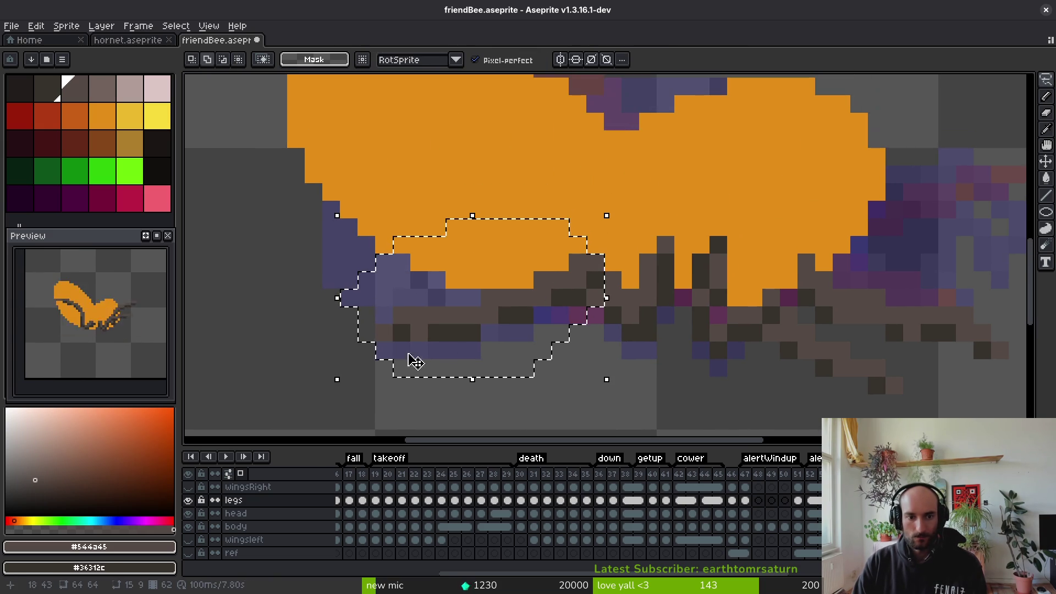
Scale the selected legs slightly wider, rotate them about -37.6° and raise them into the body
mouse_move(326, 385)
mouse_down()
mouse_move(295, 283)
mouse_move(305, 382)
mouse_move(306, 252)
mouse_up()
key(Return)
scroll(325, 394, down, 1)
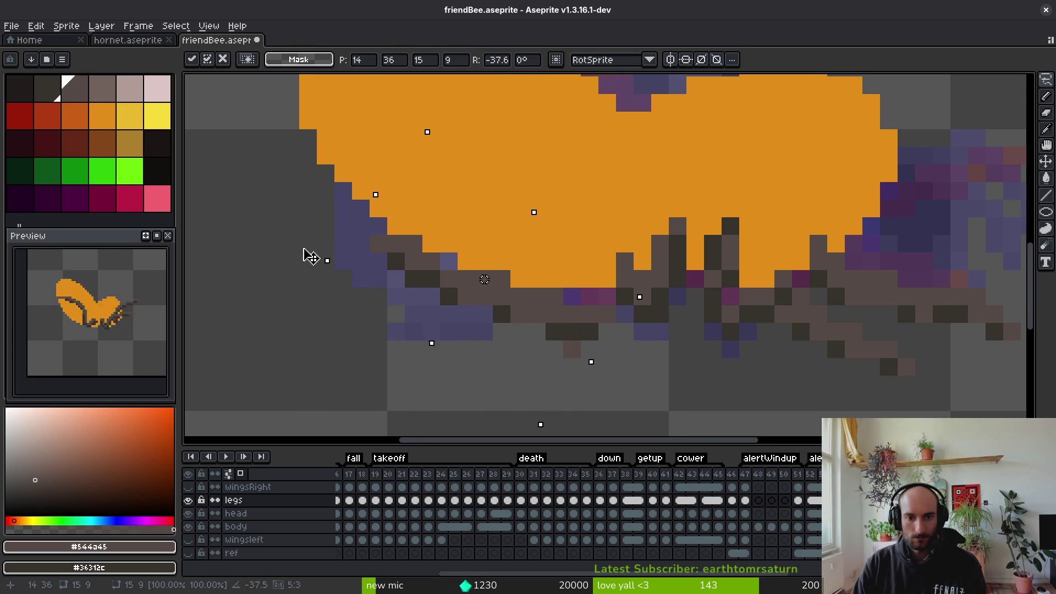
mouse_move(538, 319)
mouse_down()
mouse_move(574, 252)
mouse_move(554, 242)
mouse_move(559, 233)
mouse_up()
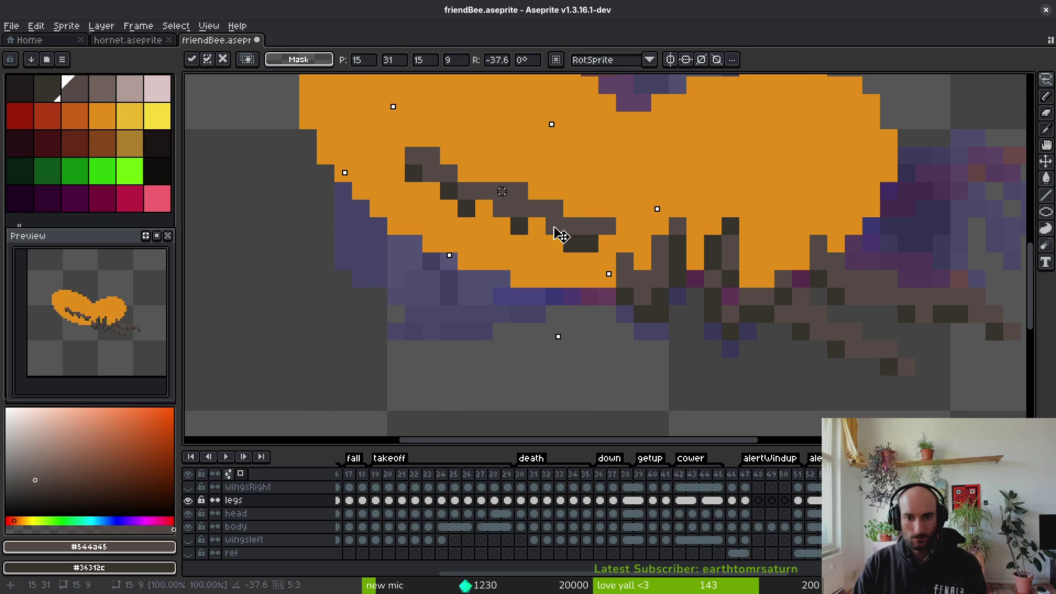
key(i)
alt+click(591, 241)
Paint a diagonal dark line along the leg, ending in a lighter grey-brown pixel
click(554, 226)
click(536, 226)
drag(528, 223, 449, 191)
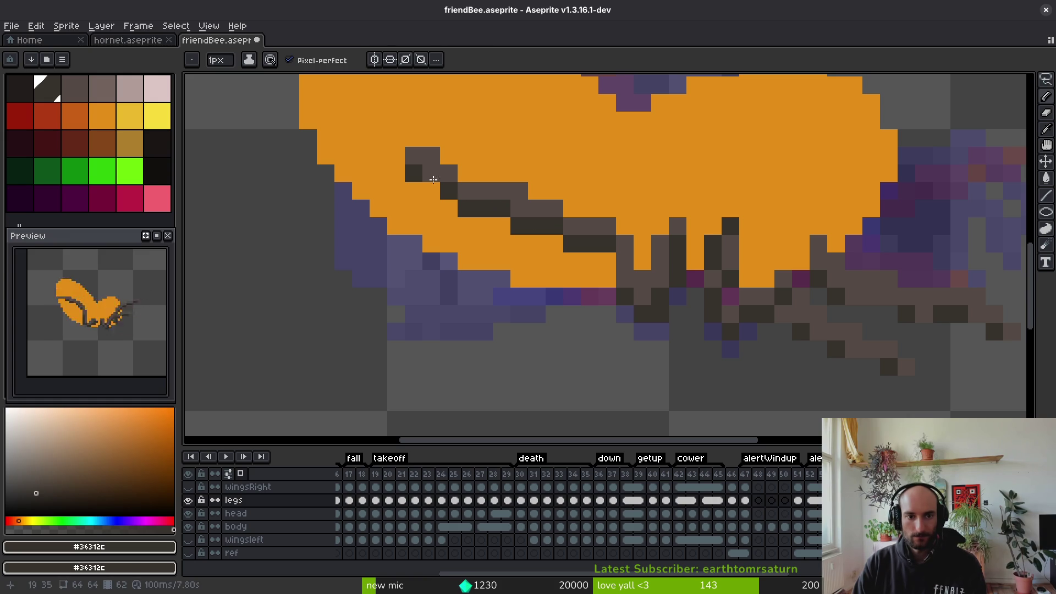
click(431, 191)
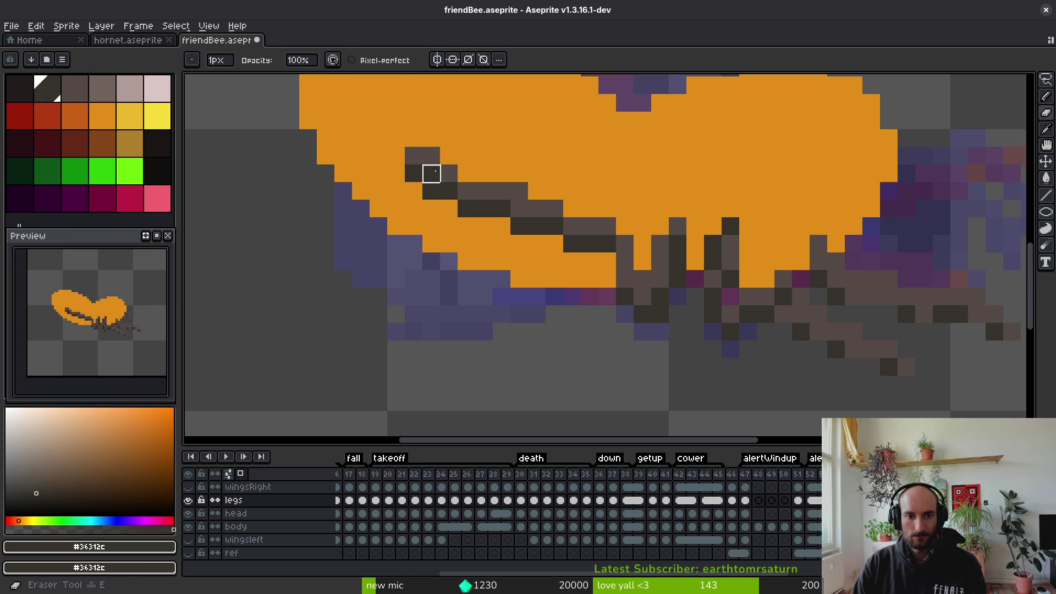
alt+click(431, 174)
click(413, 173)
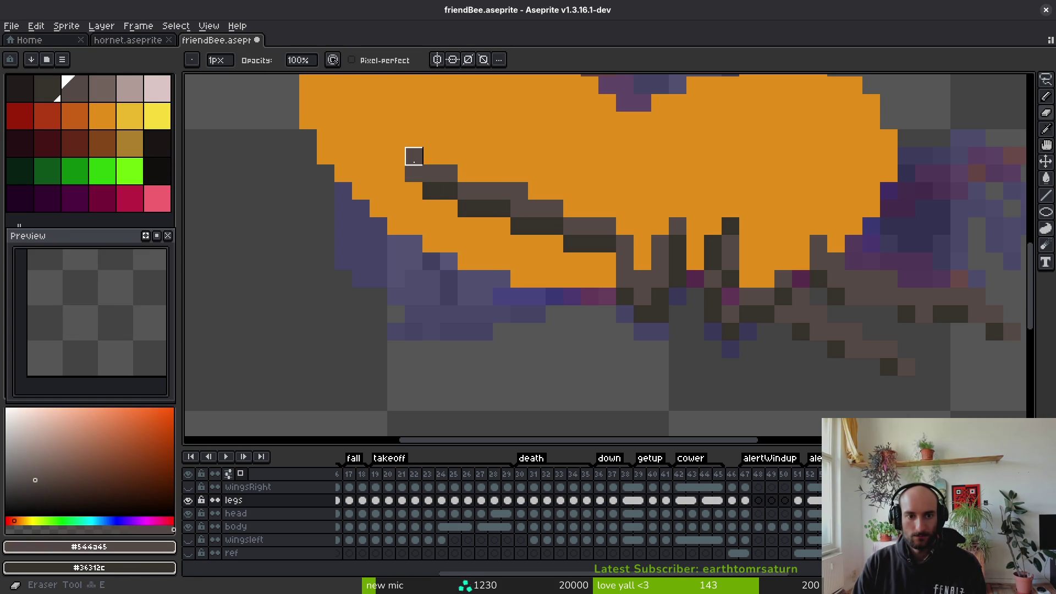
Raise the dark leg stripe one pixel using a rectangular selection
scroll(511, 252, down, 3)
scroll(571, 351, up, 5)
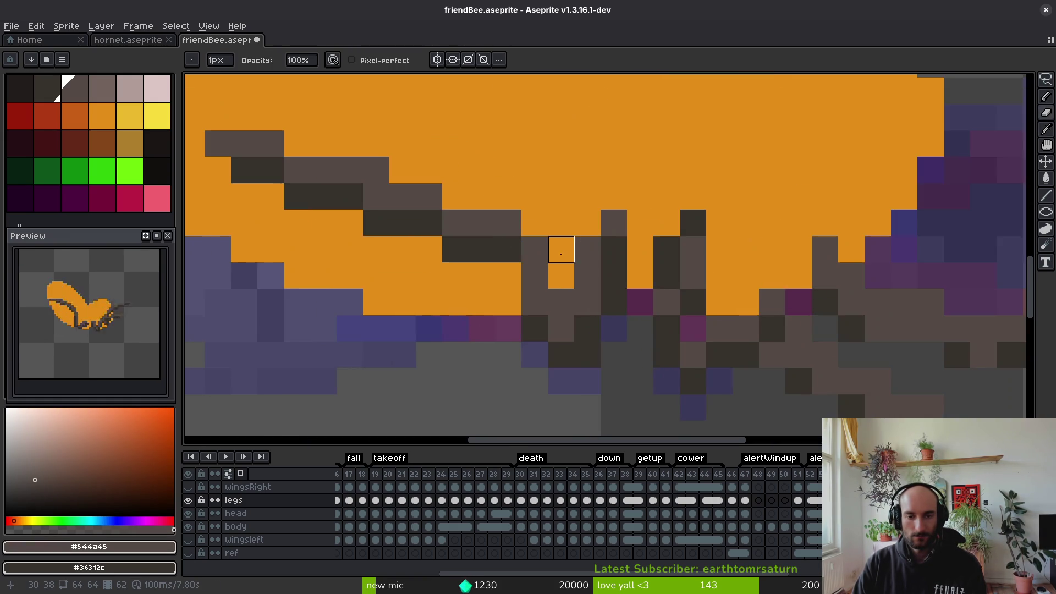
key(m)
mouse_move(322, 126)
mouse_down()
mouse_move(621, 300)
mouse_move(617, 265)
mouse_up()
key(ctrl+d)
key(b)
Redraw dark brown and light grey-brown pixels along the leg stripe
click(645, 319)
key(ctrl+z)
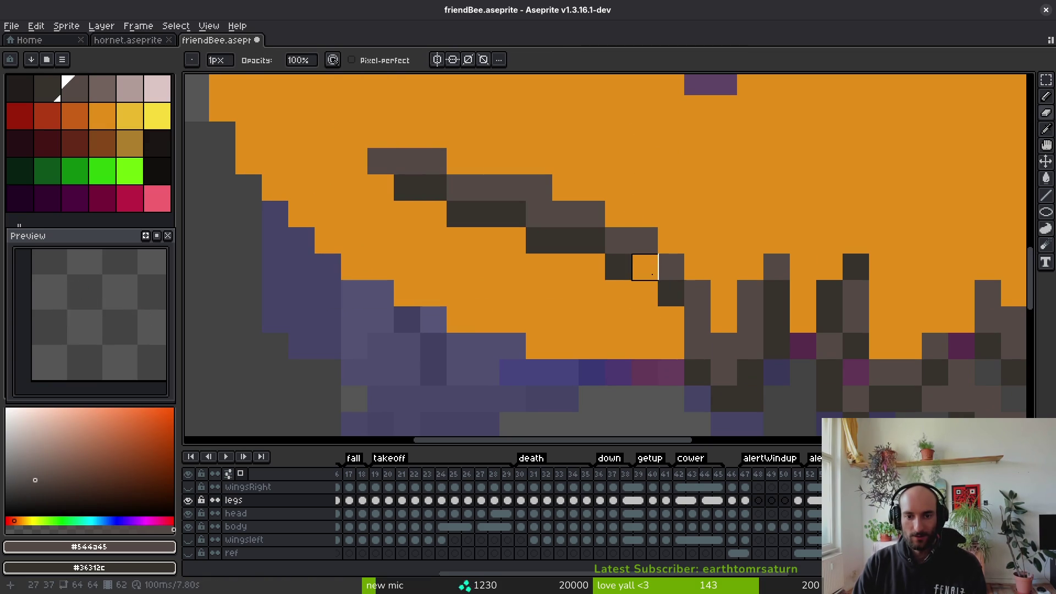
alt+click(643, 264)
click(703, 265)
alt+click(641, 240)
mouse_move(671, 240)
mouse_down()
mouse_move(696, 266)
mouse_move(672, 290)
mouse_up()
click(594, 231)
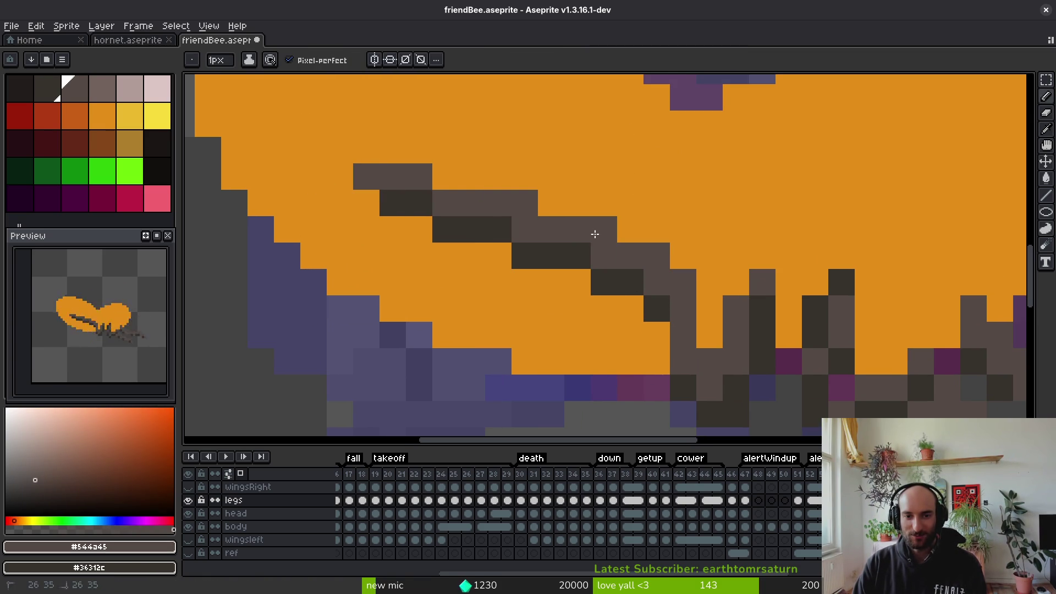
click(690, 258)
Draw dark pixels down the leg diagonal and lighten one of them
alt+click(638, 278)
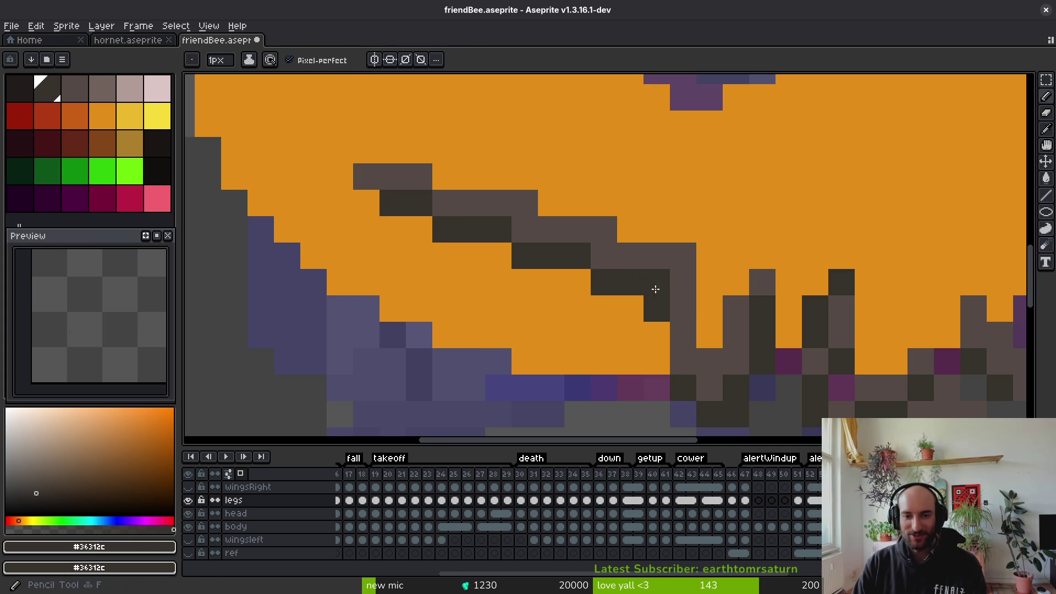
drag(657, 335, 683, 361)
alt+click(707, 357)
click(683, 361)
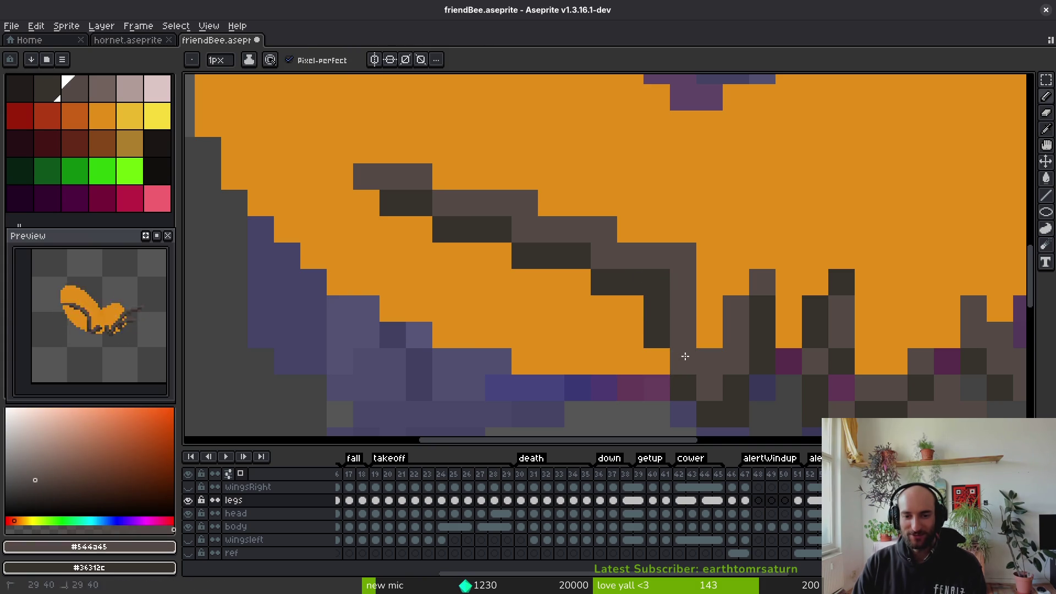
scroll(684, 356, down, 5)
scroll(711, 356, up, 5)
scroll(712, 356, down, 4)
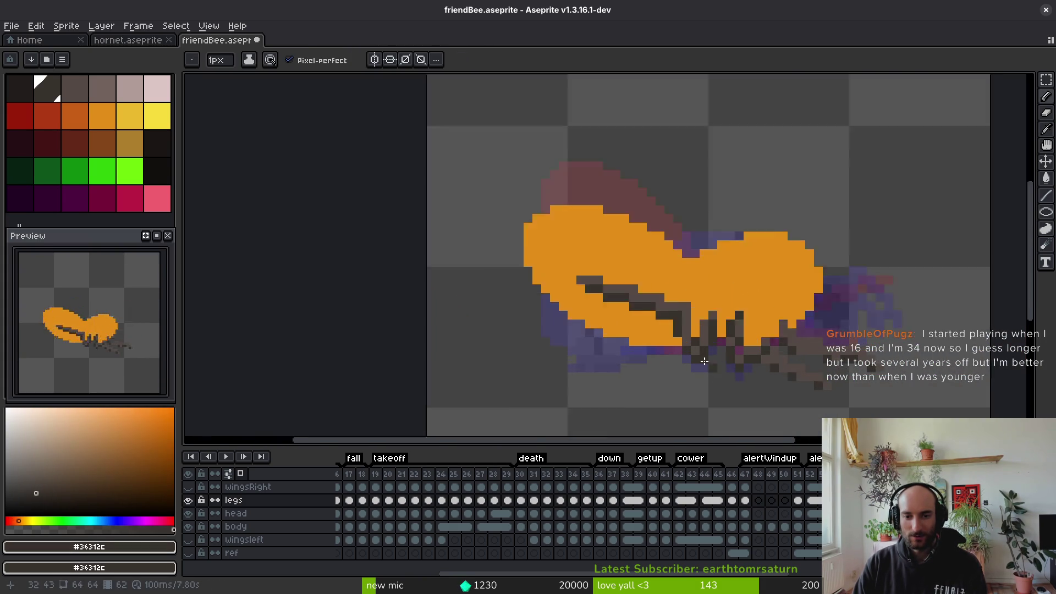
scroll(711, 349, up, 2)
scroll(711, 347, down, 2)
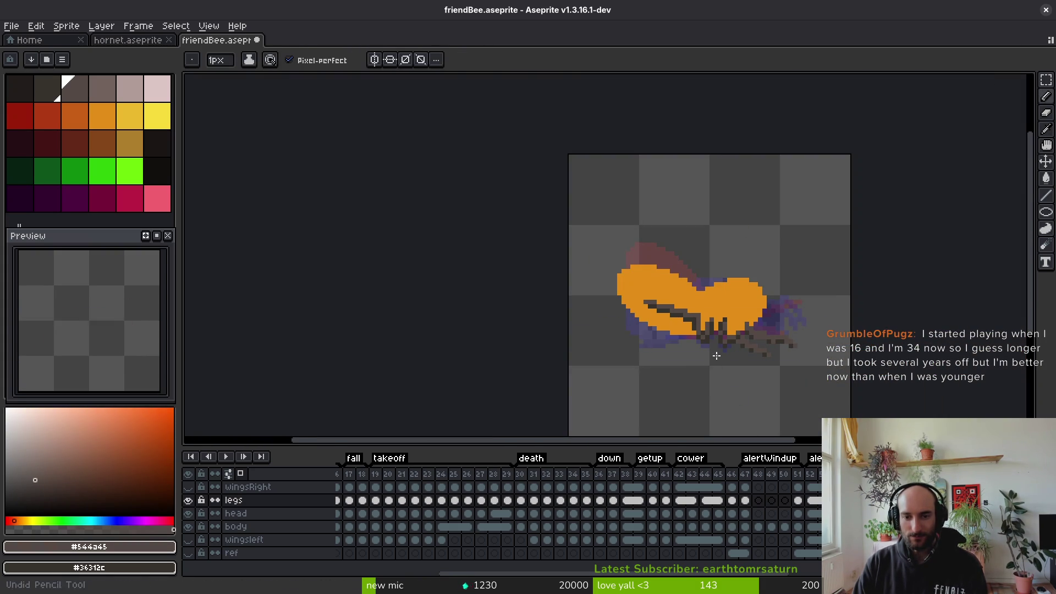
scroll(710, 319, up, 3)
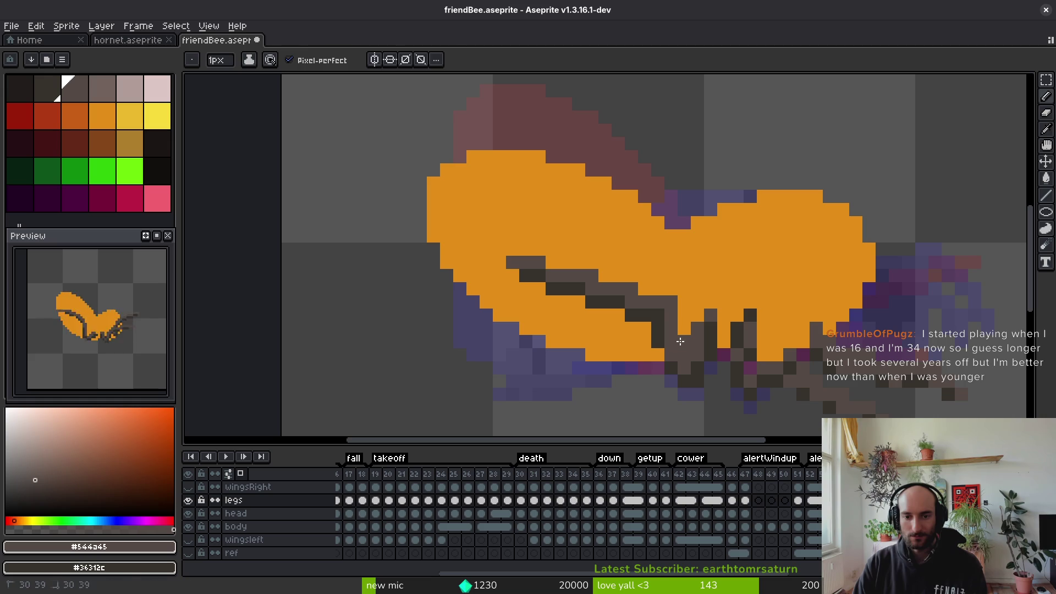
Recolour leg pixels with dark brown and a short run of lighter grey
key(alt)
scroll(712, 352, down, 3)
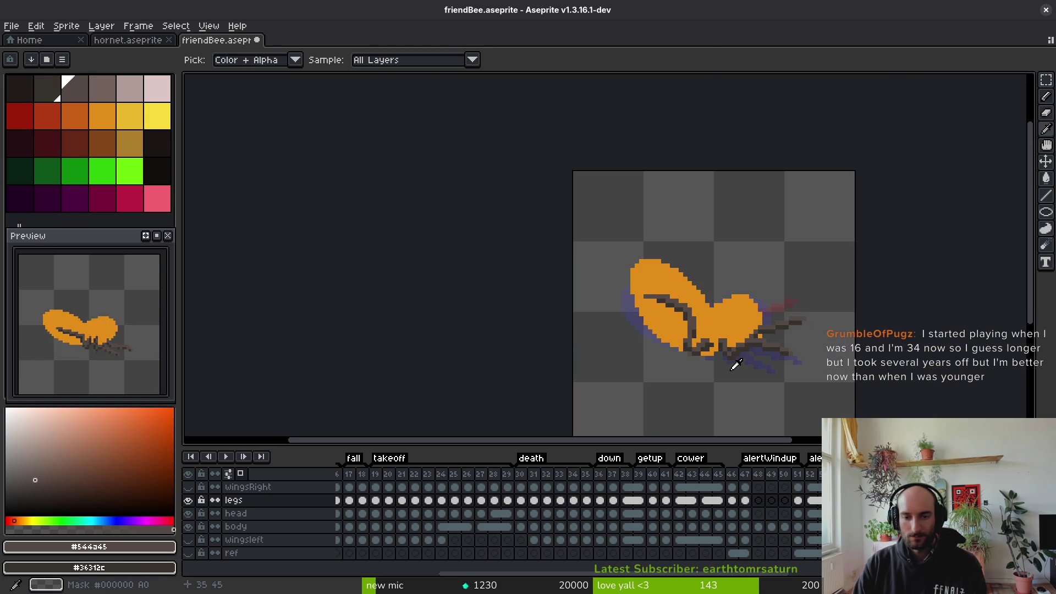
scroll(718, 368, up, 3)
key(alt)
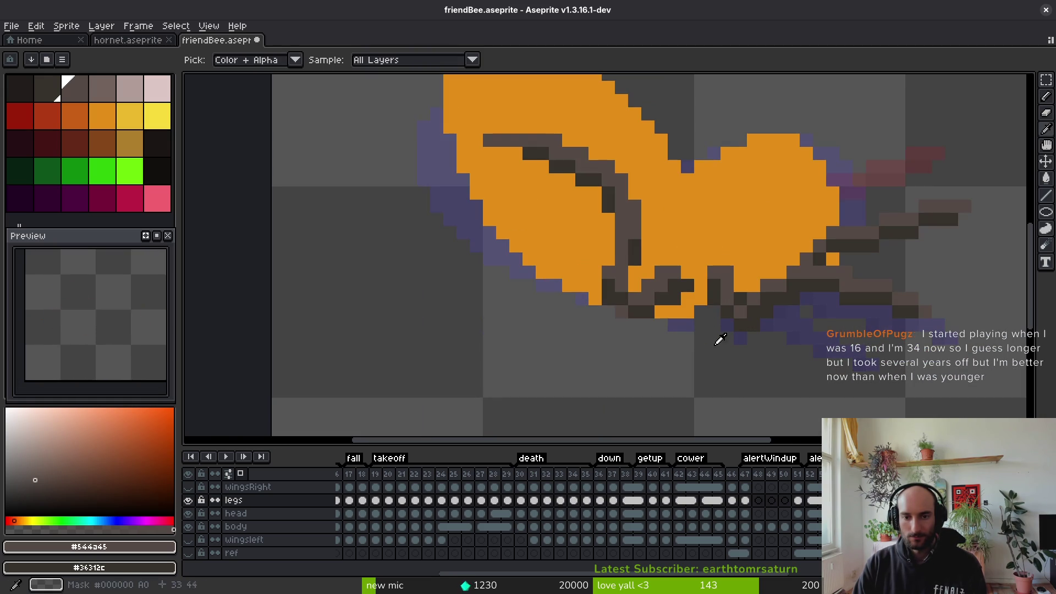
scroll(693, 329, up, 3)
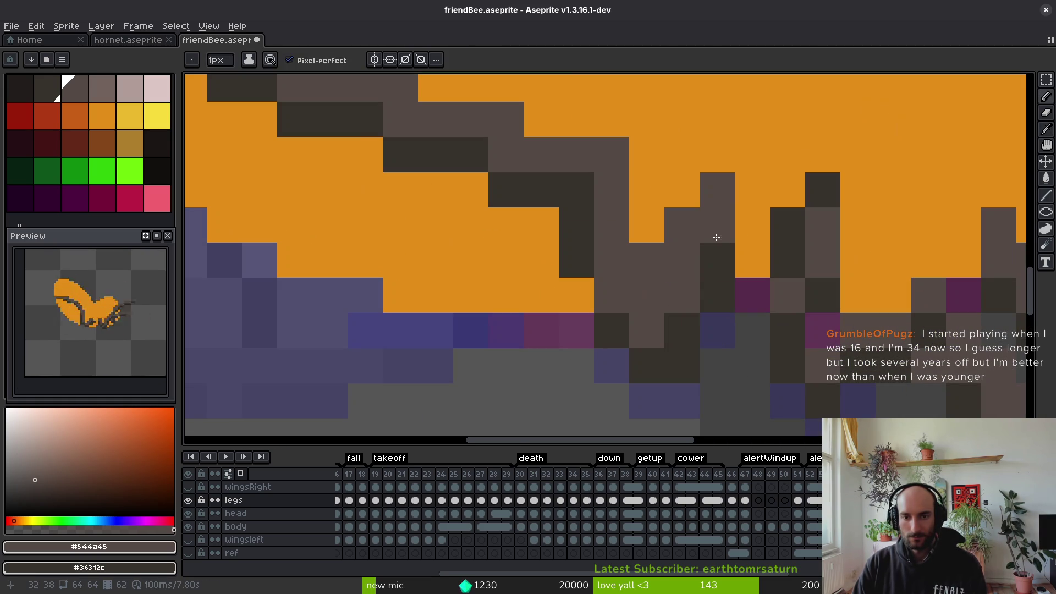
key(e)
key(b)
scroll(647, 261, down, 3)
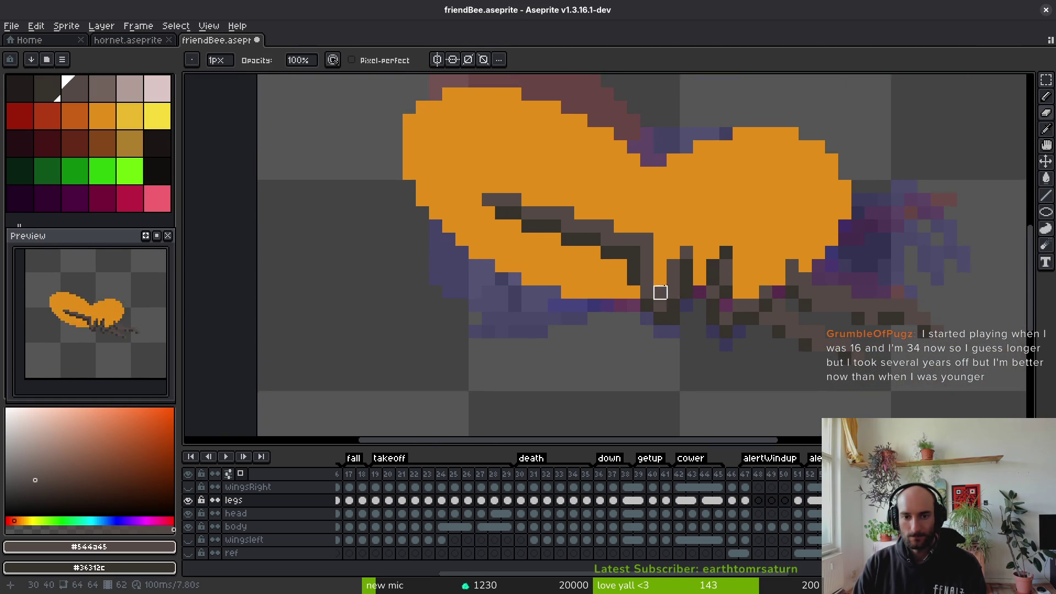
scroll(641, 303, up, 3)
alt+click(642, 304)
click(635, 280)
alt+click(641, 259)
mouse_move(655, 283)
mouse_down()
mouse_move(655, 260)
mouse_move(688, 273)
mouse_move(688, 307)
mouse_up()
Erase stray leg pixels over the body, add dark leg pixels, and save
key(e)
click(618, 282)
alt+click(711, 278)
key(b)
key(e)
click(690, 256)
scroll(710, 297, down, 3)
key(ctrl+s)
scroll(721, 337, up, 3)
click(715, 284)
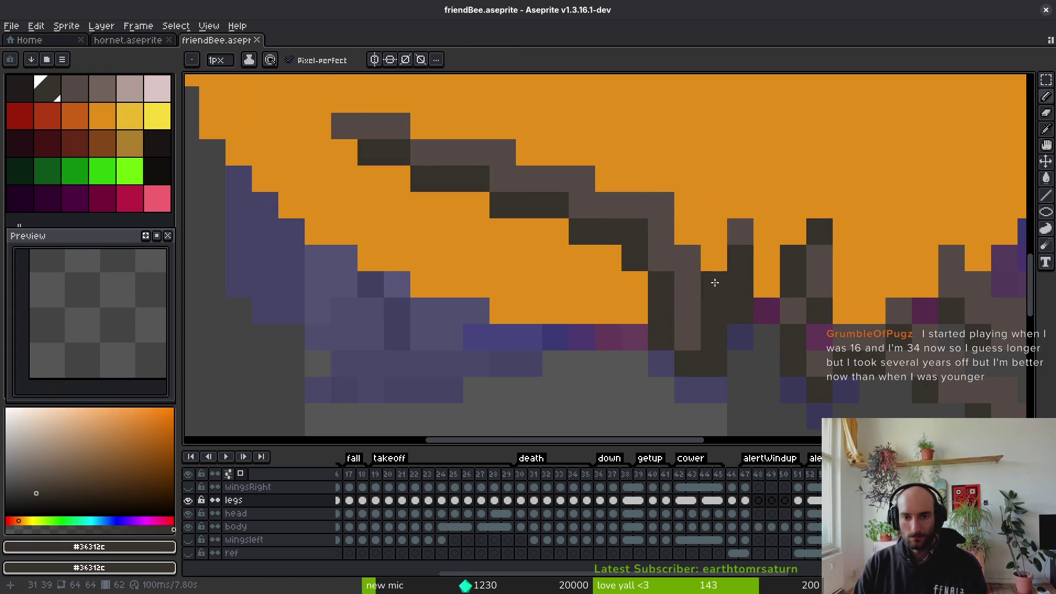
key(e)
click(741, 232)
Add a dark pixel beside the leg and move the dark leg strip up two pixels
scroll(732, 259, down, 4)
scroll(709, 319, up, 2)
click(670, 342)
scroll(670, 342, down, 1)
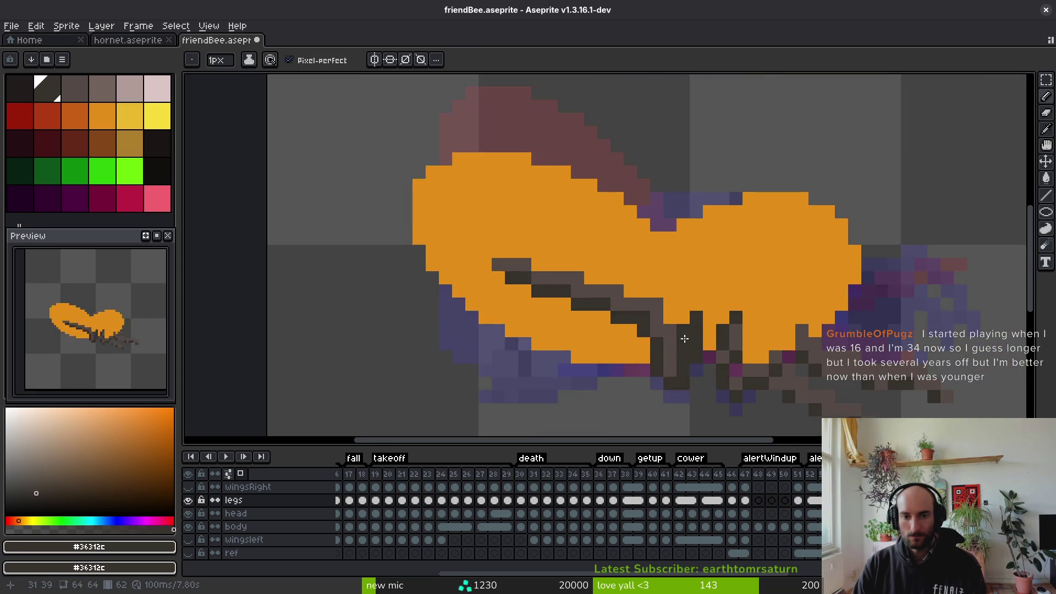
scroll(668, 286, up, 2)
scroll(668, 286, down, 2)
key(m)
scroll(630, 312, up, 2)
mouse_move(617, 277)
mouse_down()
mouse_move(297, 187)
mouse_move(641, 352)
mouse_move(672, 273)
mouse_up()
drag(596, 292, 608, 246)
key(b)
Paint dark pixels along the leg edge and erase stray pixels at the leg bottom
mouse_move(657, 284)
mouse_down()
mouse_move(682, 316)
mouse_move(683, 352)
mouse_move(658, 338)
mouse_move(634, 298)
mouse_up()
alt+click(646, 360)
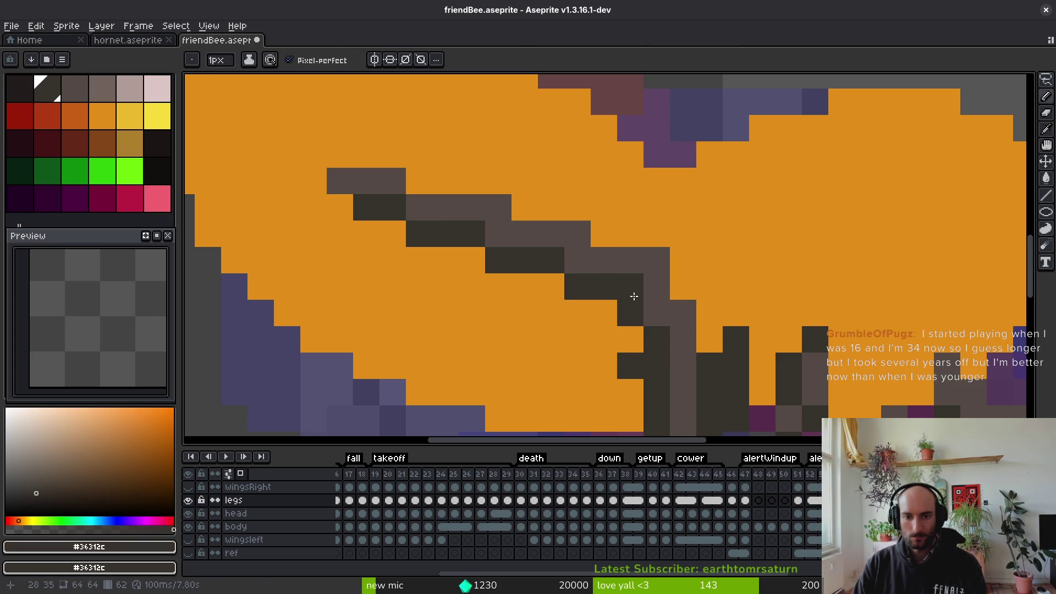
key(e)
drag(632, 367, 684, 365)
scroll(704, 331, down, 4)
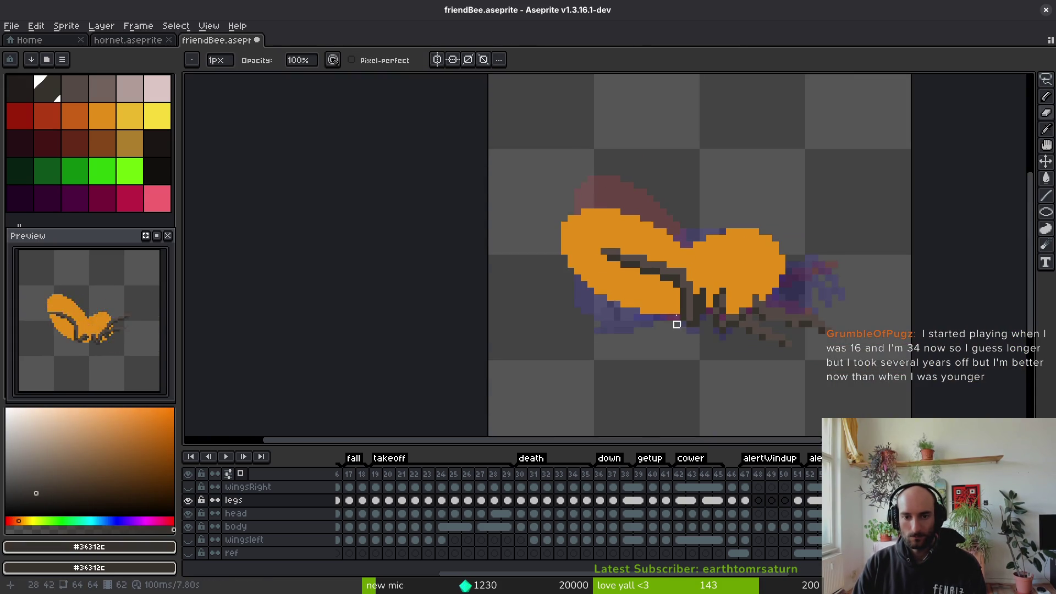
scroll(684, 331, up, 3)
scroll(615, 274, down, 6)
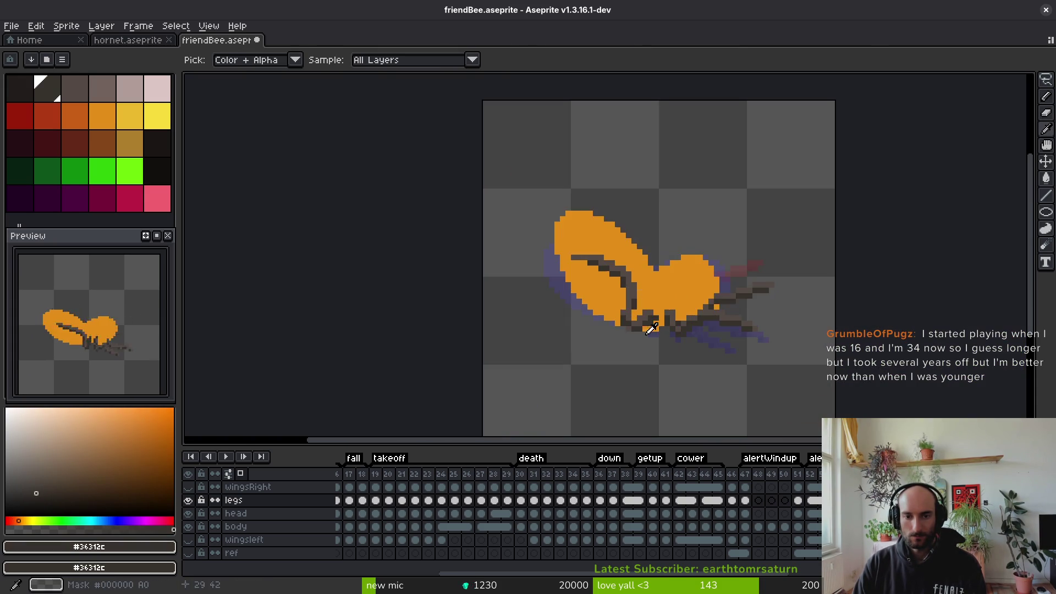
scroll(641, 286, up, 5)
key(alt+Right)
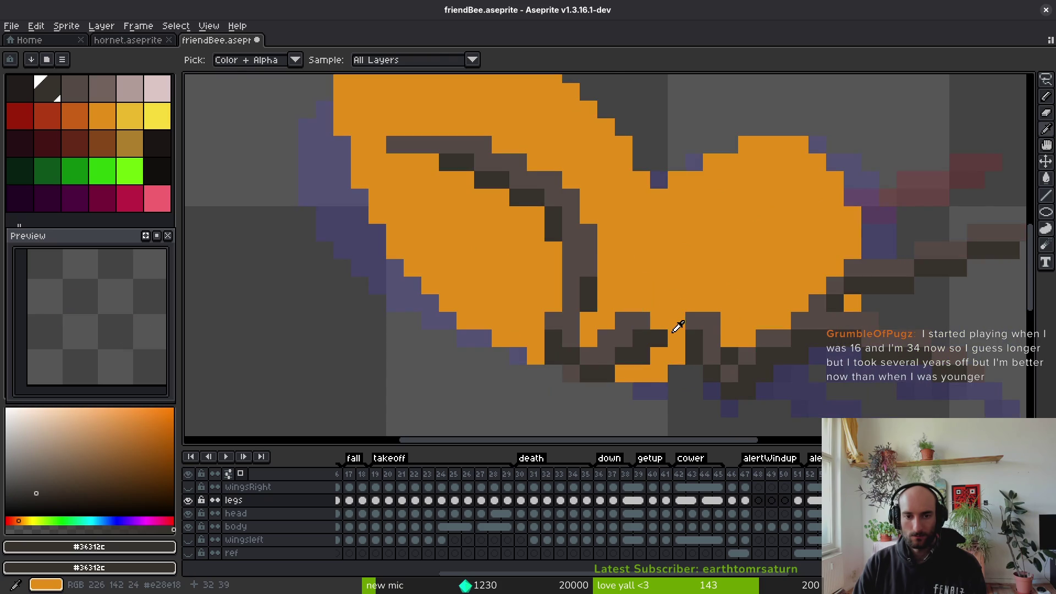
key(Right)
alt+click(627, 280)
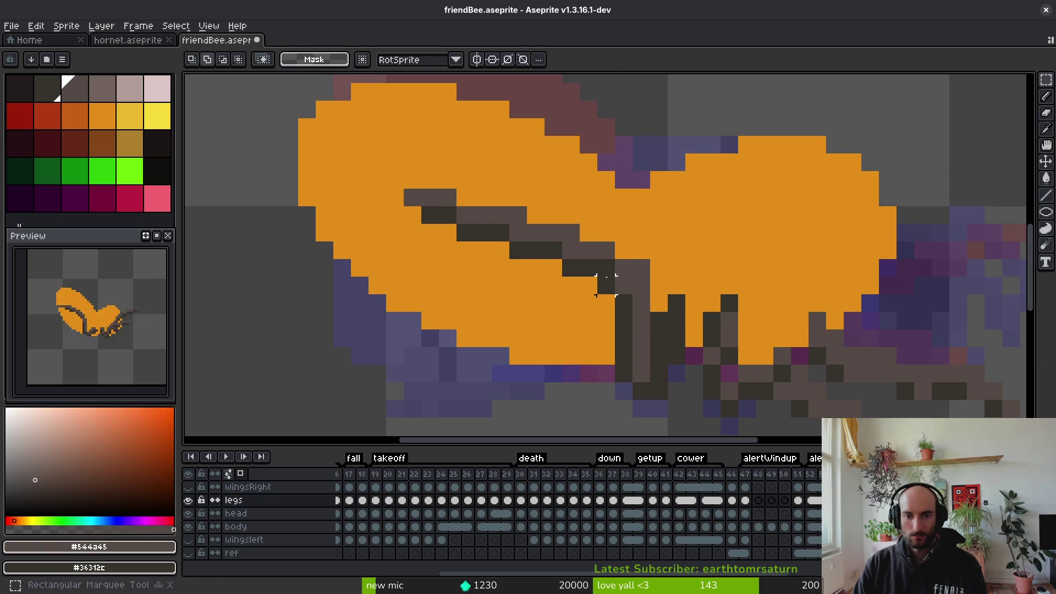
Lasso the dark legs, nudge them one pixel left and up, fill a gap, and save
key(shift+w)
mouse_move(467, 180)
mouse_down()
mouse_move(545, 286)
mouse_move(613, 283)
mouse_move(516, 205)
mouse_up()
drag(553, 242, 570, 243)
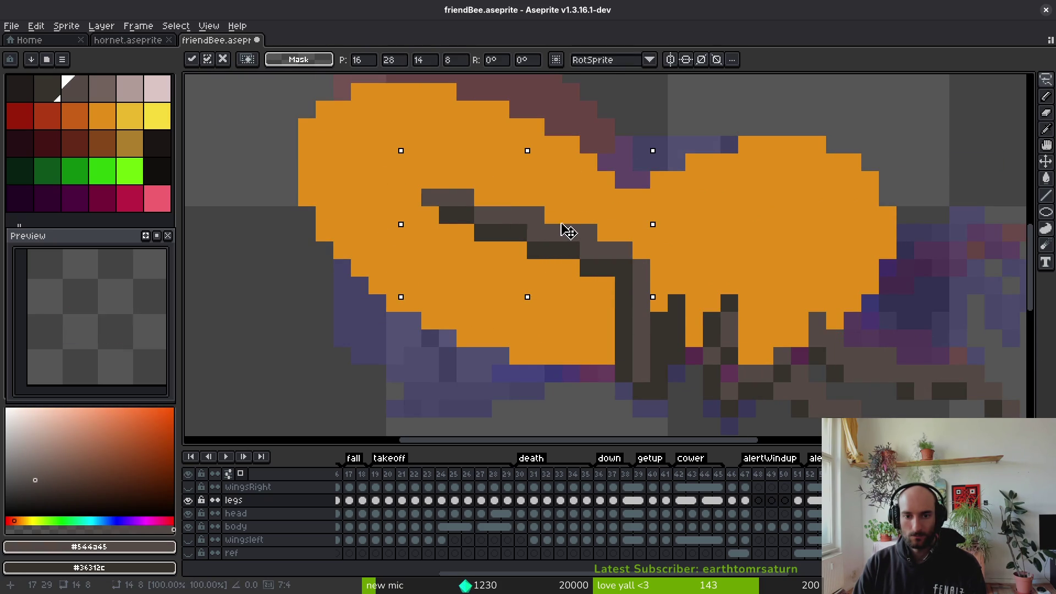
key(Left)
key(Up)
key(b)
alt+click(609, 264)
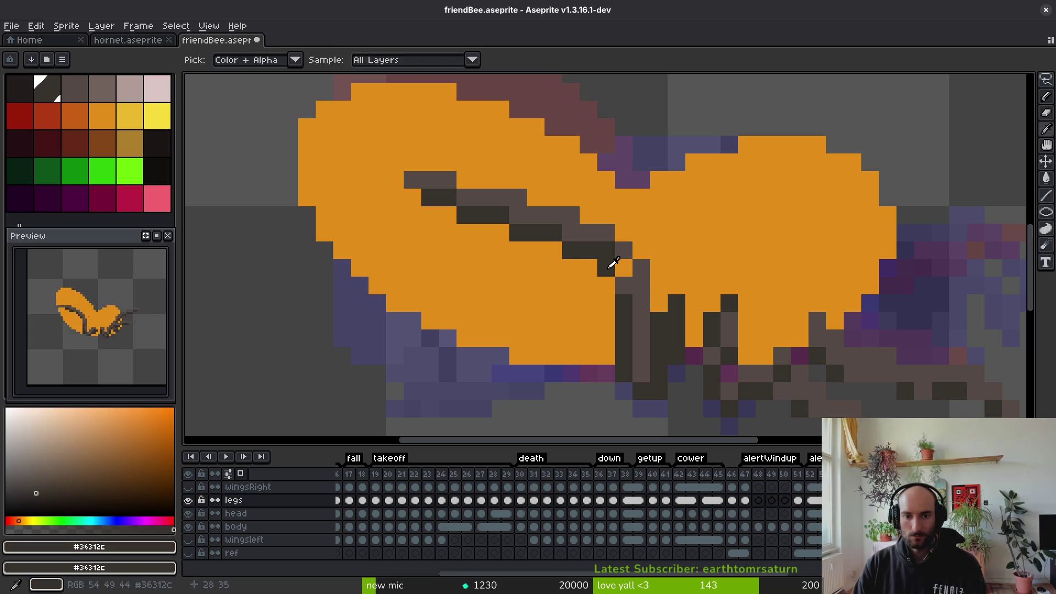
click(640, 286)
scroll(640, 326, down, 5)
key(ctrl+s)
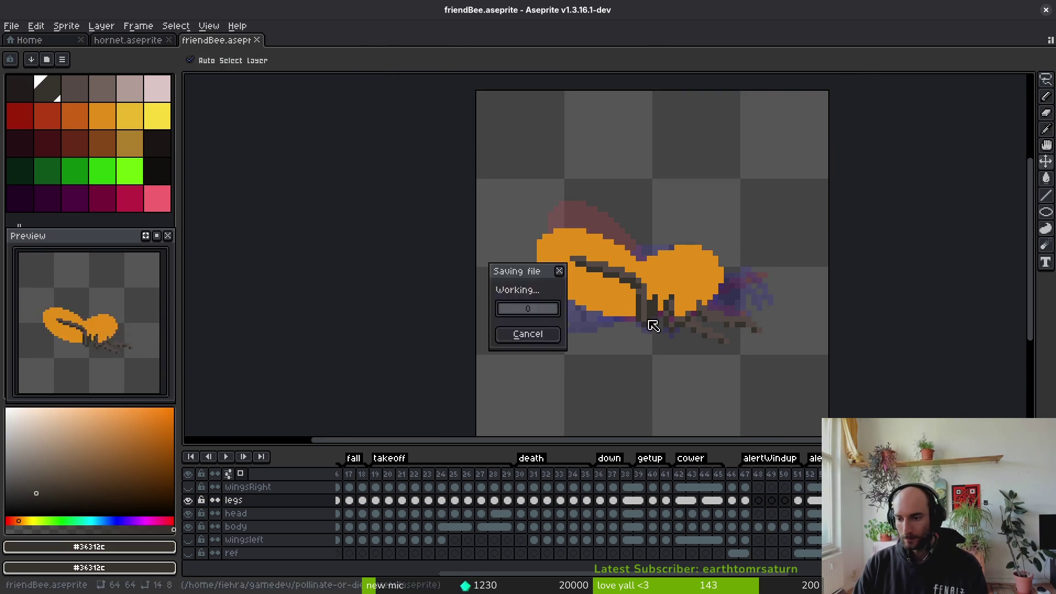
drag(649, 309, 666, 264)
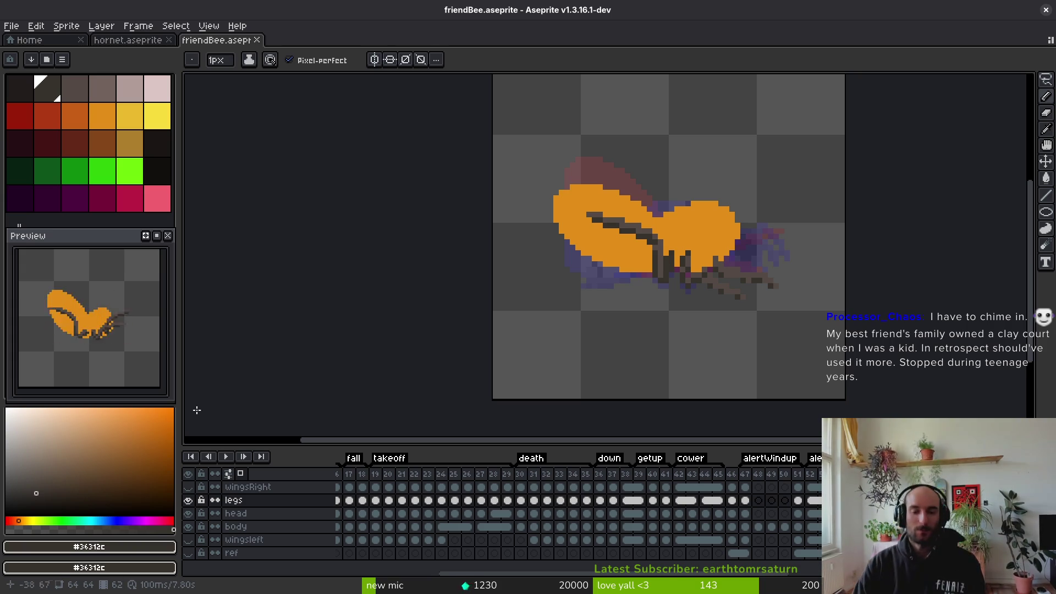
Go to another animation frame and lasso the area around the bee's legs
click(495, 500)
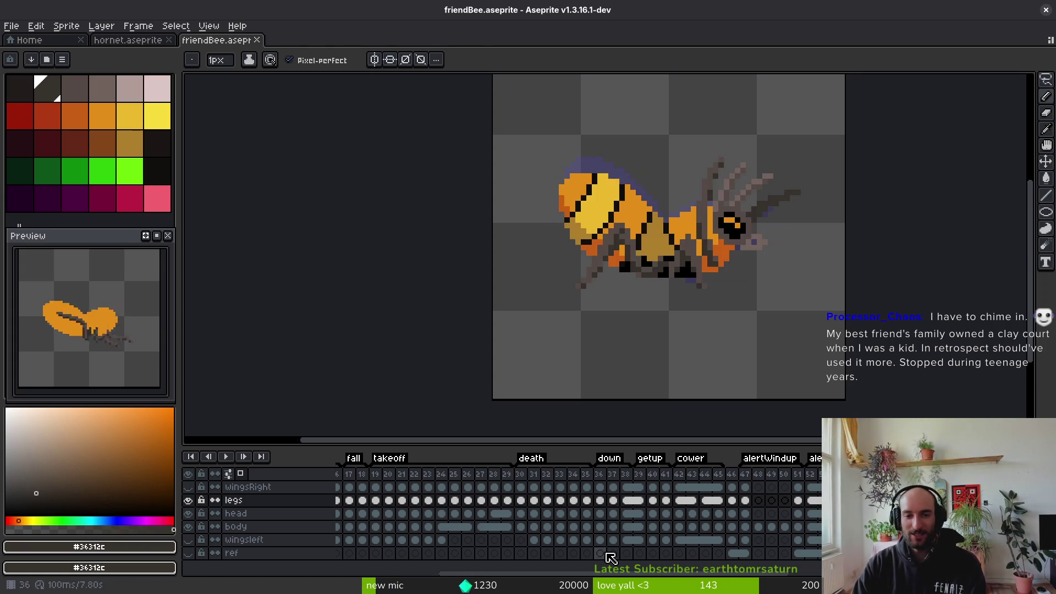
key(i)
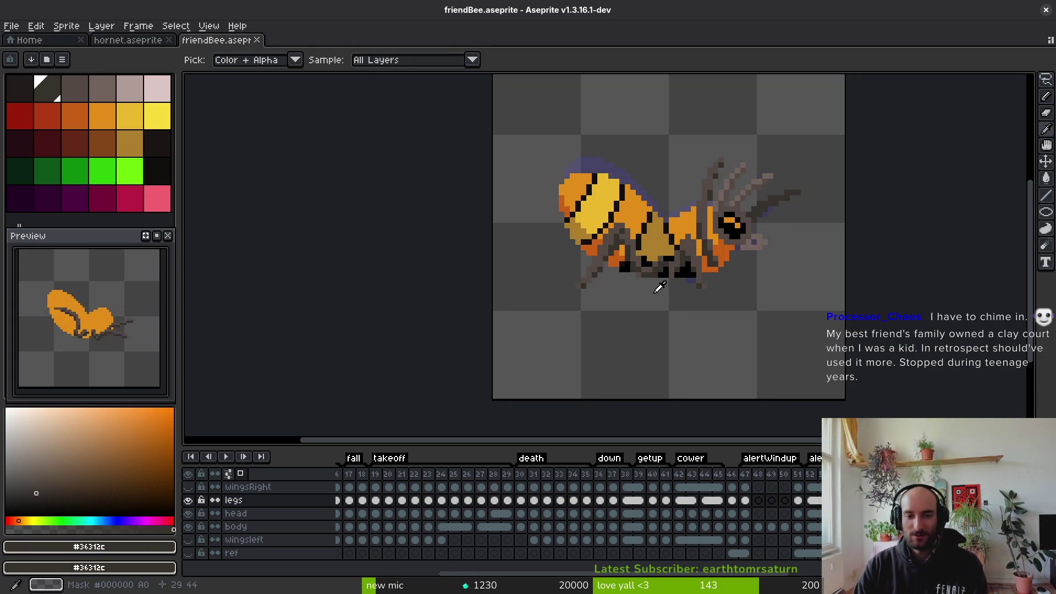
key(b)
scroll(664, 253, up, 3)
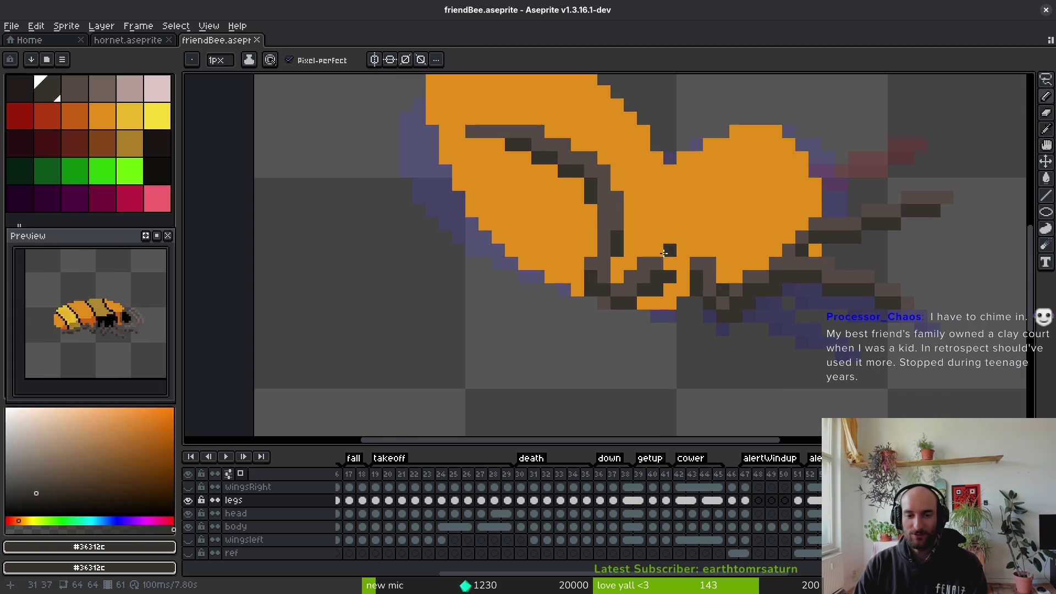
key(q)
mouse_move(630, 254)
mouse_down()
mouse_move(625, 203)
mouse_move(472, 299)
mouse_move(573, 242)
mouse_move(644, 290)
mouse_move(668, 238)
mouse_move(653, 125)
mouse_up()
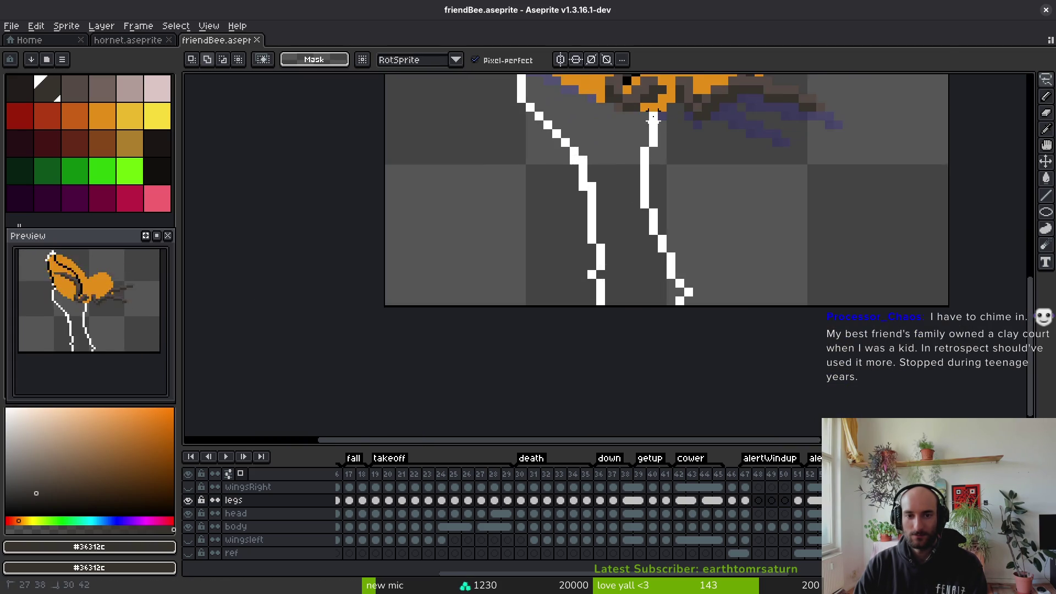
scroll(653, 126, up, 1)
drag(627, 85, 684, 354)
scroll(684, 354, down, 1)
scroll(667, 370, up, 2)
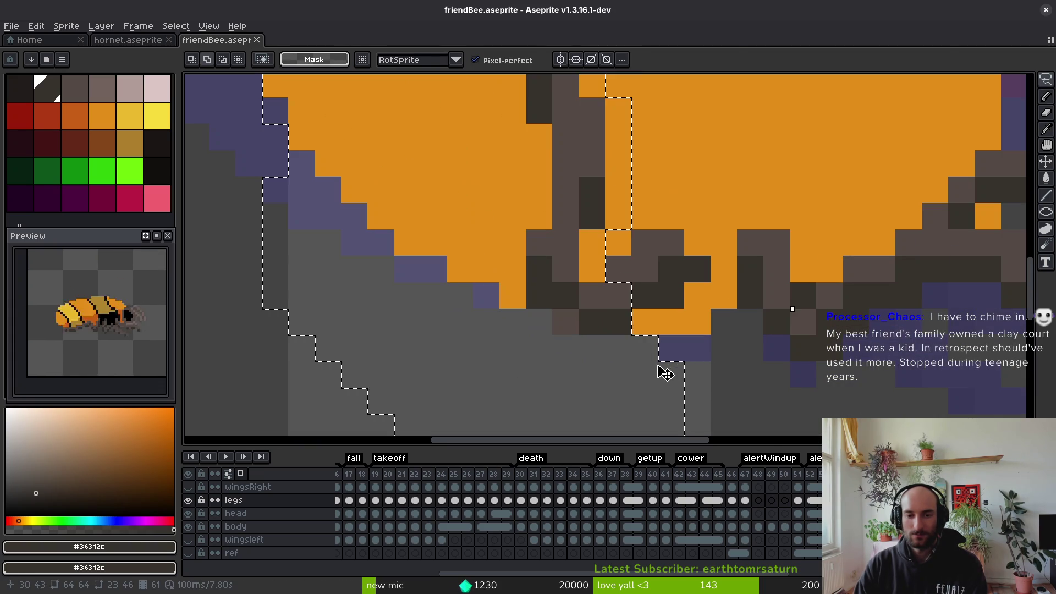
scroll(645, 295, down, 6)
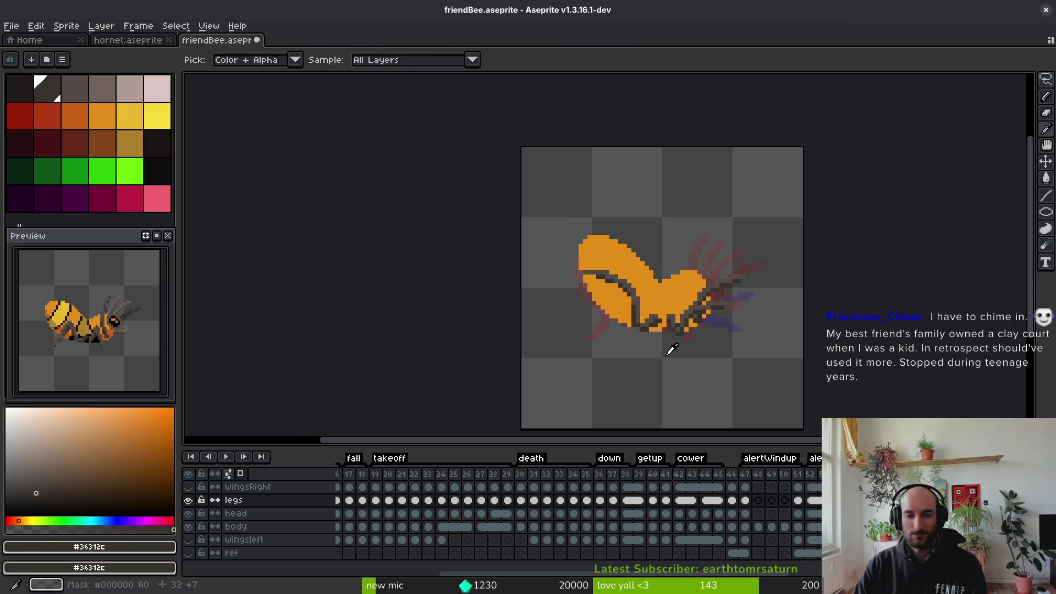
Extend the legs down-left with grey-brown pixels and draw a dark leg line downward
key(i)
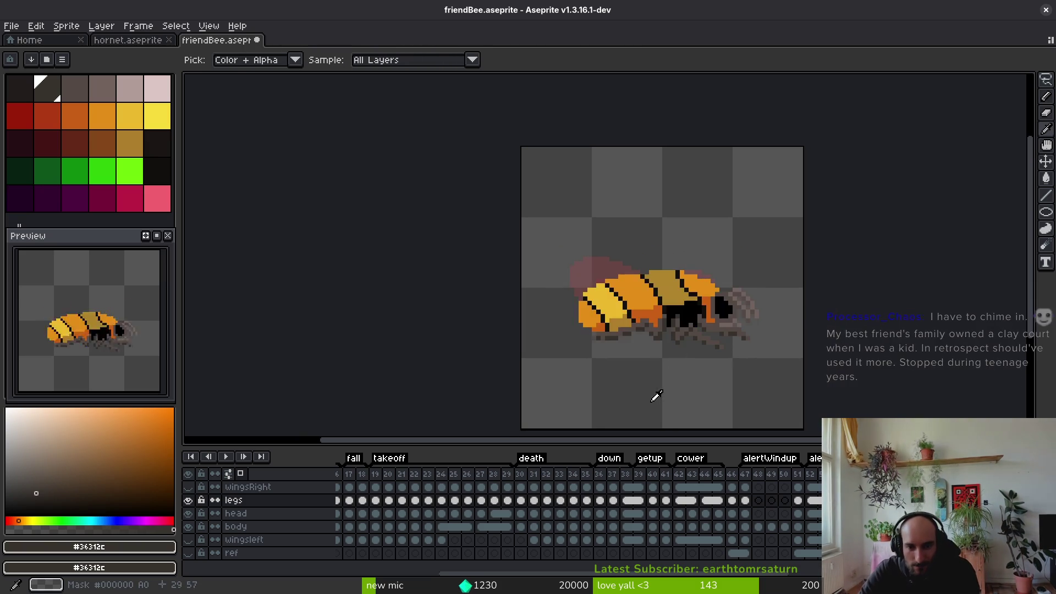
key(q)
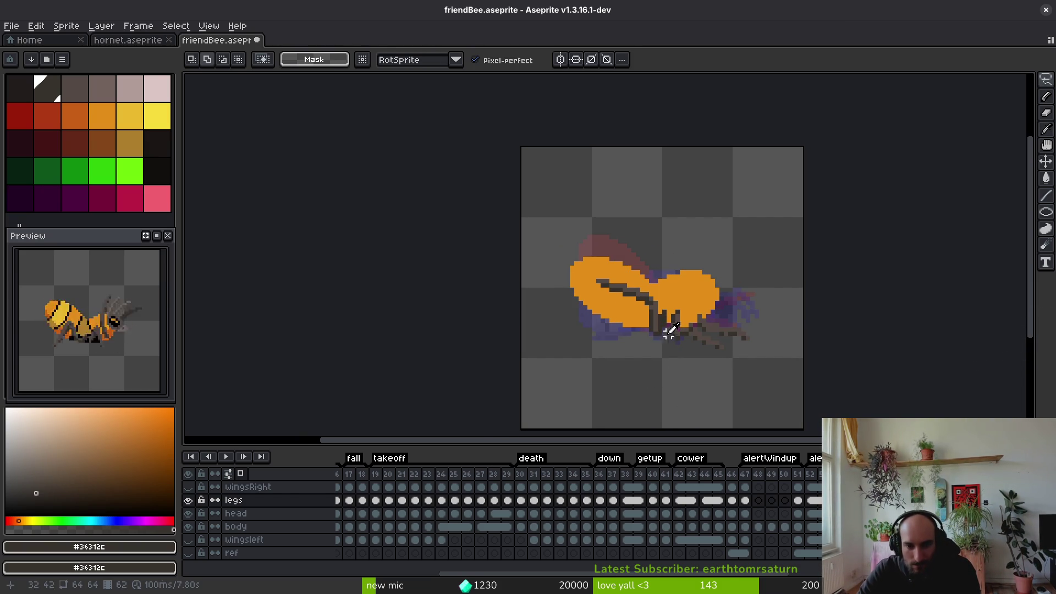
key(i)
scroll(652, 339, up, 3)
key(b)
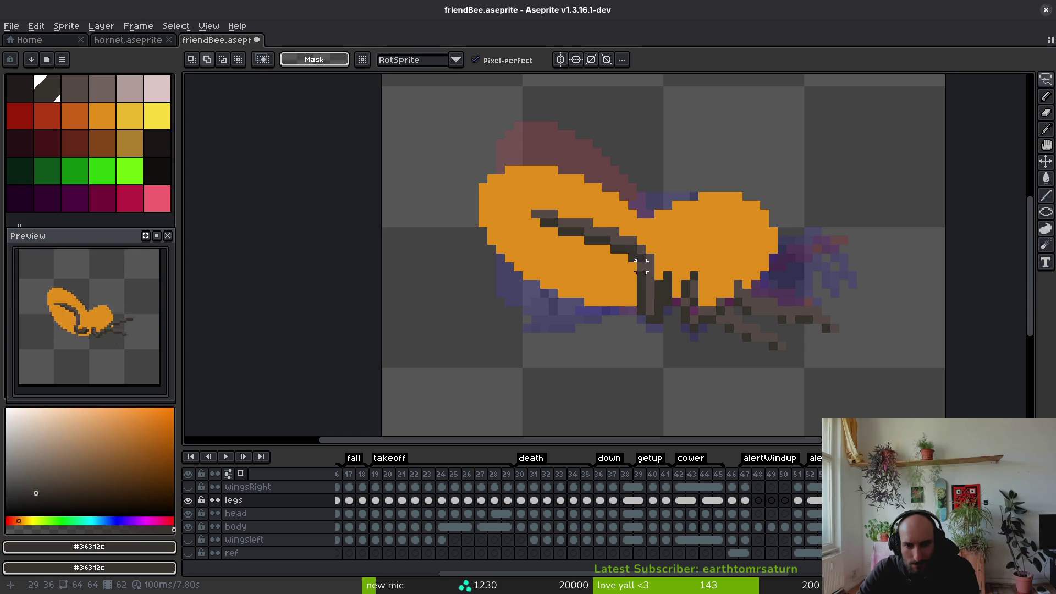
alt+click(655, 258)
scroll(656, 248, up, 2)
mouse_move(656, 249)
mouse_down()
mouse_move(617, 358)
mouse_move(637, 295)
mouse_up()
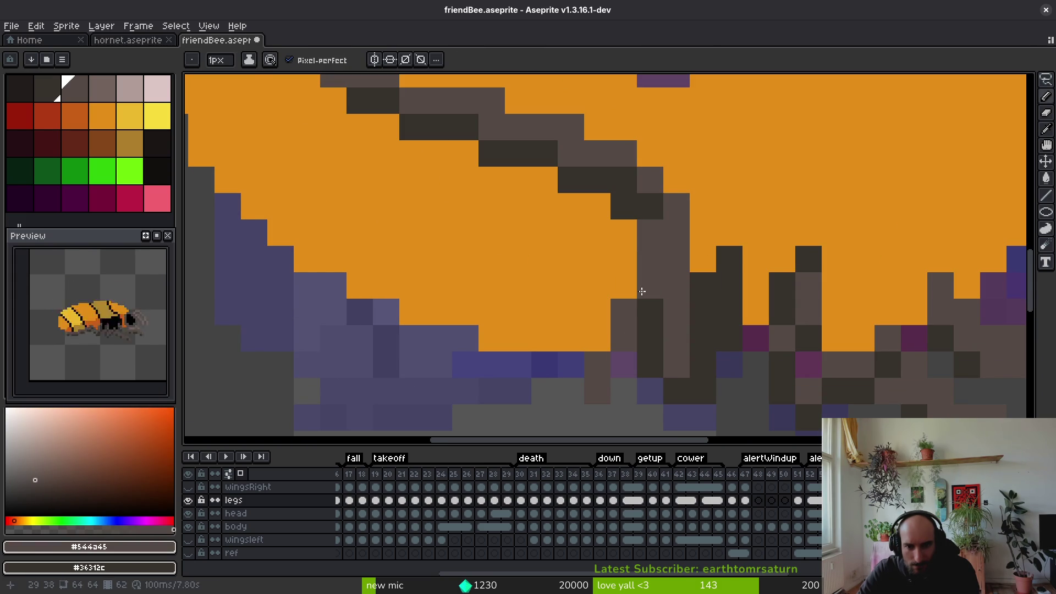
drag(644, 259, 573, 365)
alt+click(653, 309)
mouse_move(668, 267)
mouse_down()
mouse_move(624, 384)
mouse_move(598, 405)
mouse_up()
Erase the stray pixel and old leg column, then repaint grey-brown leg pixels with a dark tip
key(e)
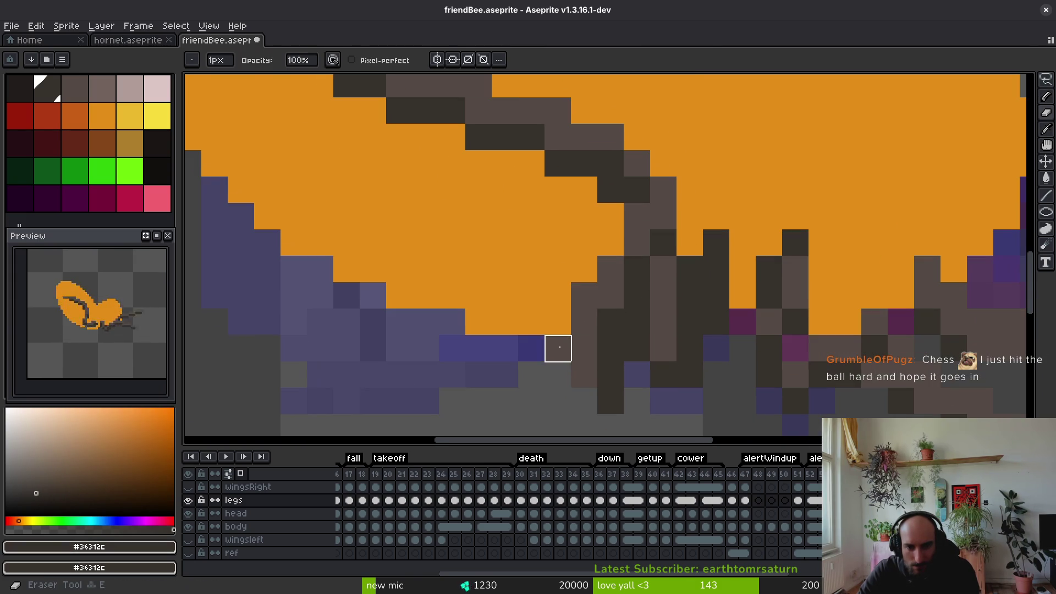
click(584, 296)
drag(664, 259, 664, 354)
click(675, 227)
key(b)
mouse_move(690, 264)
mouse_down()
mouse_move(688, 325)
mouse_move(676, 343)
mouse_up()
click(674, 328)
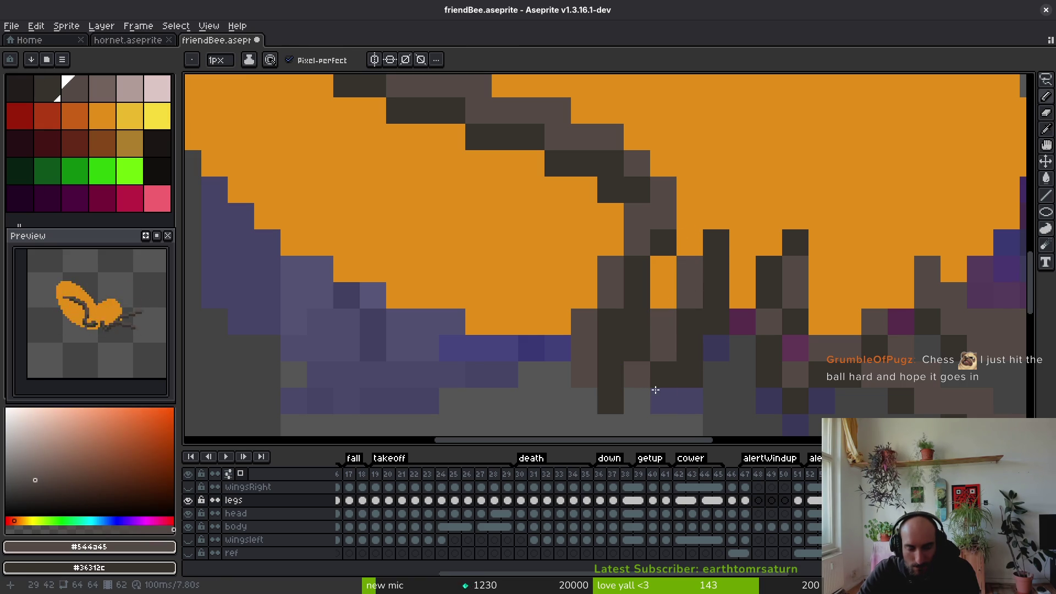
click(670, 376)
alt+click(664, 380)
click(627, 409)
scroll(649, 410, down, 5)
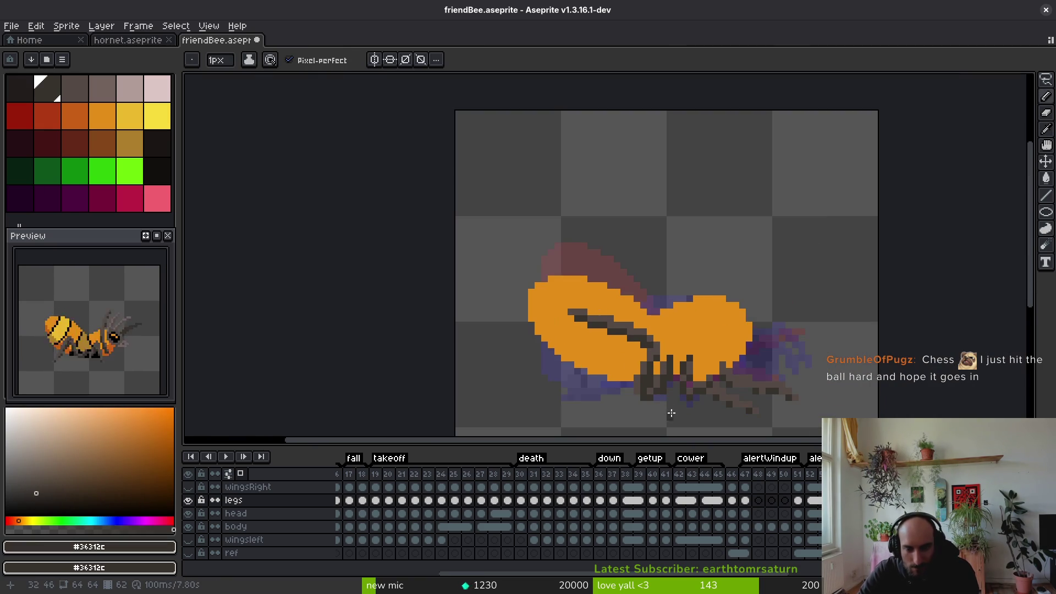
scroll(669, 416, up, 3)
Select the rectangular block of leg pixels and move it one pixel left
key(e)
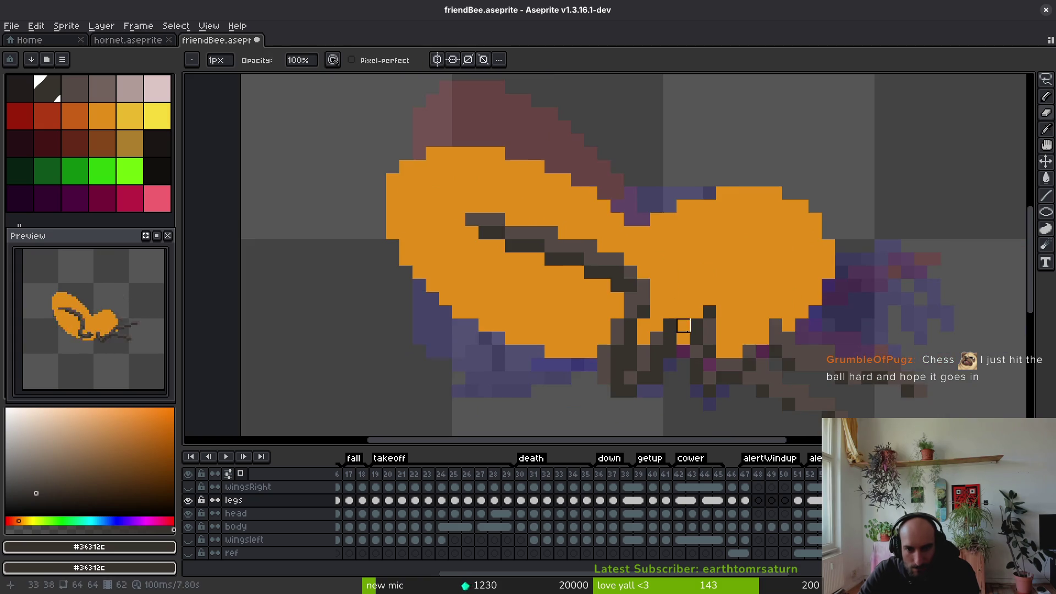
scroll(692, 341, up, 1)
scroll(699, 356, up, 1)
scroll(688, 385, down, 3)
scroll(682, 406, down, 1)
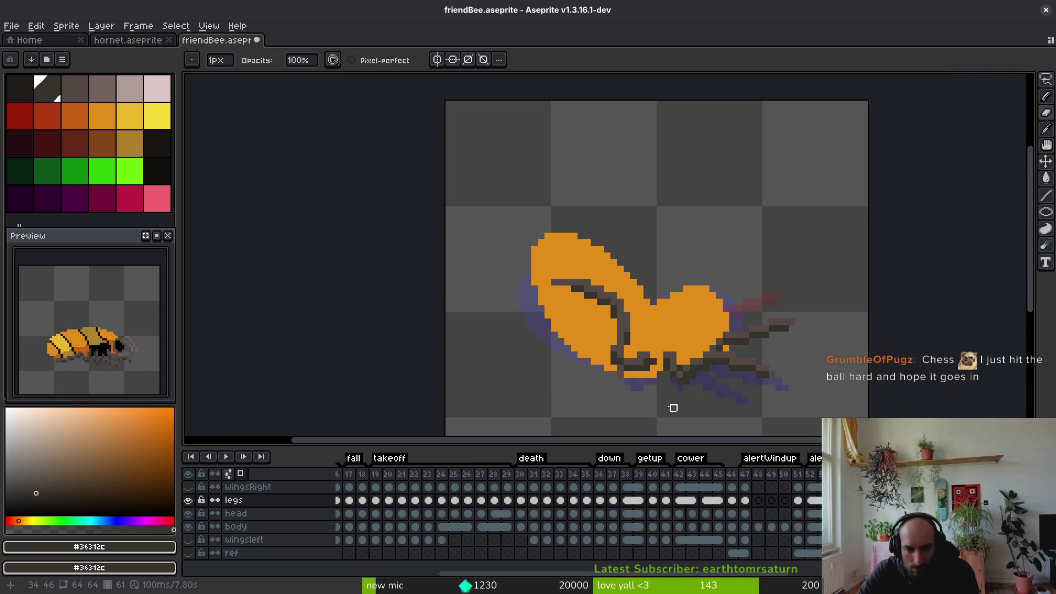
scroll(679, 385, down, 1)
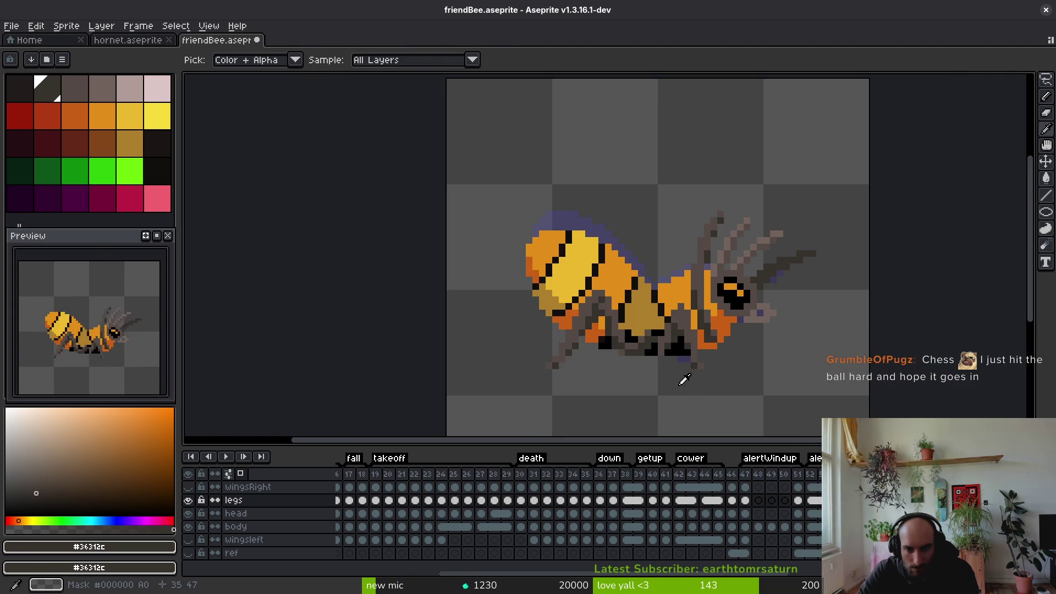
scroll(682, 363, left, 2)
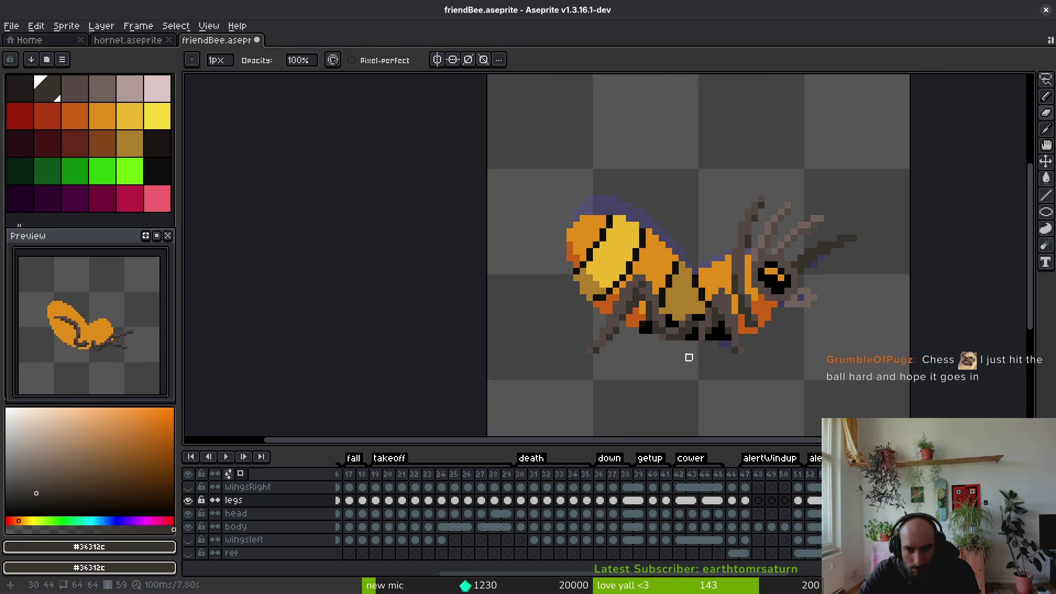
key(alt)
scroll(692, 348, down, 4)
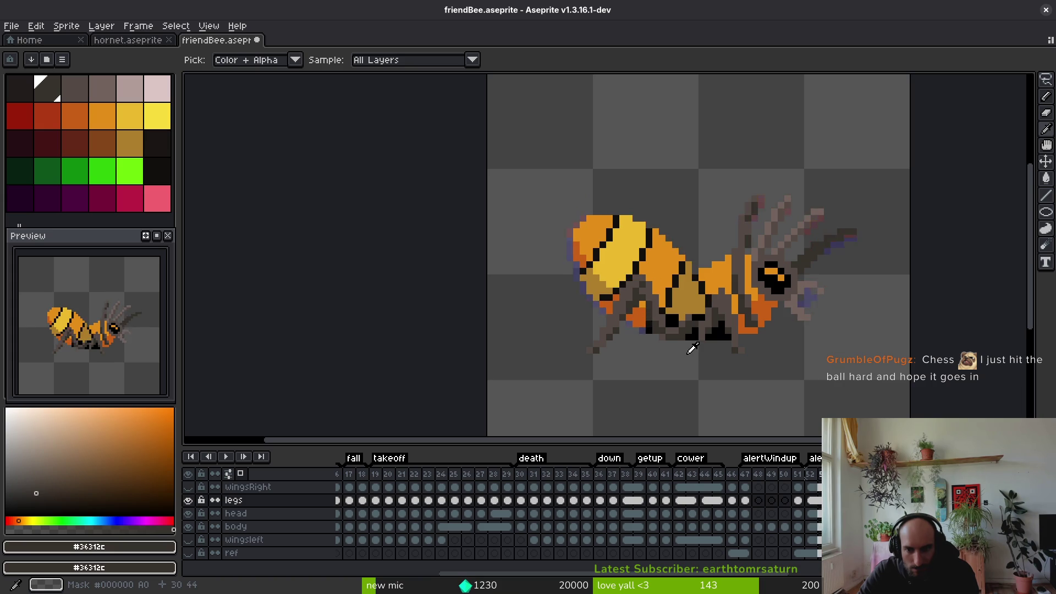
scroll(692, 348, up, 2)
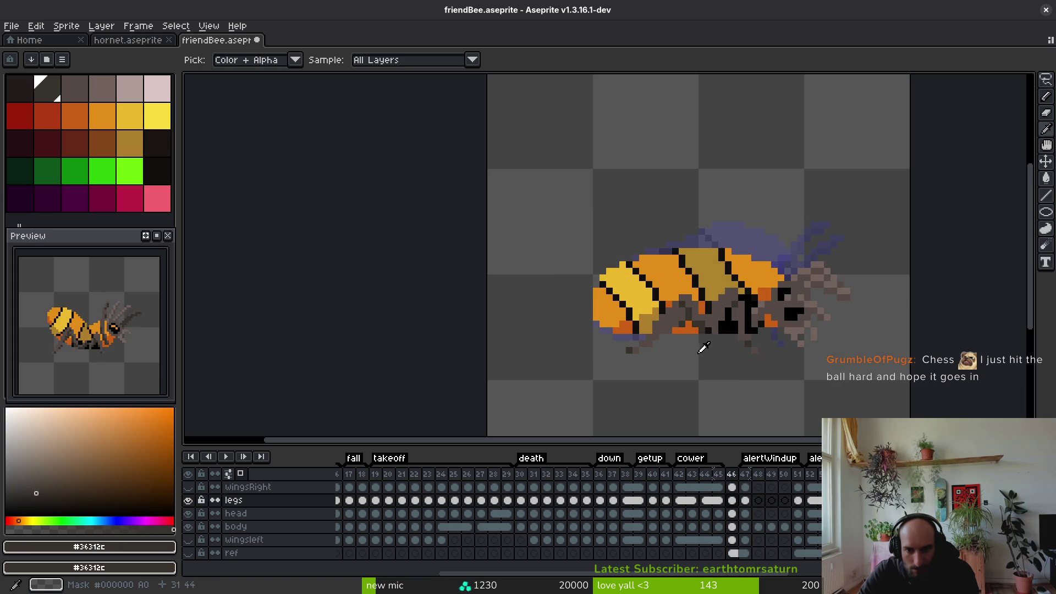
scroll(701, 345, down, 5)
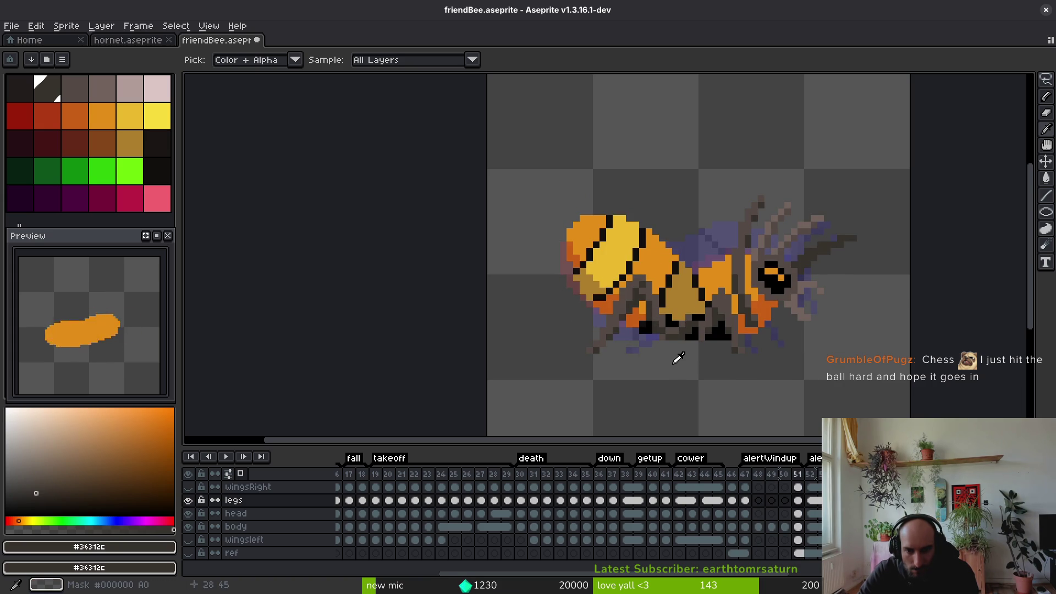
scroll(682, 357, up, 5)
key(m)
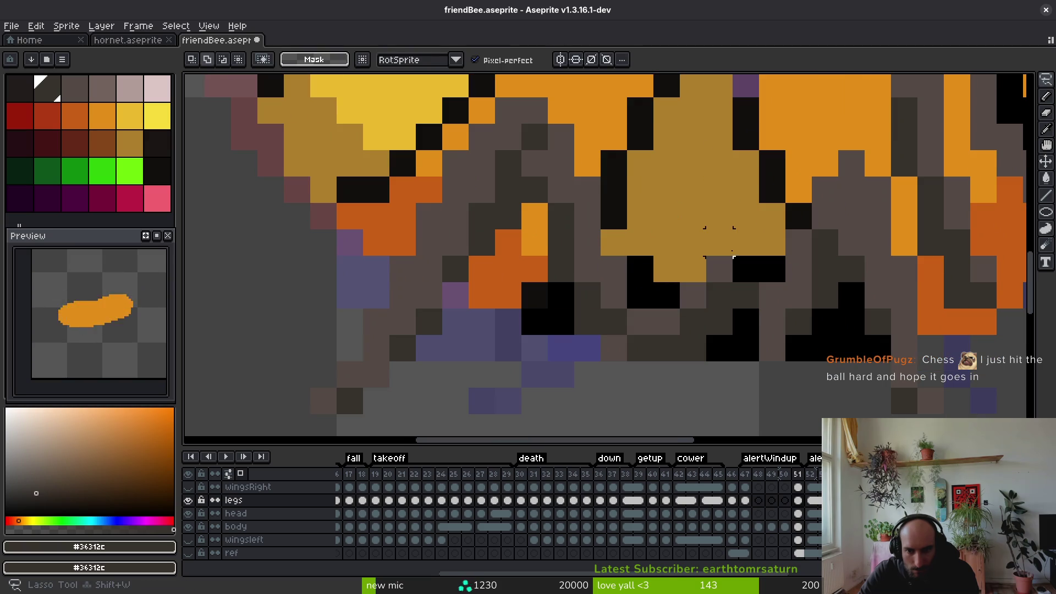
scroll(732, 230, down, 3)
scroll(710, 230, up, 2)
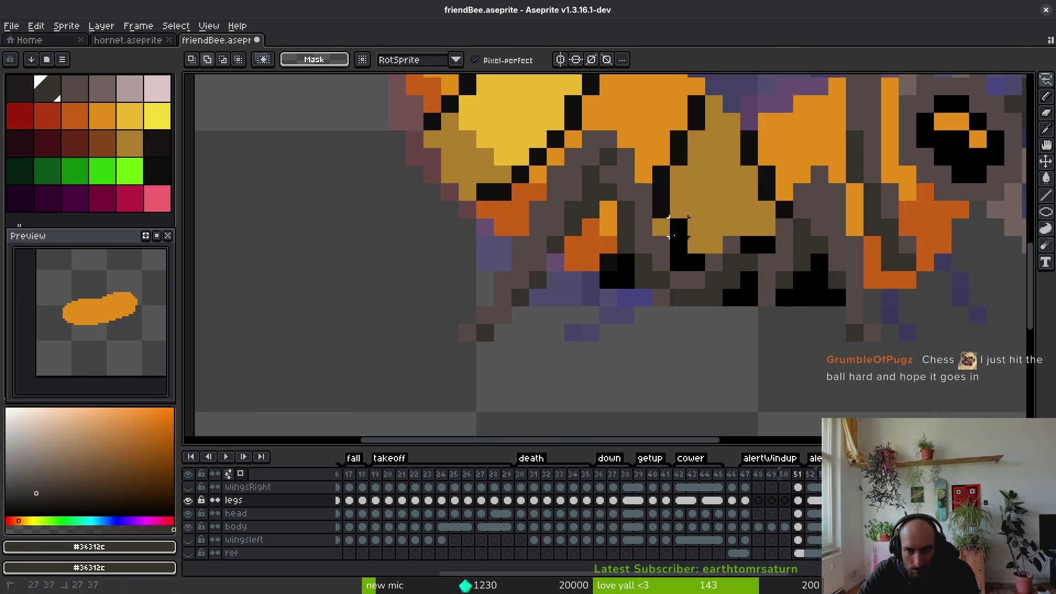
mouse_move(643, 336)
mouse_down()
mouse_move(725, 305)
mouse_move(754, 206)
mouse_up()
drag(714, 287, 663, 328)
key(Return)
Sketch white leg guide strokes under the body, then undo them
scroll(691, 300, up, 1)
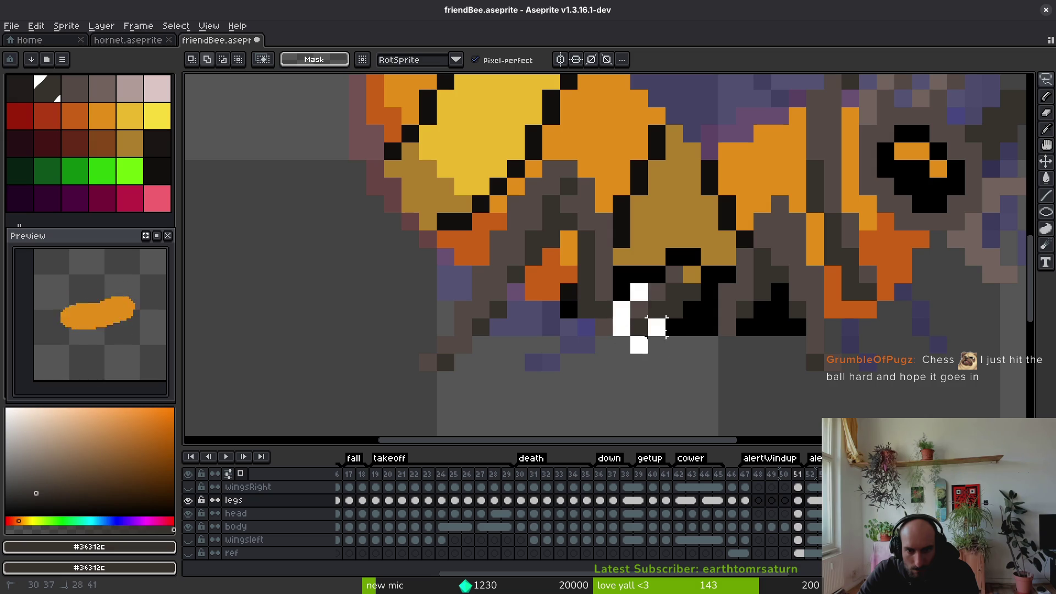
key(ctrl+z)
key(ctrl+z)
mouse_move(638, 255)
mouse_down()
mouse_move(637, 358)
mouse_move(672, 241)
mouse_up()
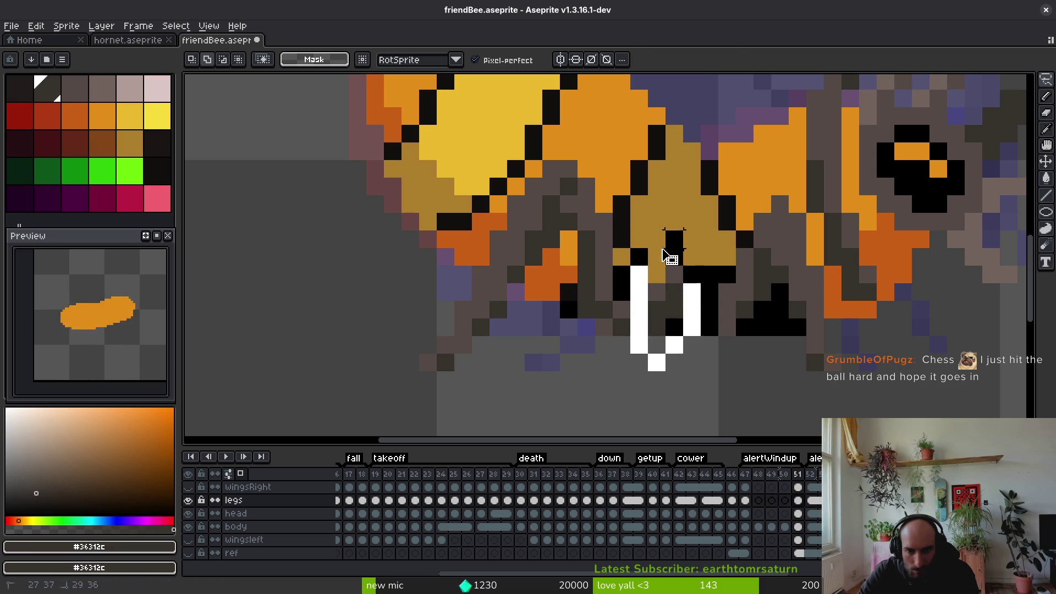
key(ctrl+z)
key(ctrl+z)
scroll(653, 323, down, 4)
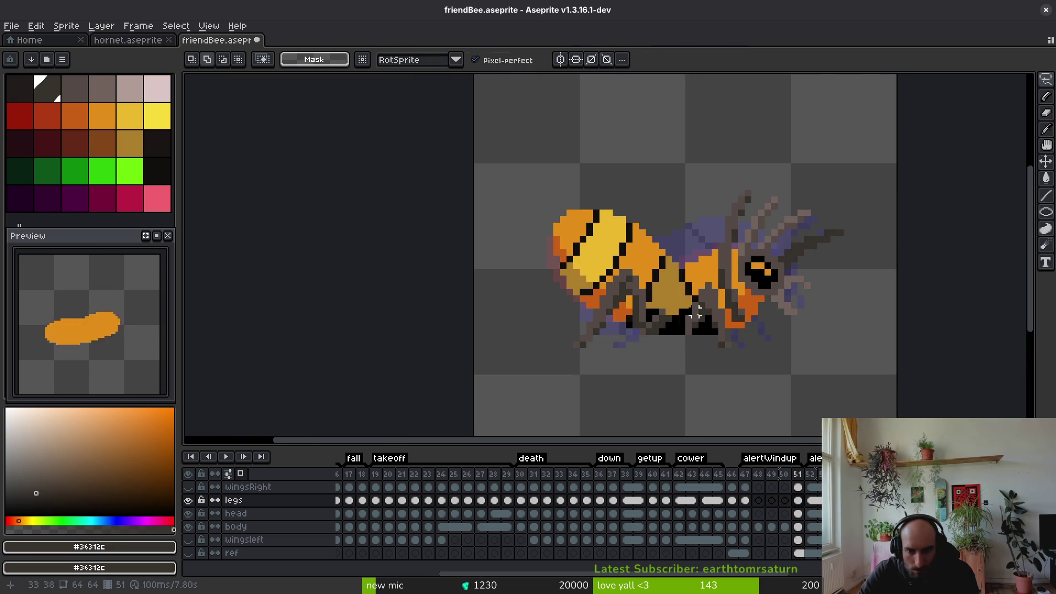
scroll(695, 319, up, 2)
Sketch the new leg position, lasso the leg pixels, and save friendBee.aseprite
drag(704, 236, 718, 249)
mouse_move(639, 300)
mouse_down()
mouse_move(625, 380)
mouse_move(745, 348)
mouse_move(707, 242)
mouse_up()
click(701, 292)
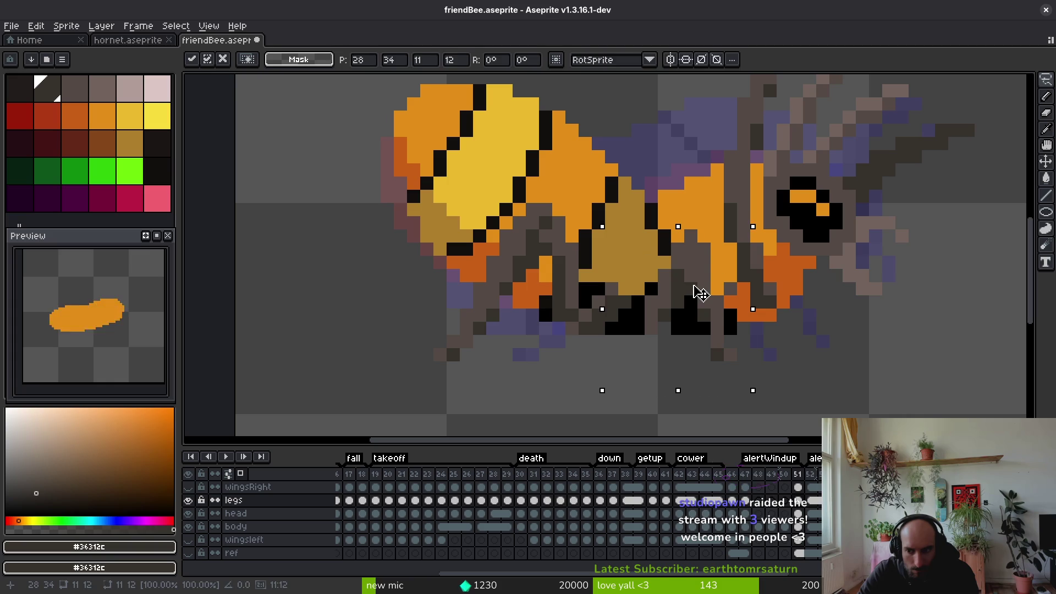
key(ctrl+s)
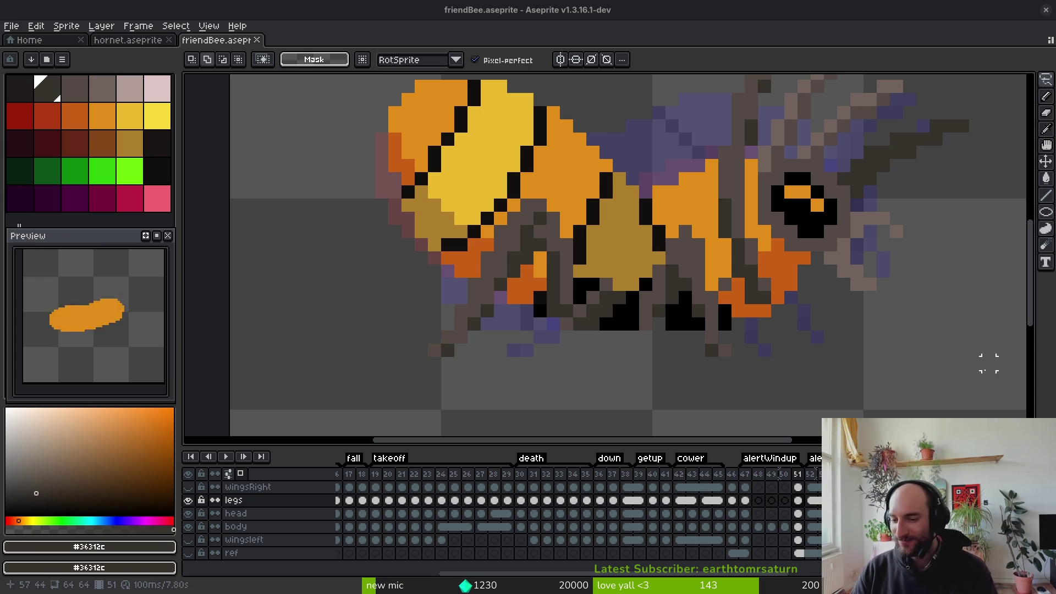
scroll(738, 297, down, 5)
scroll(721, 321, up, 4)
scroll(695, 295, down, 3)
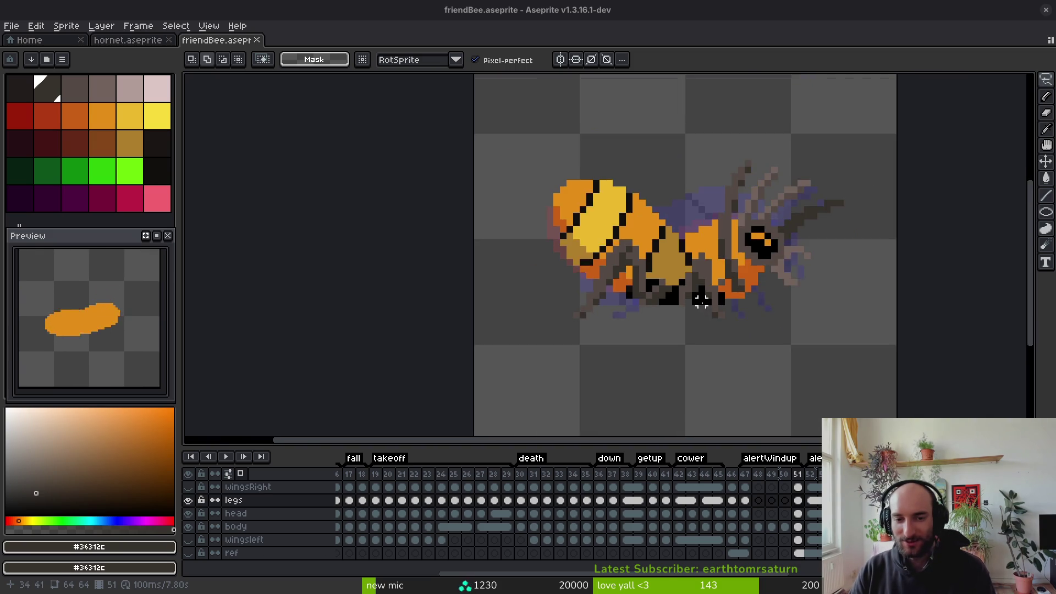
Paint one more dark pixel on the bee's legs and zoom out to check
scroll(687, 303, up, 3)
key(b)
click(667, 318)
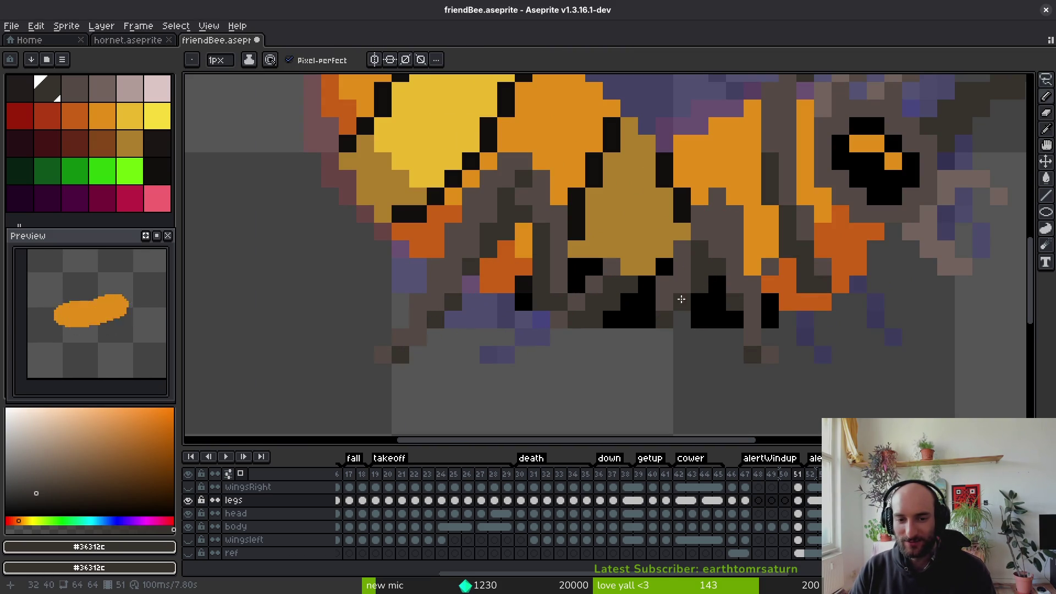
scroll(689, 289, down, 3)
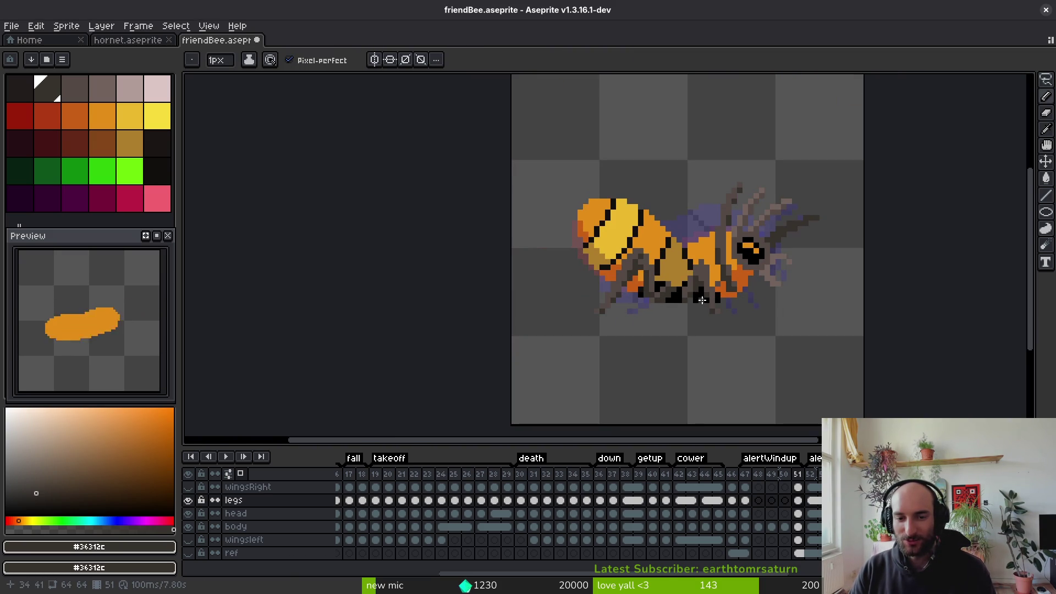
scroll(693, 291, down, 4)
scroll(716, 297, up, 5)
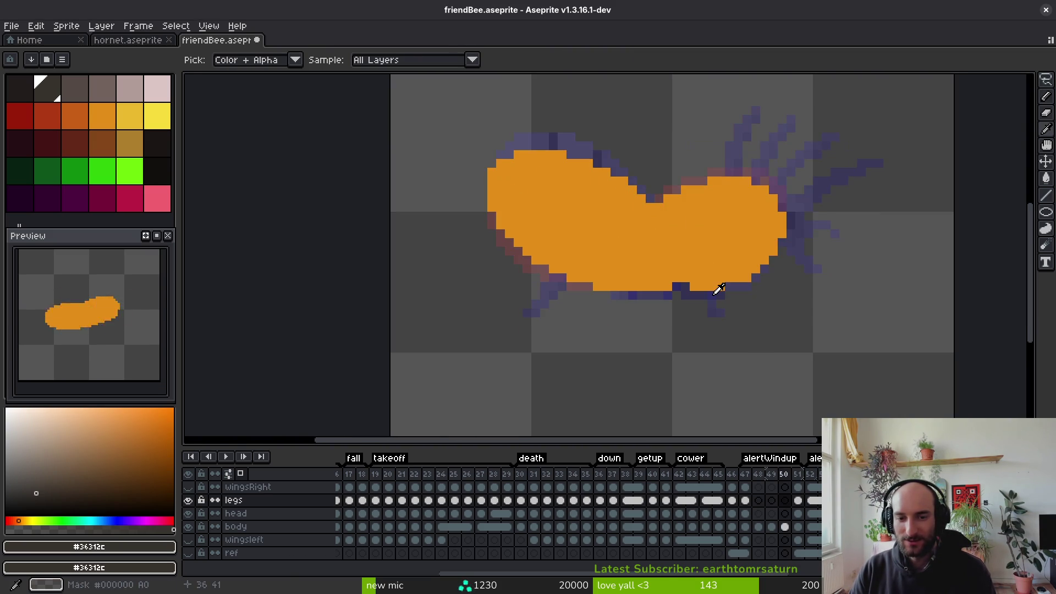
scroll(714, 309, down, 2)
Start selecting the lower-middle leg pixels for moving
key(alt)
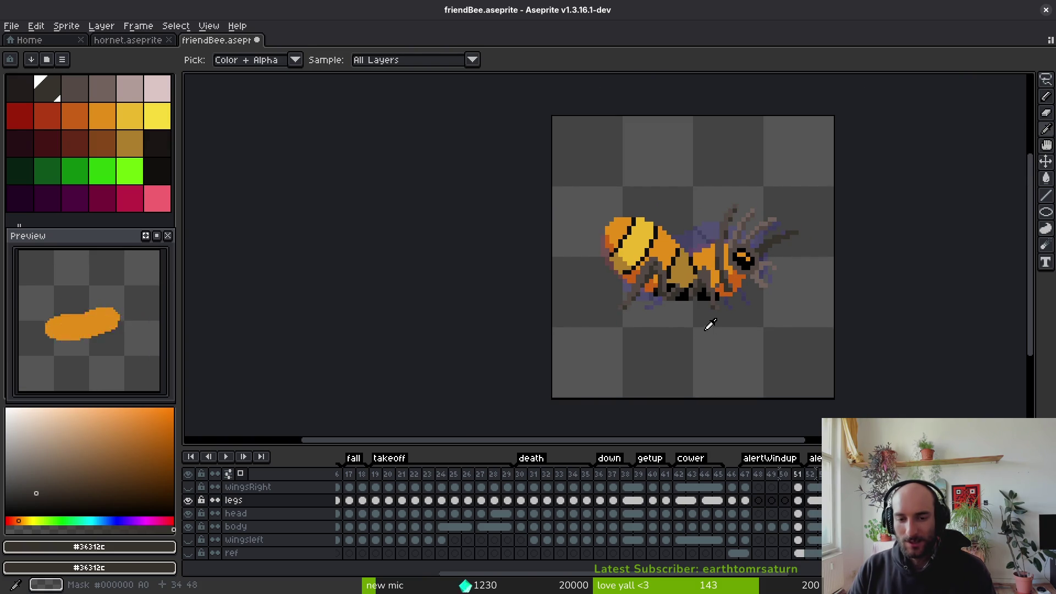
scroll(709, 325, up, 3)
scroll(716, 287, down, 3)
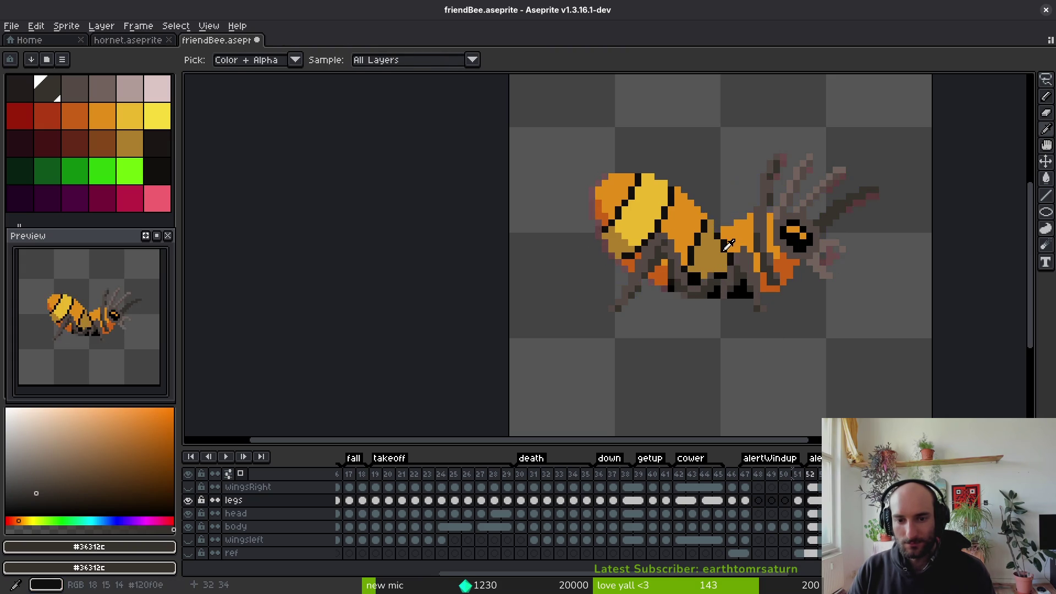
key(m)
scroll(704, 270, up, 4)
mouse_move(635, 283)
mouse_down()
mouse_move(616, 347)
mouse_move(712, 328)
mouse_move(707, 242)
mouse_move(644, 275)
mouse_up()
Drop the moved legs, save, then lasso another leg group and nudge it one pixel left
key(Return)
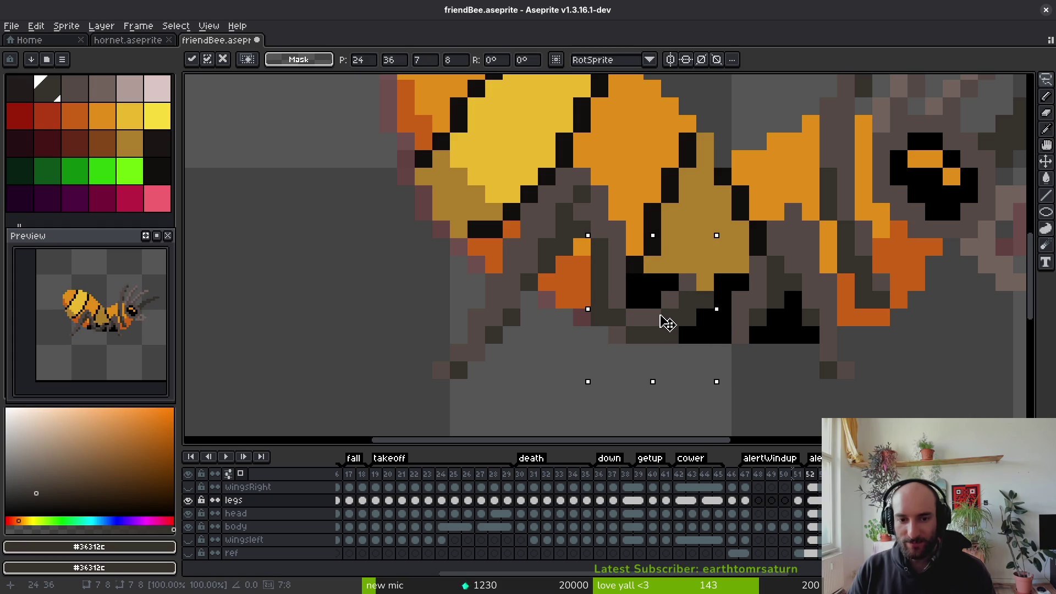
key(ctrl+s)
drag(670, 320, 654, 319)
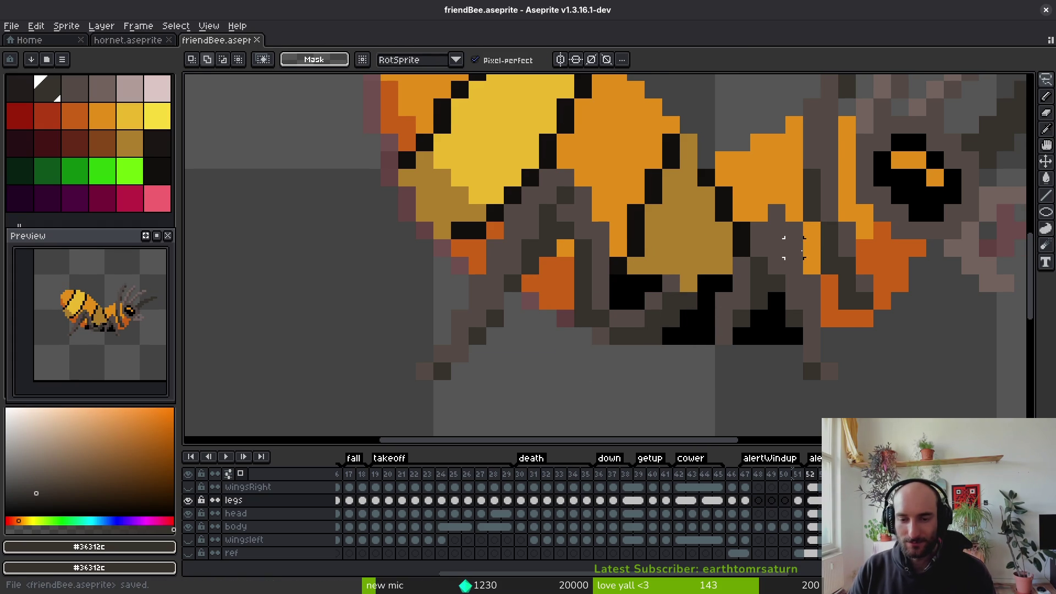
scroll(807, 246, down, 1)
key(i)
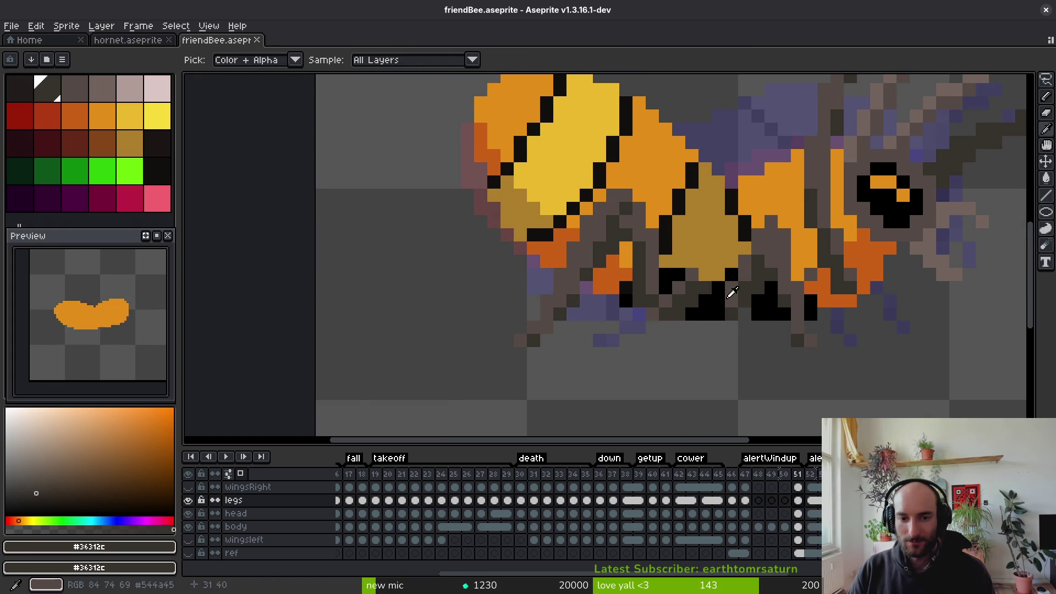
key(q)
drag(679, 271, 706, 336)
key(Left)
key(Return)
Lasso the lower legs, shift them down one pixel, commit, and save the file
key(i)
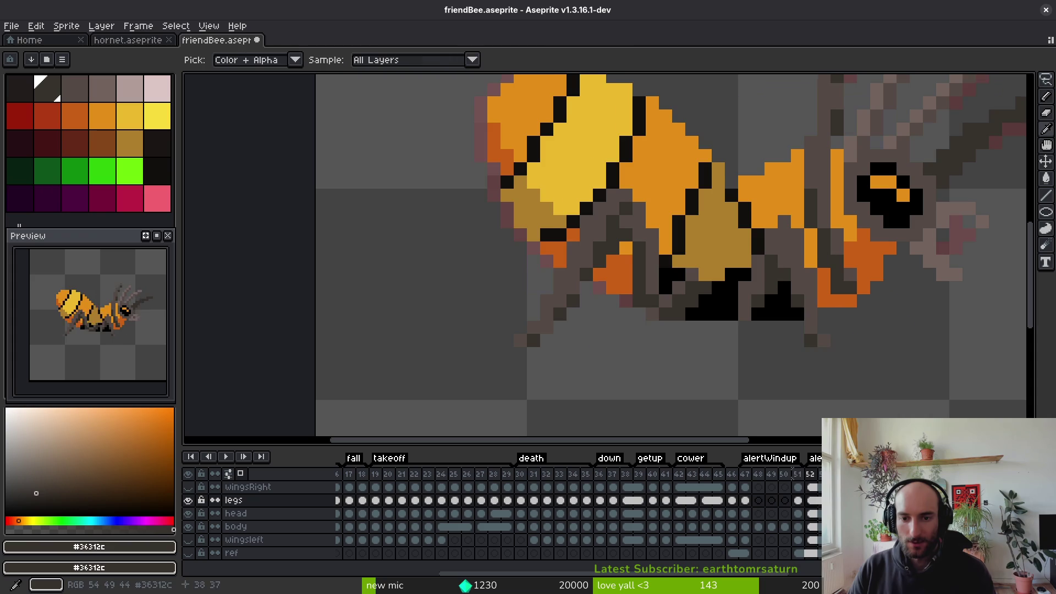
key(q)
mouse_move(792, 208)
mouse_down()
mouse_move(732, 275)
mouse_move(828, 363)
mouse_move(788, 212)
mouse_move(789, 297)
mouse_up()
key(Down)
key(Return)
key(ctrl+s)
scroll(770, 286, down, 2)
scroll(772, 280, up, 2)
key(Return)
scroll(792, 319, down, 4)
key(ctrl+s)
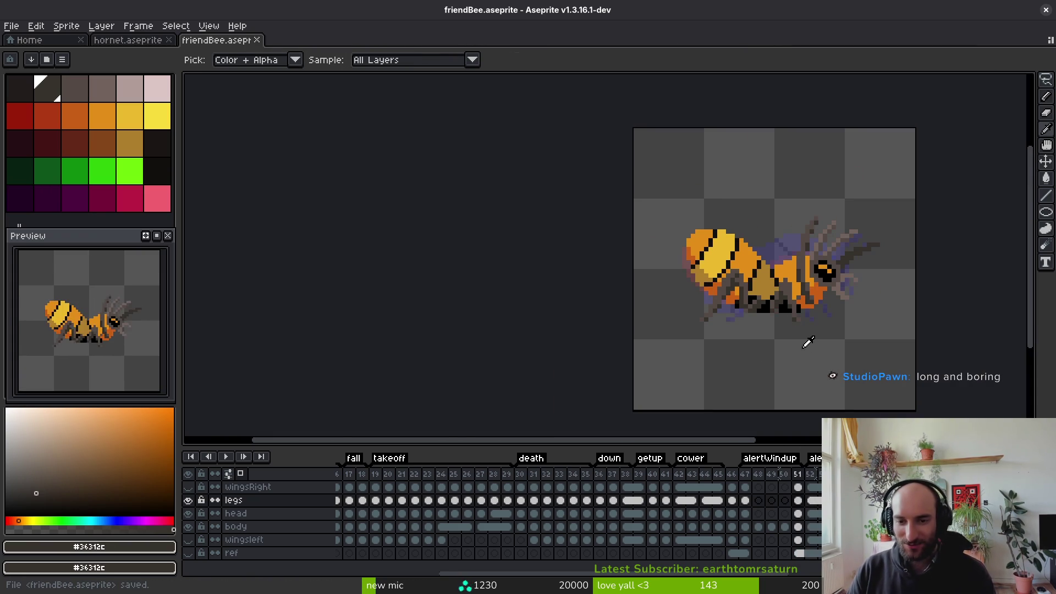
Outline more leg pixels with the Lasso (Shift+W) for moving
key(b)
scroll(817, 333, up, 3)
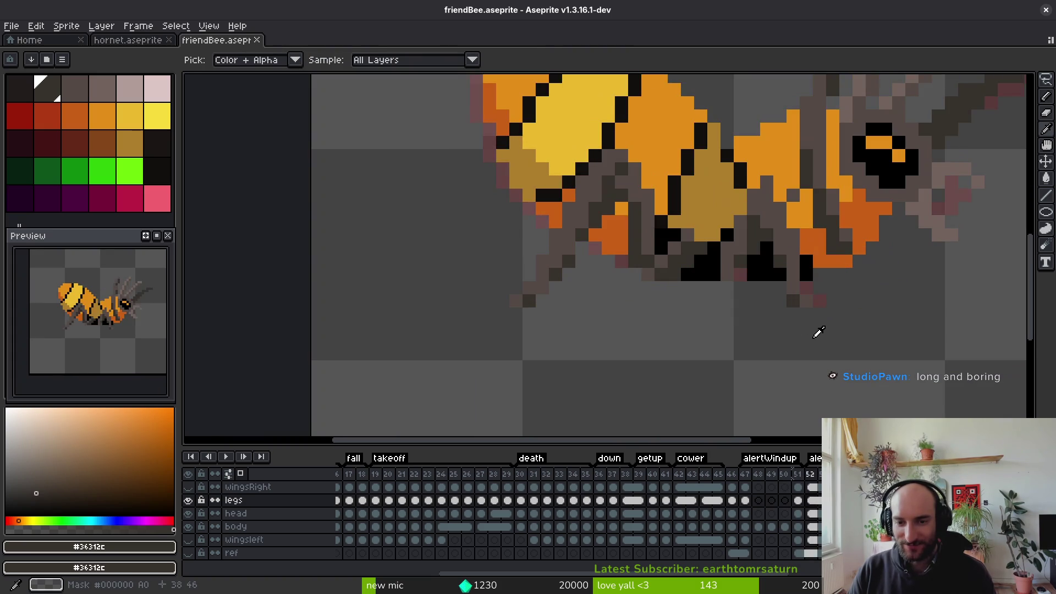
key(shift+w)
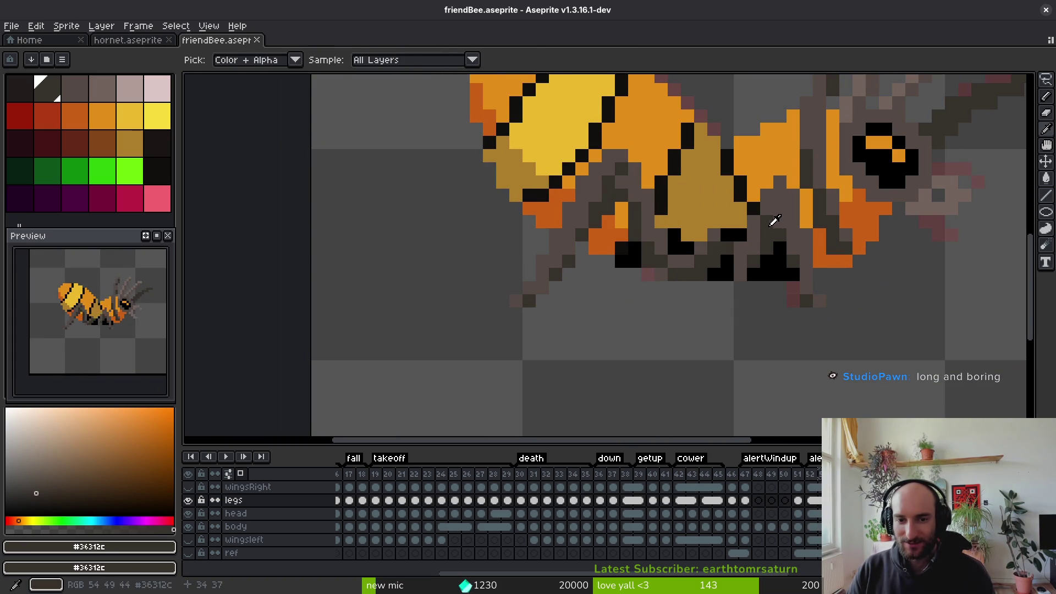
mouse_move(674, 235)
mouse_down()
mouse_move(661, 245)
mouse_move(674, 242)
mouse_up()
Link the legs cels across frames 51–54
click(802, 501)
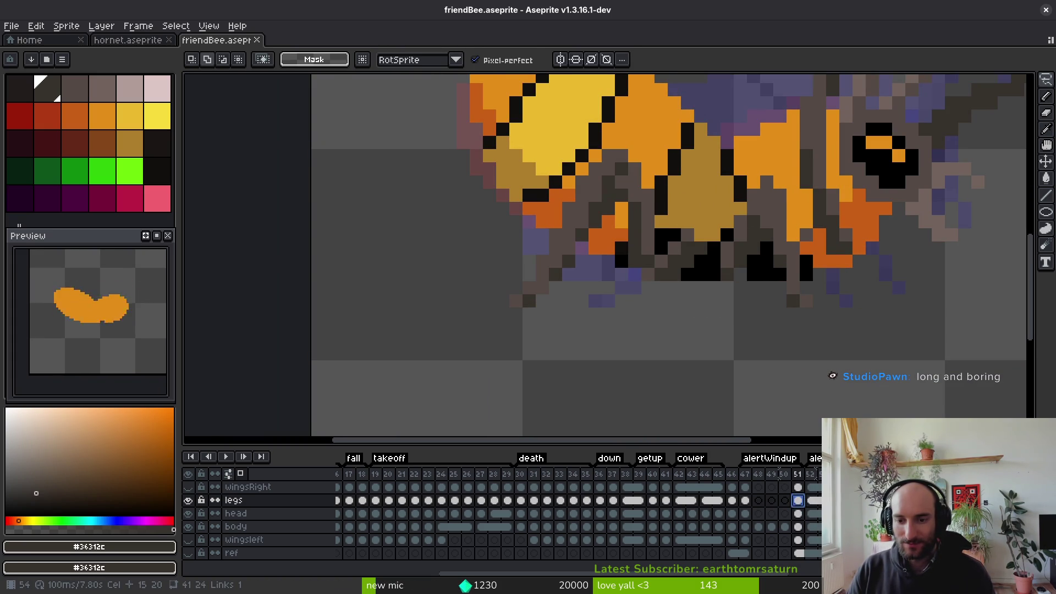
shift+click(837, 501)
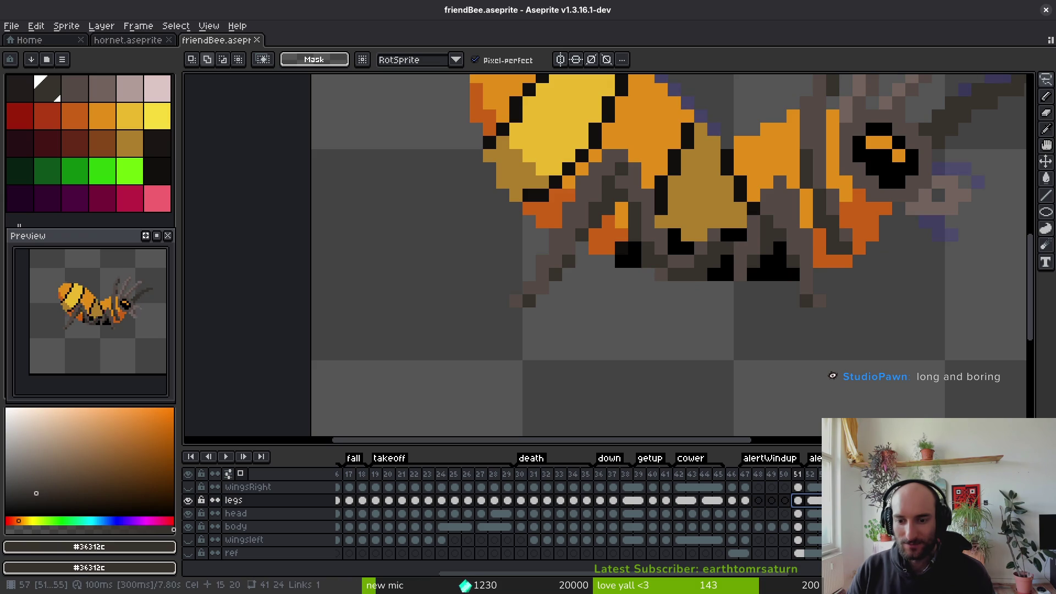
right_click(798, 500)
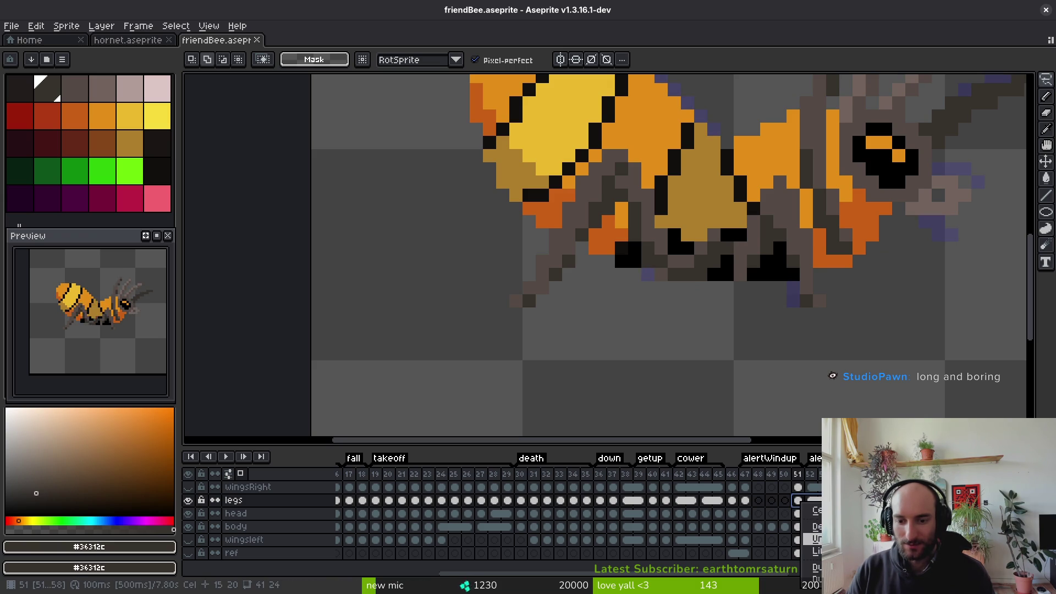
click(814, 551)
Link the head cels across frames 51–58
click(798, 513)
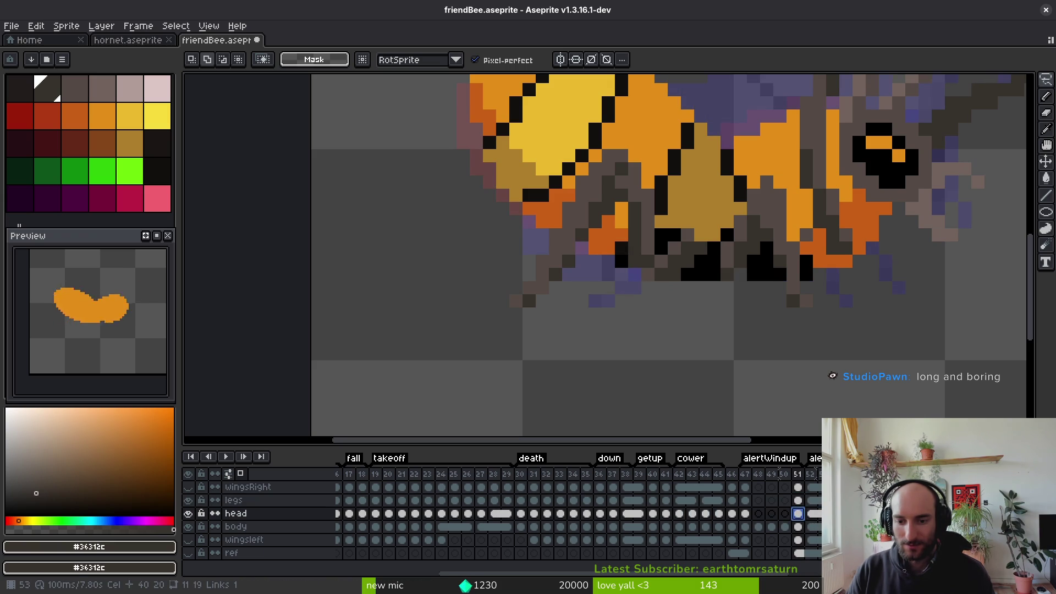
shift+click(837, 514)
shift+click(890, 514)
right_click(798, 514)
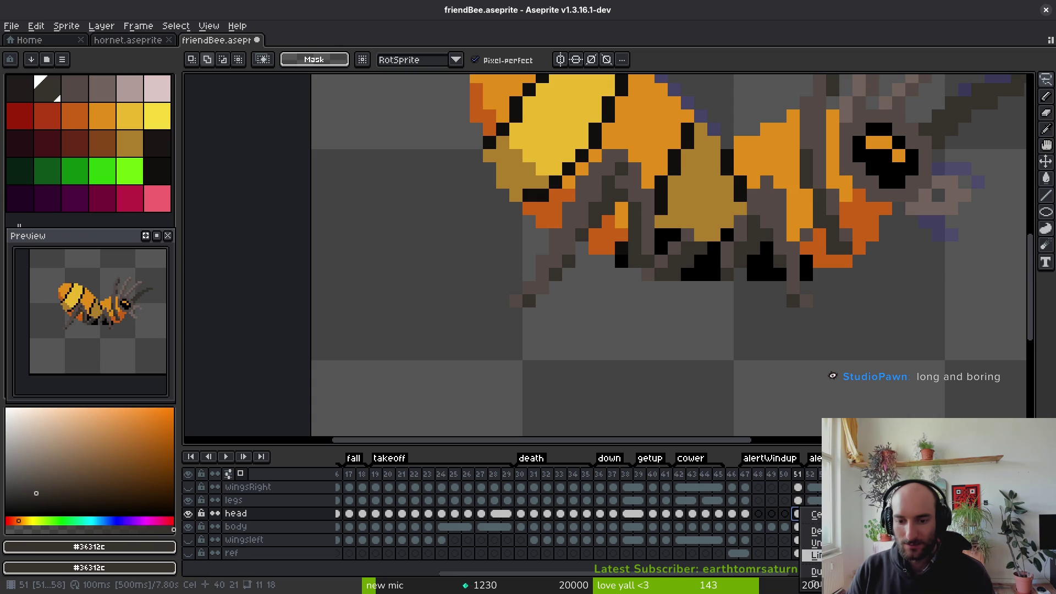
click(814, 556)
Link the body cels across frames 51–58 and save the file
drag(799, 526, 851, 527)
shift+click(890, 527)
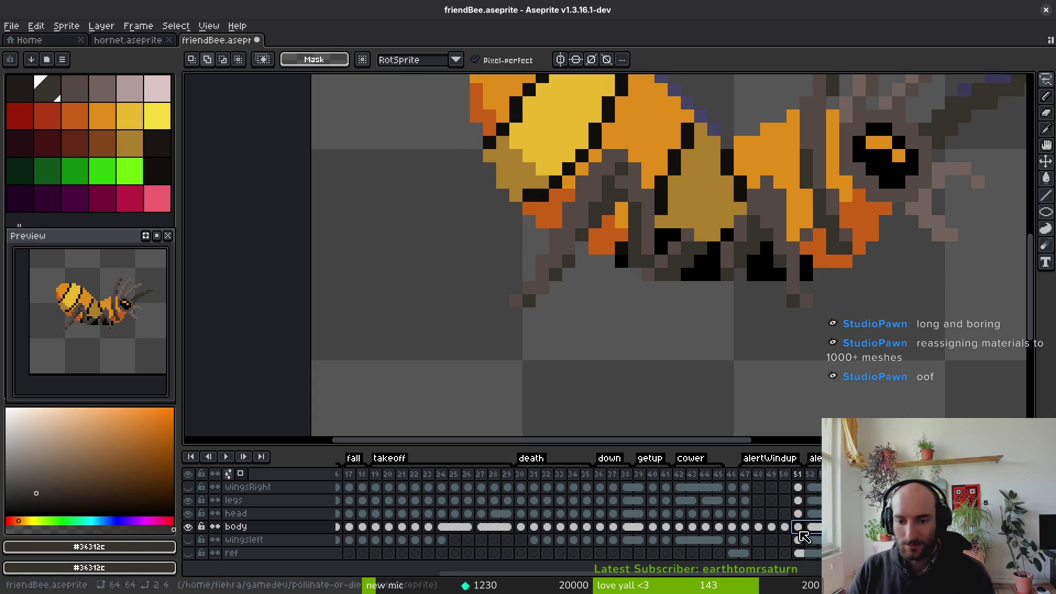
right_click(797, 526)
click(815, 556)
key(ctrl+s)
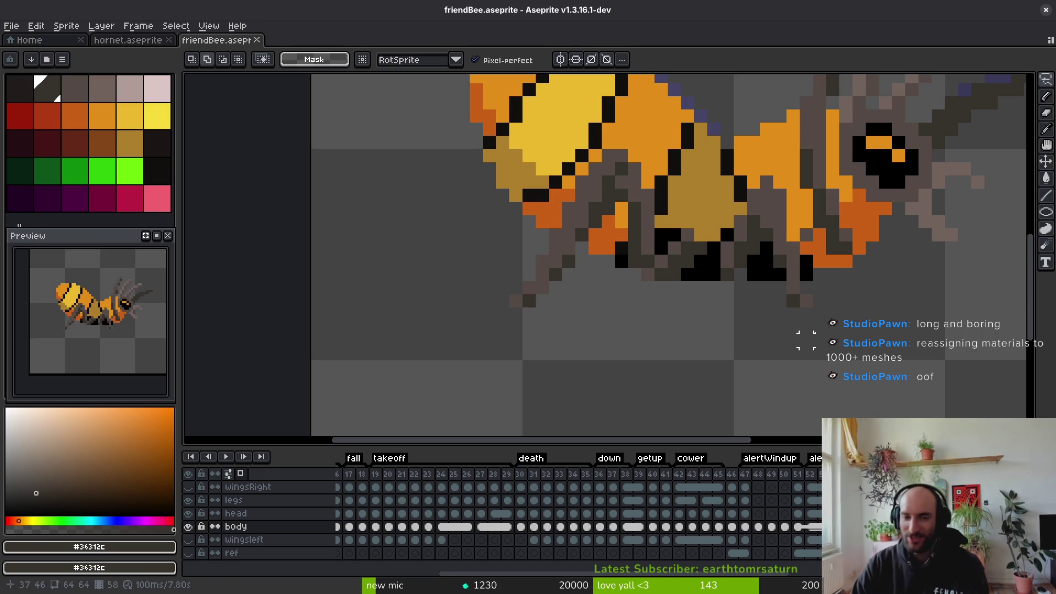
Step to the next frame and make the legs layer active with the pencil
scroll(738, 290, down, 4)
scroll(738, 290, up, 4)
key(e)
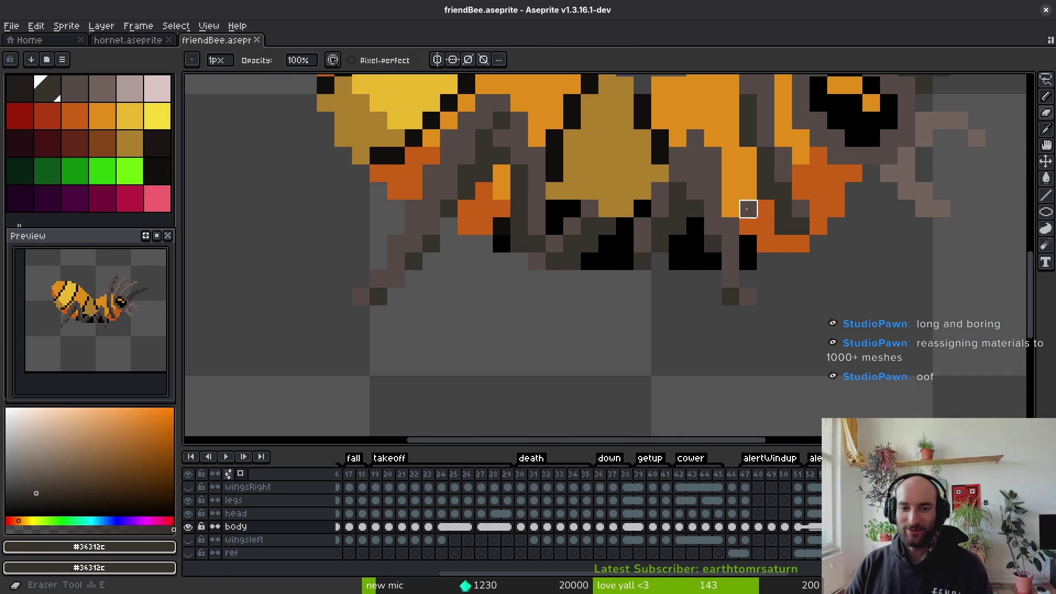
key(Right)
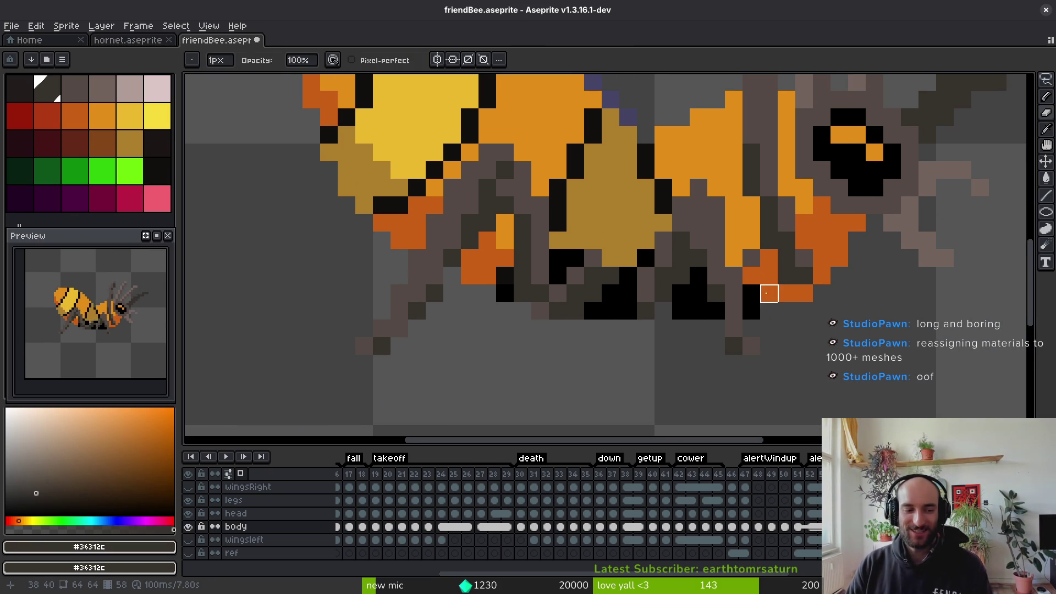
ctrl+click(782, 290)
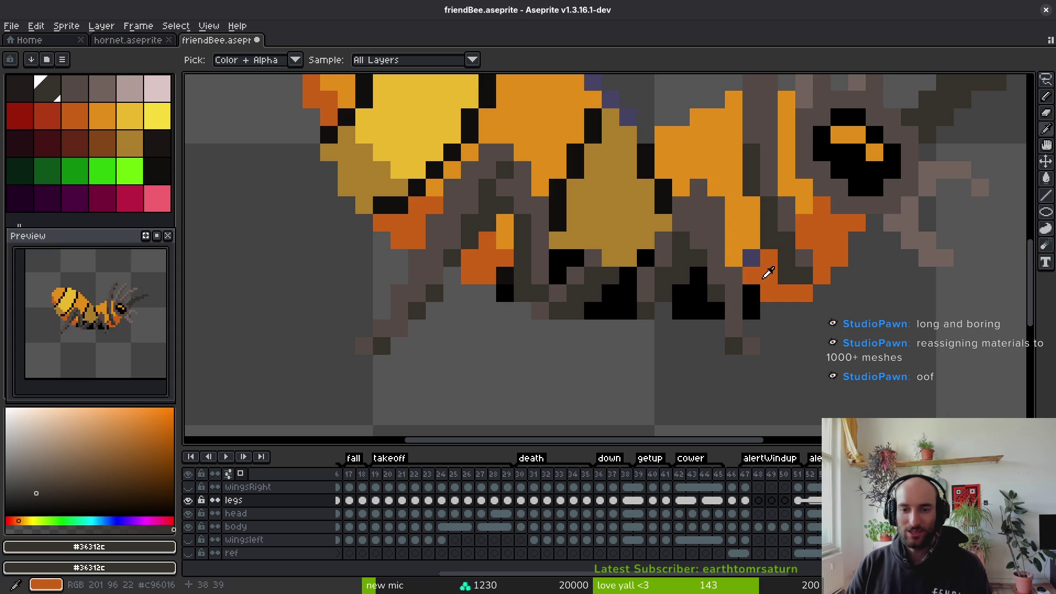
key(b)
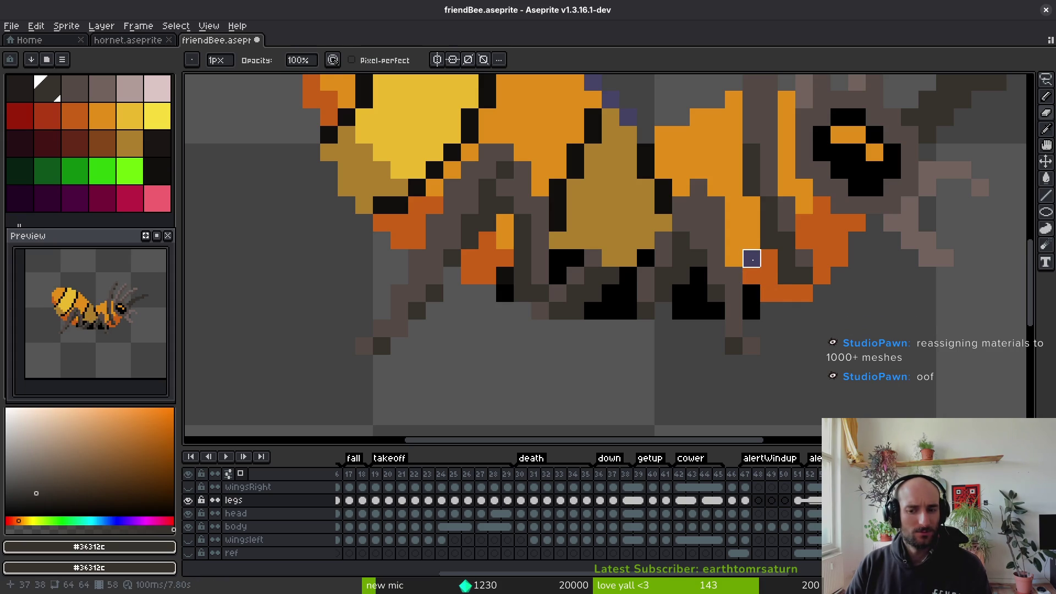
scroll(810, 355, down, 5)
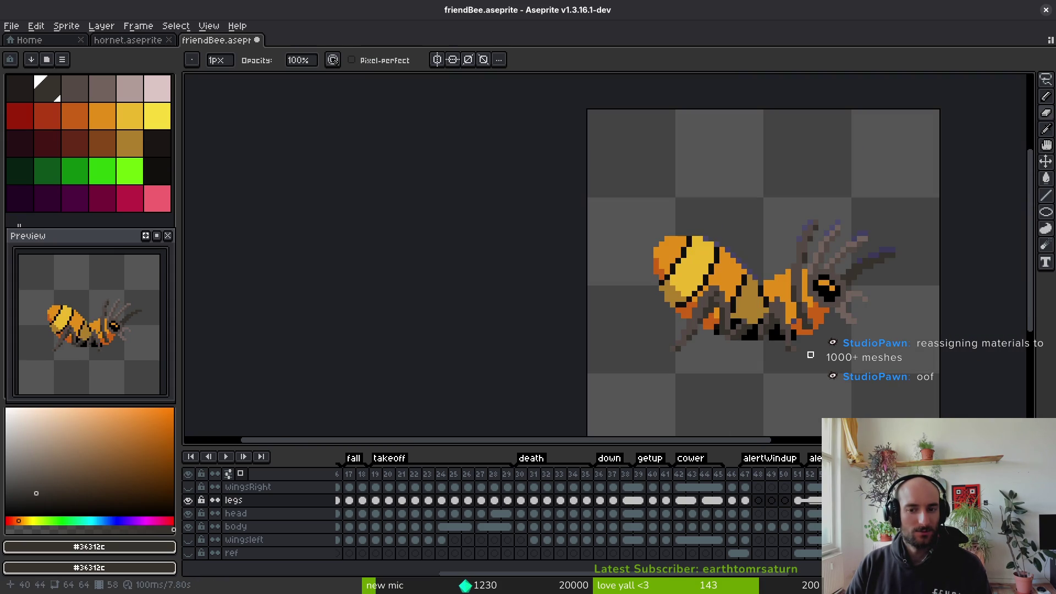
Hide the legs layer, pick the bee's orange, and make the body layer active
click(188, 501)
key(i)
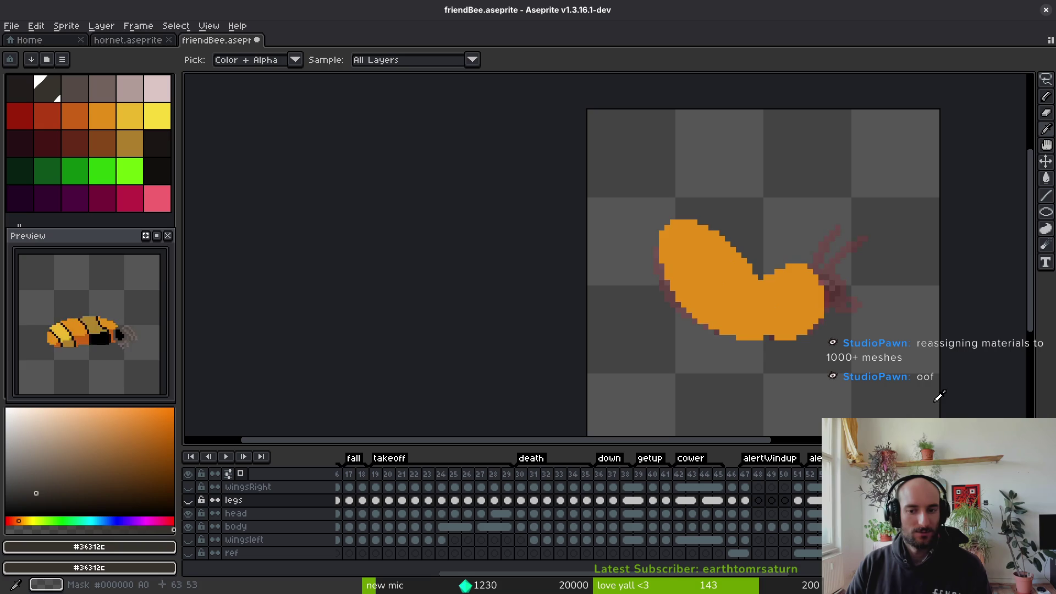
click(809, 322)
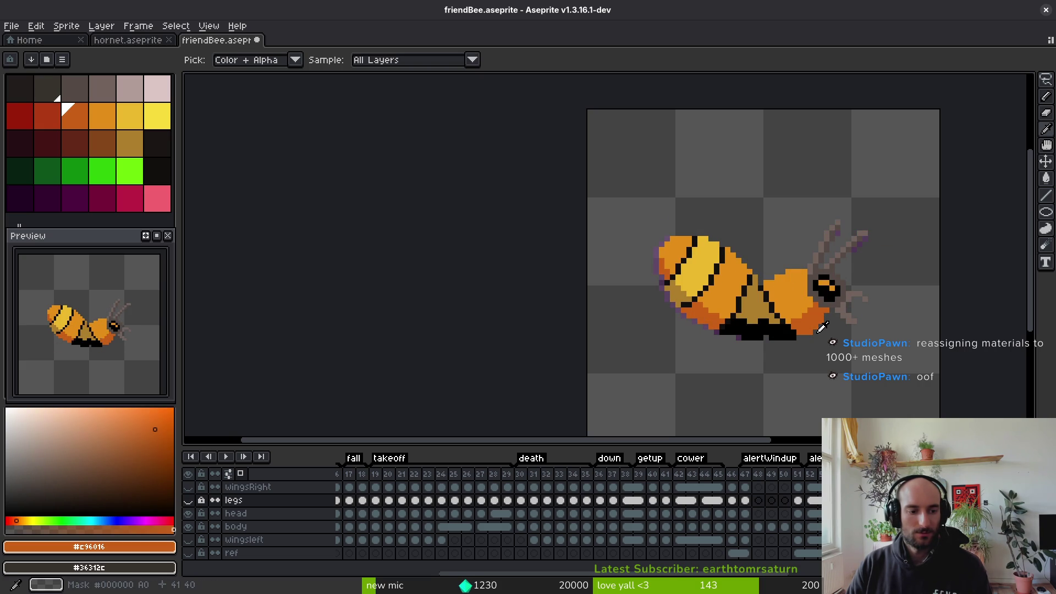
key(Down)
key(Down)
scroll(815, 331, up, 2)
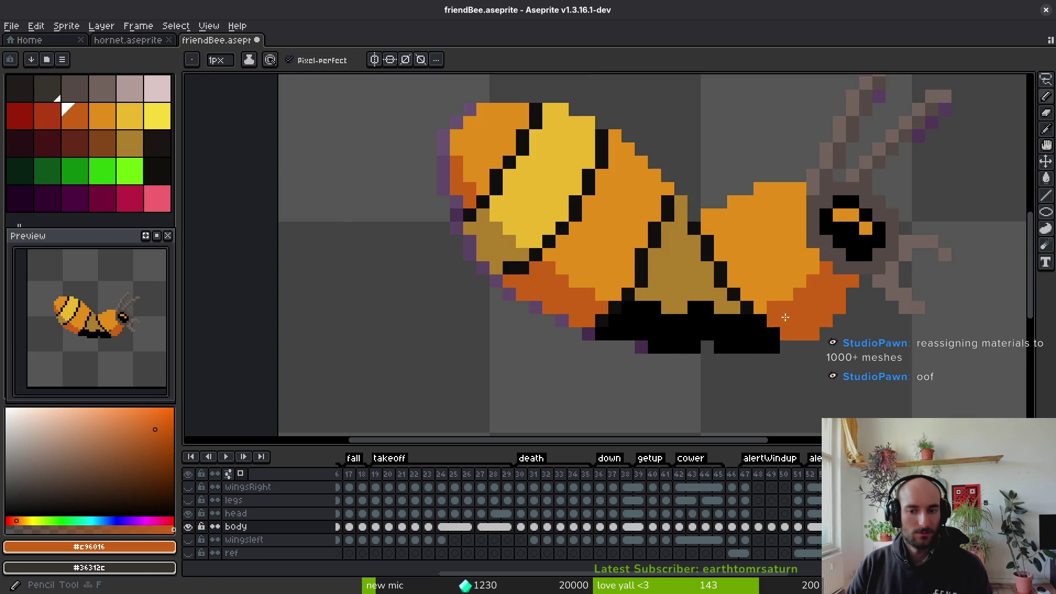
key(b)
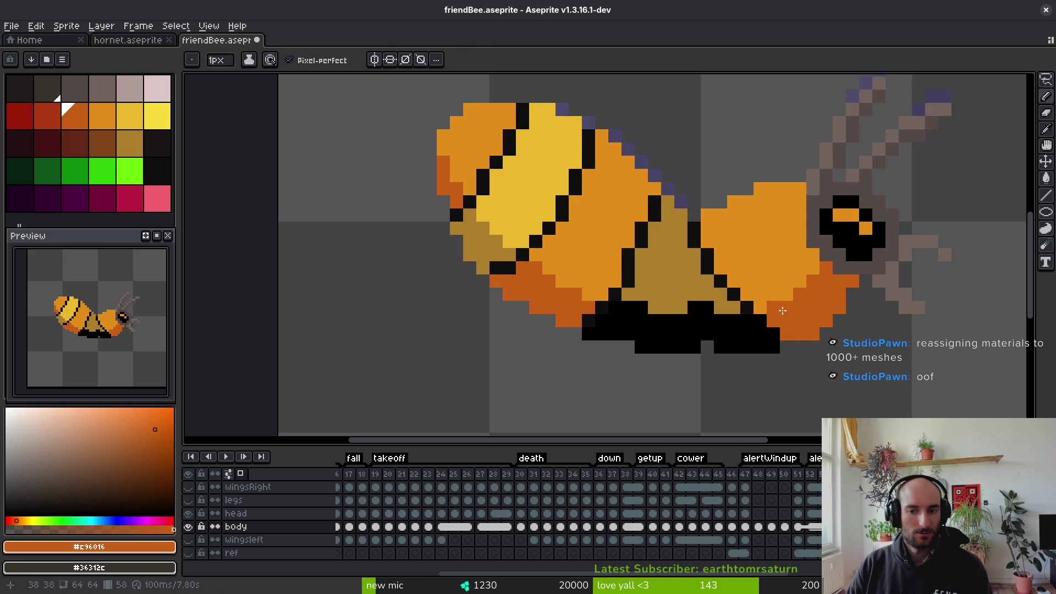
key(i)
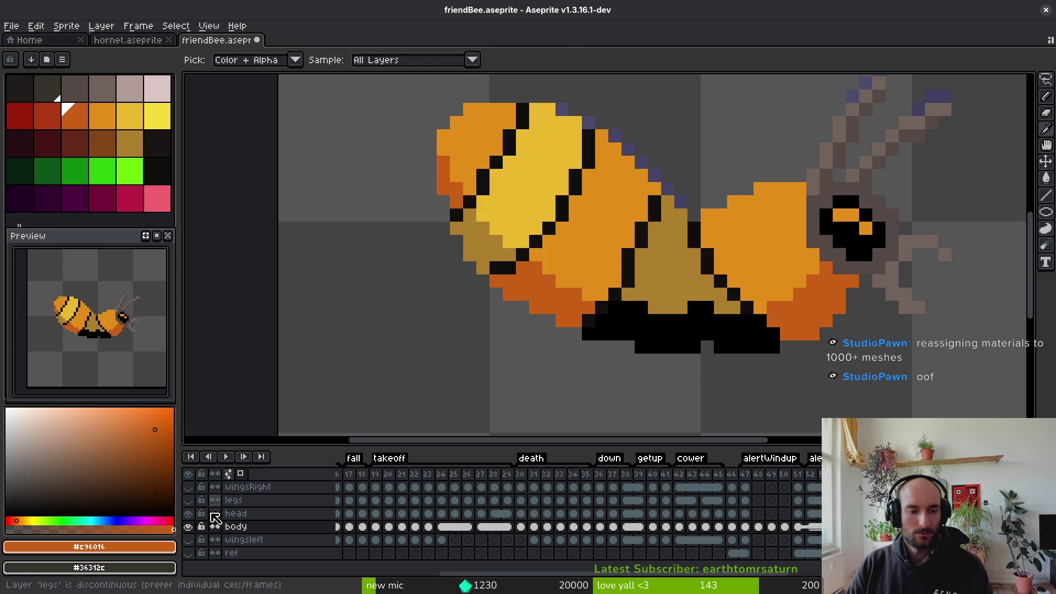
Hide the body layer, show the legs and head layers, and select the legs layer
click(188, 526)
click(189, 501)
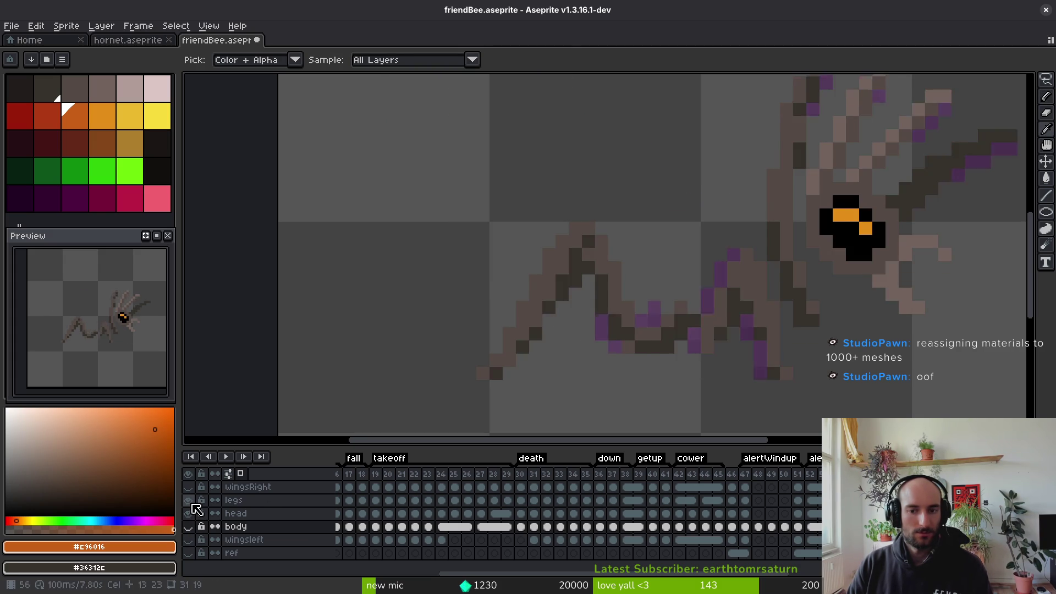
click(189, 513)
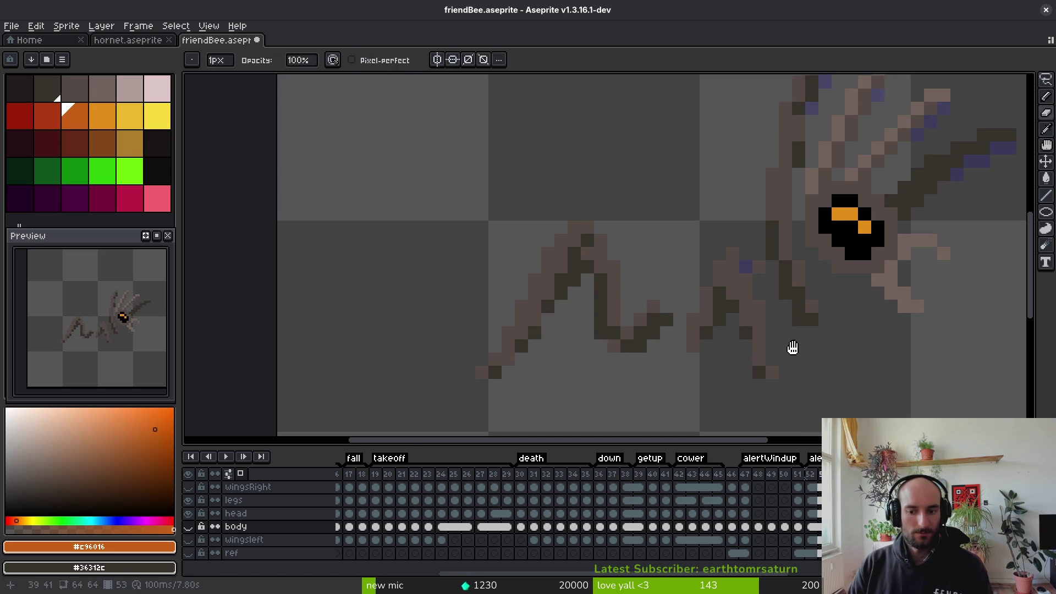
key(alt+Up)
key(alt+Up)
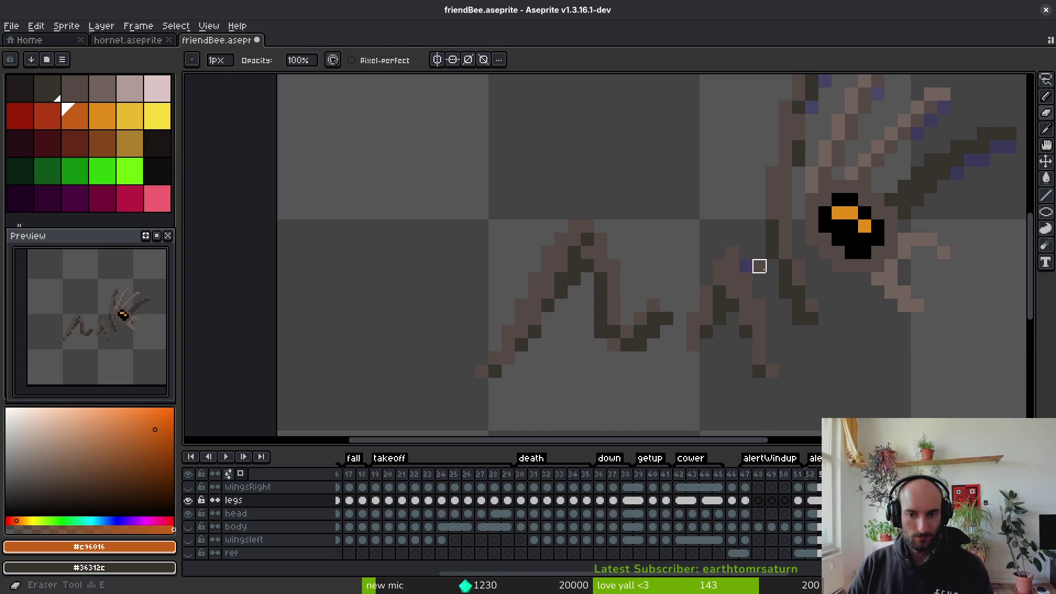
Eyedrop the brown and darkest leg colours on frames 51–52 and draw dark pixels along the leg
key(Left)
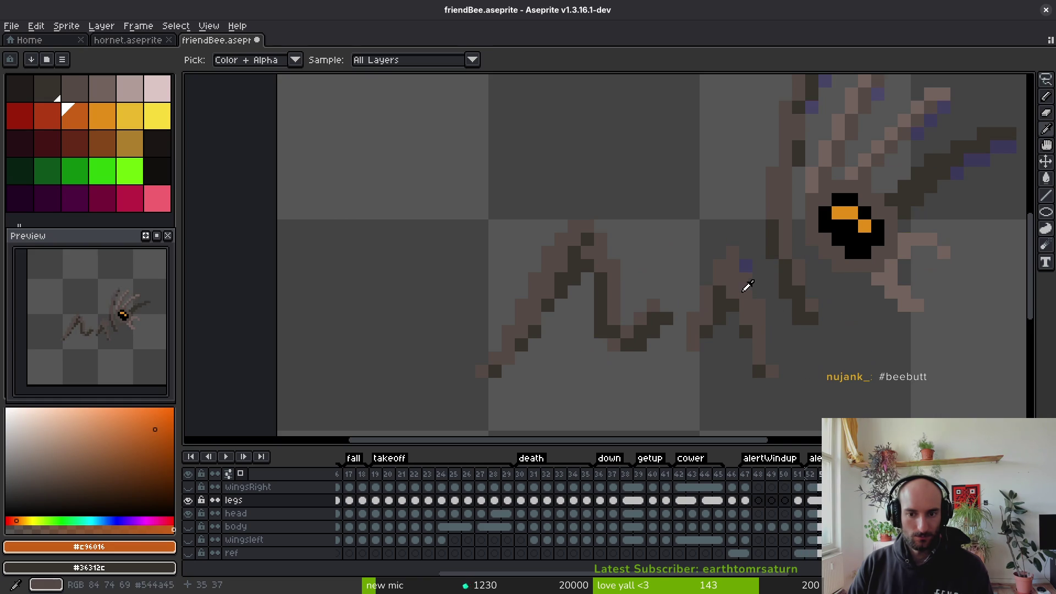
alt+click(752, 285)
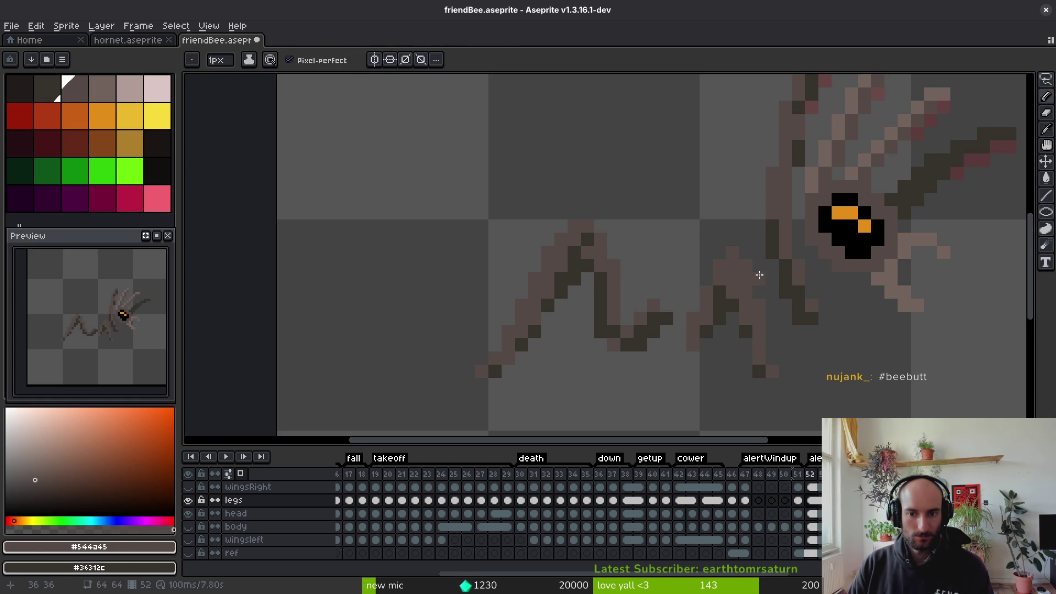
key(Right)
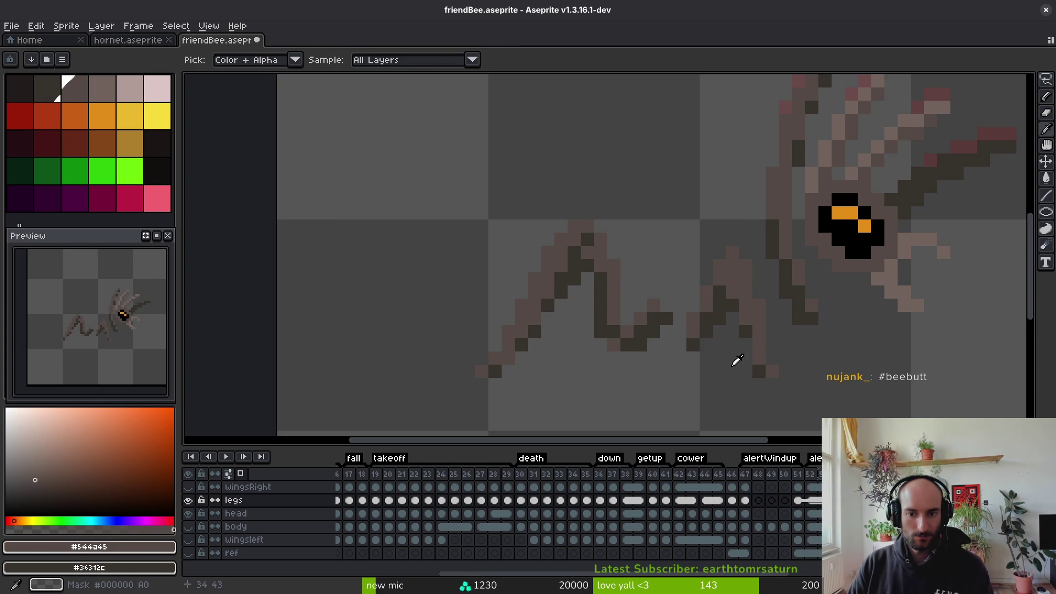
alt+click(712, 313)
drag(693, 345, 707, 344)
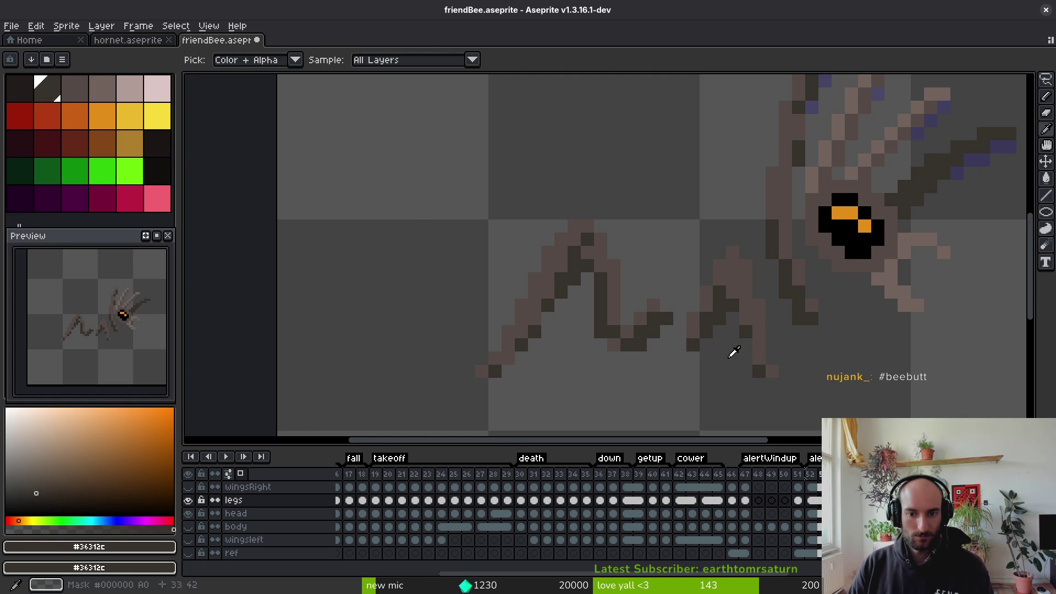
key(Right)
key(Left)
key(Right)
key(Left)
key(Right)
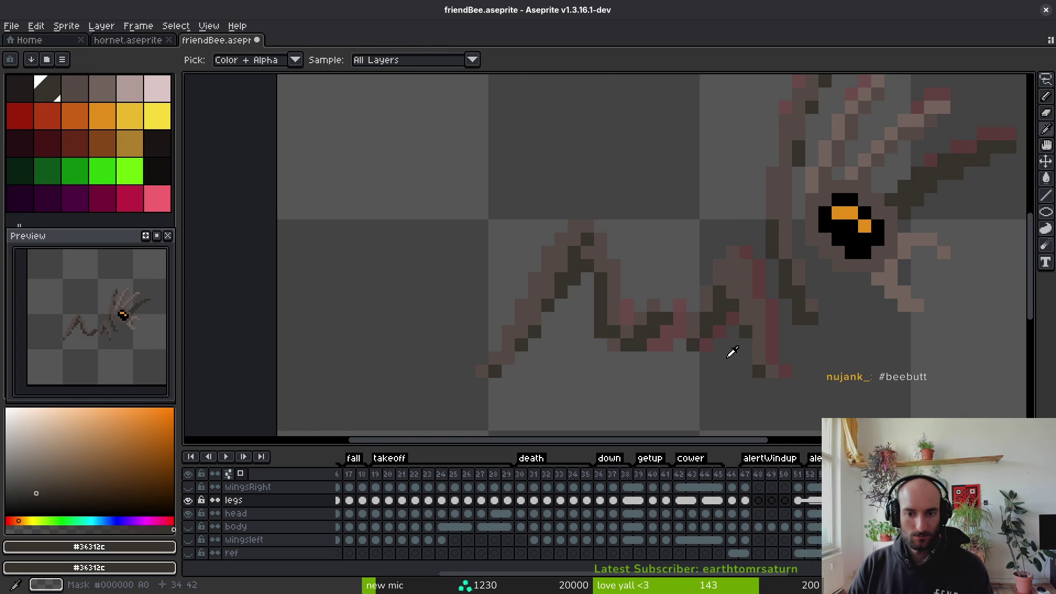
key(Right)
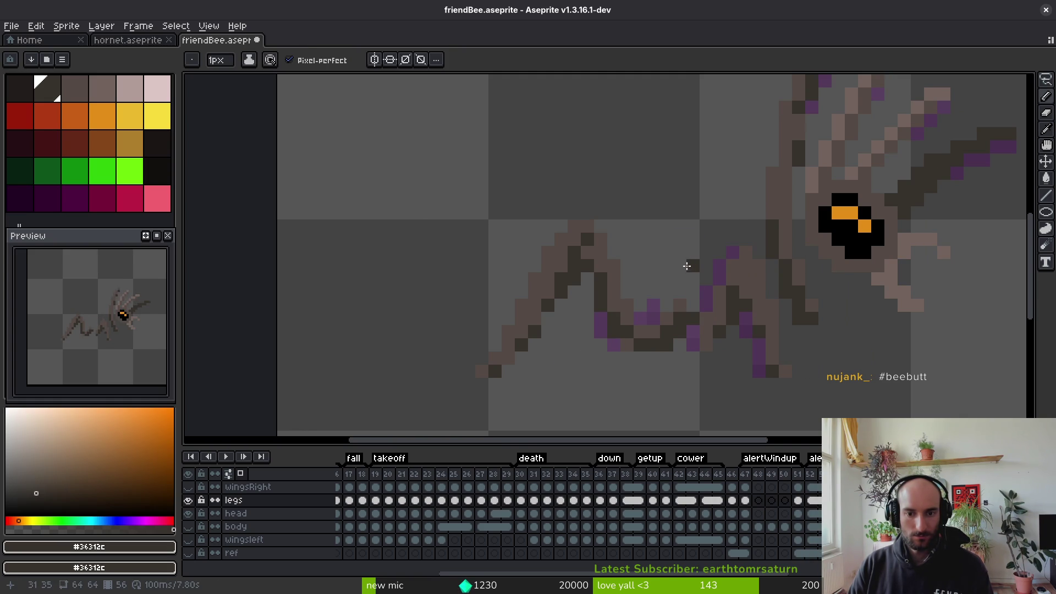
Lasso leg pieces and shift them up-left beneath the body, moving the leg tip left
key(q)
drag(654, 223, 640, 291)
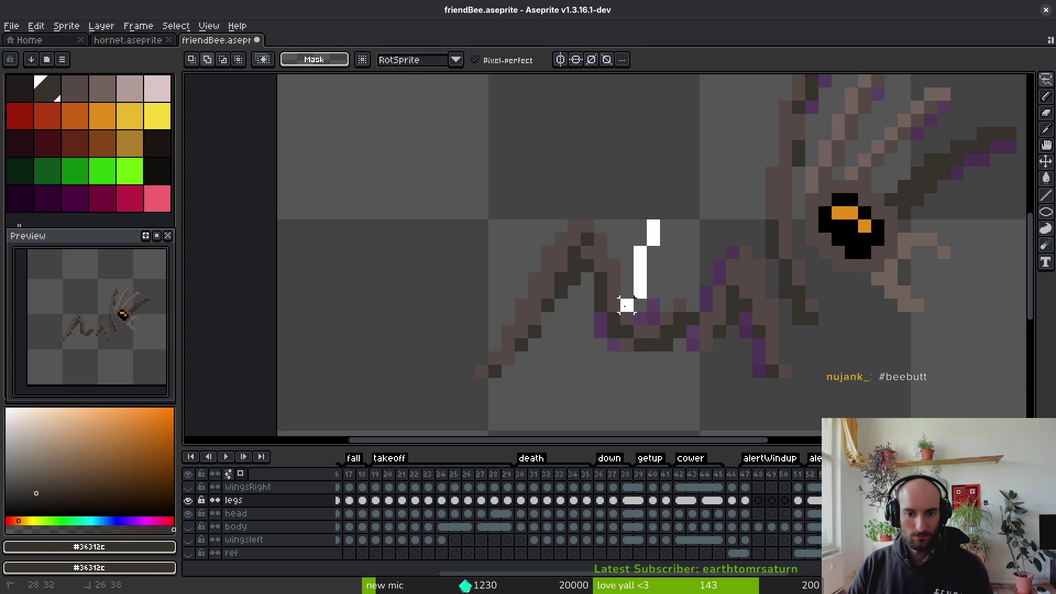
drag(614, 329, 718, 384)
drag(692, 334, 655, 226)
drag(676, 318, 672, 307)
click(666, 265)
mouse_move(667, 265)
mouse_down()
mouse_move(637, 349)
mouse_move(679, 330)
mouse_move(657, 336)
mouse_up()
click(732, 265)
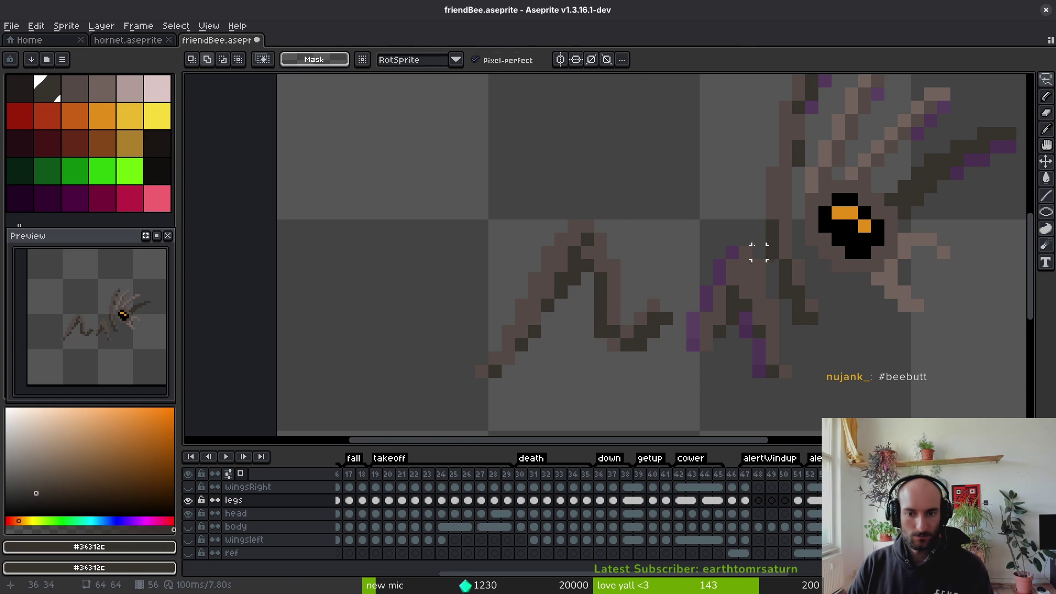
mouse_move(736, 211)
mouse_down()
mouse_move(749, 427)
mouse_move(787, 336)
mouse_move(759, 281)
mouse_move(737, 300)
mouse_move(744, 317)
mouse_up()
key(Return)
Save friendBee.aseprite
key(ctrl+s)
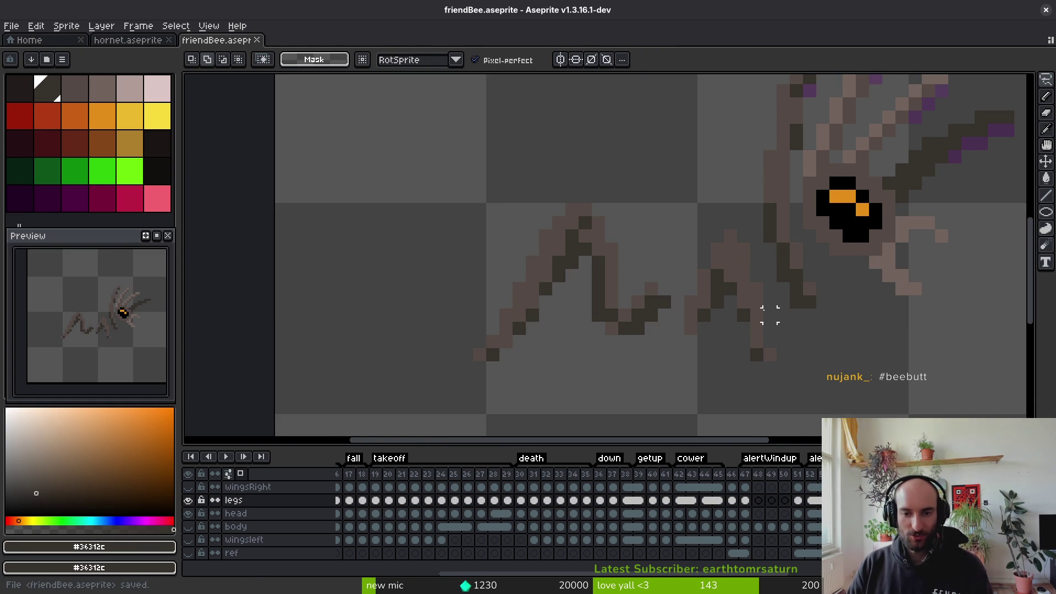
scroll(770, 315, down, 3)
scroll(769, 337, up, 4)
Pencil a few dark pixels onto the legs, undoing the last stroke
key(b)
click(678, 284)
click(661, 315)
click(690, 319)
scroll(723, 337, down, 3)
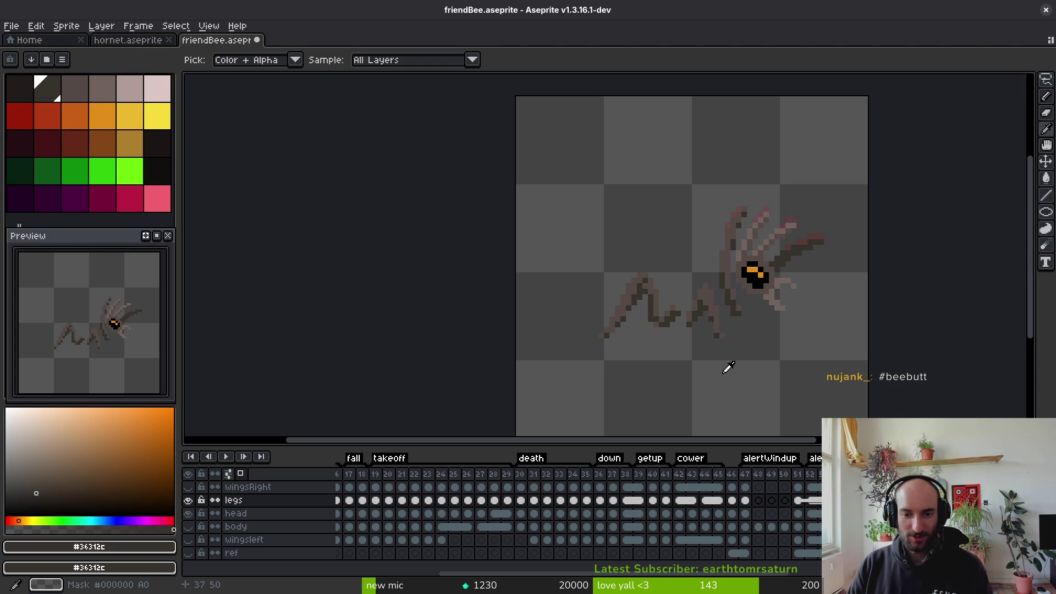
scroll(728, 354, up, 5)
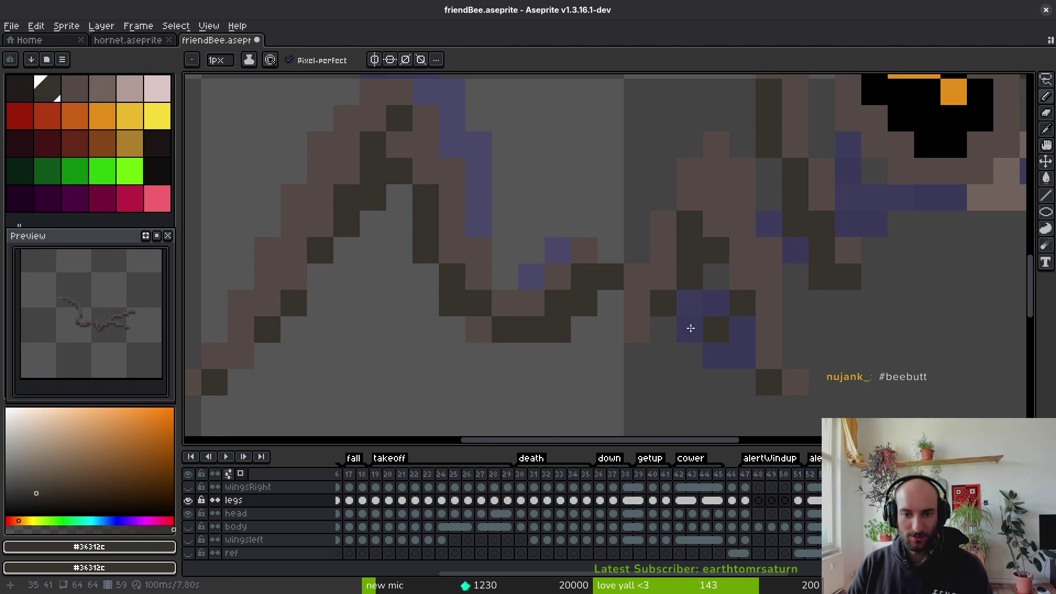
click(665, 281)
drag(637, 330, 652, 330)
key(ctrl+z)
Nudge leg sections, the V-shaped joint and the right-hand leg one pixel each
key(m)
key(ctrl+shift+d)
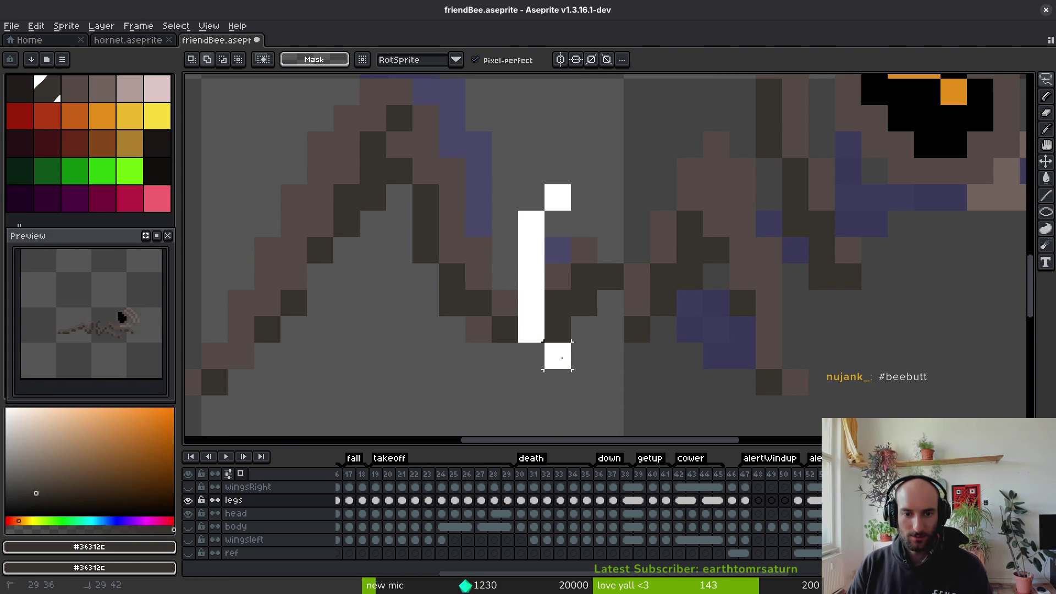
key(Right)
key(ctrl+d)
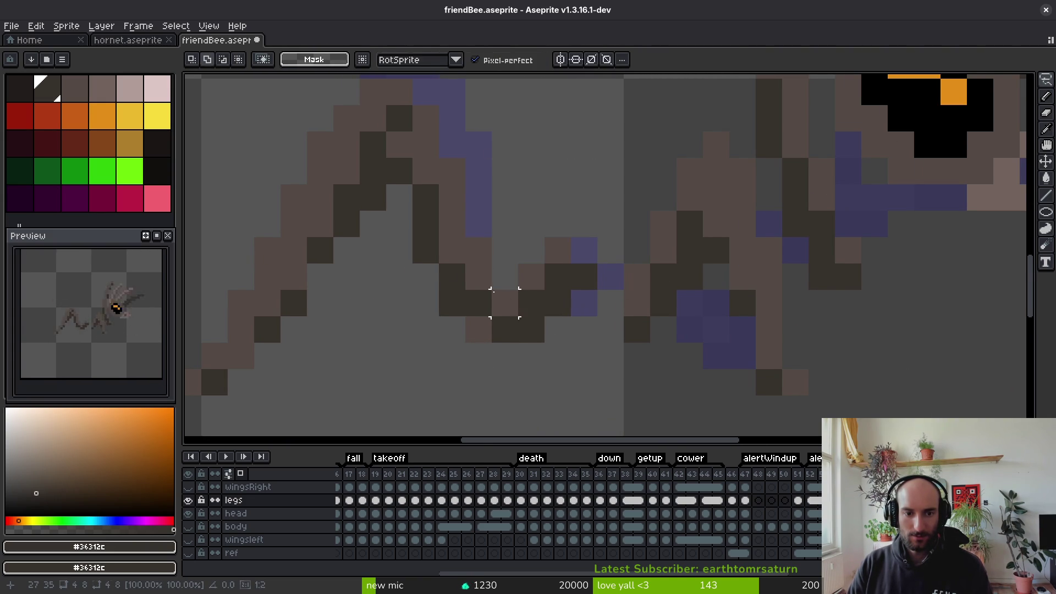
mouse_move(479, 224)
mouse_down()
mouse_move(439, 290)
mouse_move(586, 273)
mouse_move(526, 311)
mouse_up()
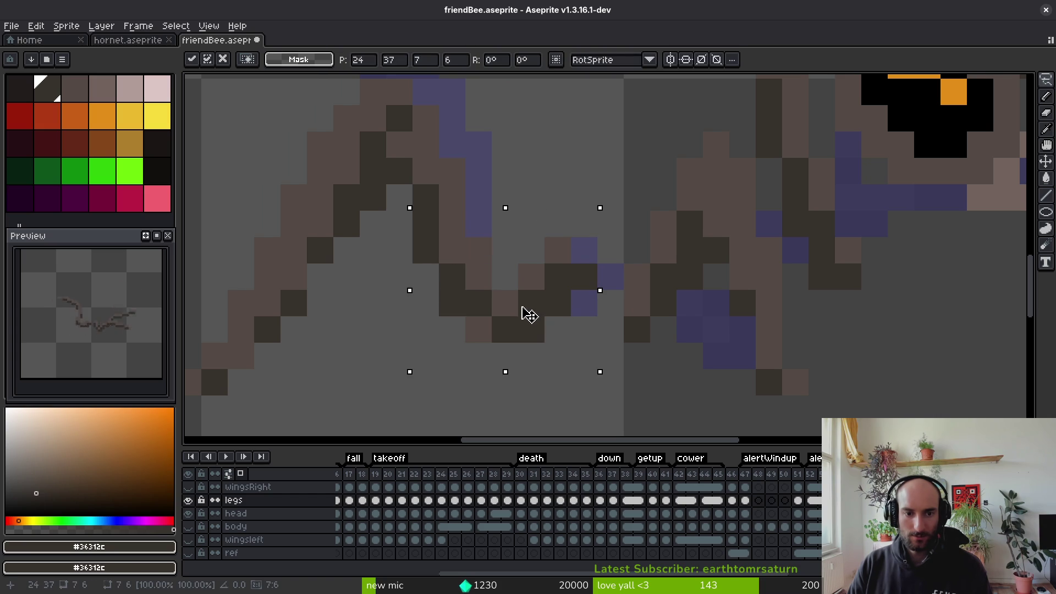
key(Left)
key(ctrl+d)
mouse_move(693, 119)
mouse_down()
mouse_move(776, 418)
mouse_move(741, 220)
mouse_move(765, 253)
mouse_move(688, 129)
mouse_up()
key(Left)
key(ctrl+d)
click(743, 171)
key(ctrl+d)
Save friendBee.aseprite and play the animation to check the adjusted legs
key(ctrl+s)
scroll(845, 309, down, 3)
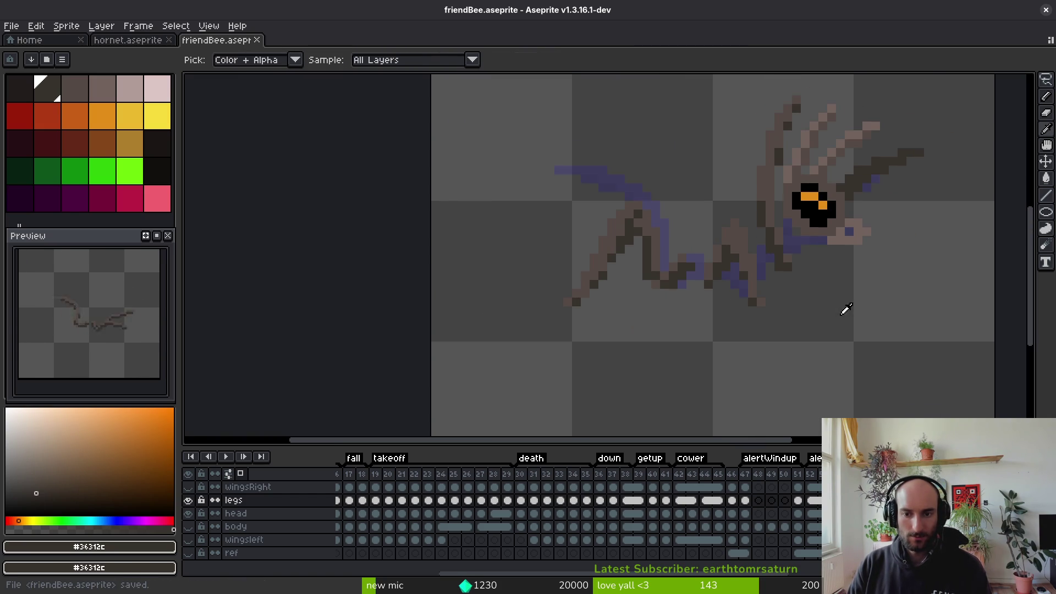
key(Return)
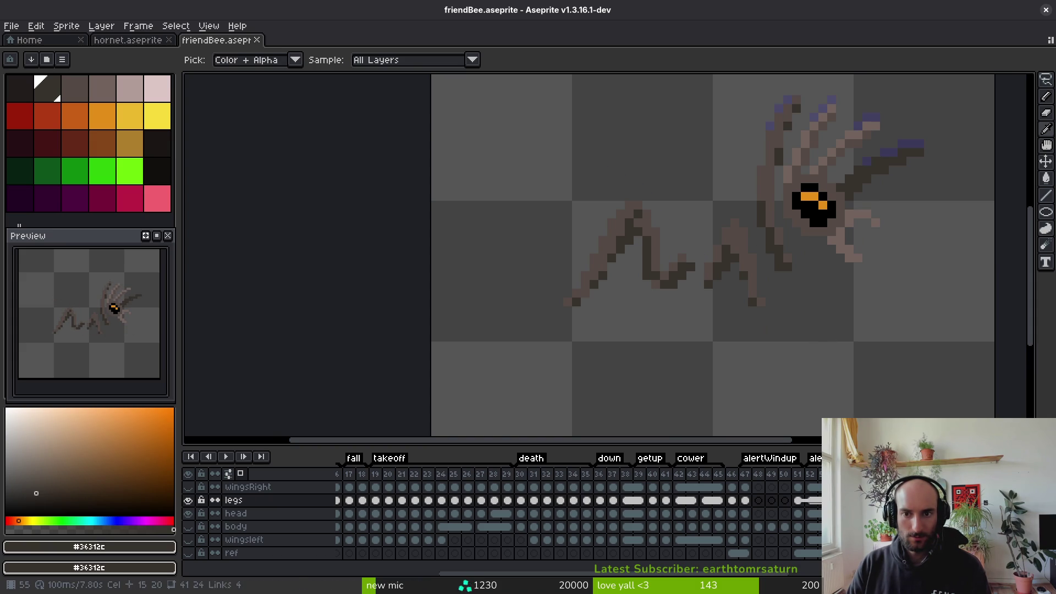
key(m)
Bring the bee's head into view, select frames 52–53 on the legs layer, then the head layer
mouse_move(823, 207)
mouse_down()
mouse_move(807, 321)
mouse_move(802, 255)
mouse_up()
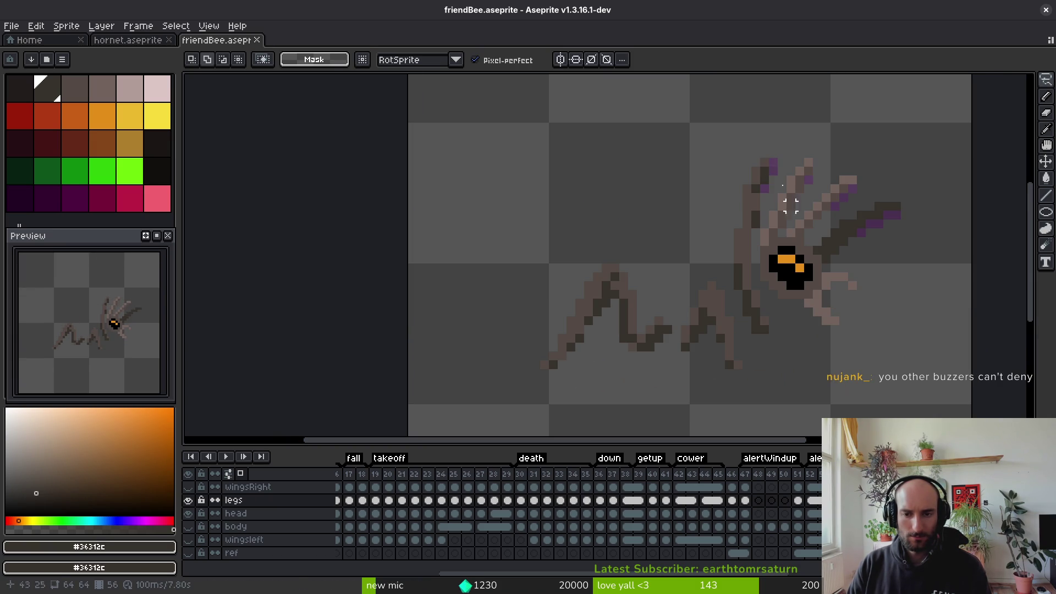
key(i)
scroll(798, 170, up, 3)
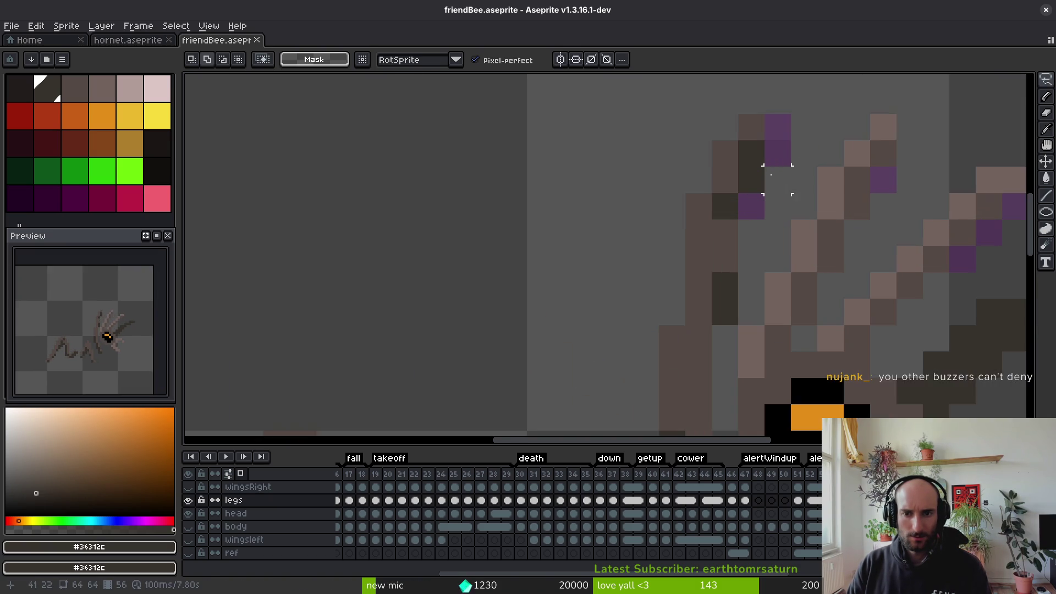
scroll(797, 171, down, 4)
drag(798, 308, 798, 236)
scroll(788, 268, down, 1)
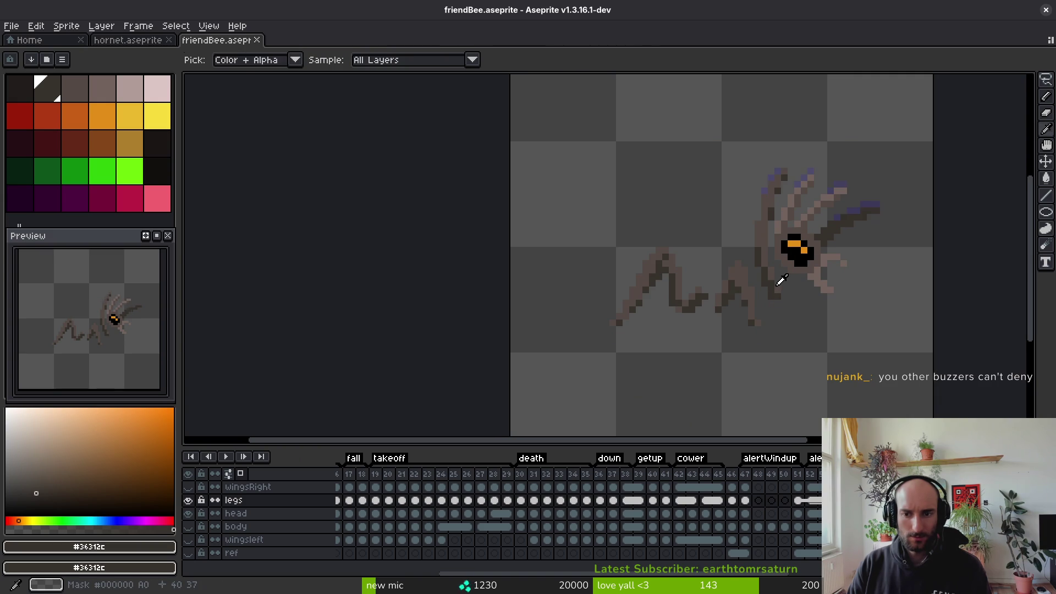
key(m)
click(799, 500)
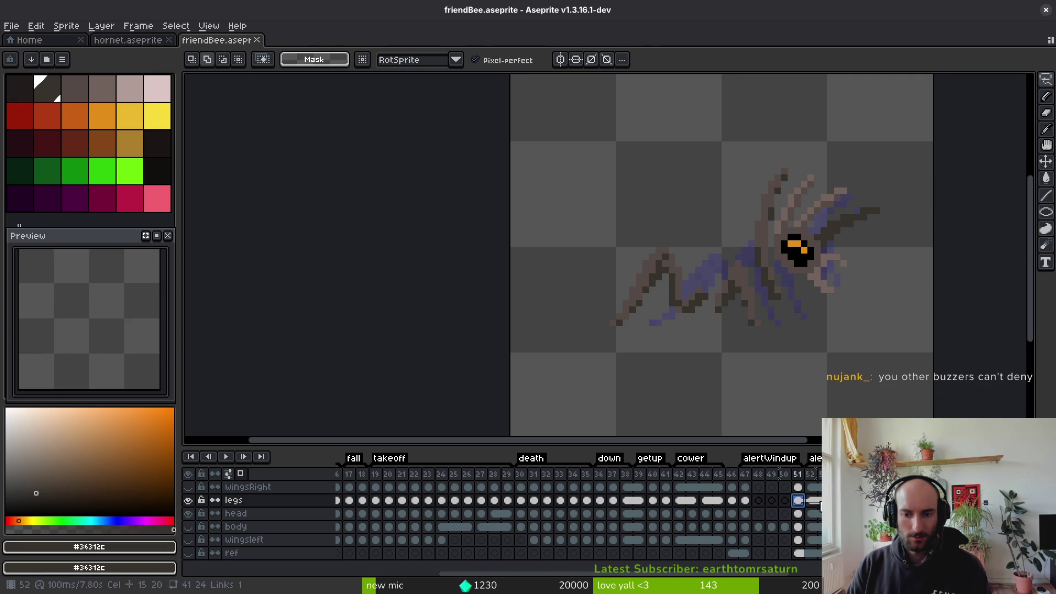
drag(812, 501, 823, 501)
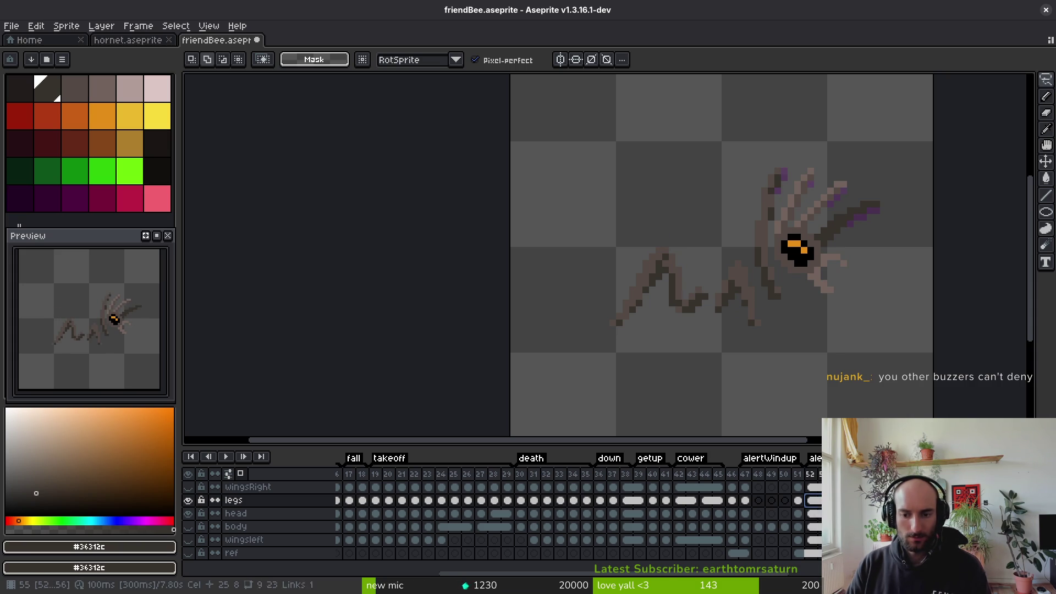
click(812, 514)
Select the wingsleft cels for frames 51–55 and link them with Link Cels
drag(815, 520, 825, 514)
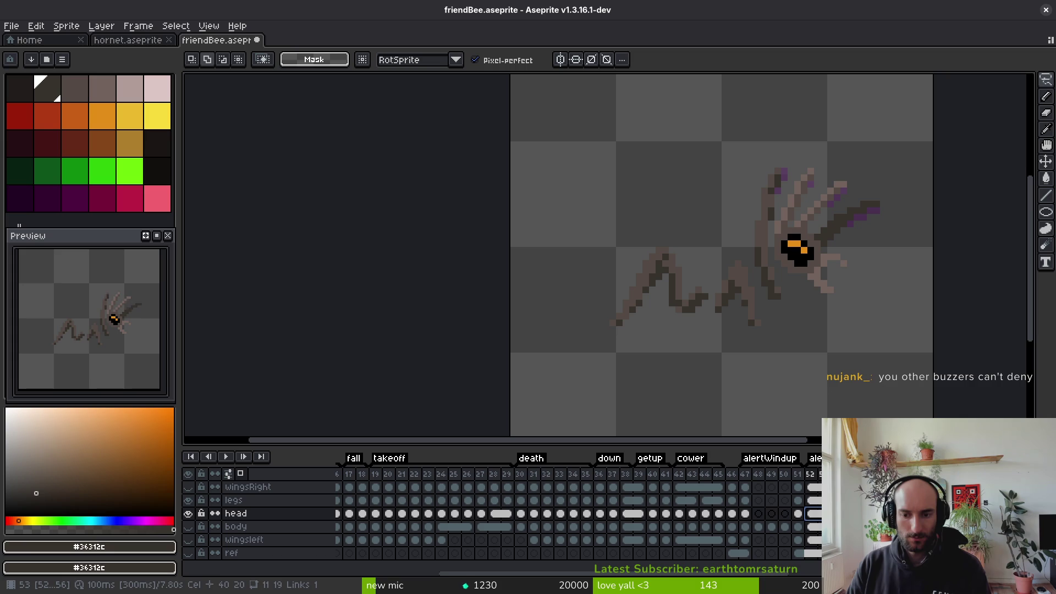
click(814, 527)
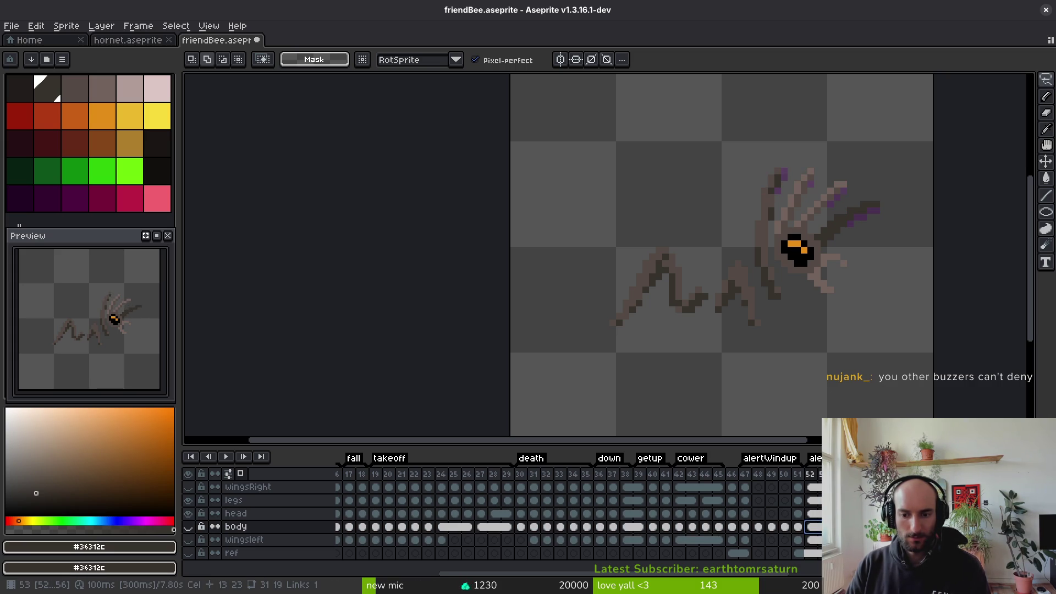
click(813, 541)
drag(818, 547, 863, 542)
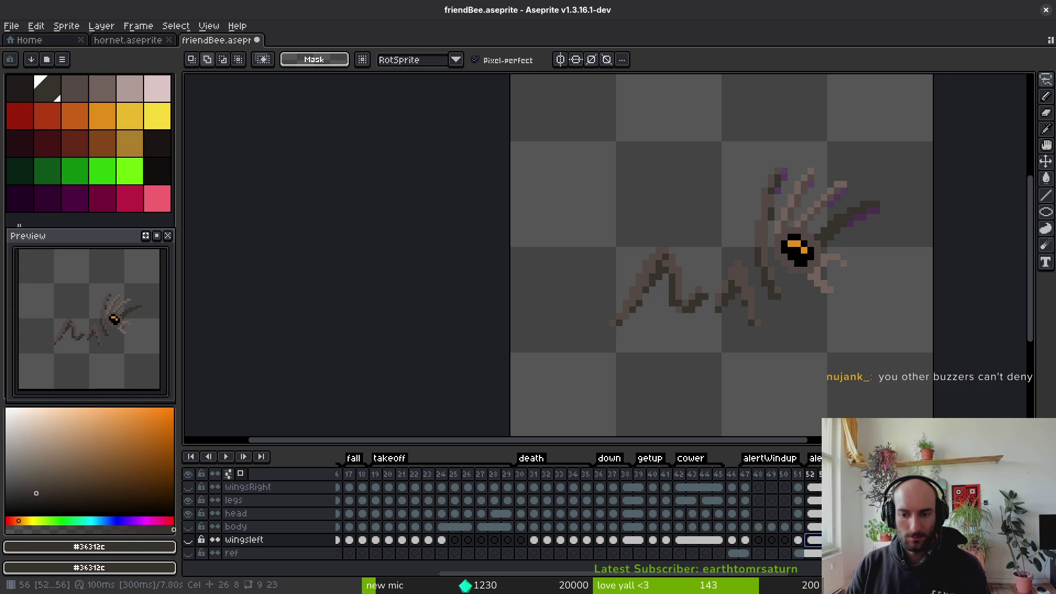
click(799, 540)
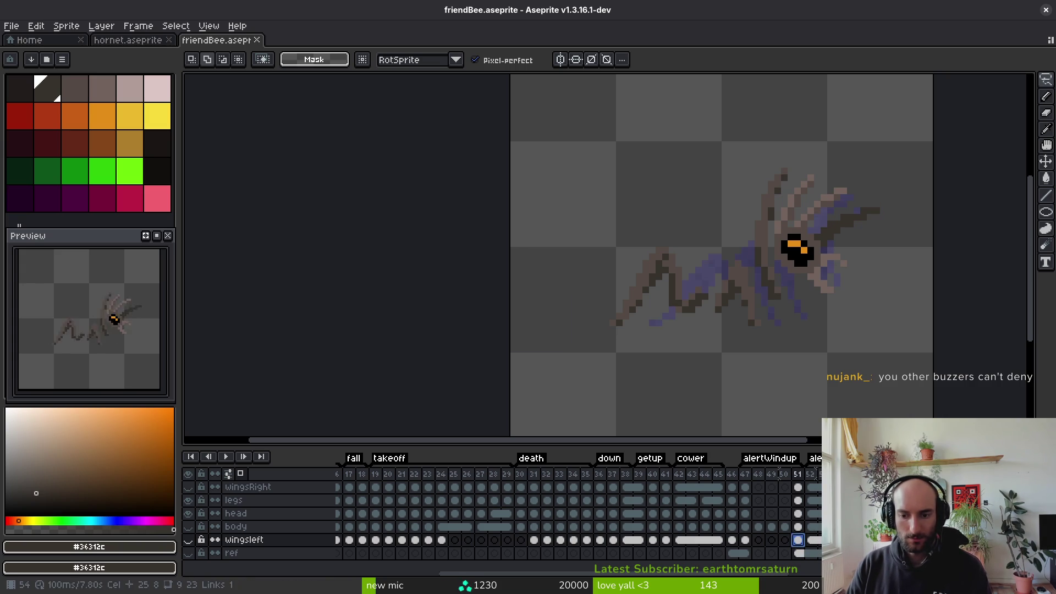
drag(798, 540, 852, 540)
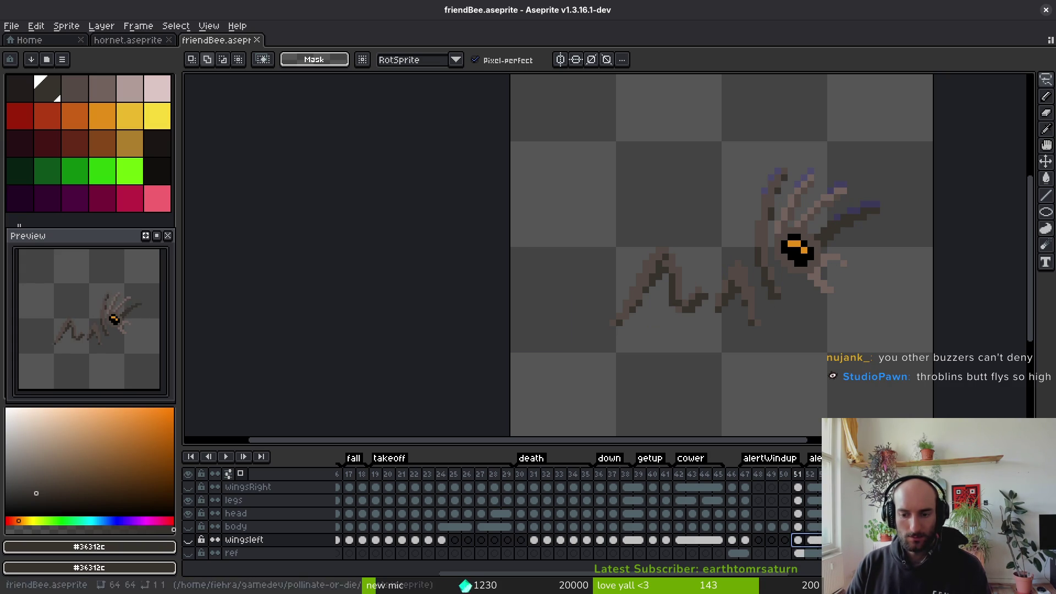
right_click(797, 540)
click(813, 556)
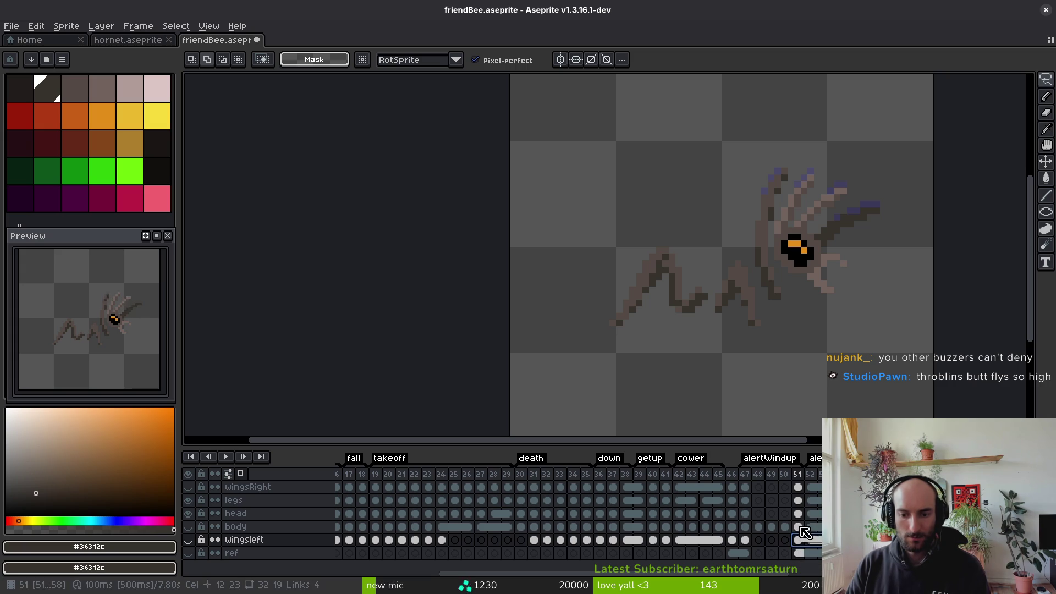
click(799, 527)
Select the wingsRight cels for frames 51–55, then frames 58–59 across the wing layers
click(798, 514)
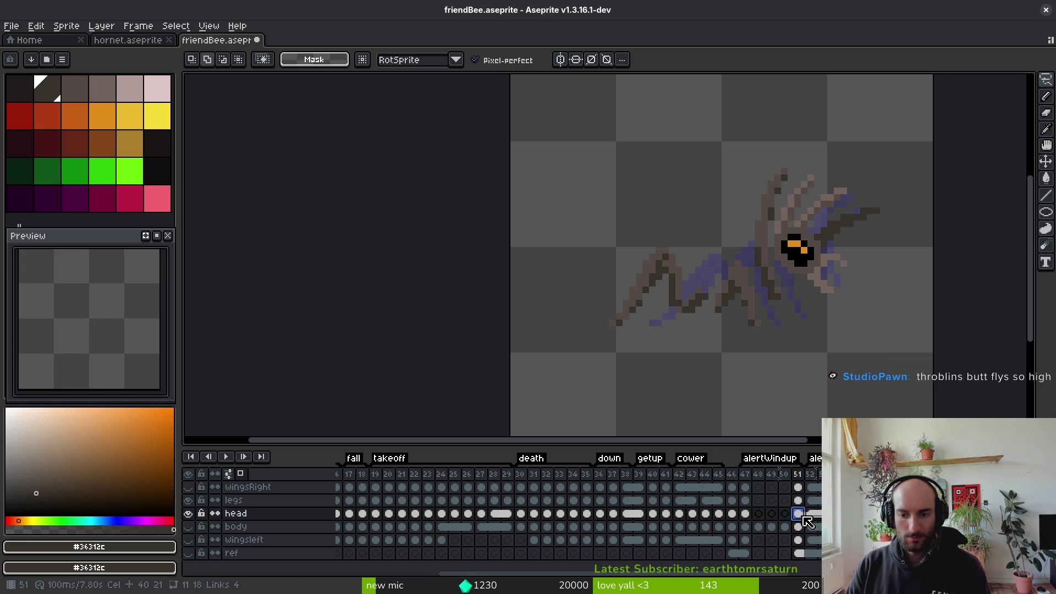
click(801, 500)
click(797, 488)
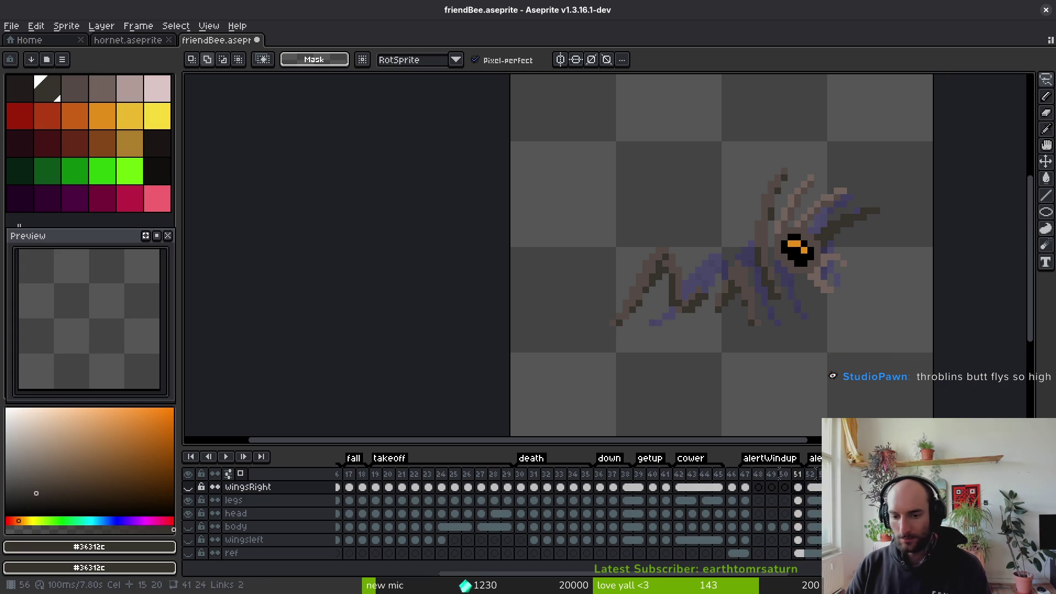
drag(798, 488, 850, 488)
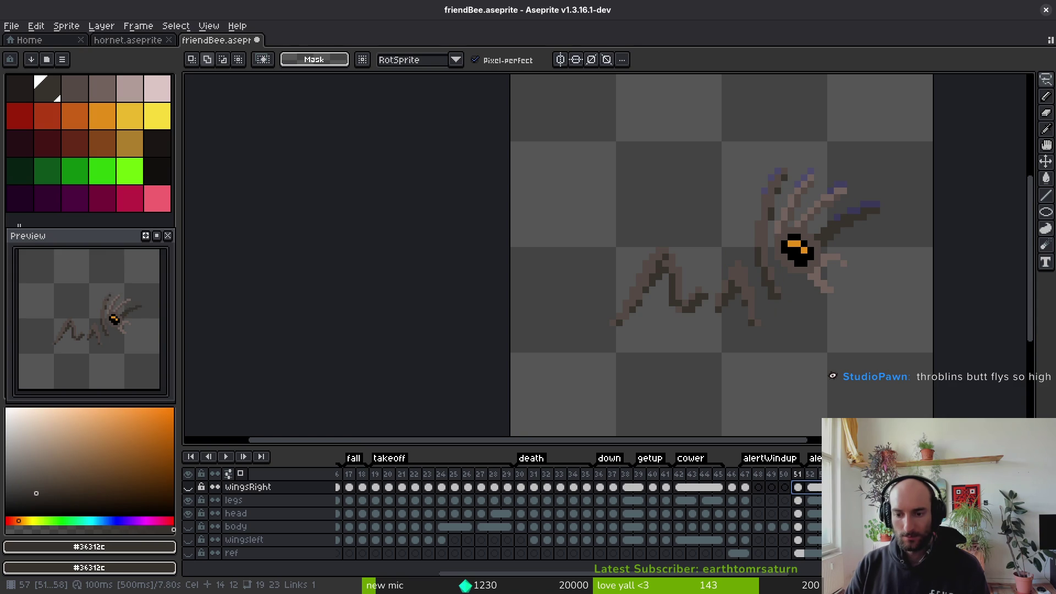
click(890, 488)
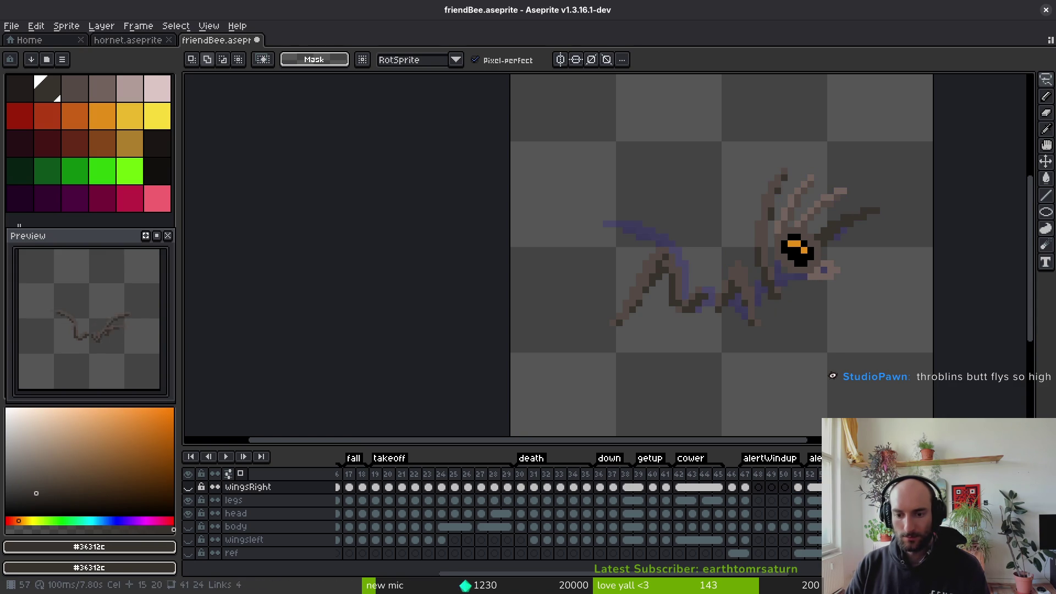
click(902, 488)
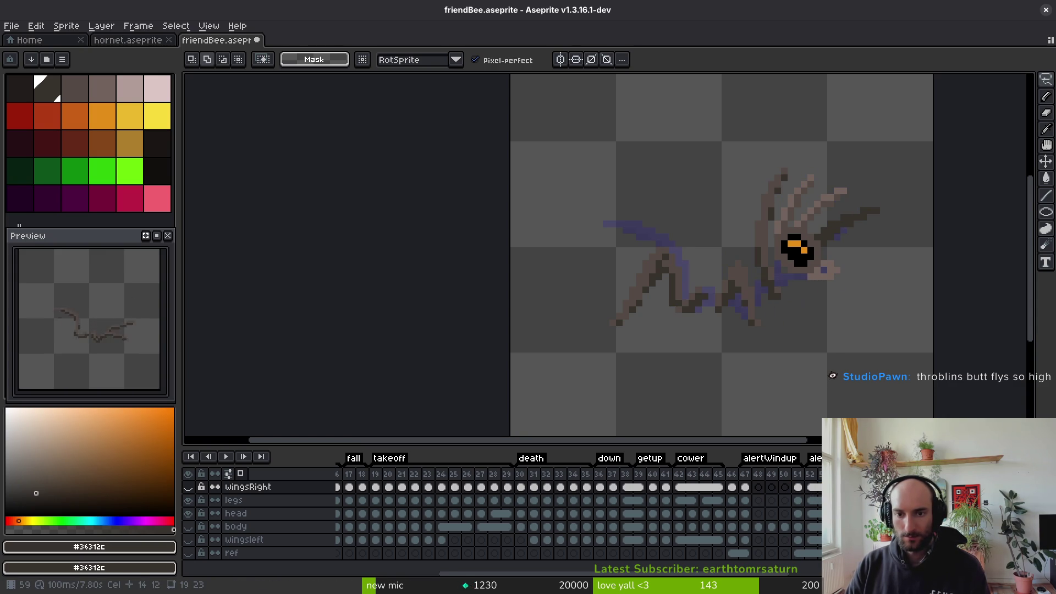
mouse_move(890, 488)
mouse_down()
mouse_move(903, 490)
mouse_move(903, 540)
mouse_move(903, 500)
mouse_move(916, 539)
mouse_up()
key(Left)
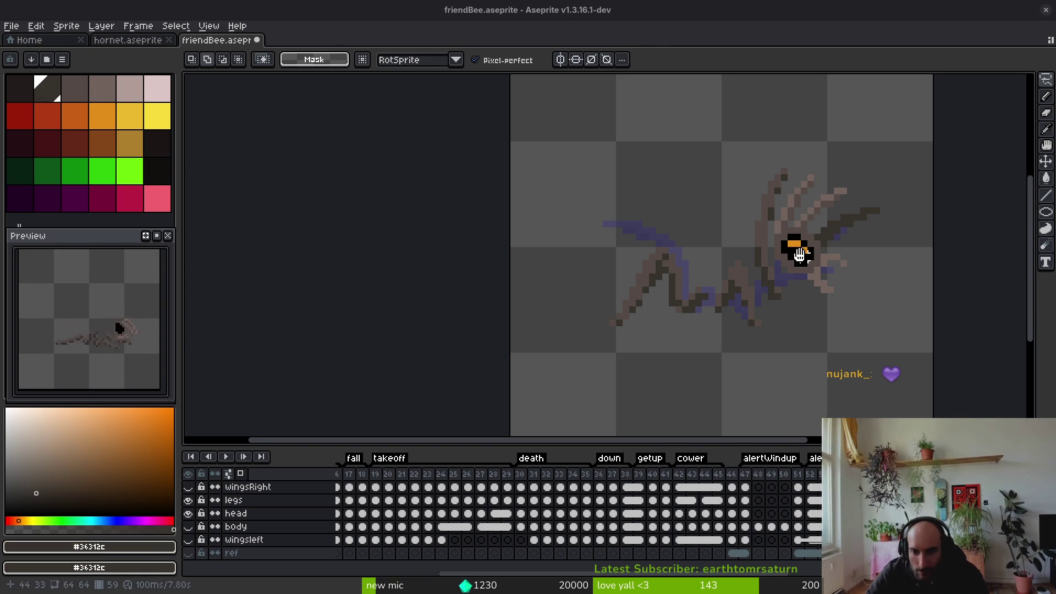
Play the bee animation, stop on frame 27, and toggle the body layer off and on
key(i)
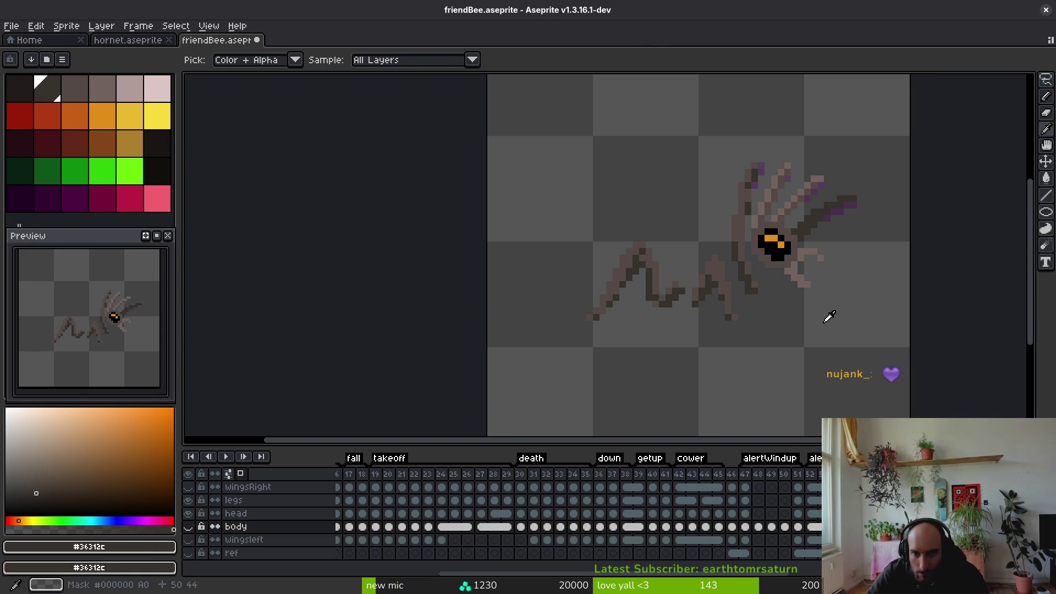
key(F3)
key(m)
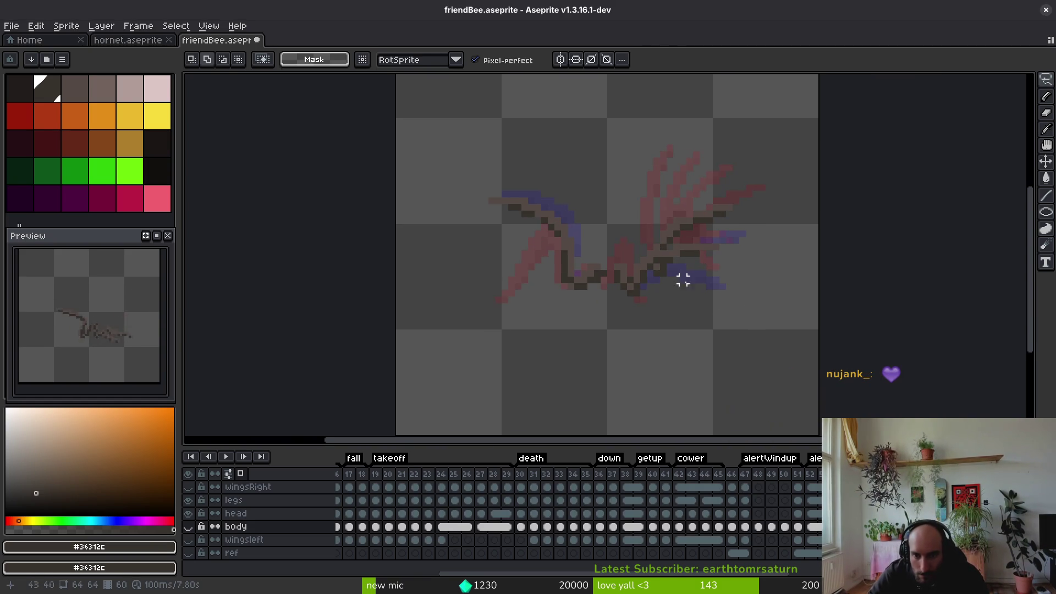
key(i)
key(Right)
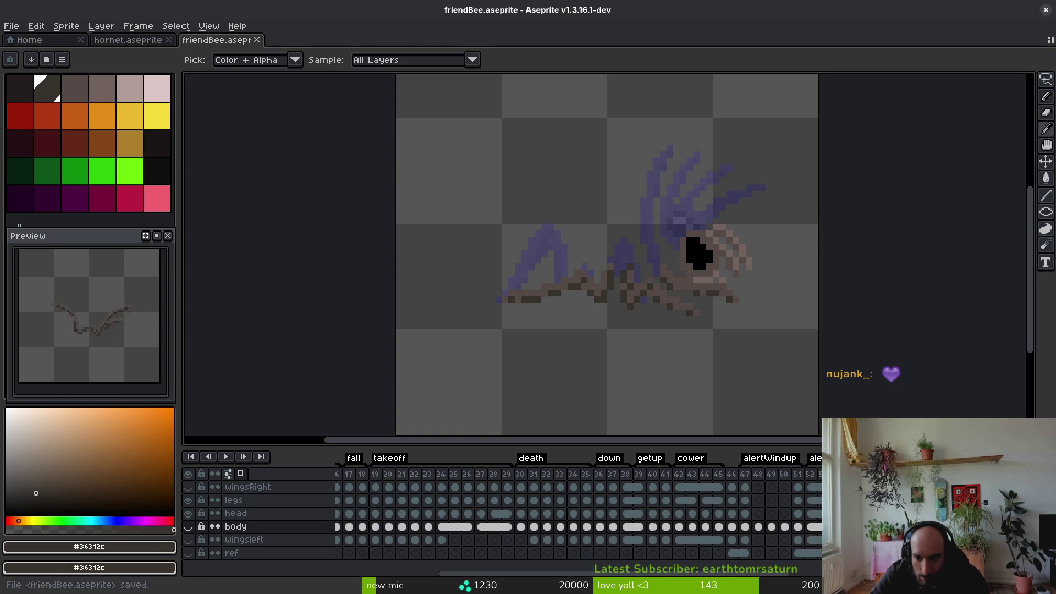
click(481, 475)
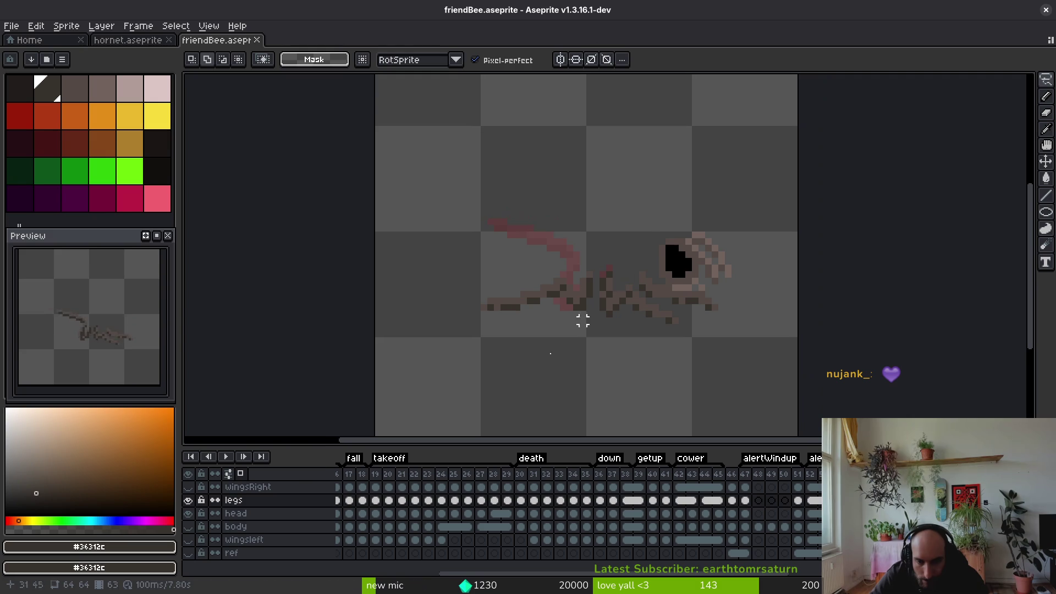
click(189, 527)
click(188, 528)
key(i)
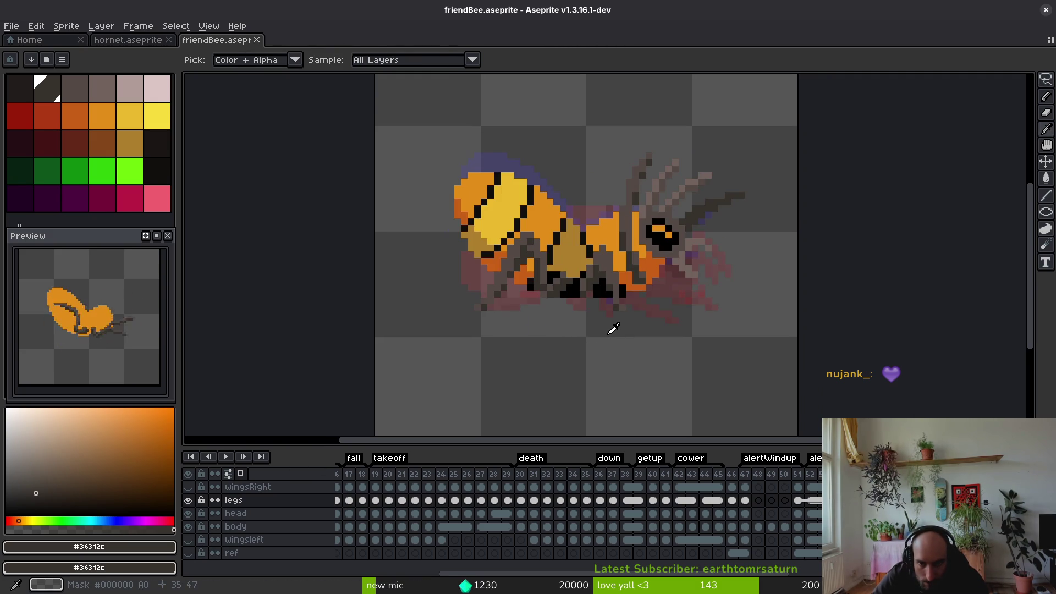
key(m)
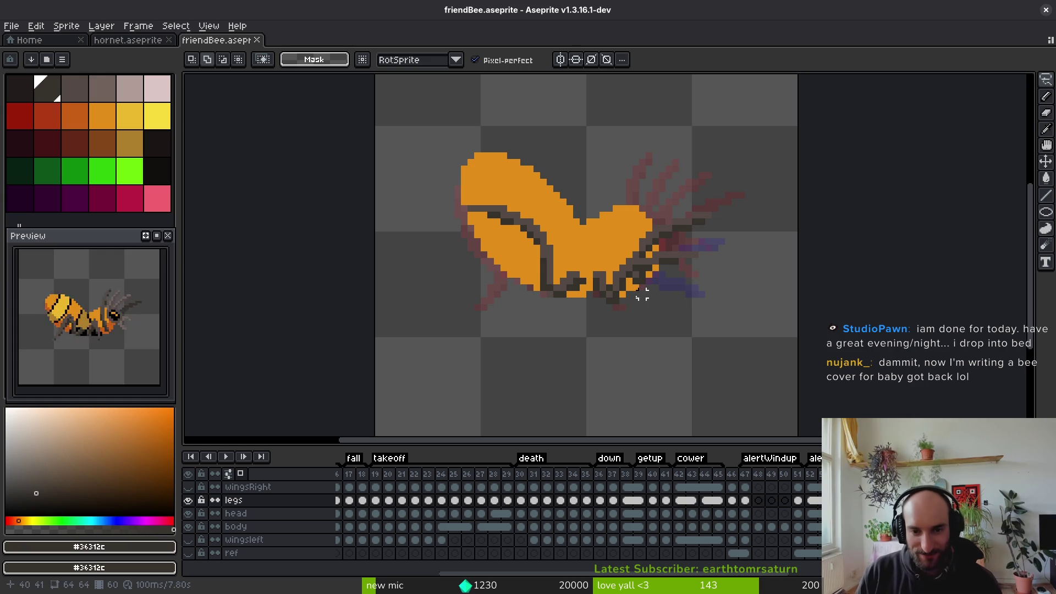
Stop the animation playback and move to the head layer
scroll(643, 296, up, 2)
scroll(642, 296, down, 2)
scroll(676, 295, down, 2)
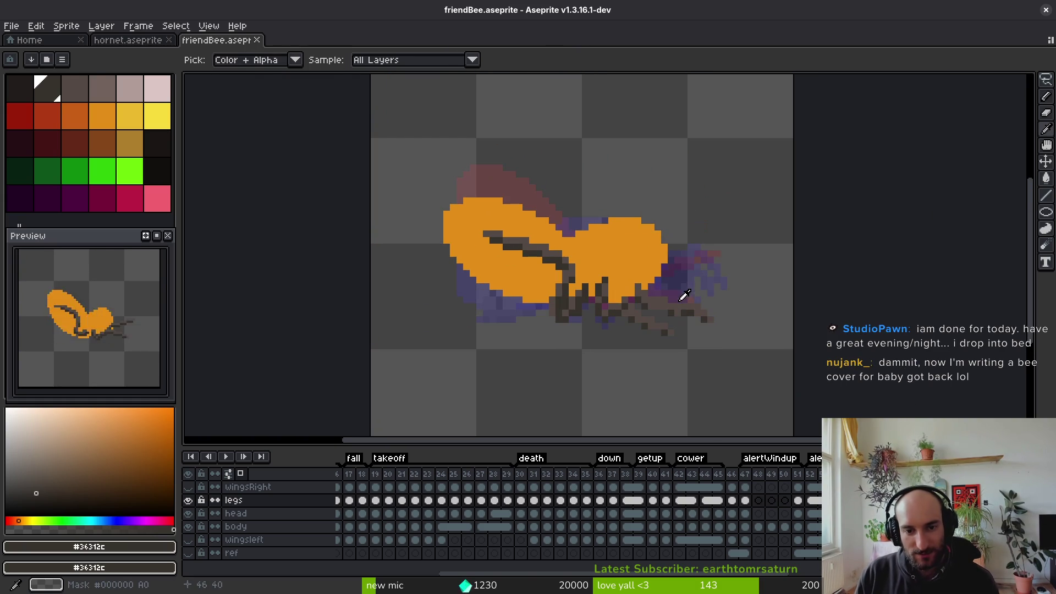
scroll(657, 304, up, 2)
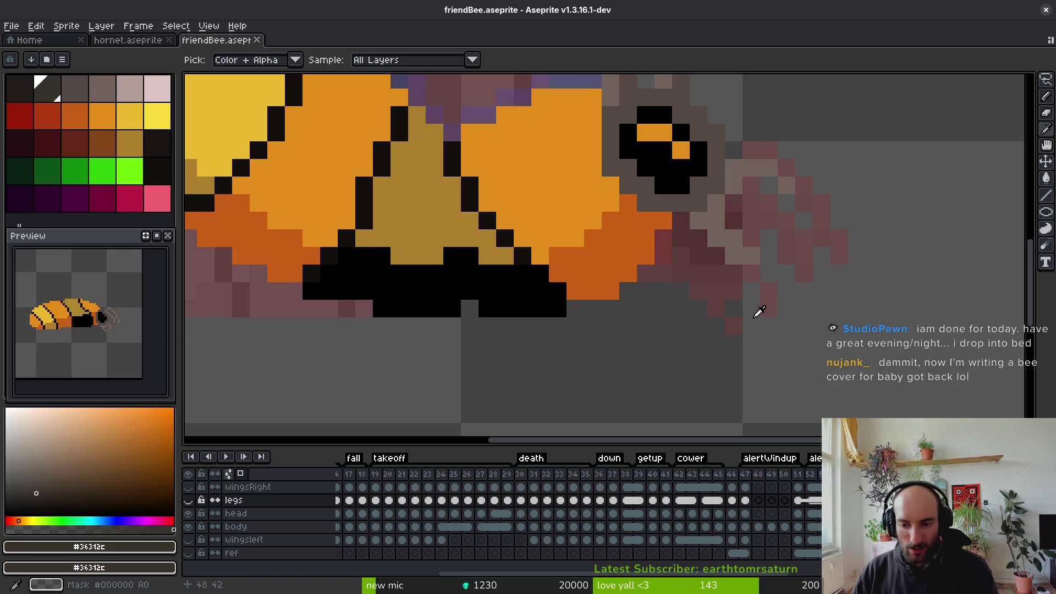
key(Return)
key(Down)
key(m)
scroll(755, 307, down, 1)
scroll(712, 308, down, 1)
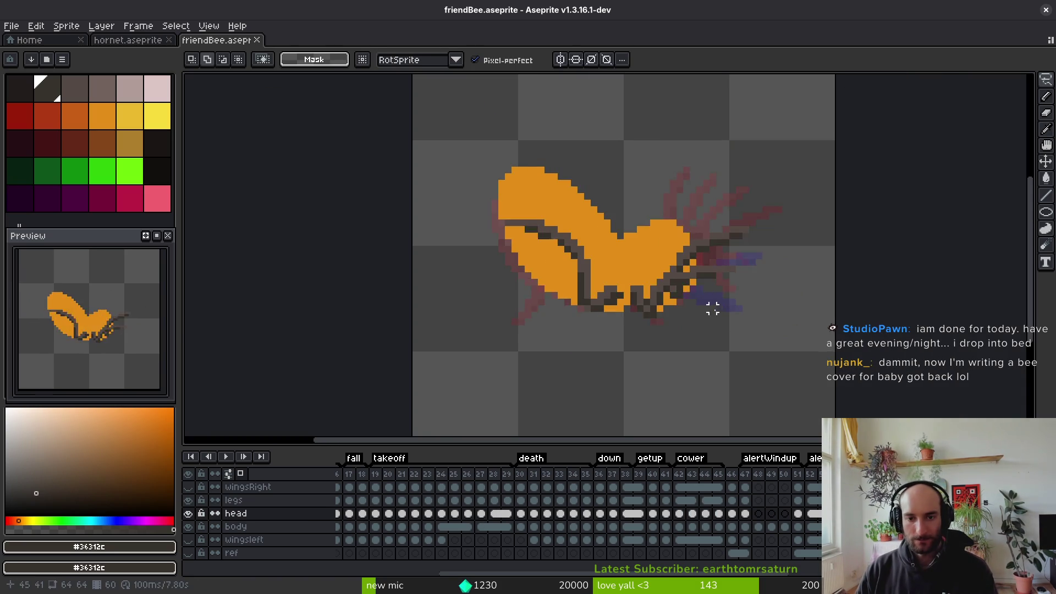
Lasso the bee's head, raise it 4 pixels, rotate it 19.1°, nudge it up-left, and apply
key(shift+w)
mouse_move(719, 143)
mouse_down()
mouse_move(869, 235)
mouse_move(715, 134)
mouse_up()
click(745, 208)
mouse_move(731, 232)
mouse_down()
mouse_move(726, 187)
mouse_move(727, 206)
mouse_up()
drag(643, 93, 639, 161)
mouse_move(712, 208)
mouse_down()
mouse_move(700, 201)
mouse_move(711, 202)
mouse_move(703, 210)
mouse_up()
key(Return)
scroll(734, 217, up, 2)
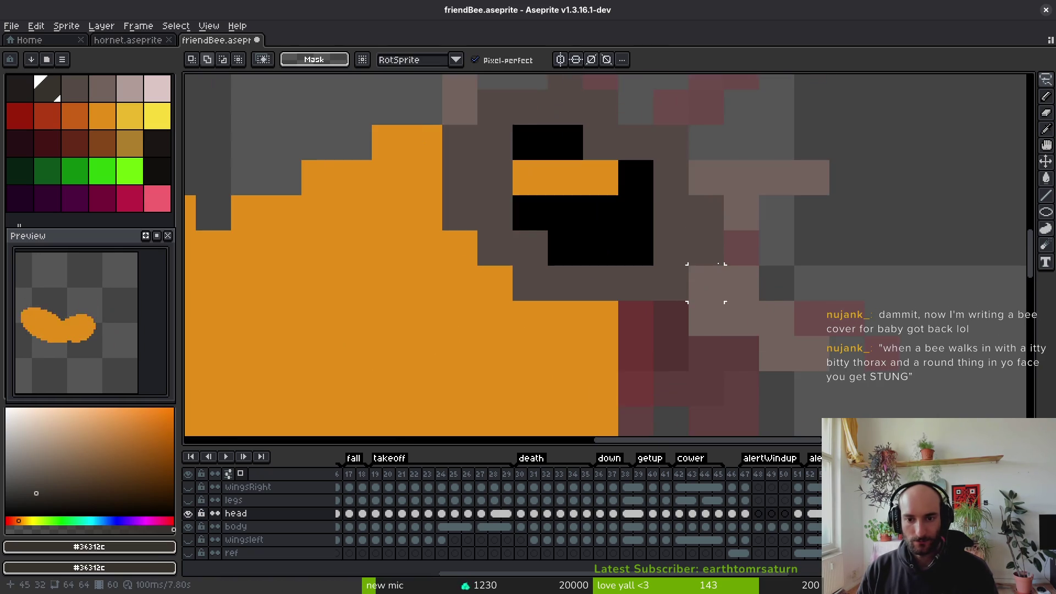
Redraw the bee's eye in black with orange highlight pixels on the current frame
key(alt)
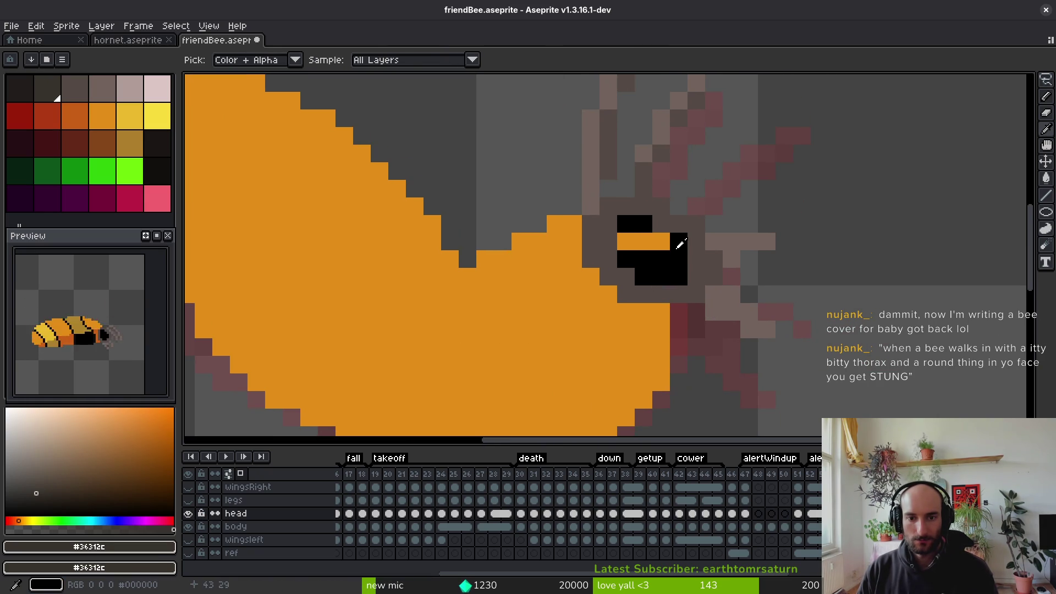
alt+click(679, 243)
click(608, 242)
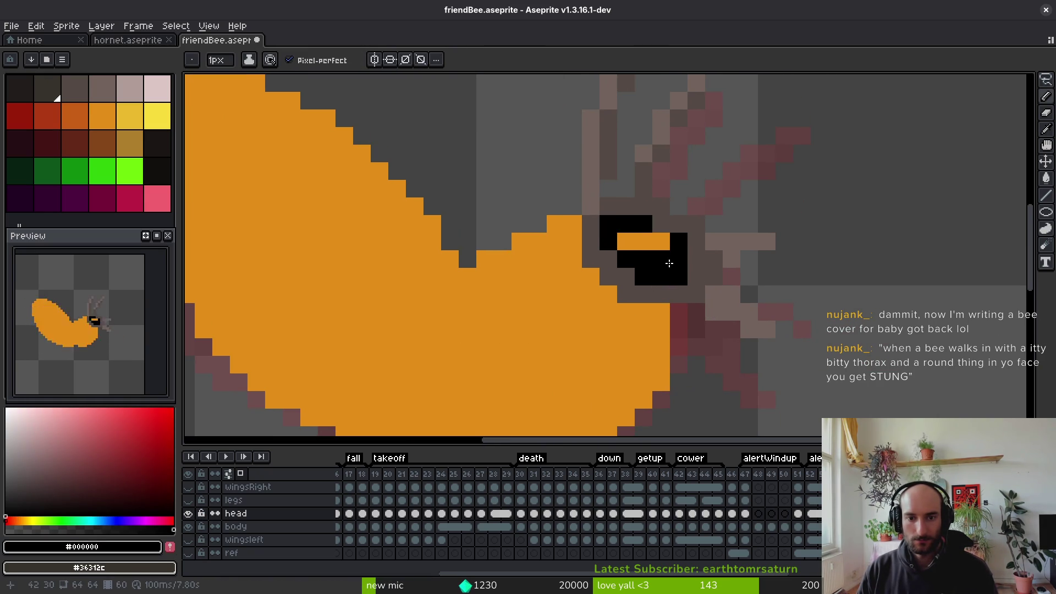
alt+click(643, 242)
alt+click(679, 242)
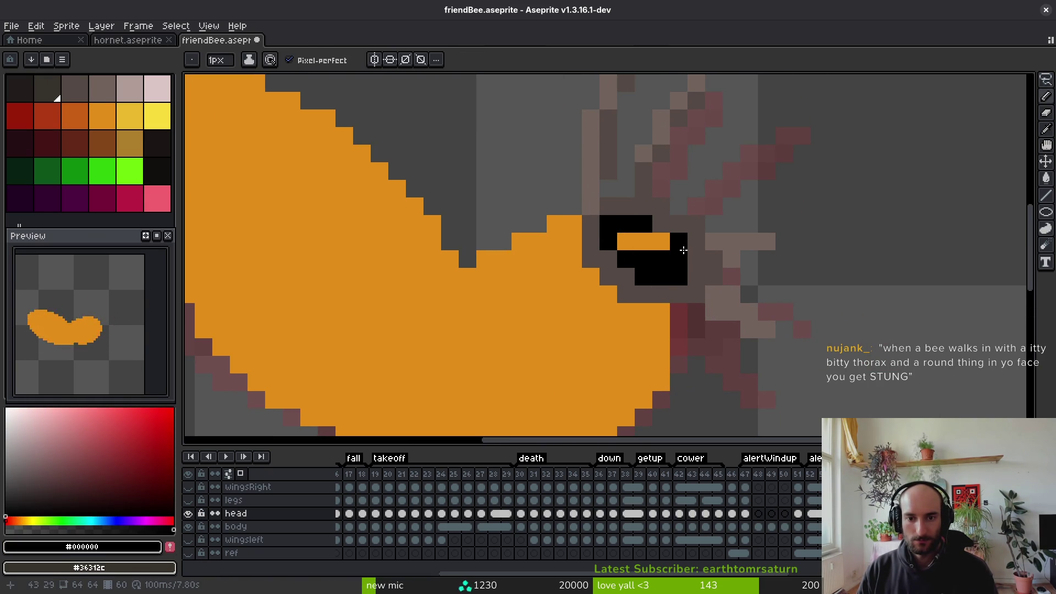
alt+click(698, 273)
alt+click(679, 243)
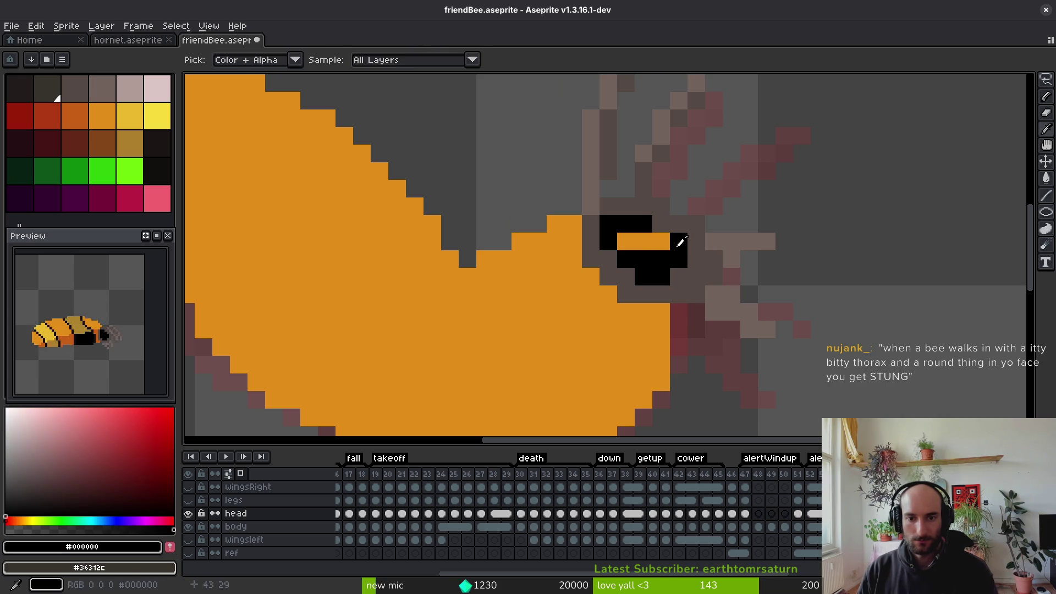
drag(678, 242, 660, 224)
alt+click(643, 242)
click(662, 253)
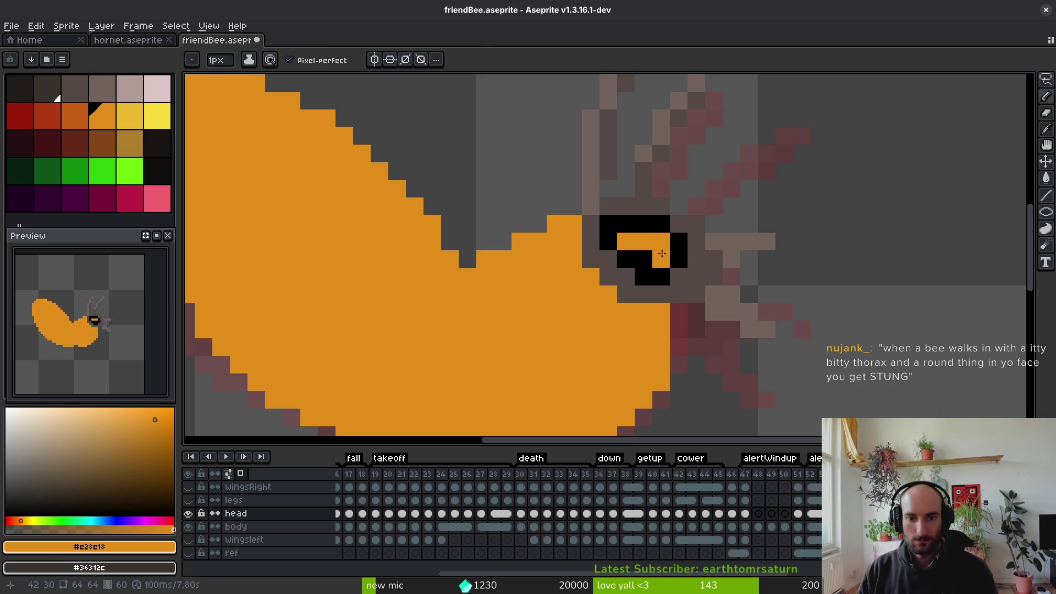
alt+click(627, 254)
click(635, 241)
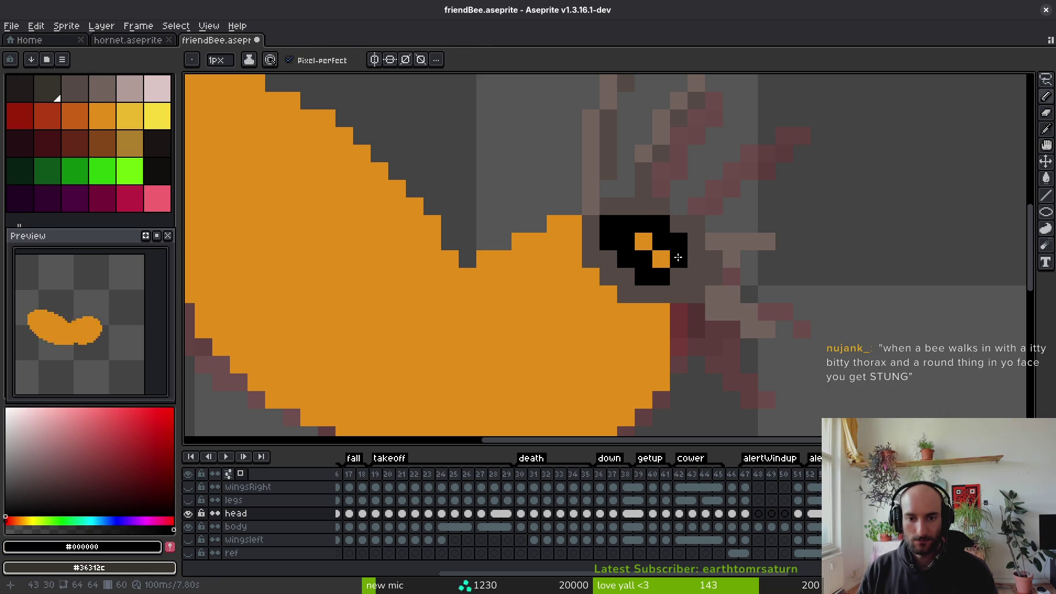
On the curved-pose frame, add two black pixels above the eye and orange pixels inside it
scroll(671, 259, down, 3)
scroll(671, 269, up, 2)
scroll(688, 242, down, 4)
key(Right)
scroll(713, 270, up, 5)
drag(677, 244, 689, 249)
scroll(714, 263, down, 4)
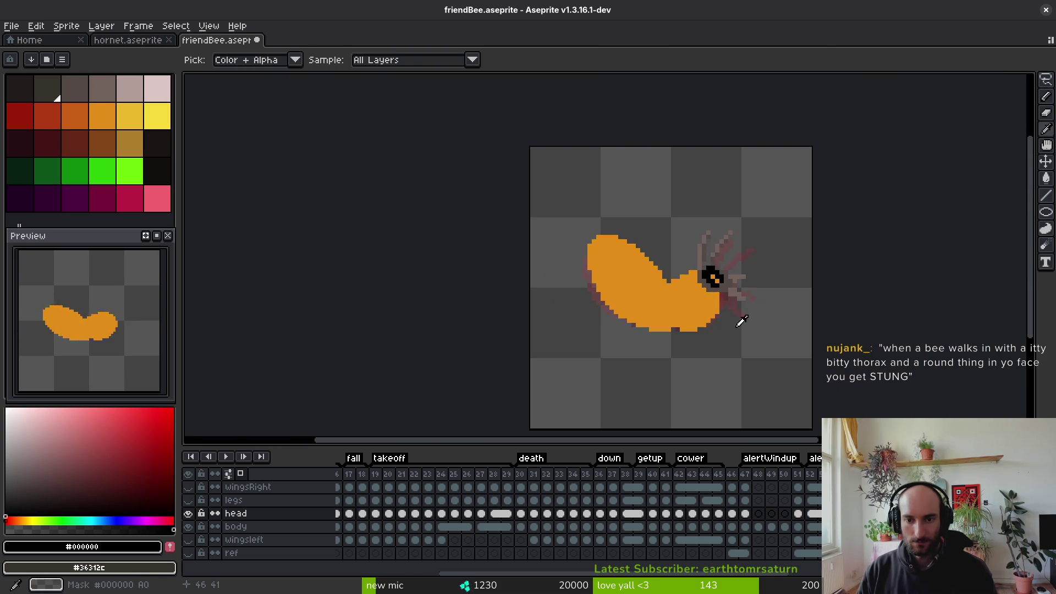
scroll(715, 264, up, 3)
click(682, 222)
click(687, 225)
click(663, 212)
alt+click(671, 235)
click(688, 237)
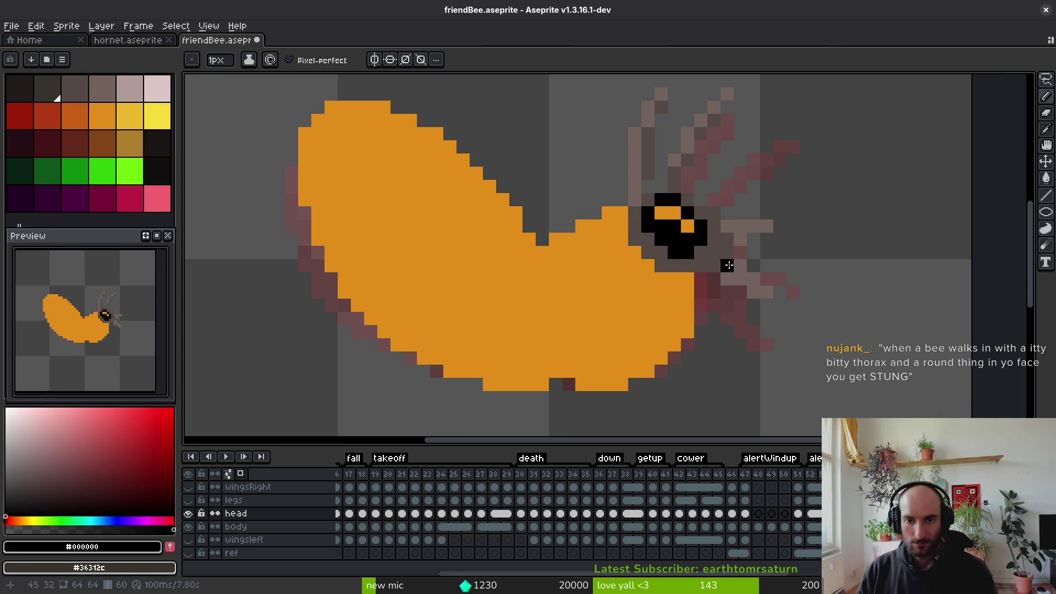
Fill grey-brown pixels beside and below the eye, then erase stray pixels right of it
scroll(715, 264, down, 3)
scroll(721, 272, up, 3)
scroll(728, 278, up, 5)
alt+click(726, 286)
click(680, 295)
click(720, 345)
click(755, 345)
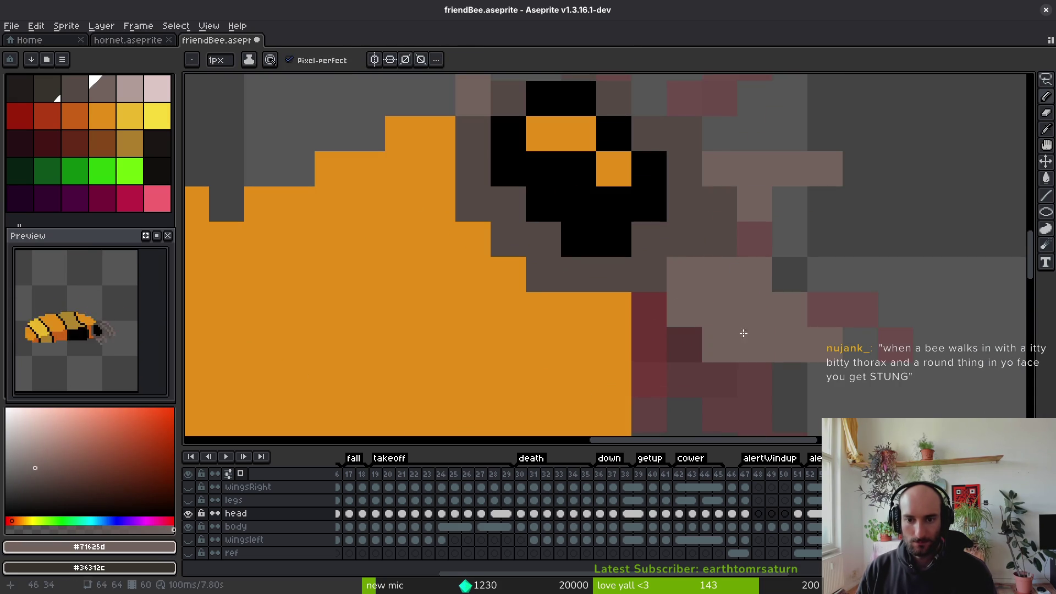
key(e)
drag(790, 310, 823, 347)
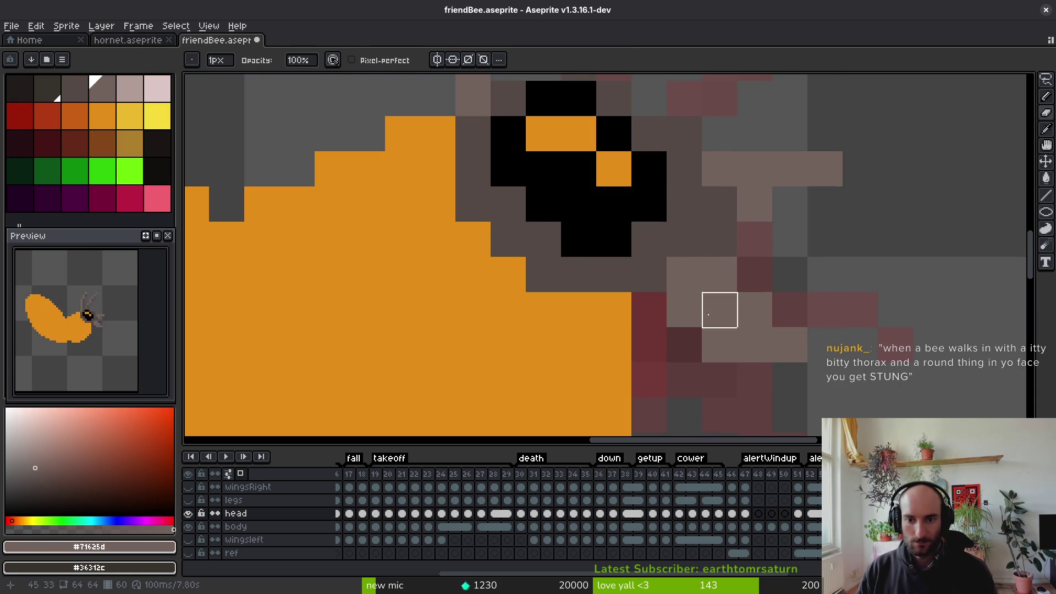
drag(720, 345, 755, 345)
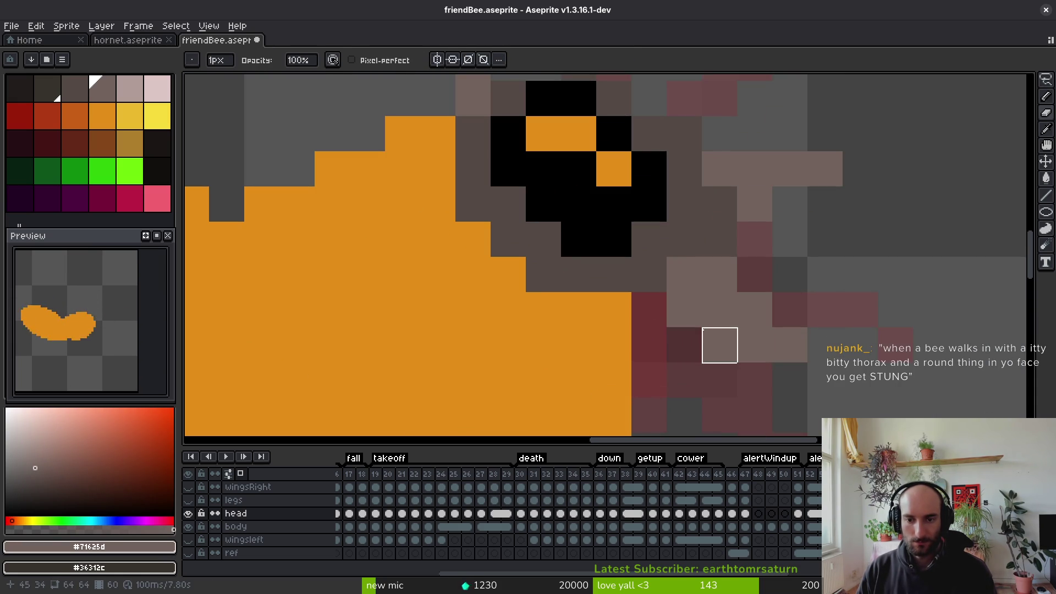
scroll(825, 322, down, 5)
scroll(826, 302, up, 3)
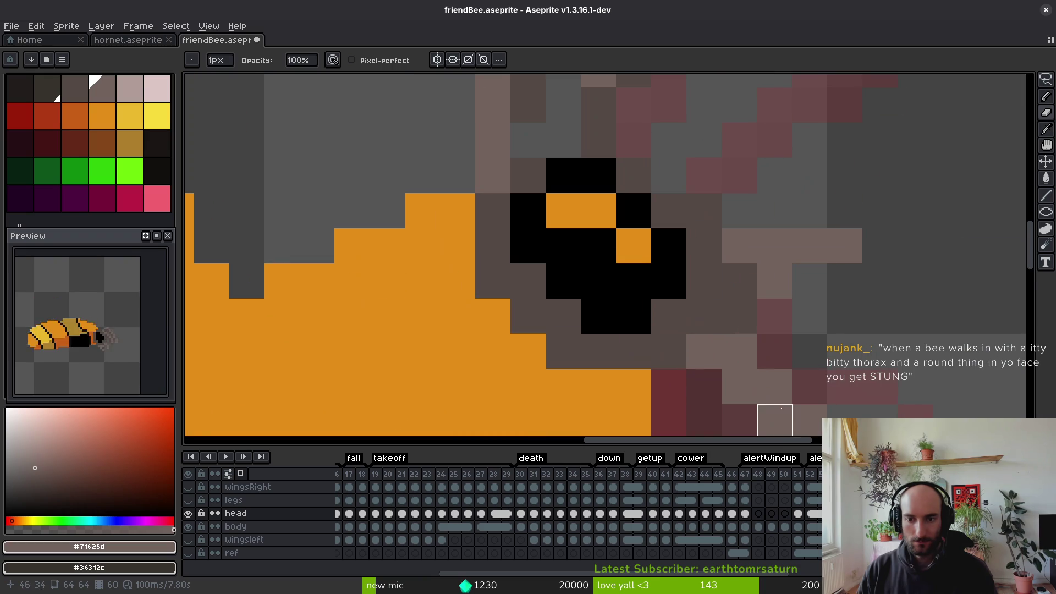
scroll(736, 252, up, 1)
Add light taupe pixels to the antenna tip and erase a stray pixel beside it
key(alt)
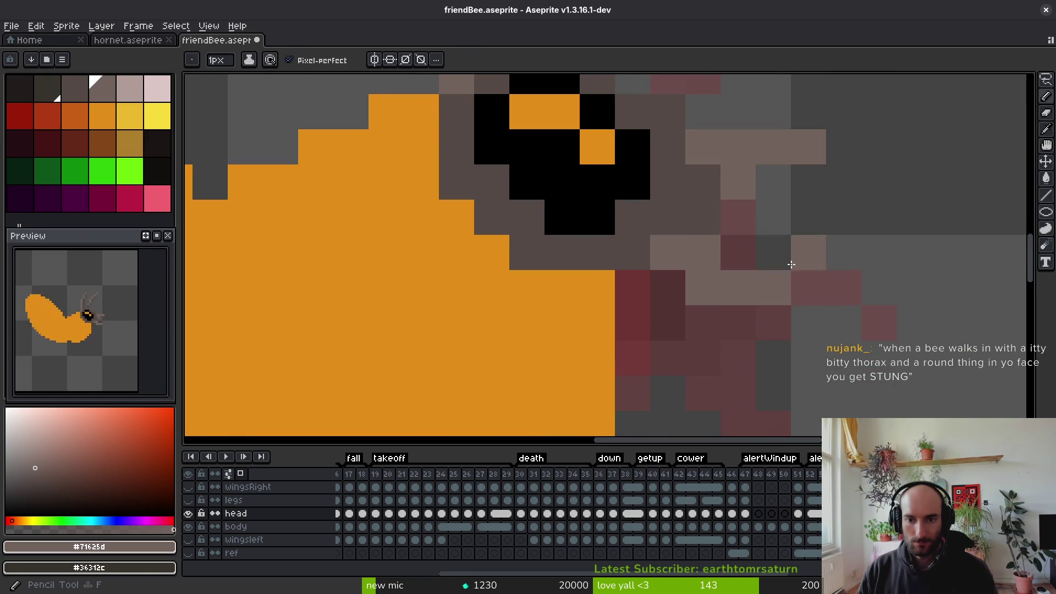
scroll(792, 258, down, 4)
scroll(730, 288, up, 1)
scroll(802, 285, up, 2)
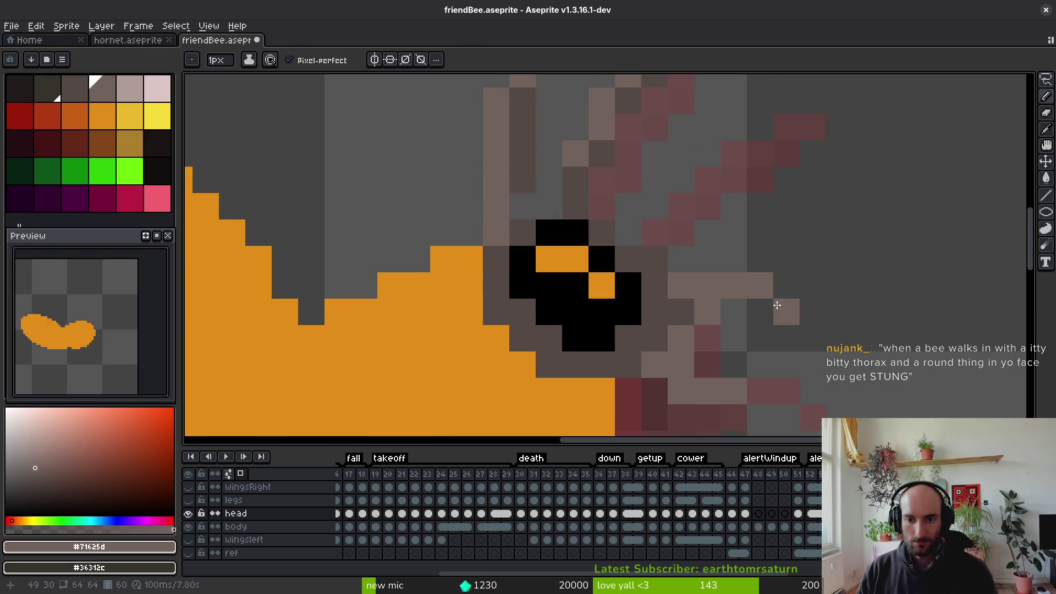
scroll(787, 279, up, 1)
scroll(788, 286, down, 8)
scroll(785, 313, up, 5)
click(755, 279)
click(773, 280)
key(e)
click(772, 298)
key(b)
click(737, 280)
Erase a stray antenna pixel and clear the pixels along the antenna row
key(e)
key(b)
key(e)
click(772, 280)
key(b)
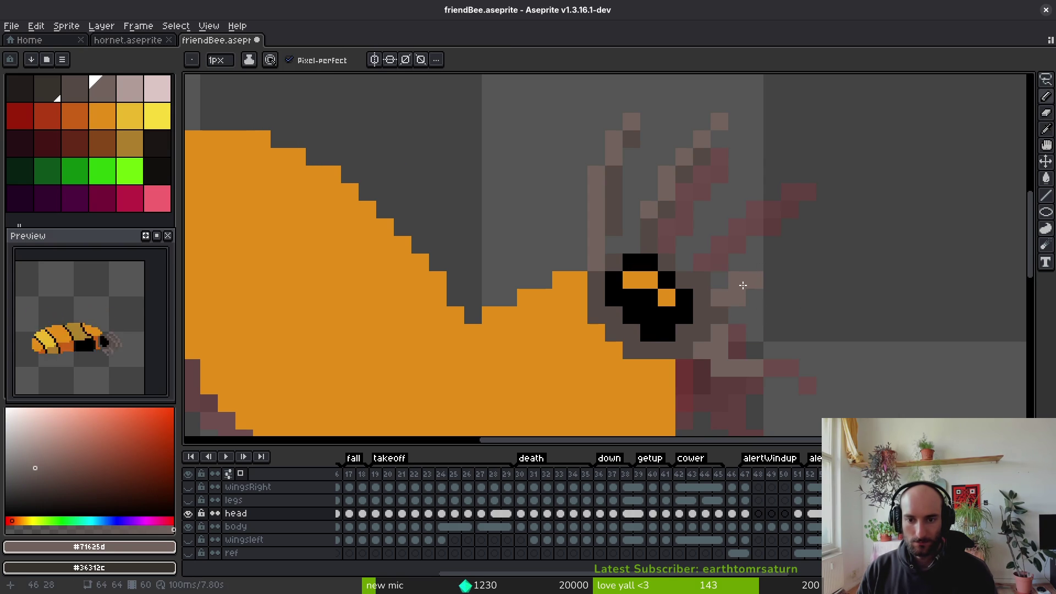
key(e)
drag(738, 279, 817, 288)
scroll(794, 328, down, 5)
scroll(794, 329, up, 5)
Sample the light #71625d and dark #544a45 antenna colours, pan to the antennae, and save
key(i)
key(b)
scroll(792, 335, down, 5)
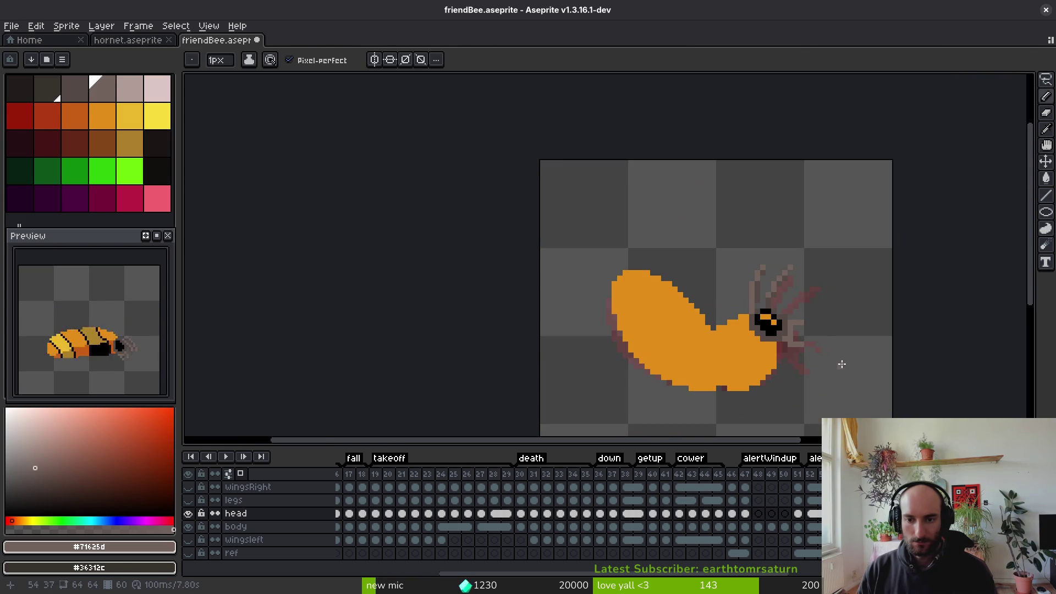
scroll(798, 330, up, 6)
key(i)
click(639, 232)
key(b)
mouse_move(608, 176)
mouse_down()
mouse_move(587, 283)
mouse_move(516, 262)
mouse_up()
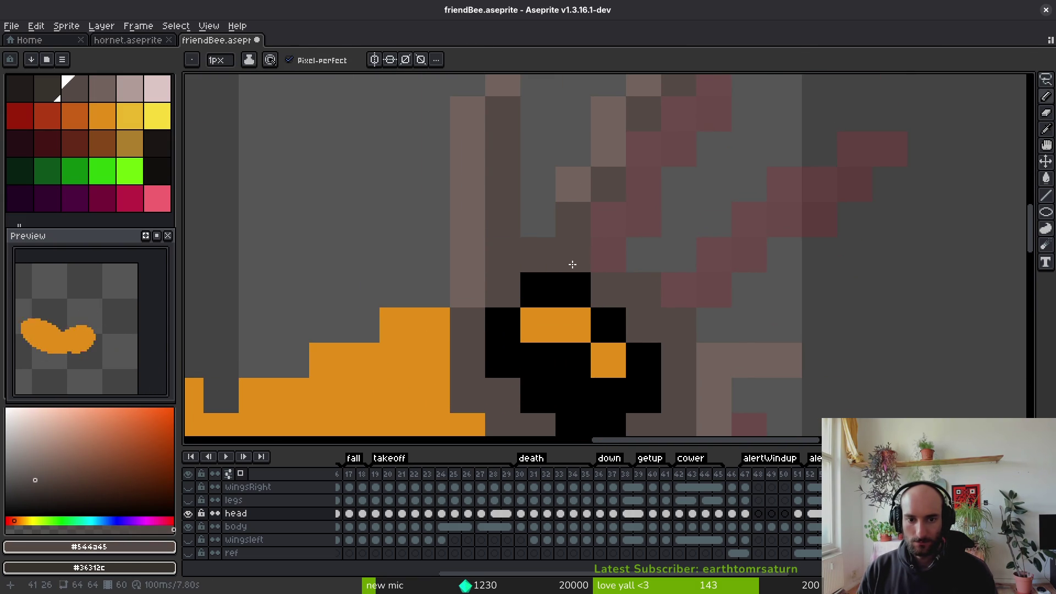
scroll(566, 253, down, 1)
scroll(638, 315, down, 7)
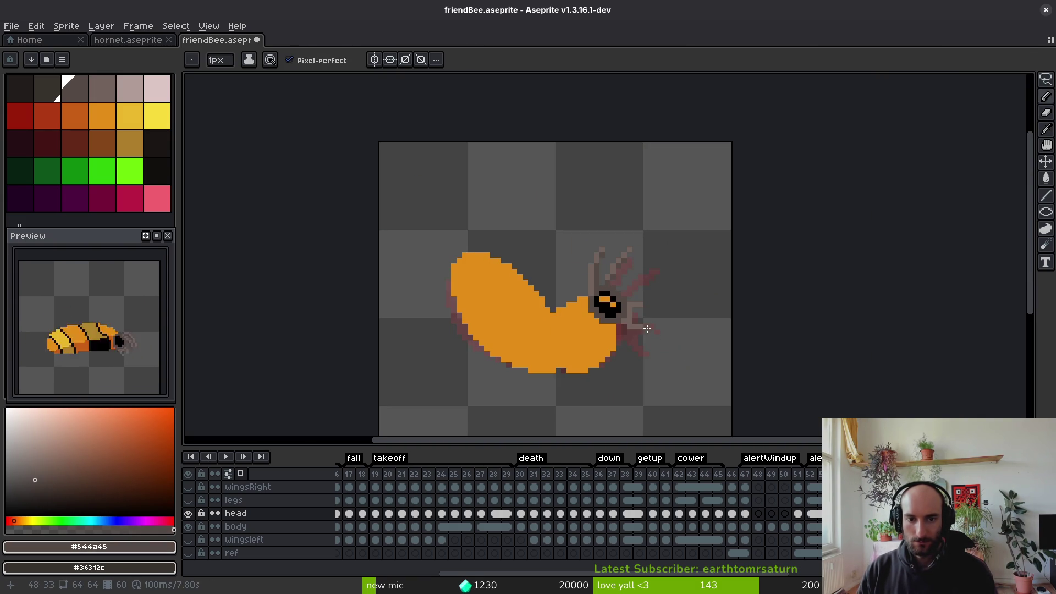
scroll(644, 335, up, 8)
alt+click(580, 284)
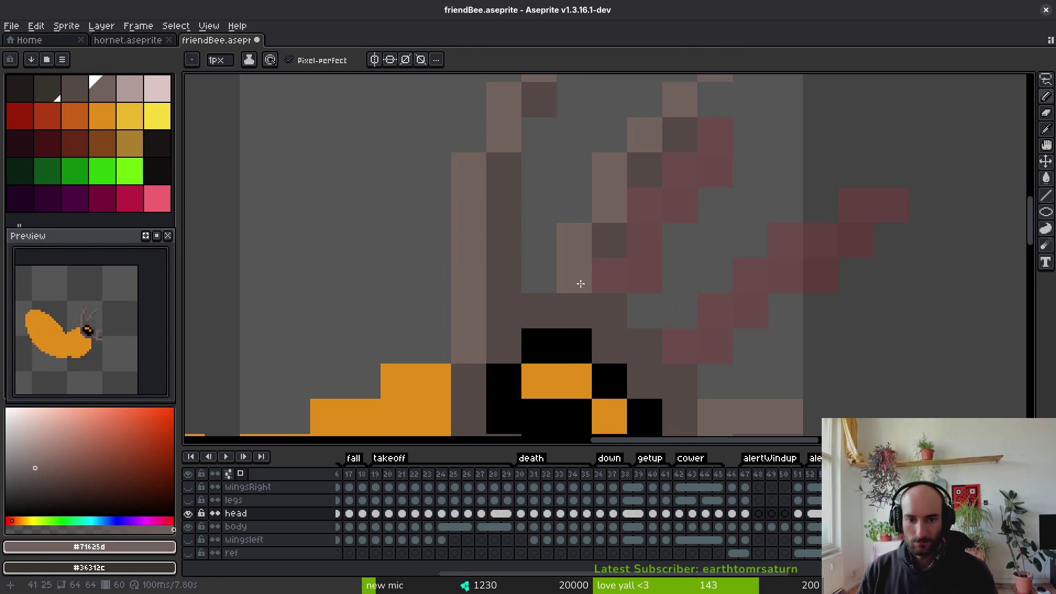
alt+click(608, 241)
scroll(632, 307, down, 6)
key(ctrl+s)
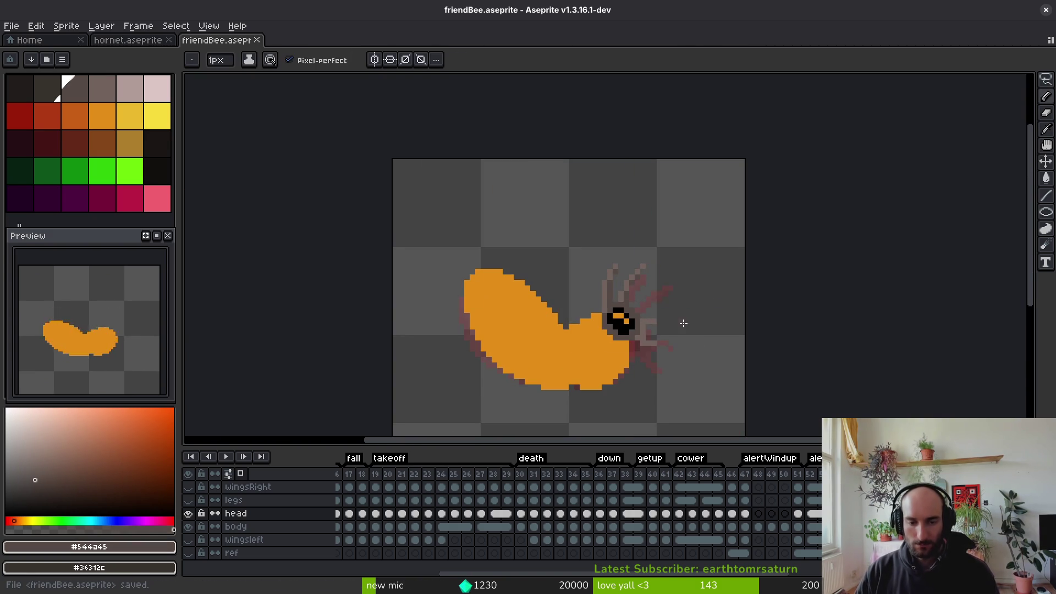
Add a dark pixel by the right antenna tip and a light antenna pixel, erase one tip pixel, and save
scroll(629, 304, up, 4)
click(639, 192)
scroll(638, 192, up, 1)
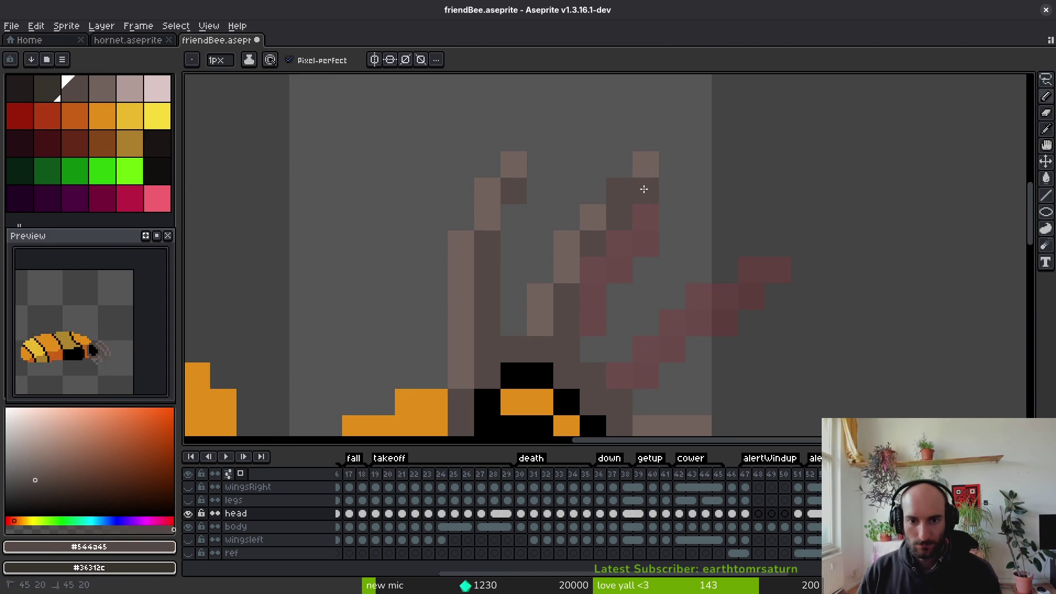
alt+click(601, 213)
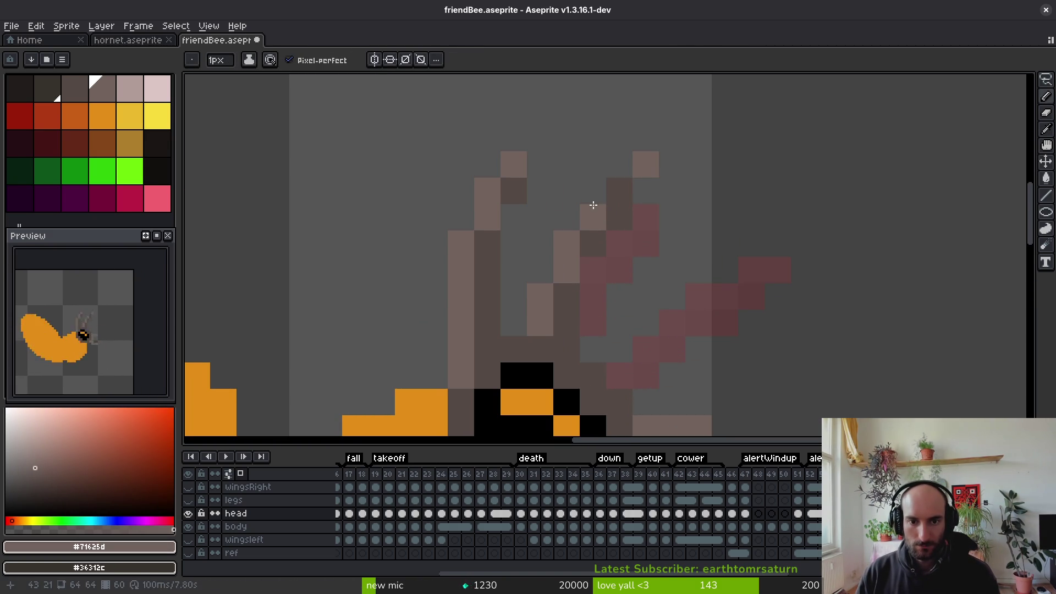
click(593, 191)
key(e)
click(644, 163)
scroll(675, 232, down, 6)
key(ctrl+s)
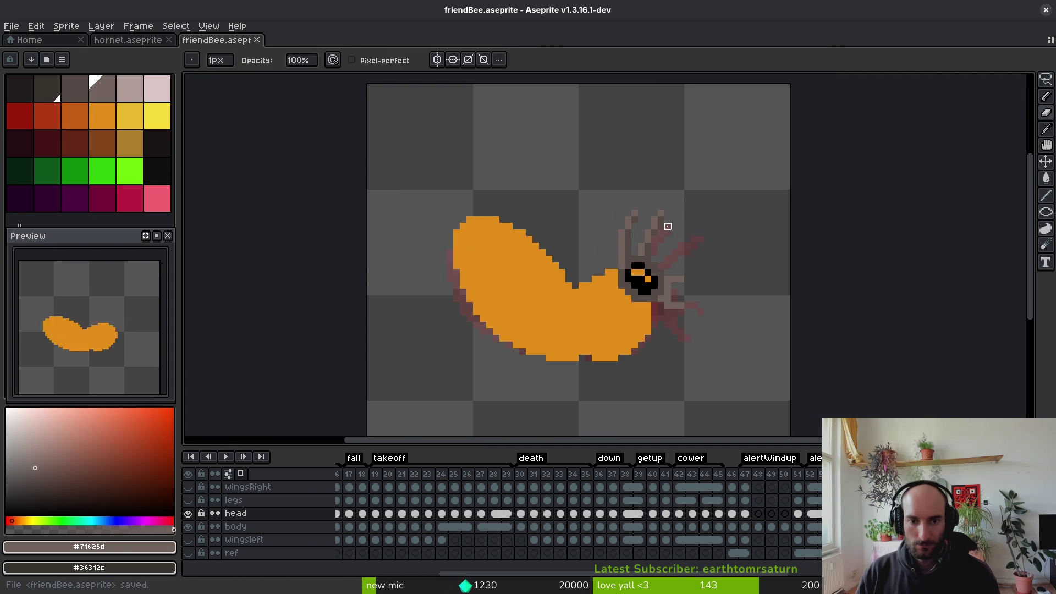
Resample the dark taupe, save friendBee.aseprite again, and select the body layer
scroll(668, 269, up, 4)
key(b)
alt+click(642, 248)
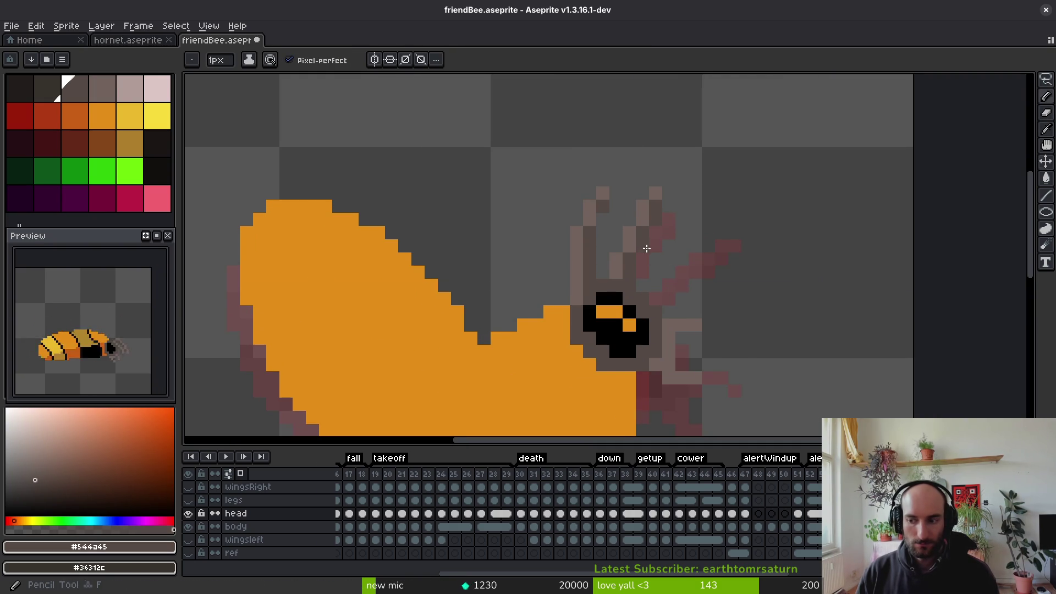
key(ctrl+s)
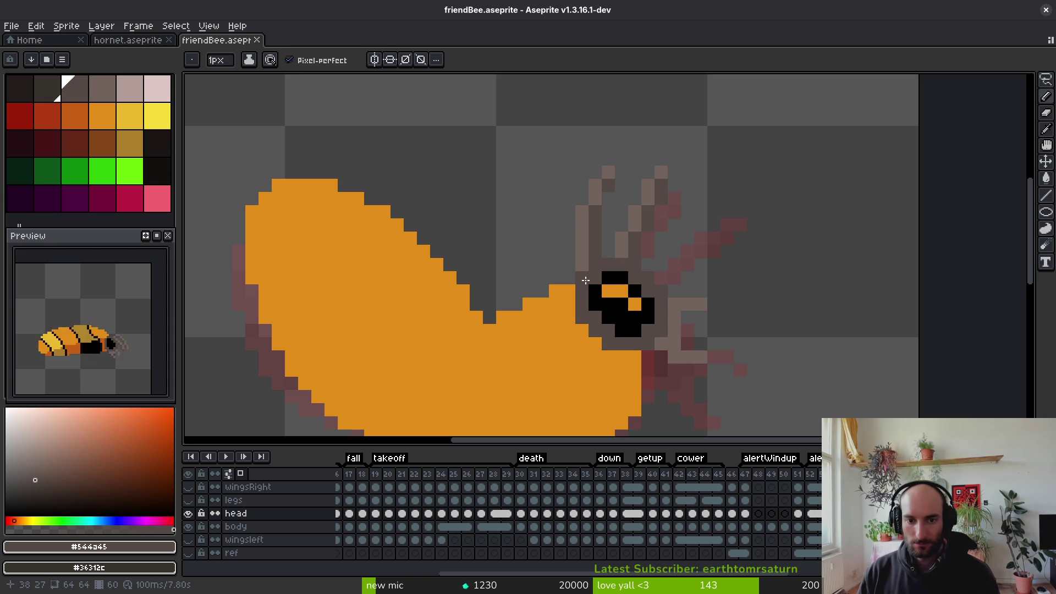
scroll(586, 280, down, 4)
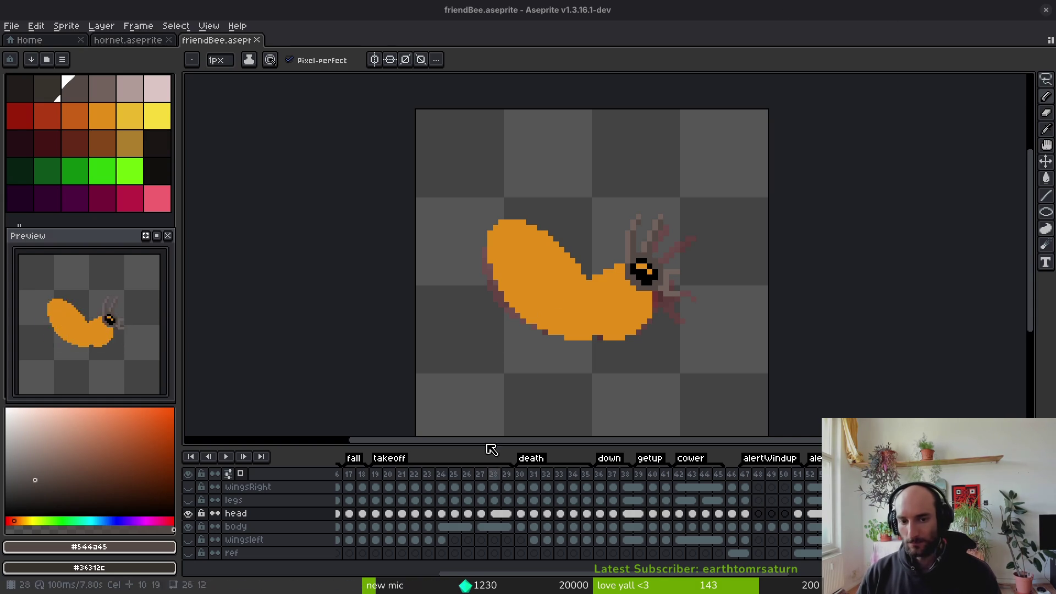
scroll(655, 318, down, 1)
scroll(656, 326, up, 4)
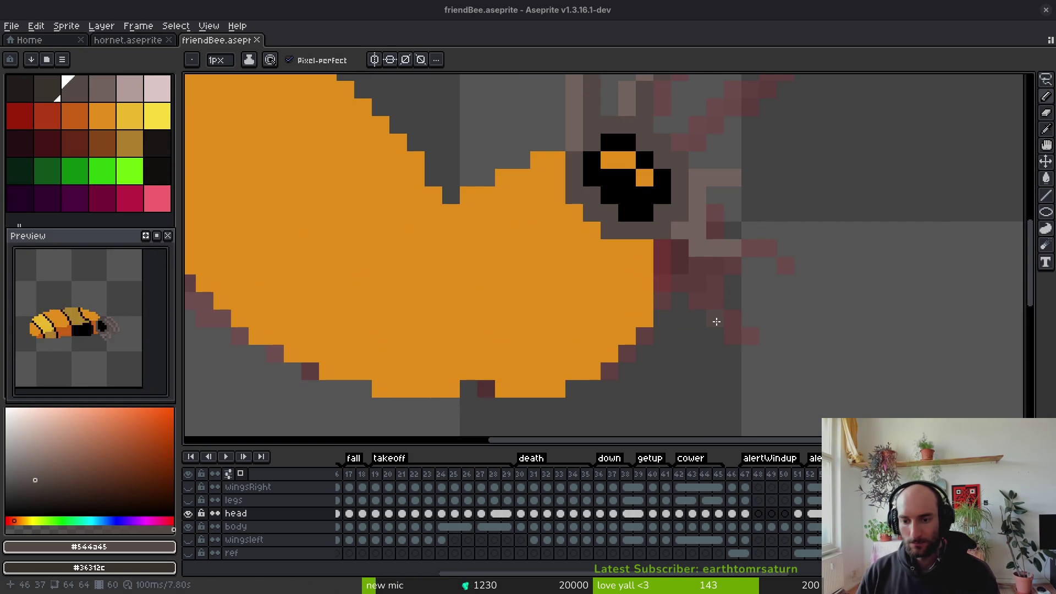
alt+click(734, 309)
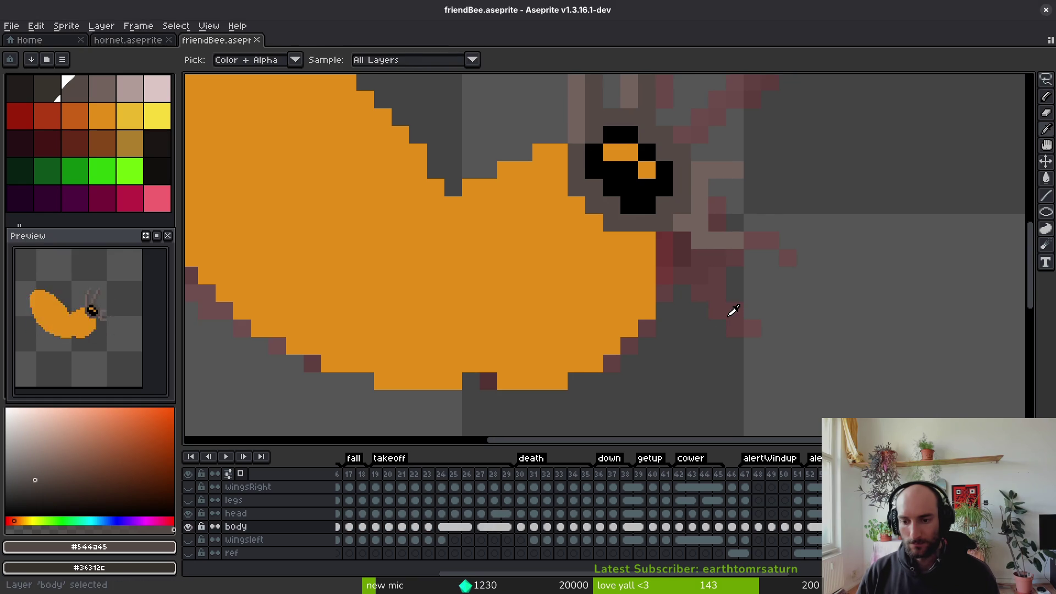
Erase a stray orange pixel on the body edge and clean up the head's right edge
key(e)
click(648, 311)
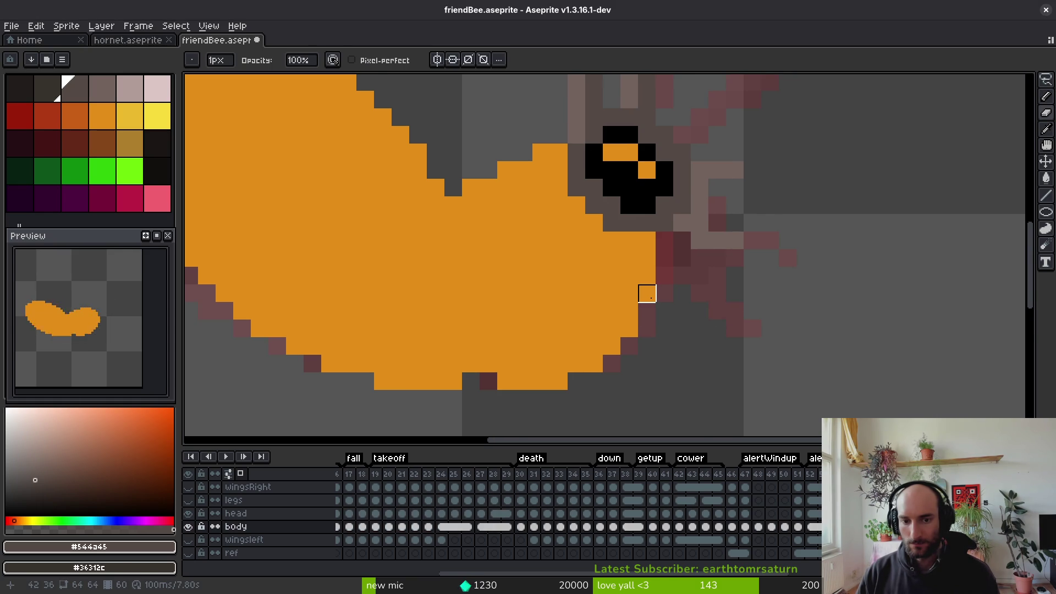
scroll(647, 293, down, 3)
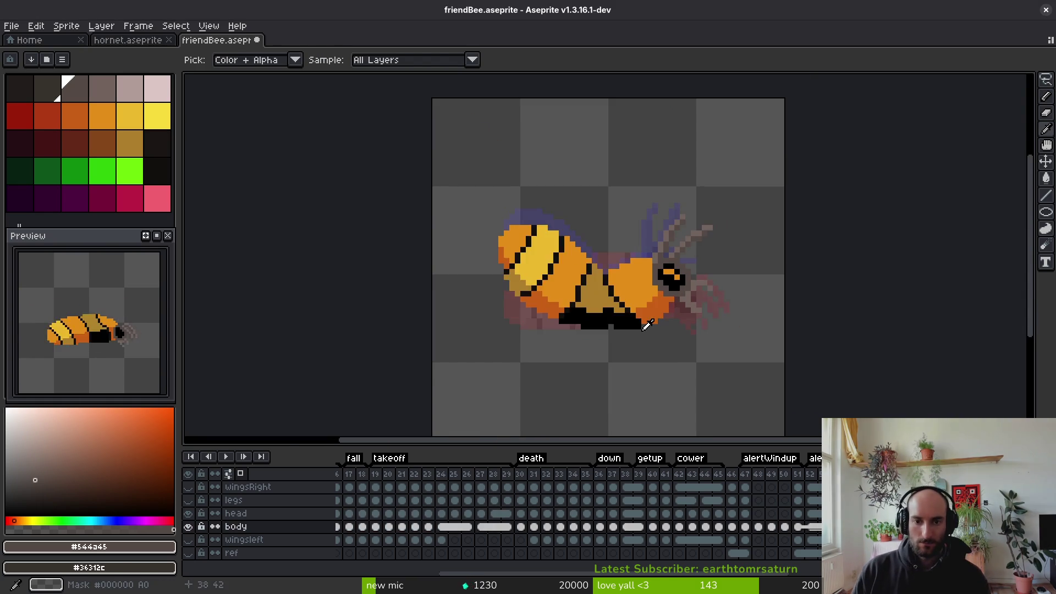
scroll(632, 231, up, 3)
scroll(698, 226, down, 1)
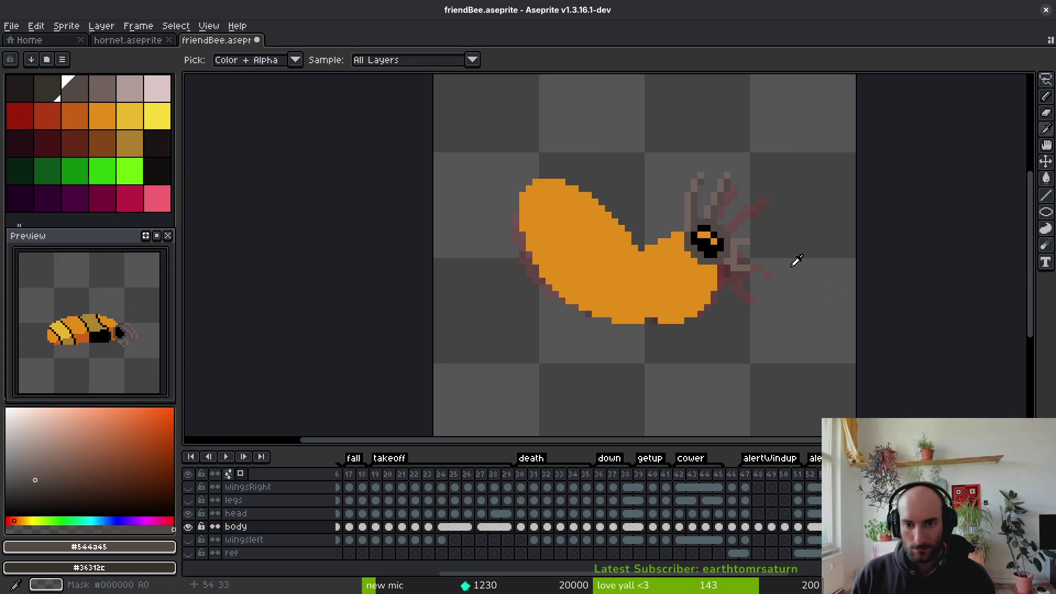
scroll(791, 255, up, 3)
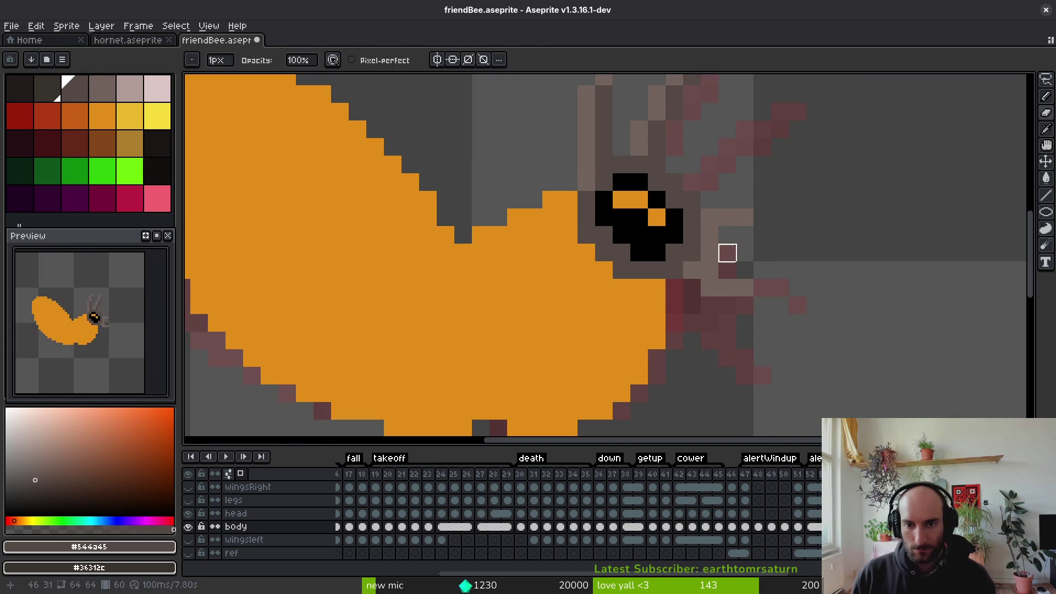
alt+click(725, 229)
key(e)
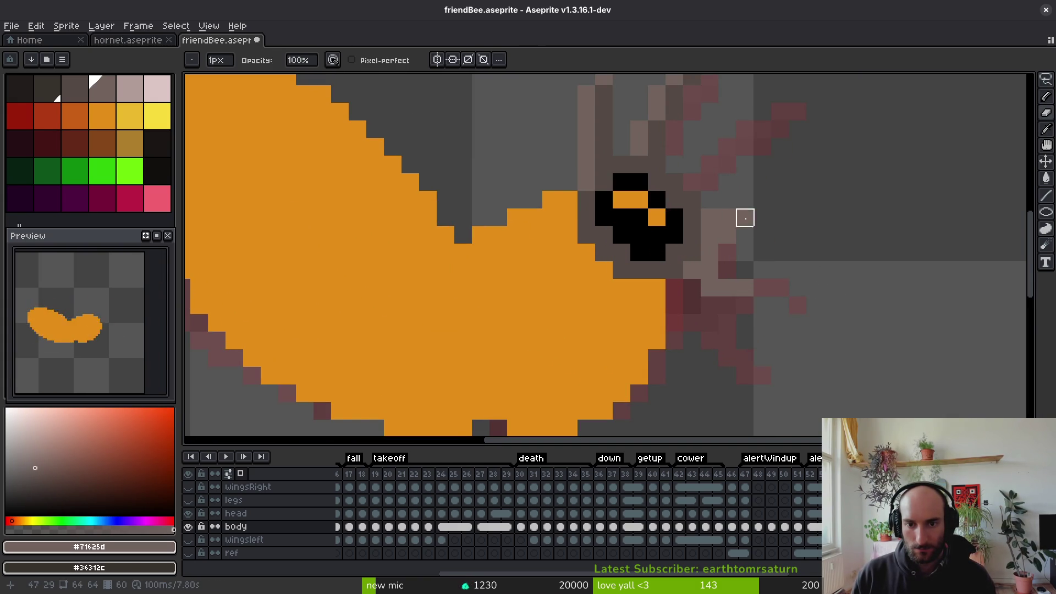
drag(727, 218, 816, 218)
Switch to the head layer and hide then show it to check the pixels underneath
key(alt)
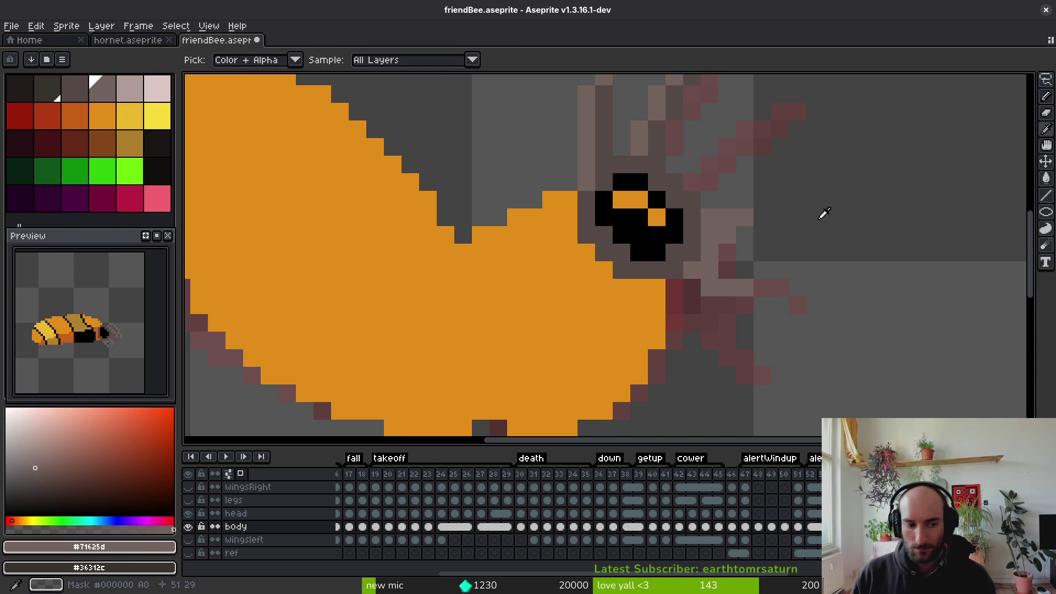
key(Up)
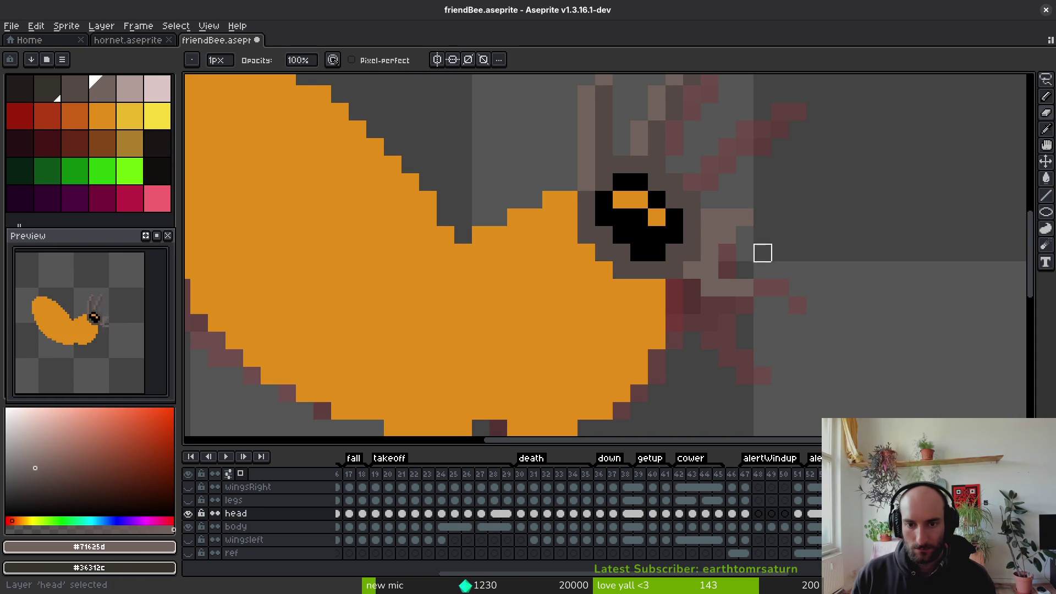
key(alt)
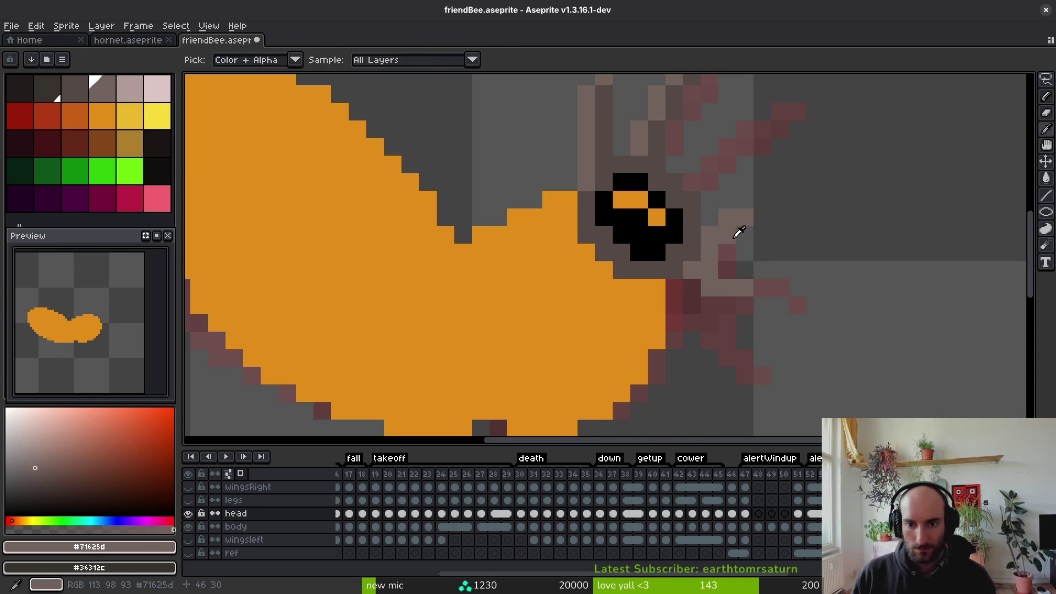
click(190, 513)
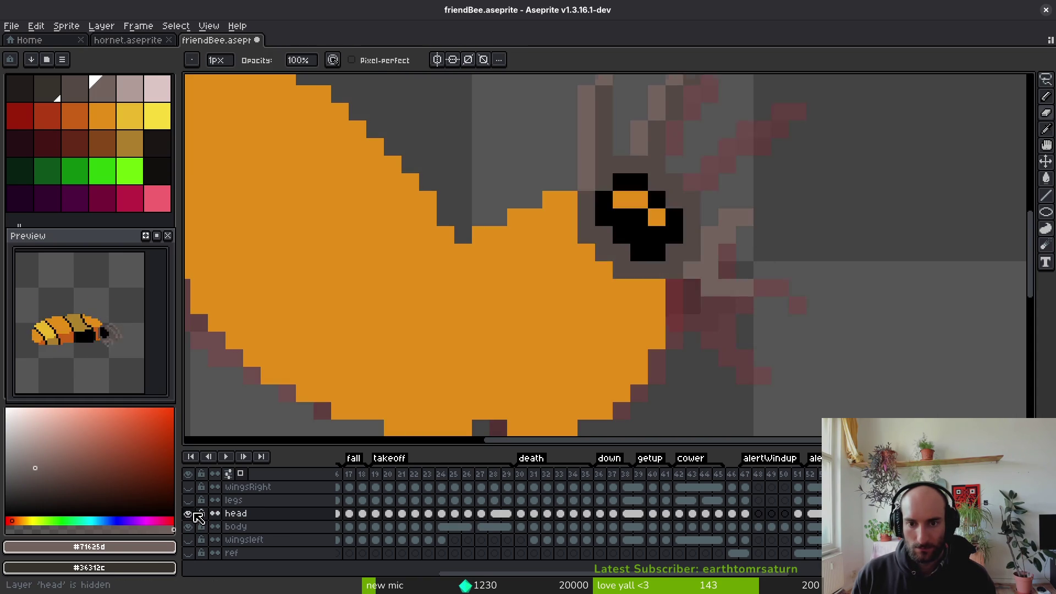
click(189, 514)
key(alt)
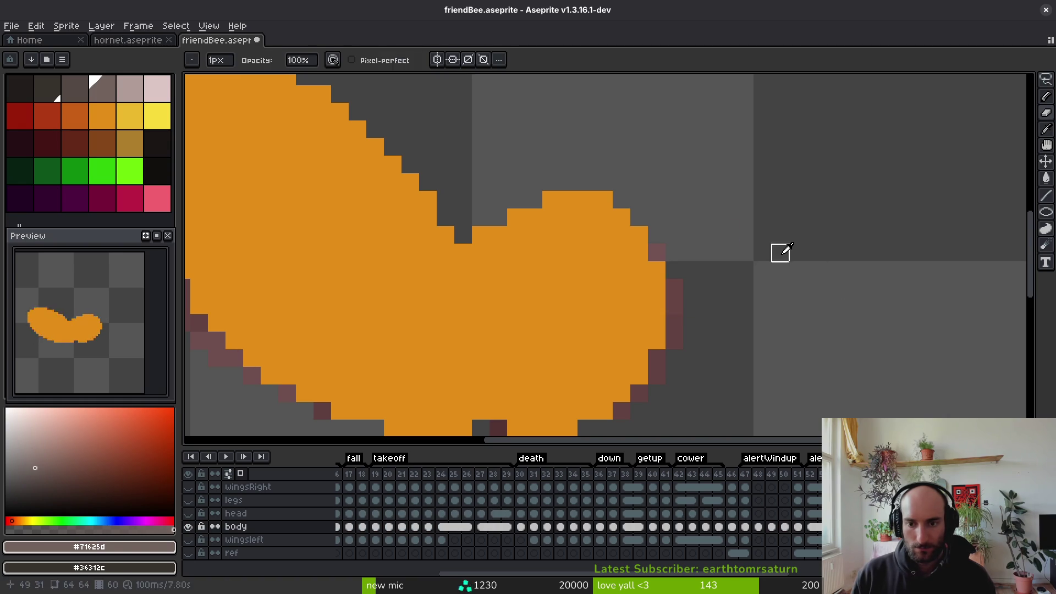
key(alt)
key(b)
key(alt)
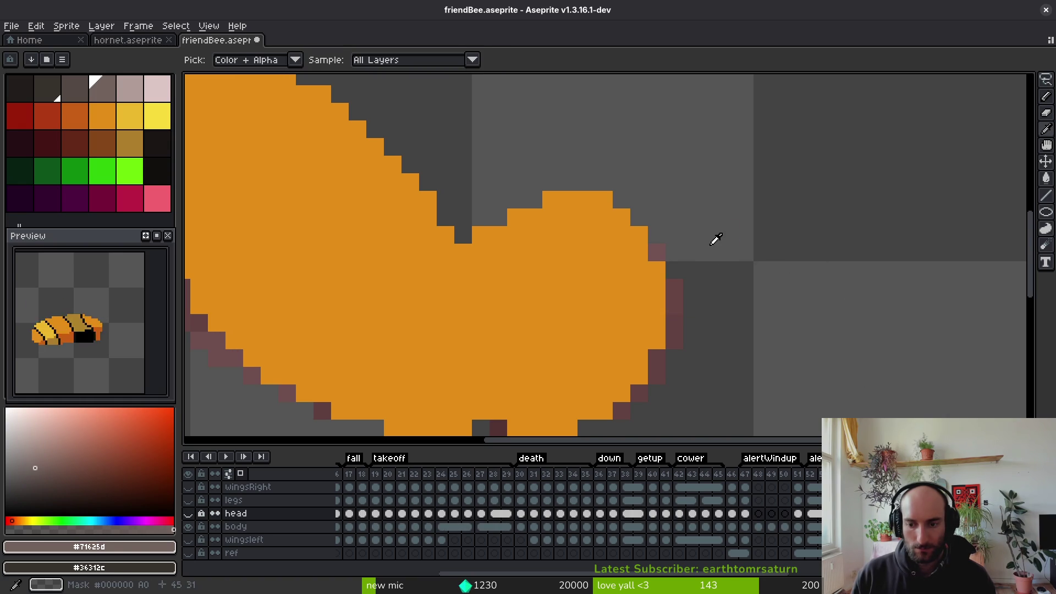
key(alt)
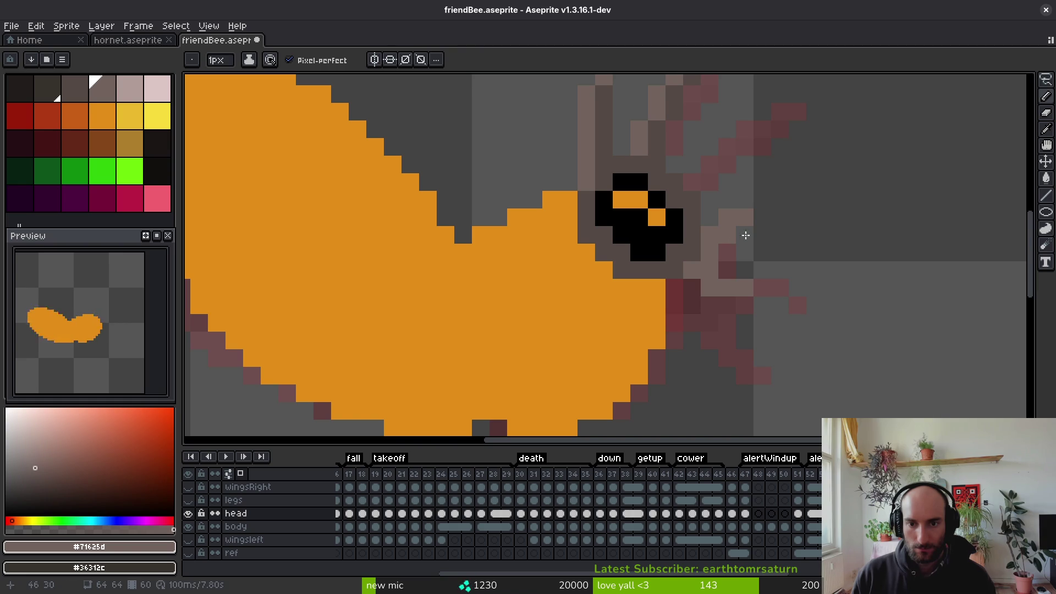
scroll(721, 234, down, 4)
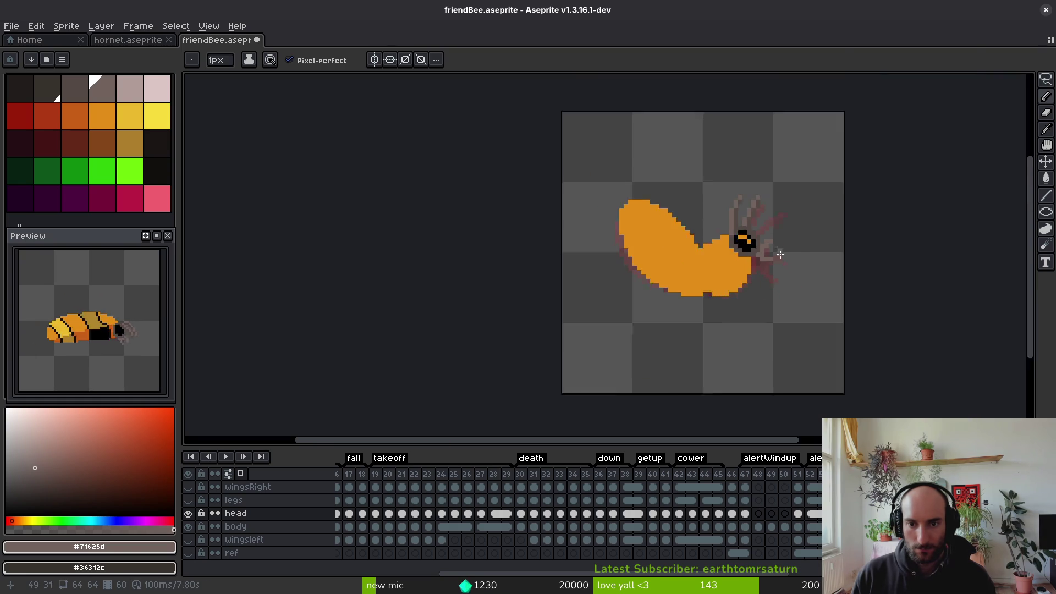
scroll(786, 264, up, 6)
Lasso-select the light grey-brown pixels beside the head with freehand selection
key(e)
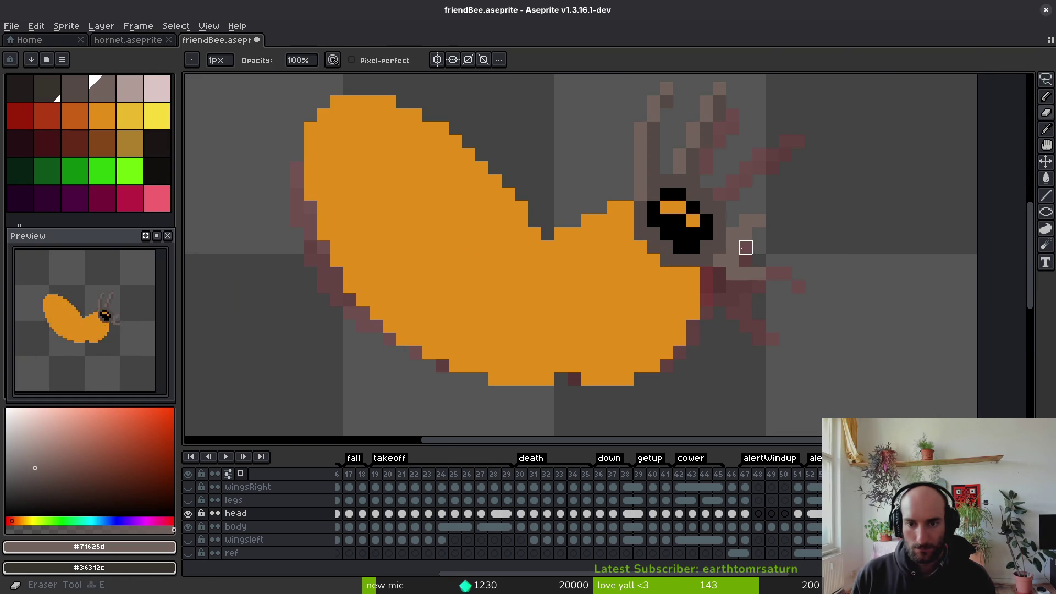
scroll(789, 262, down, 4)
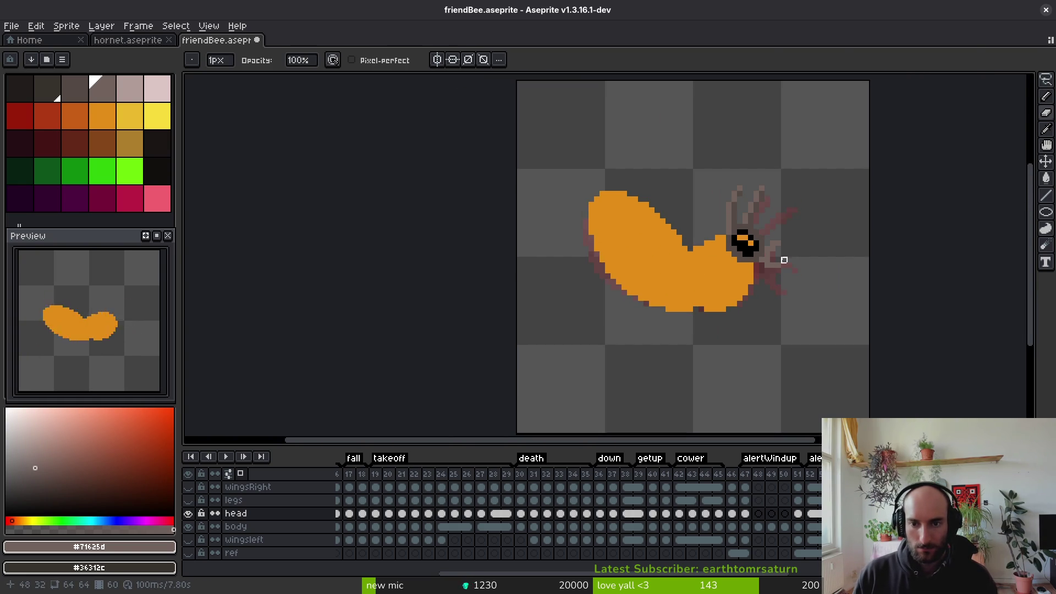
scroll(739, 248, up, 6)
key(alt)
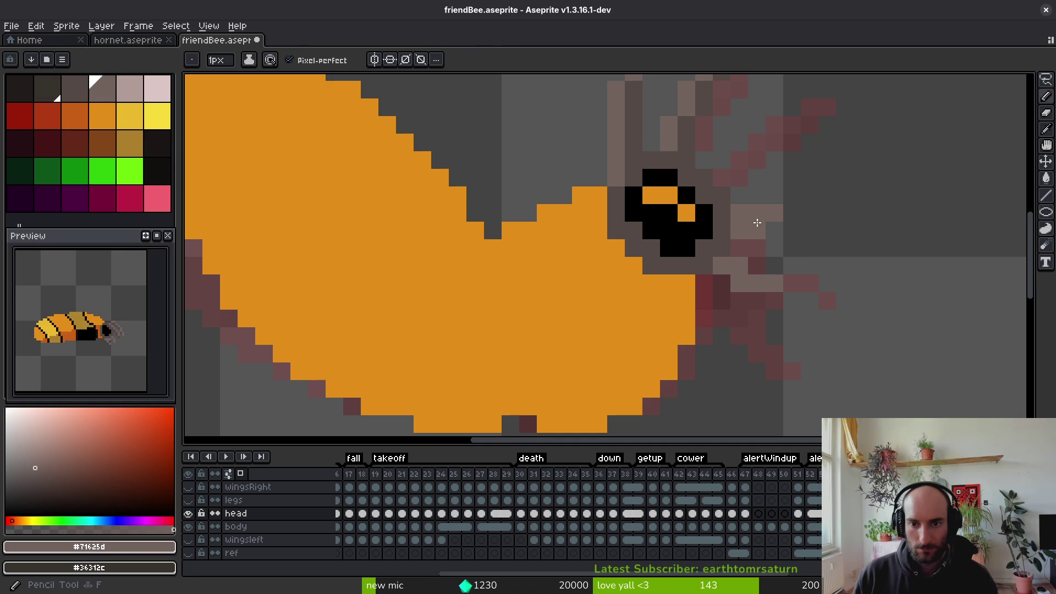
scroll(808, 267, down, 4)
scroll(790, 247, up, 4)
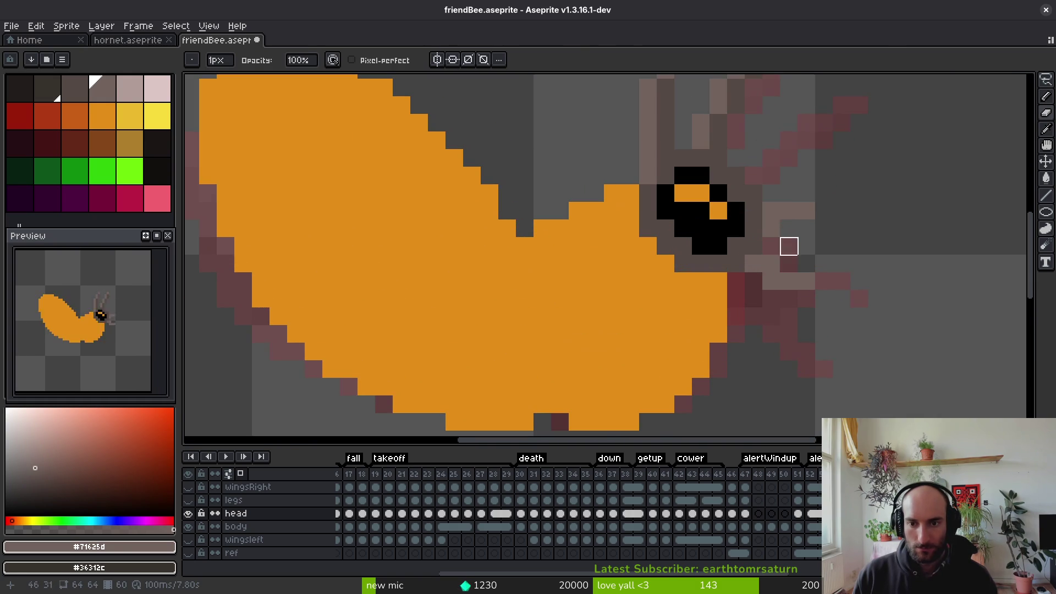
key(q)
mouse_move(824, 193)
mouse_down()
mouse_move(789, 228)
mouse_move(771, 209)
mouse_move(790, 231)
mouse_up()
Lasso the small pixel cluster beside the bee's head and nudge it down one pixel
key(ctrl+d)
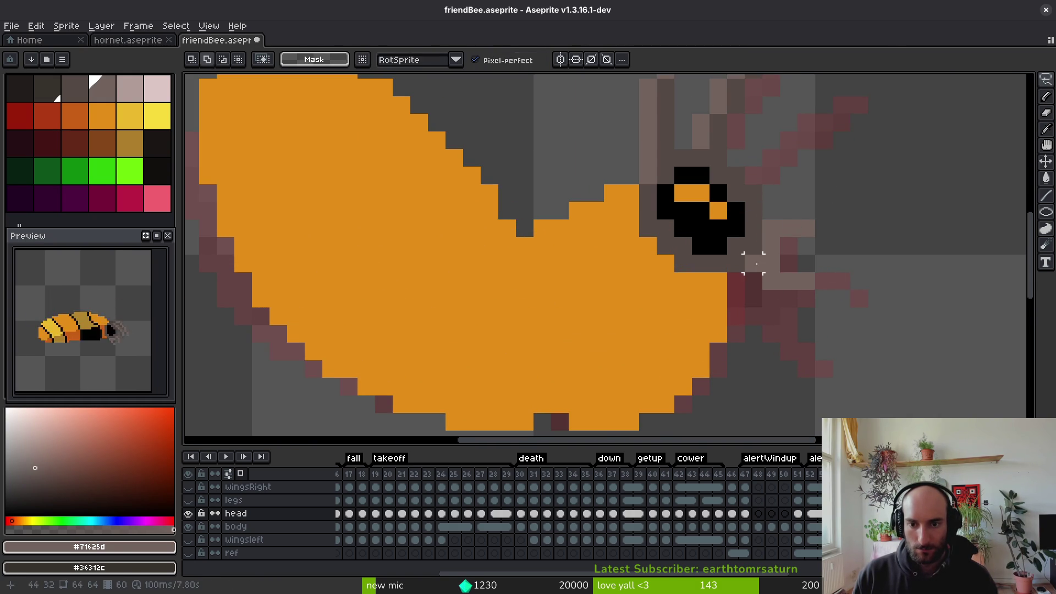
drag(753, 264, 807, 298)
mouse_move(744, 254)
mouse_down()
mouse_move(773, 282)
mouse_move(759, 281)
mouse_up()
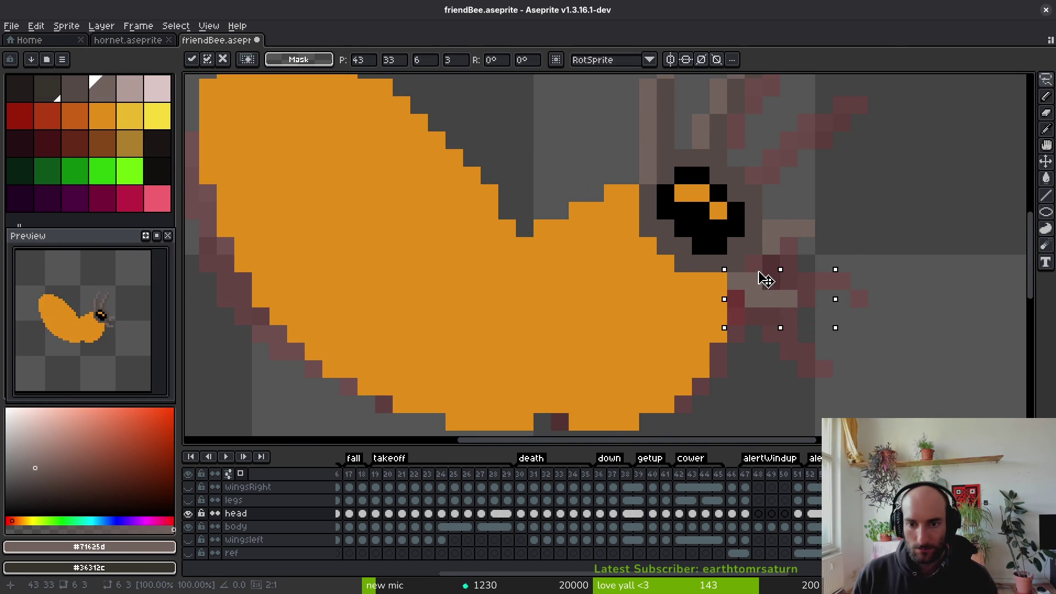
key(Down)
key(f)
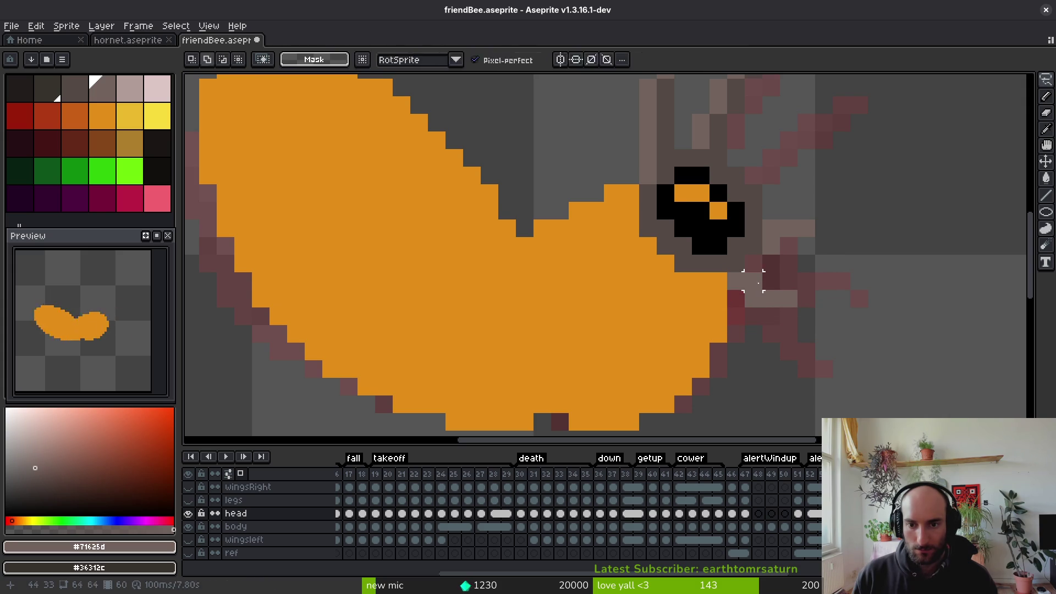
Erase the two stray pixels beside the head
key(e)
click(736, 280)
click(754, 298)
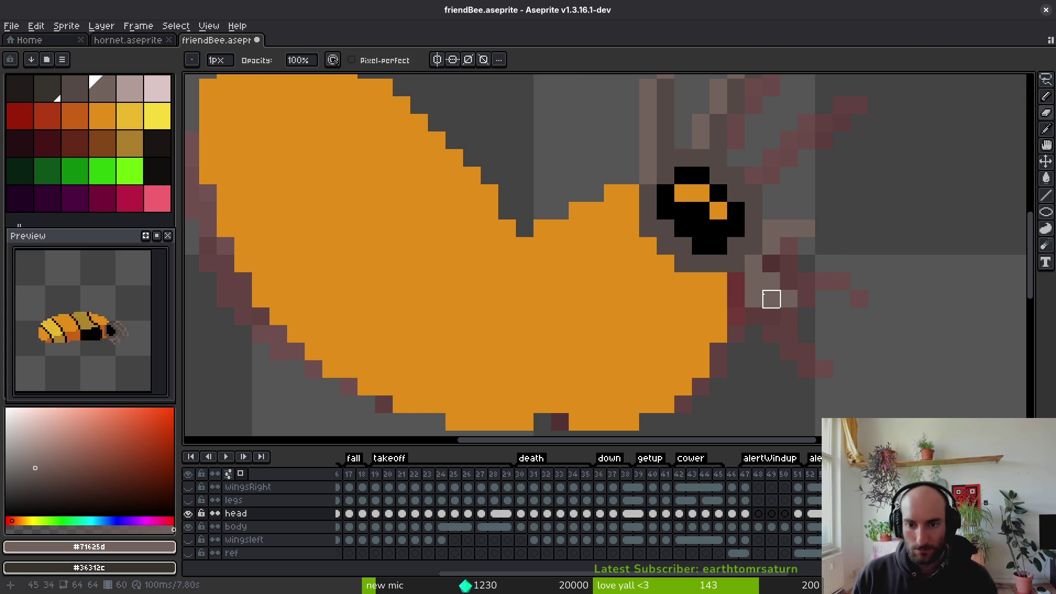
scroll(859, 264, down, 4)
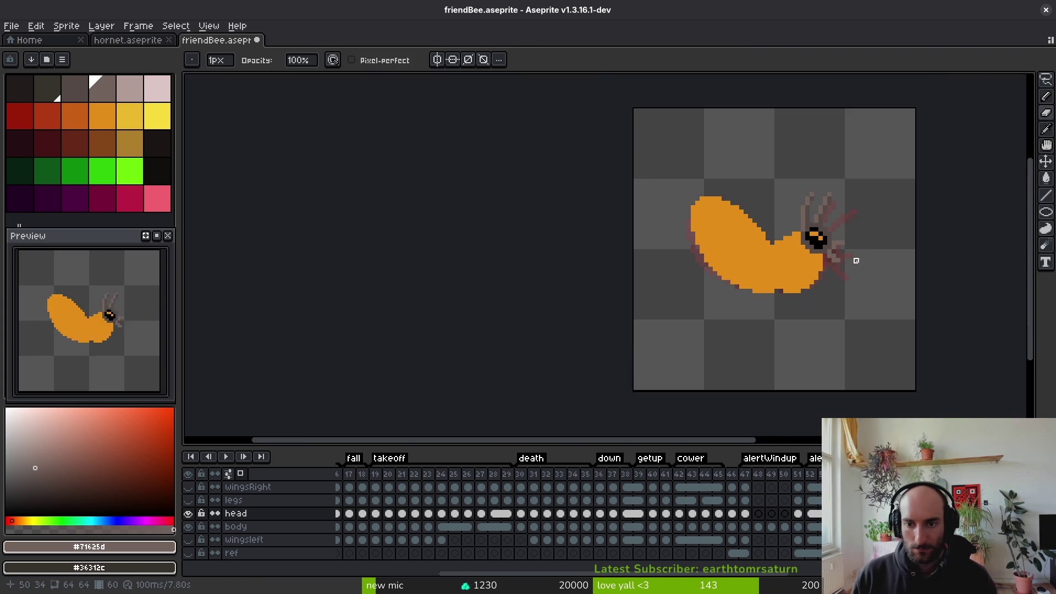
scroll(837, 279, up, 3)
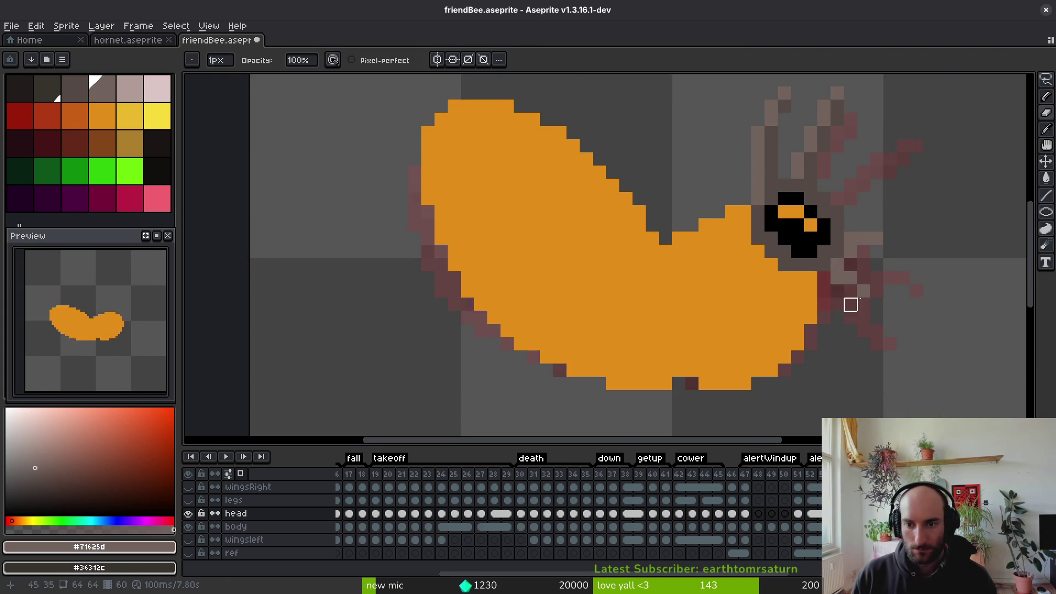
scroll(891, 291, down, 3)
scroll(886, 281, up, 3)
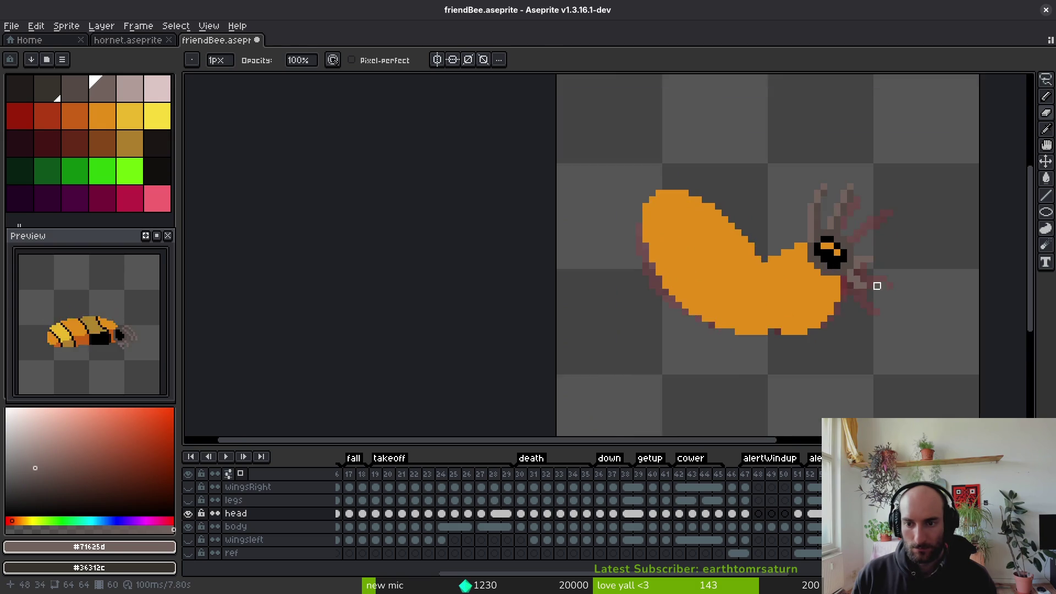
Sample a darker colour and repaint the pixels near the antenna with the pencil
key(e)
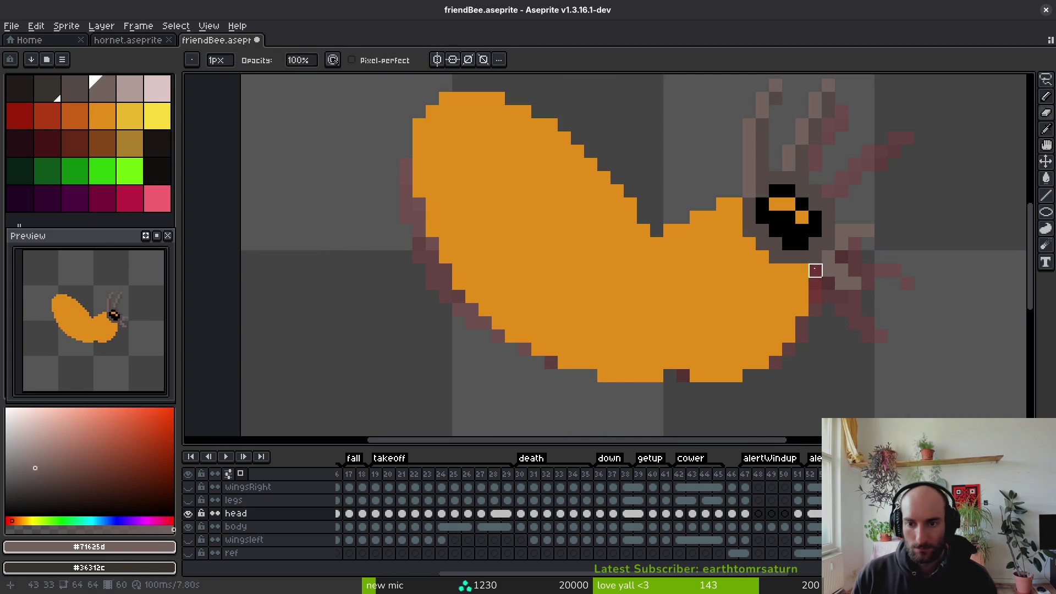
scroll(923, 312, down, 3)
key(i)
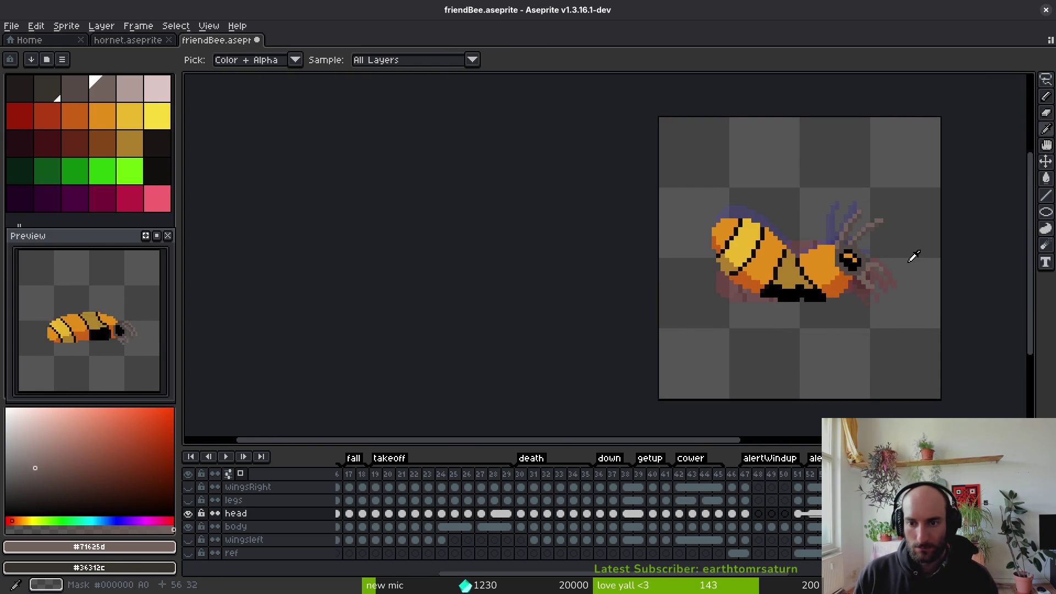
key(b)
scroll(902, 262, up, 2)
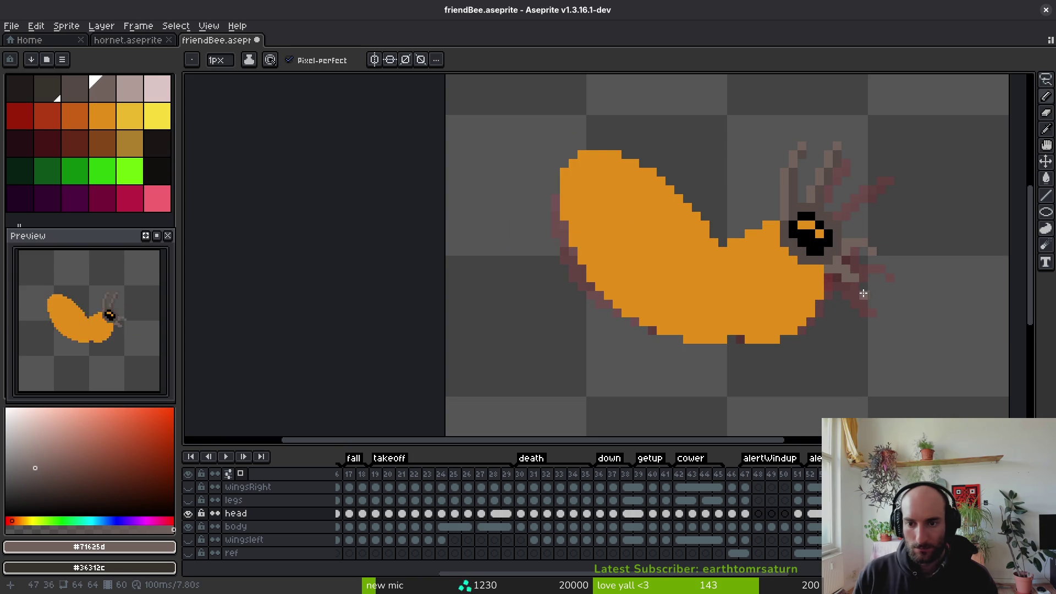
mouse_move(856, 285)
mouse_down()
mouse_move(844, 266)
mouse_move(853, 285)
mouse_move(843, 286)
mouse_up()
scroll(875, 278, down, 3)
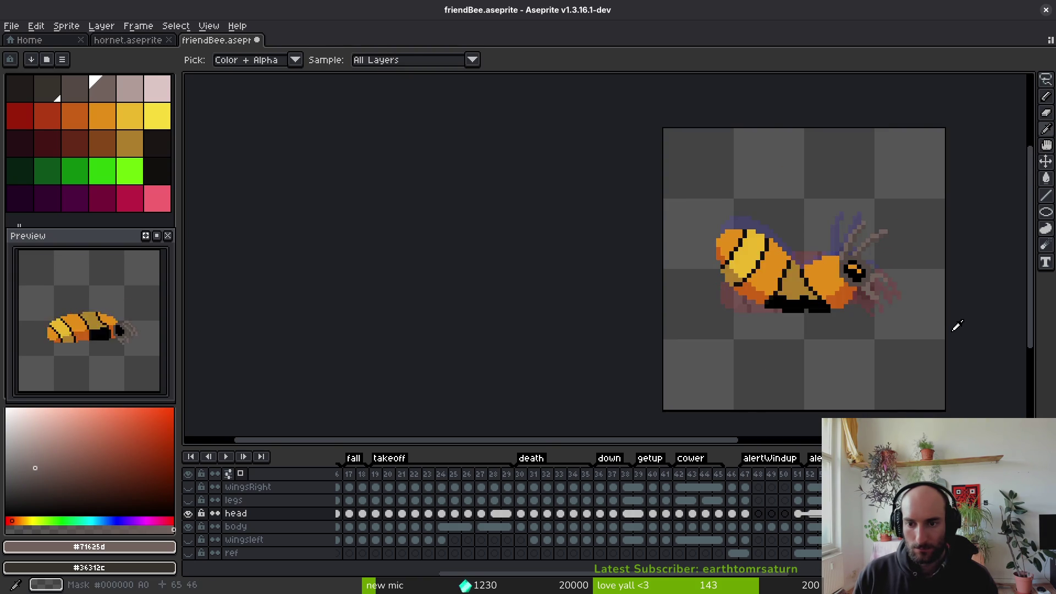
scroll(894, 283, up, 1)
scroll(893, 281, up, 2)
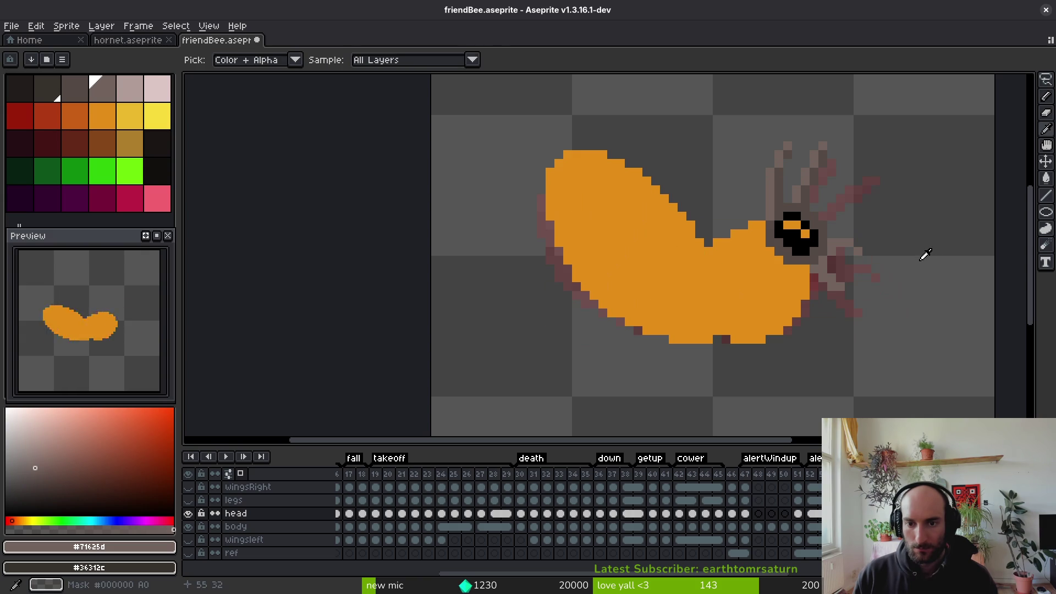
Make the body layer active, sample its colours, and bring the bee's head into view
key(e)
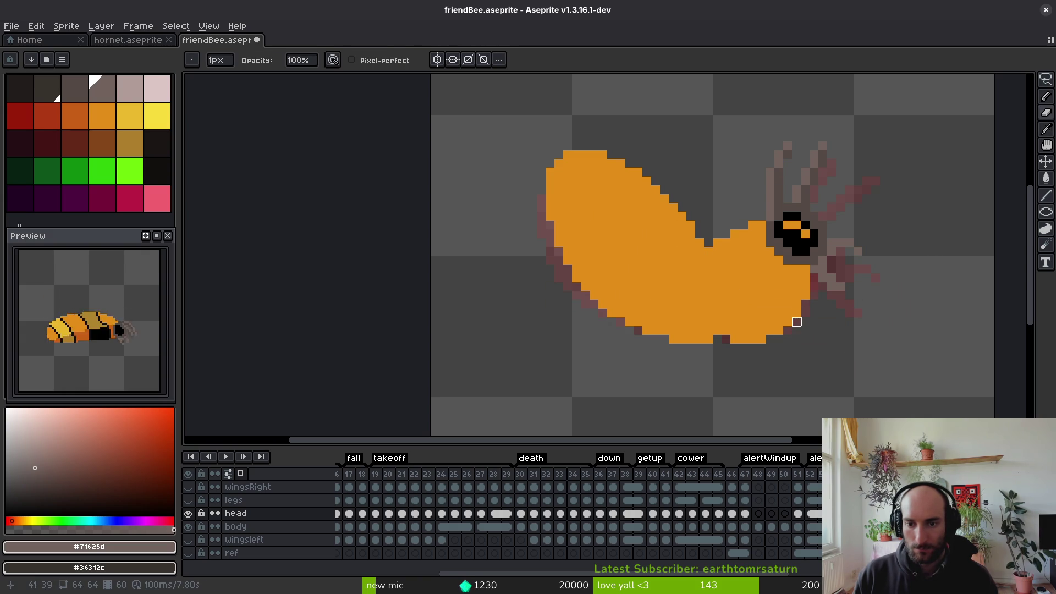
ctrl+click(836, 326)
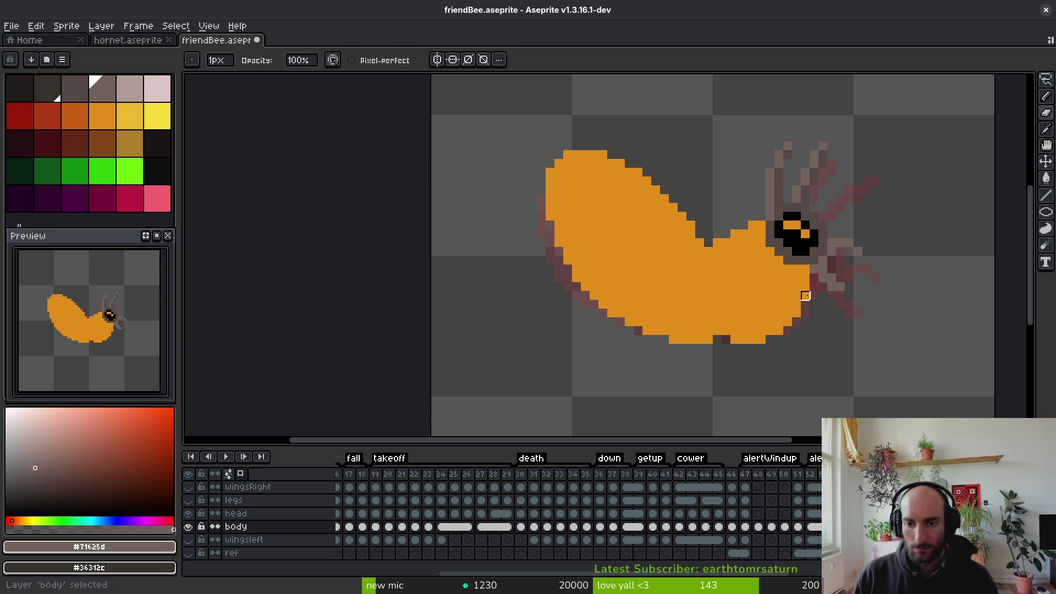
scroll(820, 332, down, 3)
scroll(806, 328, up, 3)
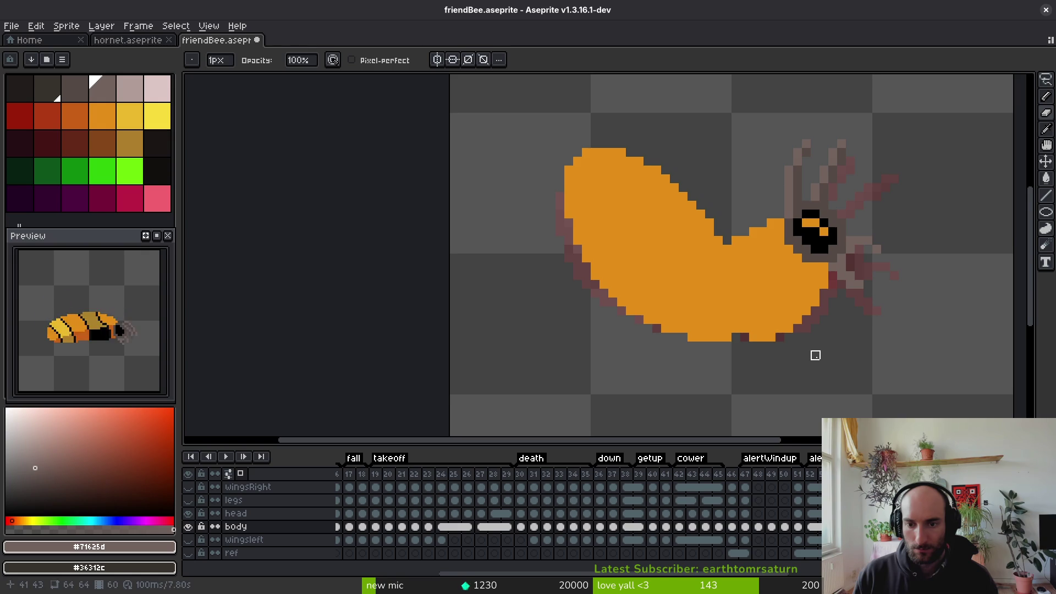
scroll(815, 356, down, 3)
key(i)
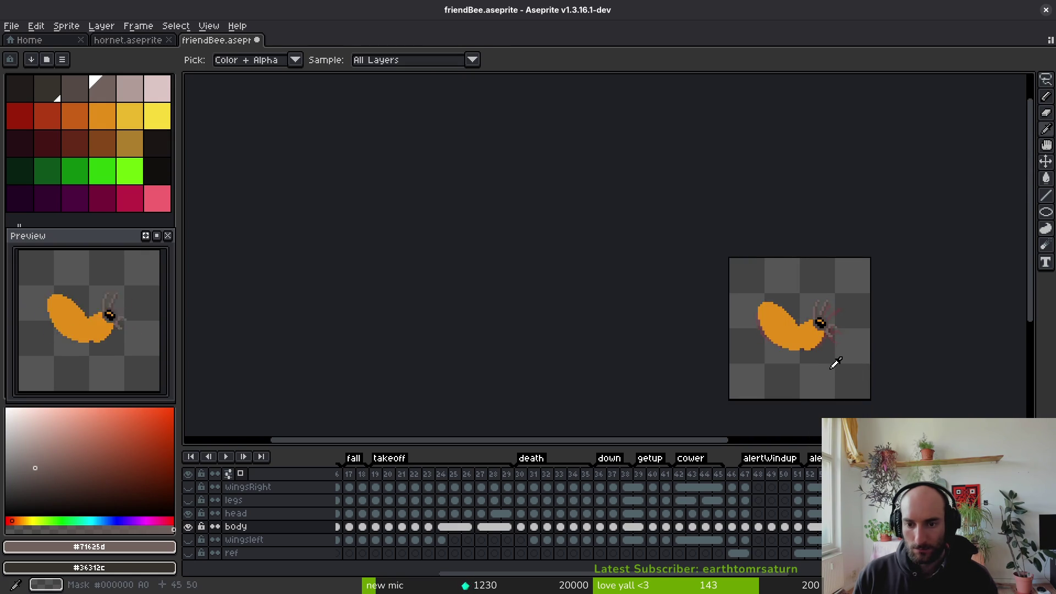
key(b)
scroll(853, 358, up, 2)
scroll(820, 275, up, 1)
key(i)
scroll(817, 302, up, 2)
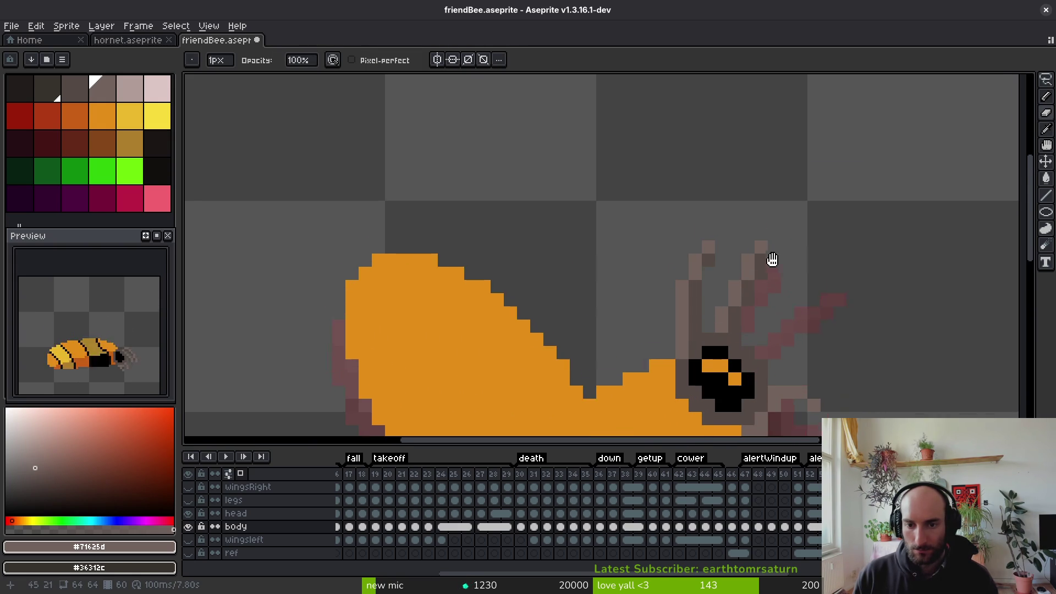
drag(773, 271, 760, 203)
Save friendBee.aseprite, step to another frame, and make the legs layer visible
key(q)
scroll(773, 220, down, 2)
key(ctrl+s)
scroll(782, 242, down, 2)
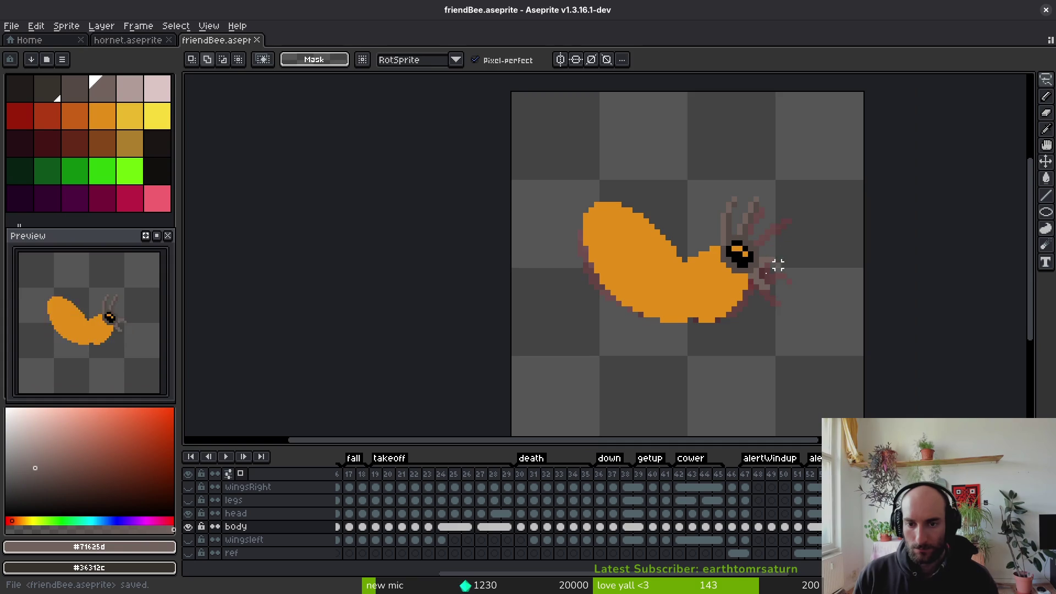
key(i)
key(Left)
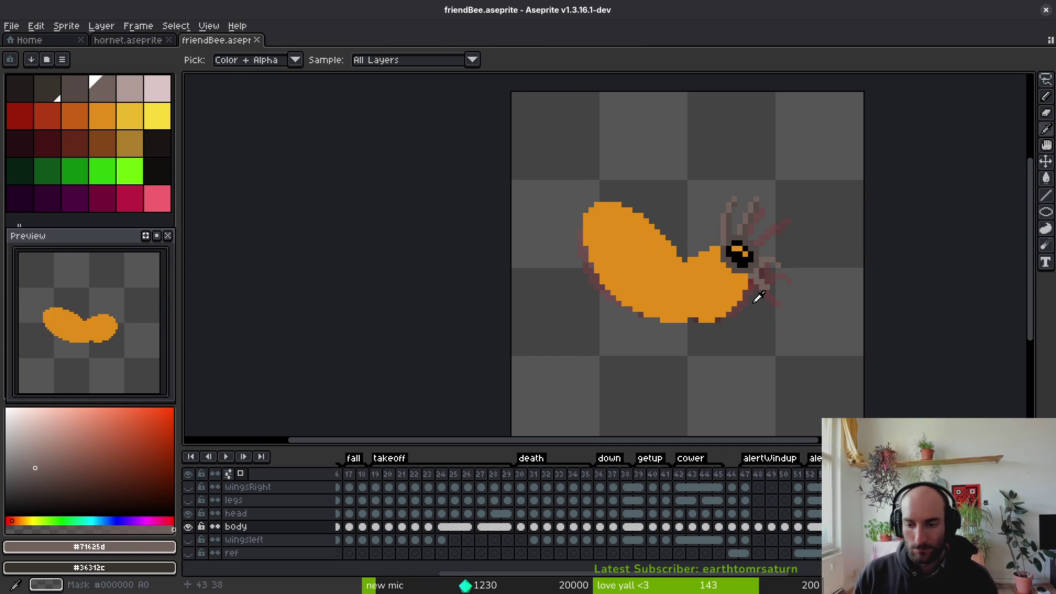
click(188, 500)
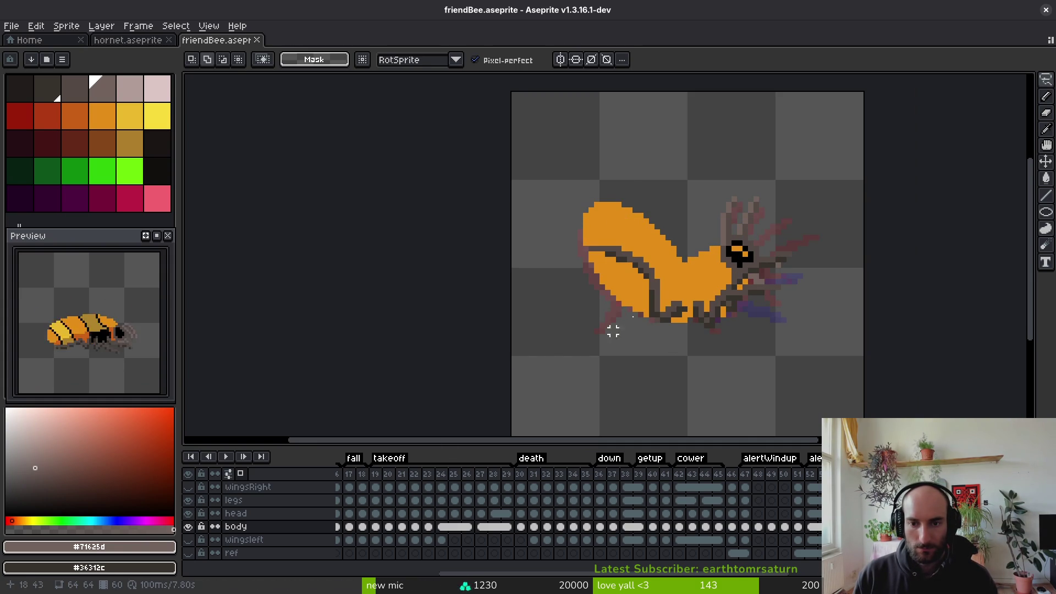
Sample the body's orange and try filling the eye, undoing the accidental fill
key(m)
scroll(768, 327, down, 1)
scroll(760, 254, up, 5)
key(i)
click(759, 259)
key(g)
click(759, 253)
key(ctrl+z)
Pick the head layer from the canvas and fill the old eye pixels orange
key(i)
click(891, 293)
click(863, 297)
key(g)
click(759, 256)
click(772, 280)
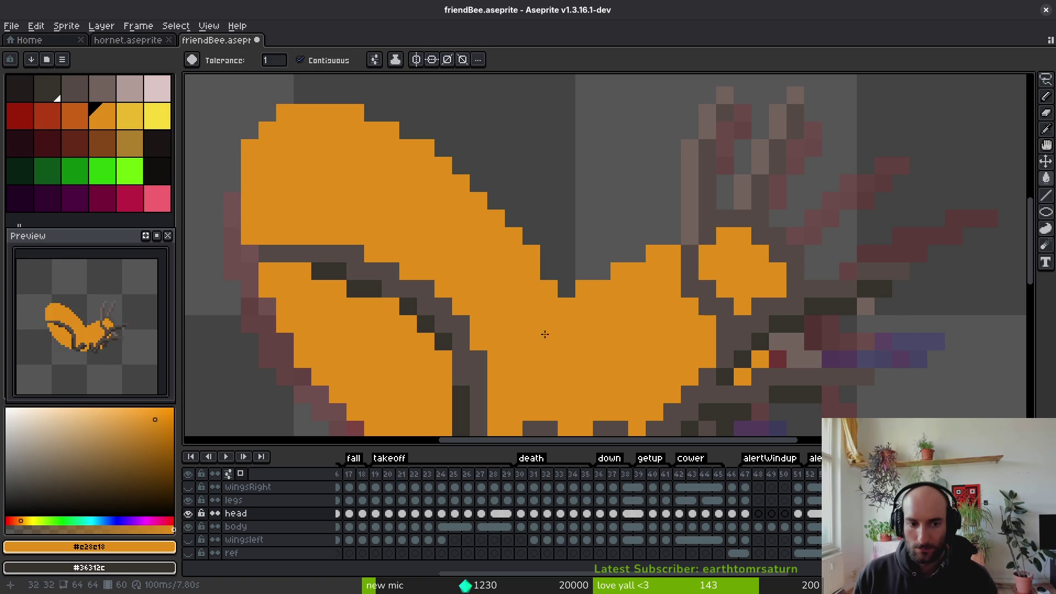
Sample black and pencil new black eye pixels on the head, undoing misplaced strokes
key(i)
click(784, 317)
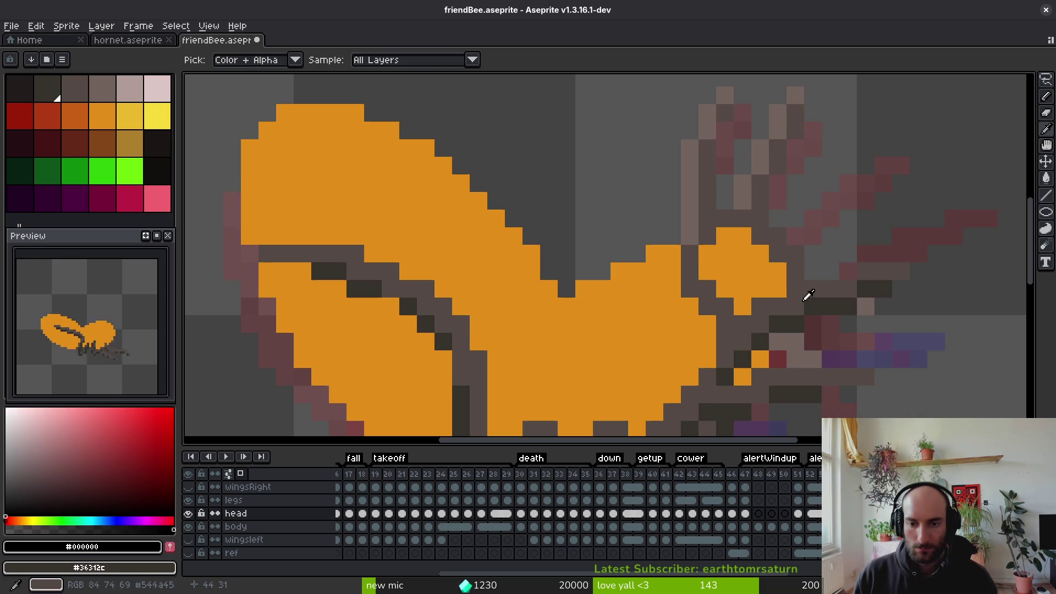
key(b)
click(725, 254)
key(ctrl+z)
drag(725, 253, 743, 253)
key(ctrl+z)
click(744, 270)
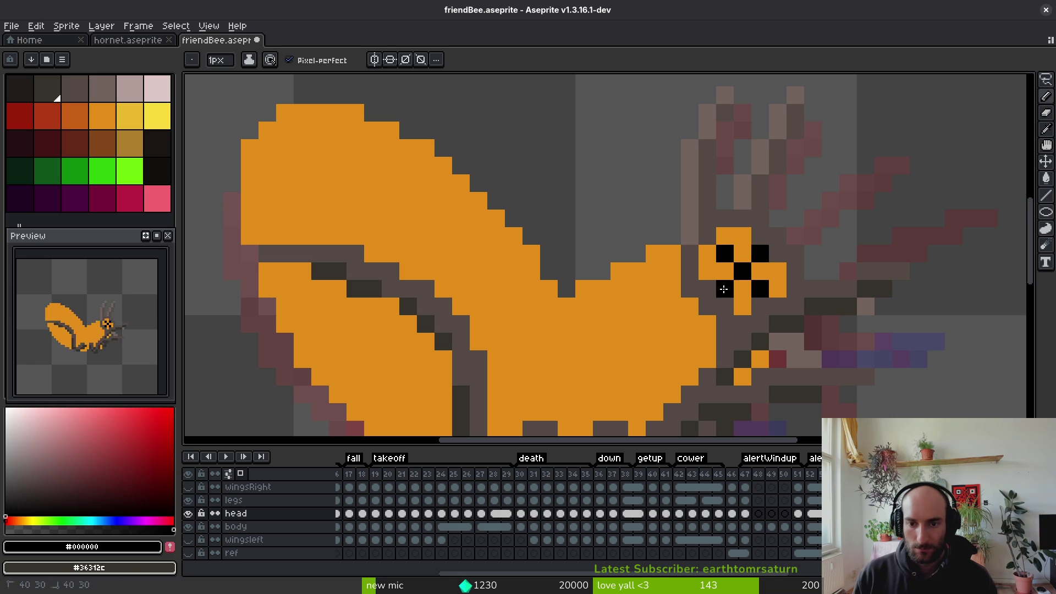
scroll(723, 289, down, 10)
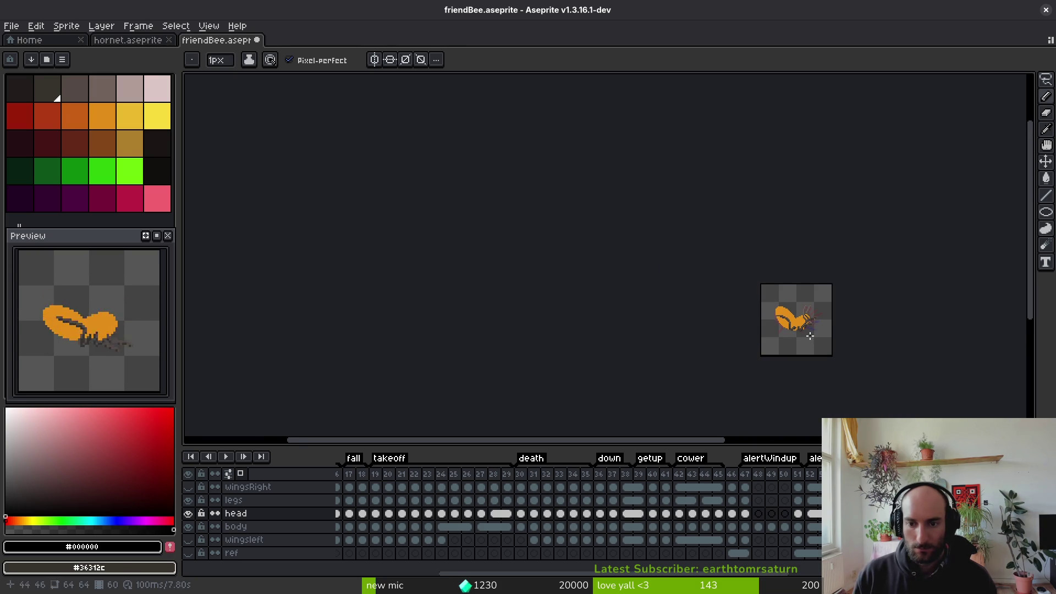
scroll(811, 337, up, 7)
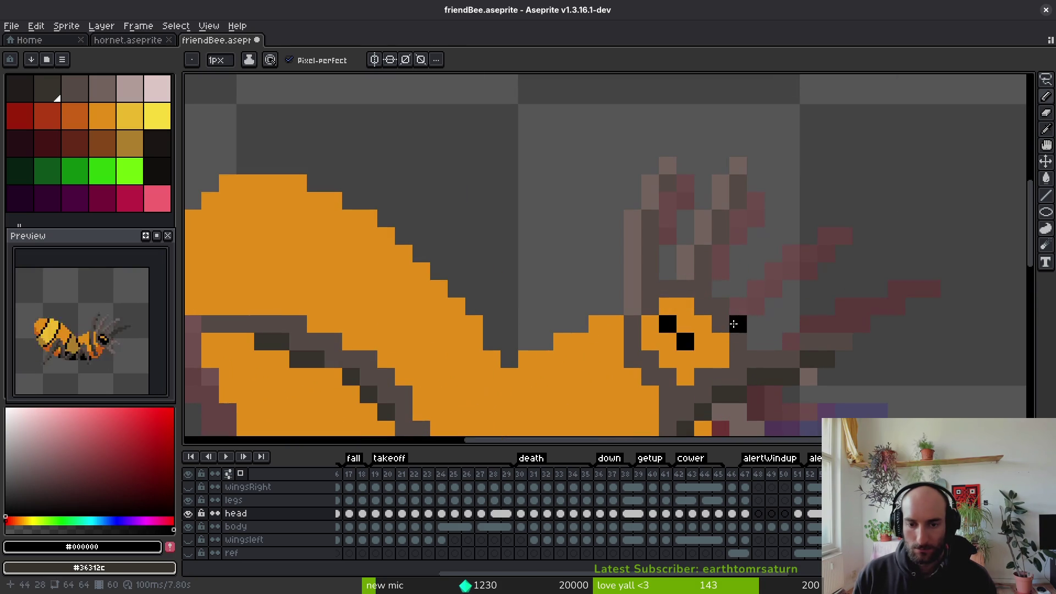
click(687, 329)
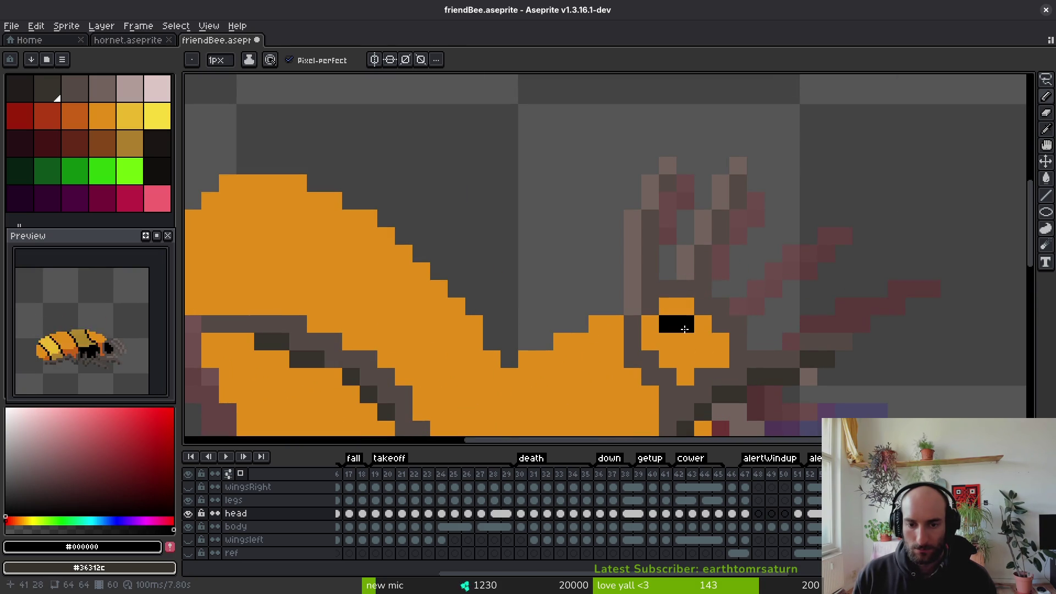
scroll(723, 332, down, 7)
Save the sprite and browse the frames to the orange antennaed bee
key(ctrl+s)
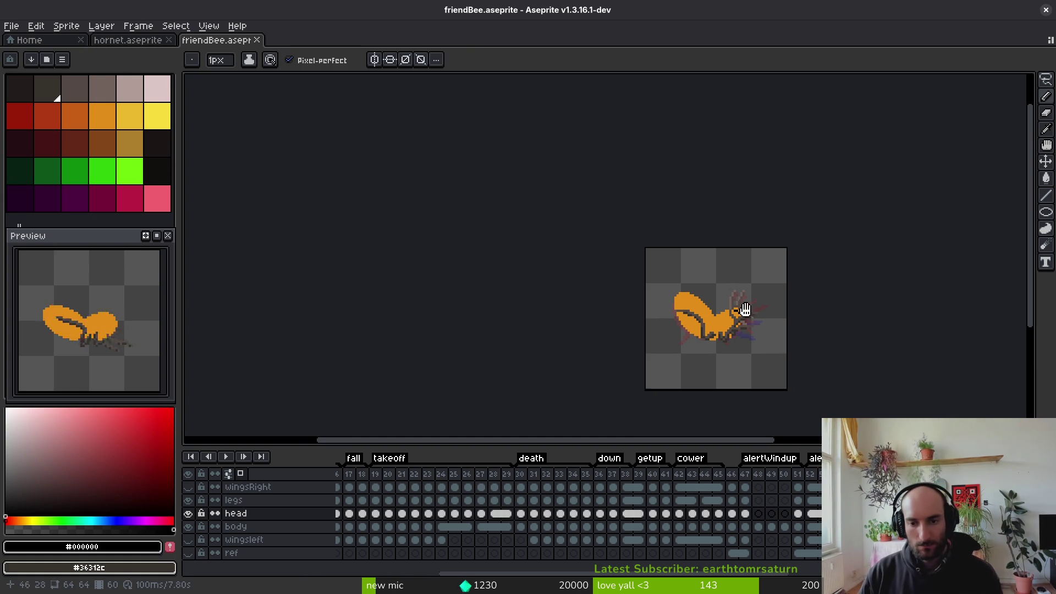
scroll(755, 323, up, 3)
scroll(761, 294, right, 1)
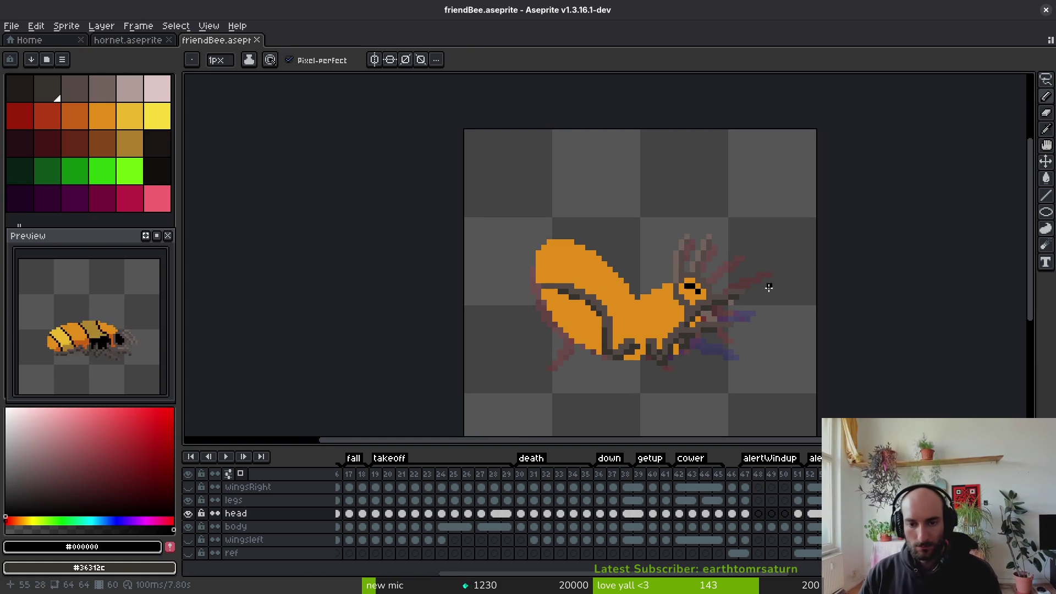
scroll(728, 286, down, 1)
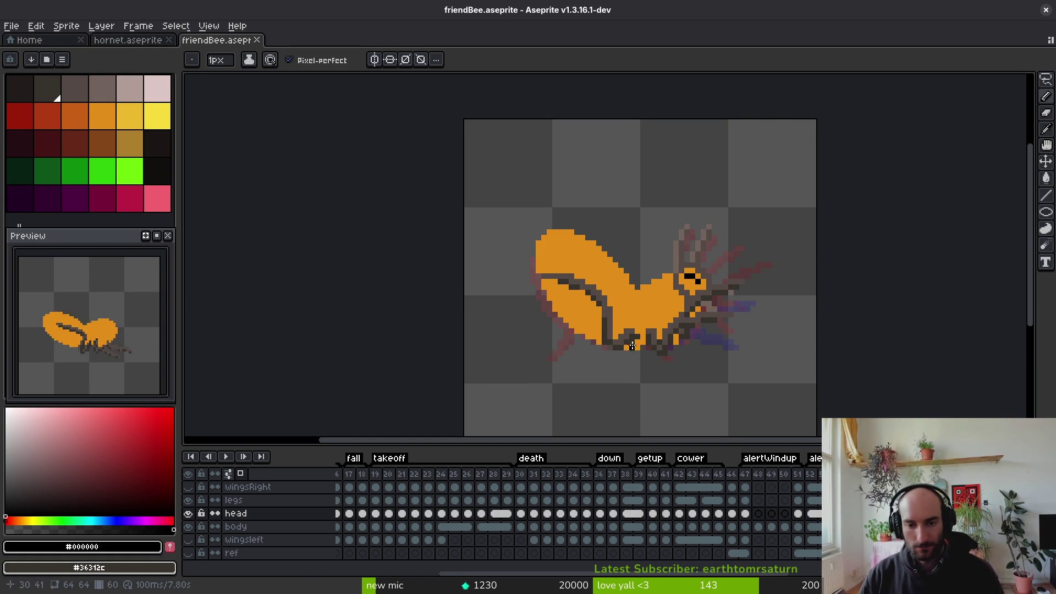
key(i)
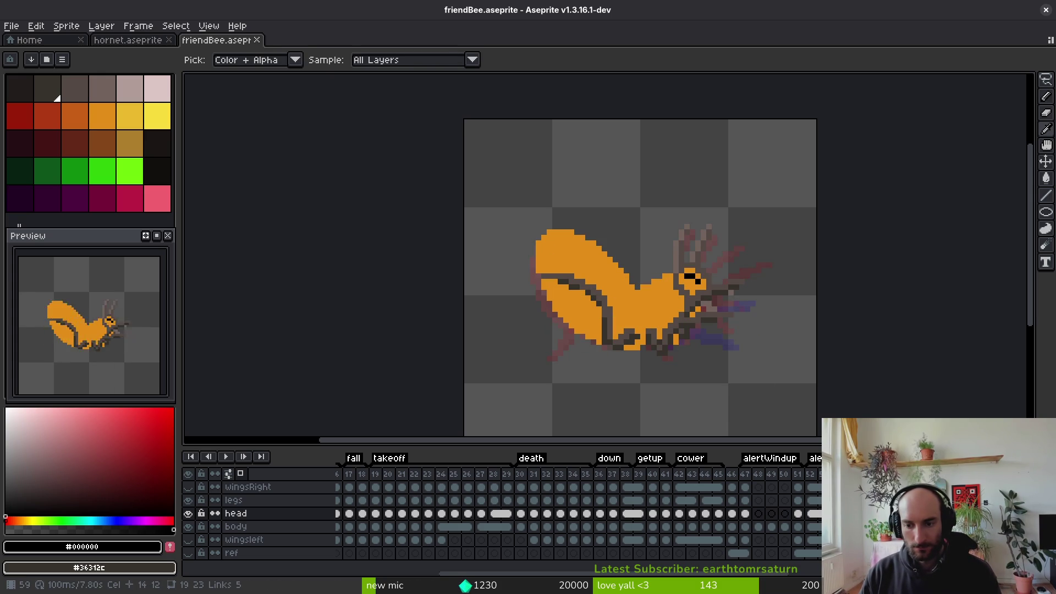
click(805, 514)
click(890, 513)
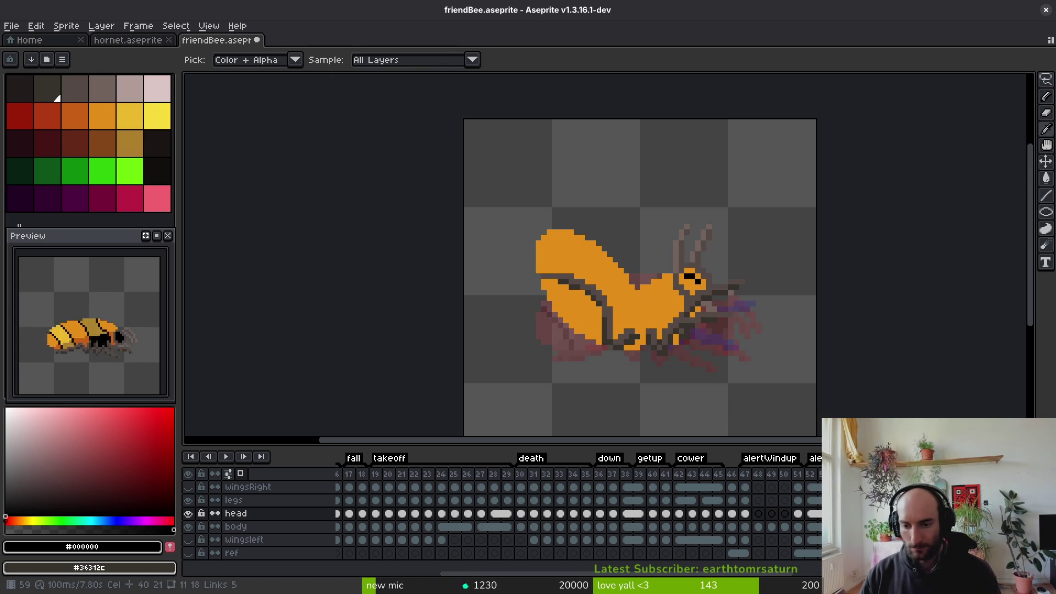
key(Return)
key(Return)
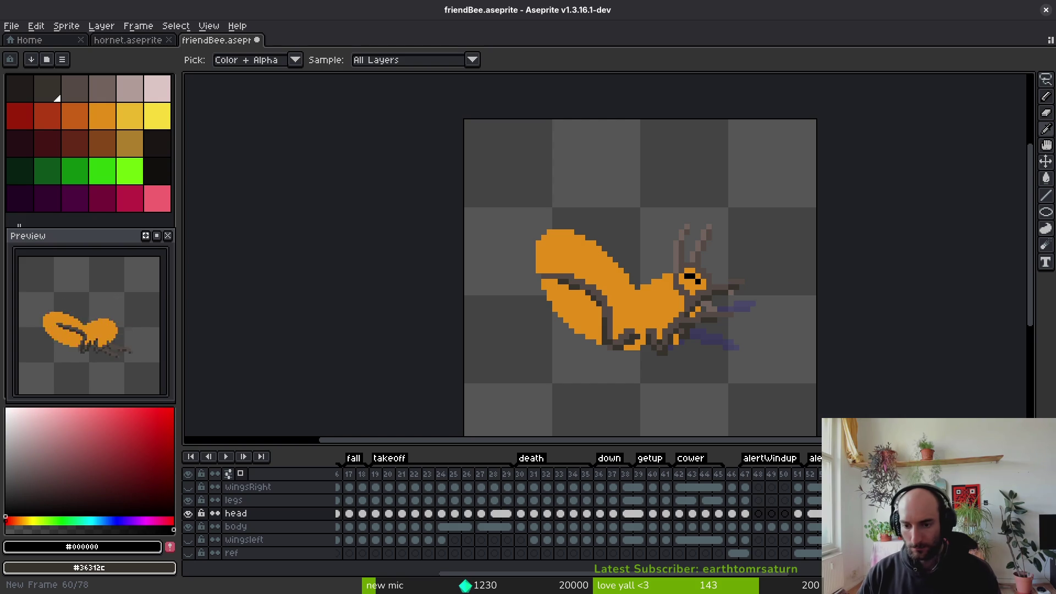
Select the body layer, step to the next frame, make the head layer active, and save
click(890, 526)
drag(891, 526, 890, 500)
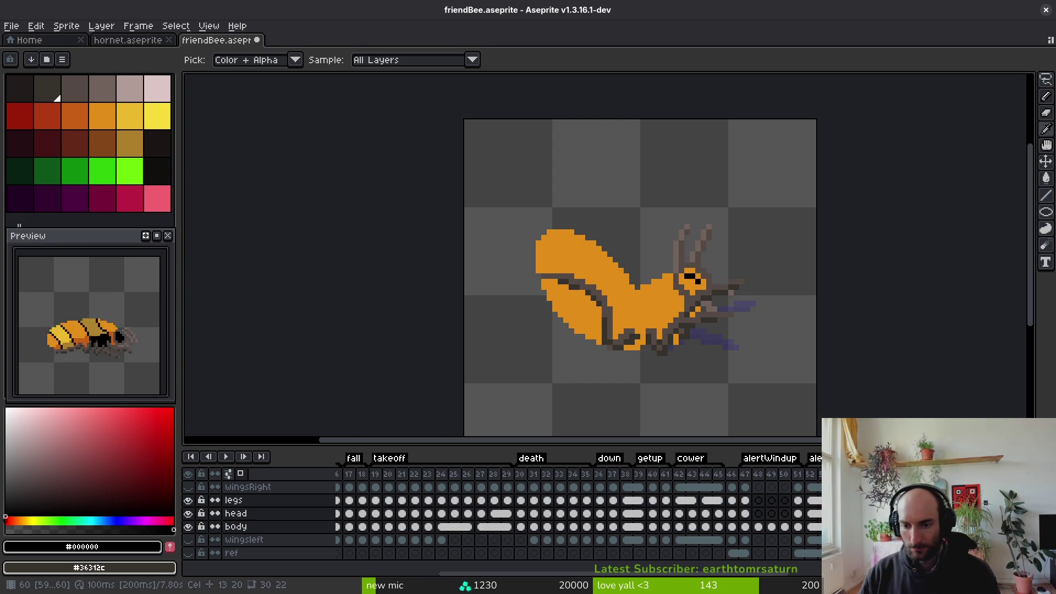
click(890, 527)
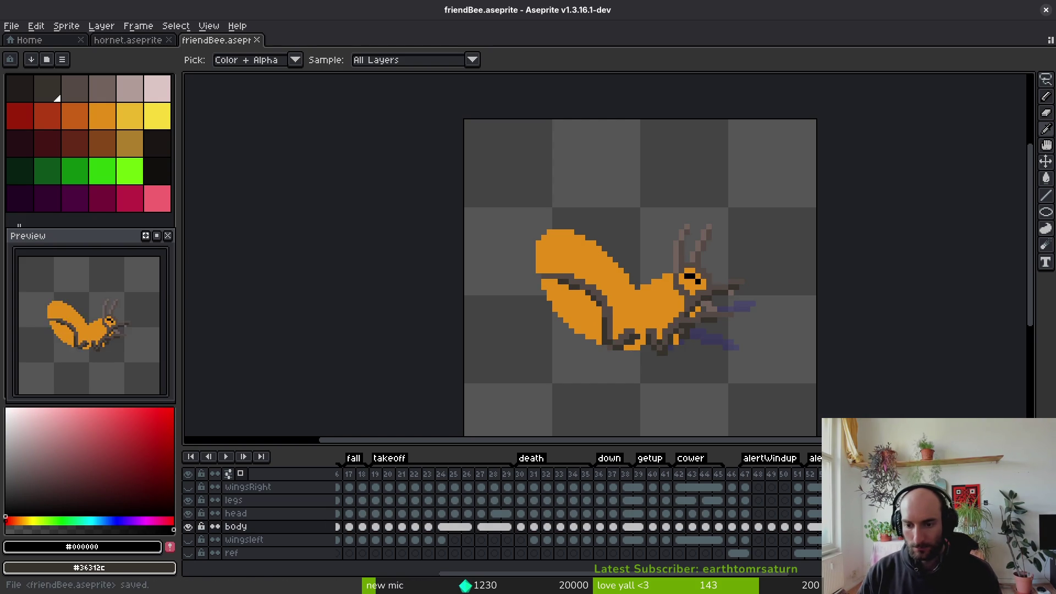
key(Right)
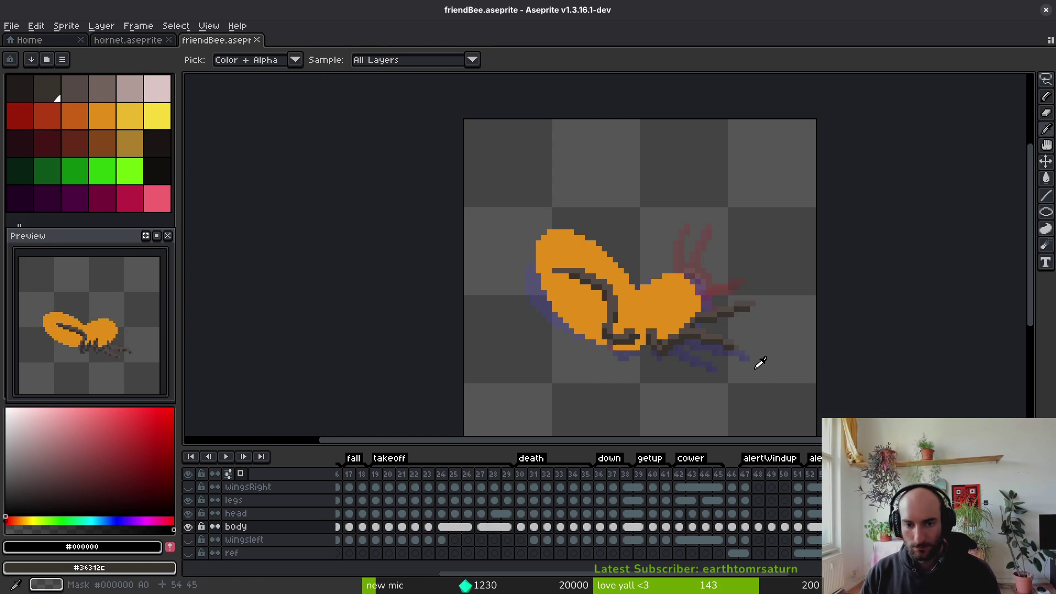
key(Up)
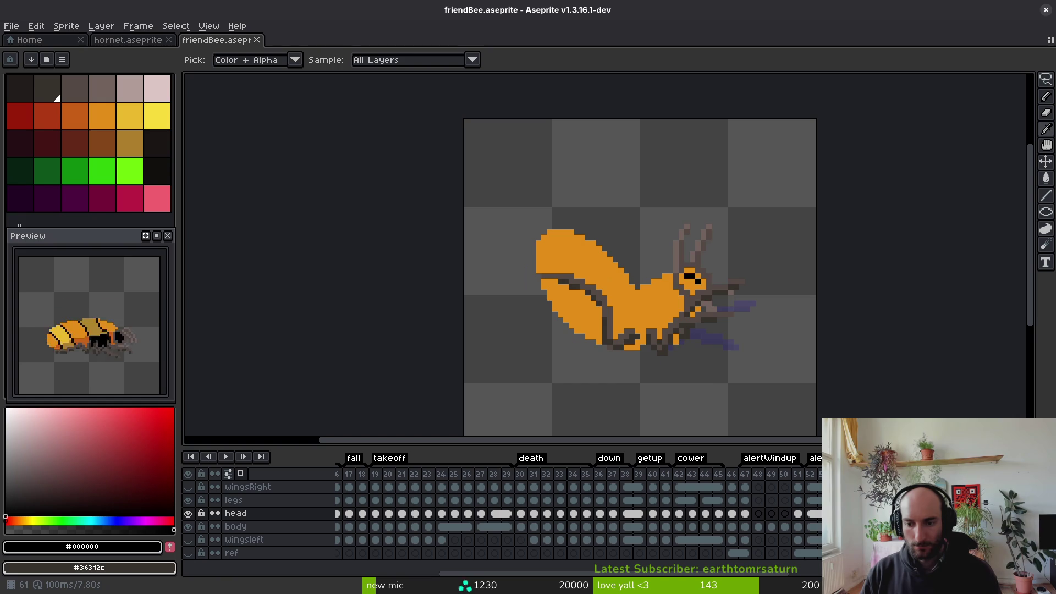
key(ctrl+s)
Flood-fill the head pixels around the eye black to form a solid black eye
scroll(718, 225, up, 10)
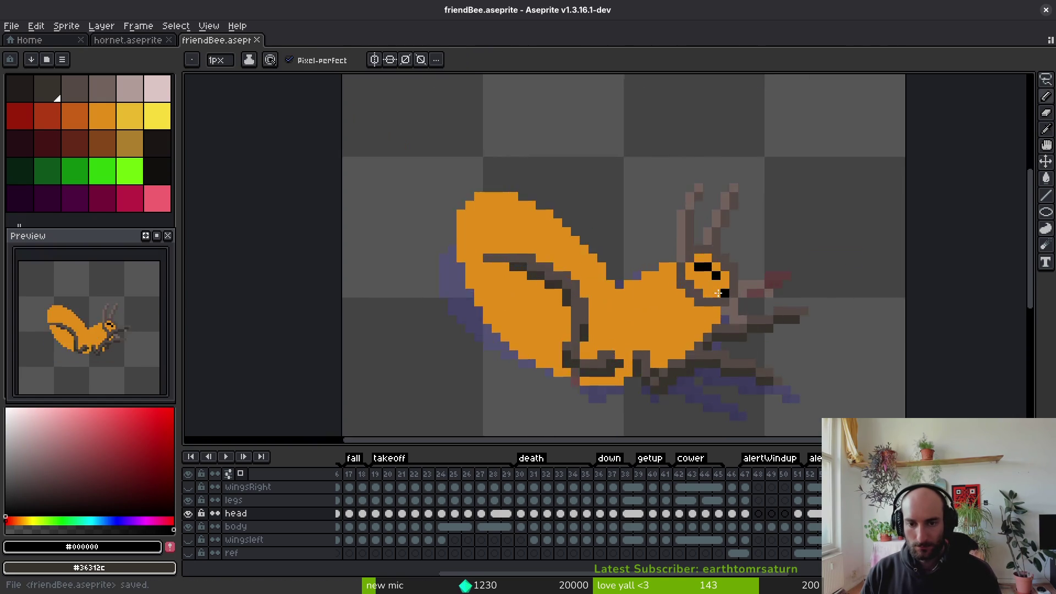
key(g)
click(675, 238)
click(708, 187)
click(672, 152)
click(639, 152)
scroll(684, 305, down, 10)
scroll(683, 304, up, 5)
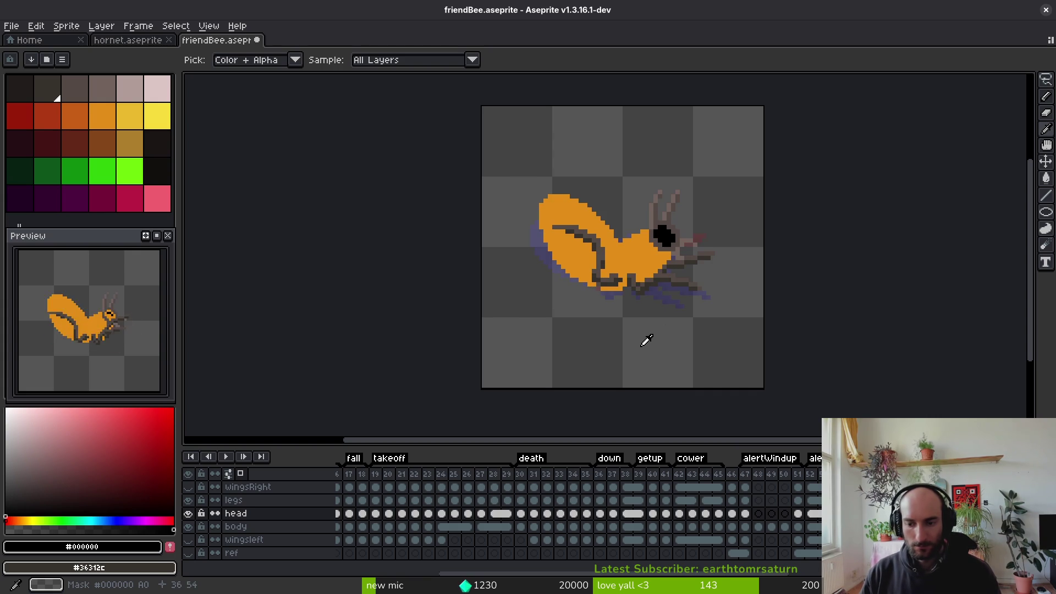
Stop playback, lasso the bee's head and move it up and to the left
key(g)
scroll(690, 261, up, 2)
drag(690, 261, 693, 269)
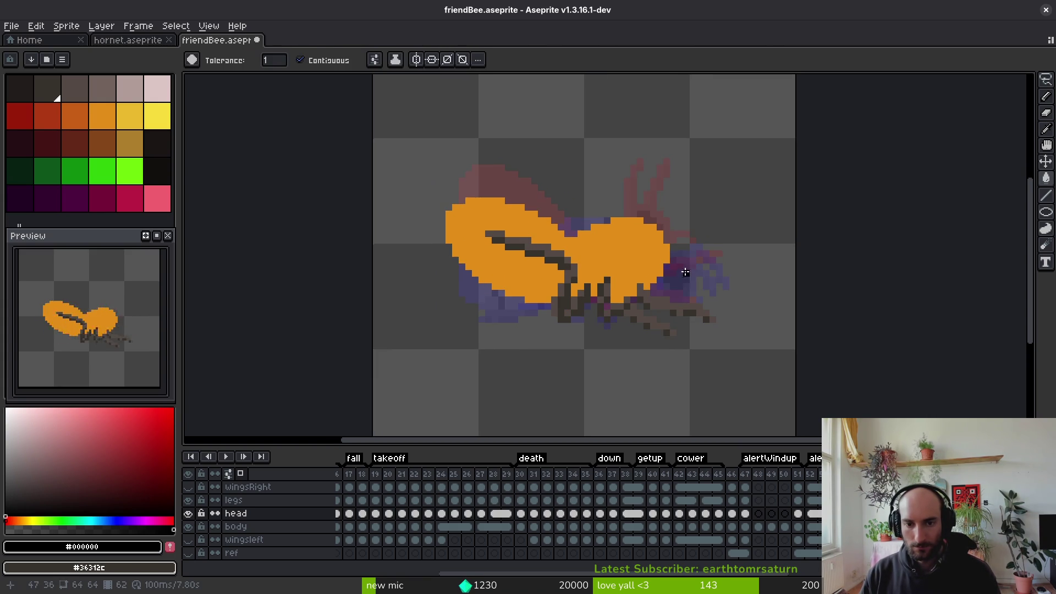
scroll(695, 277, up, 2)
key(Return)
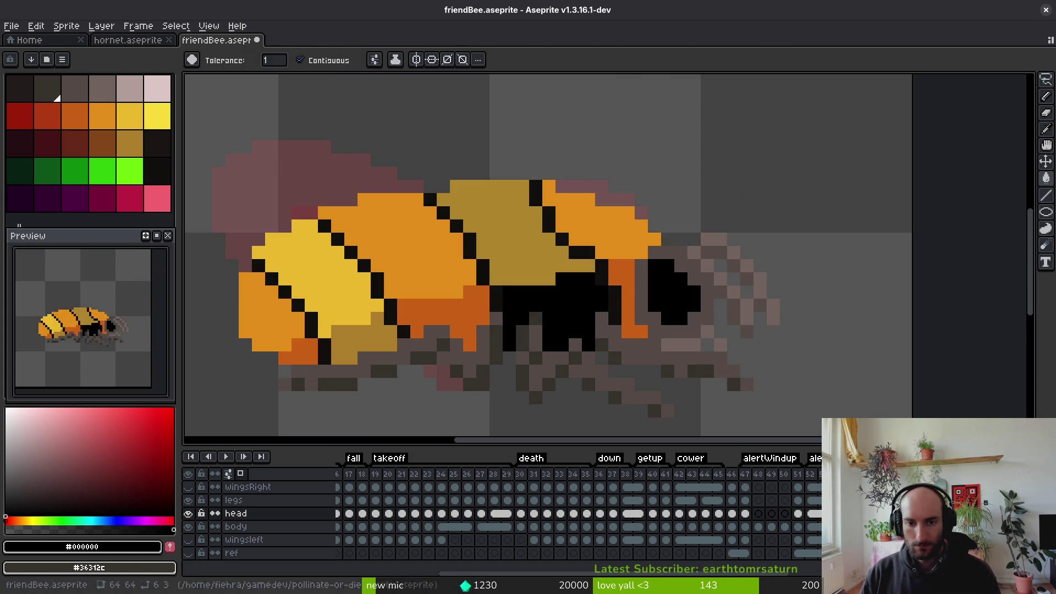
key(q)
mouse_move(734, 199)
mouse_down()
mouse_move(638, 187)
mouse_move(732, 409)
mouse_move(794, 207)
mouse_up()
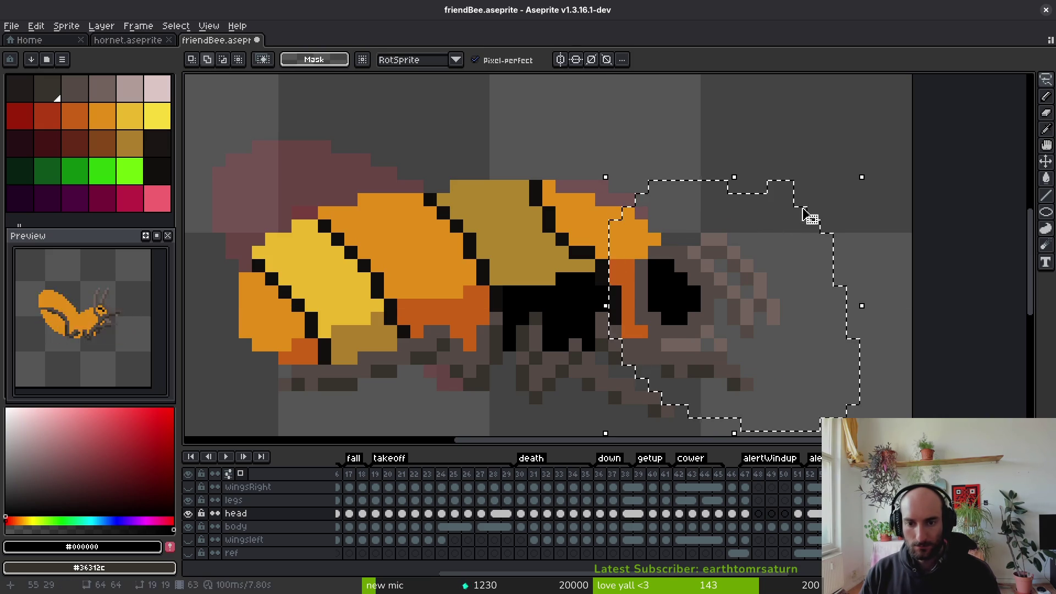
key(ctrl+t)
drag(732, 286, 675, 218)
Touch up the antenna tip with the eyedropped grey, erasing stray tip pixels
scroll(699, 237, down, 3)
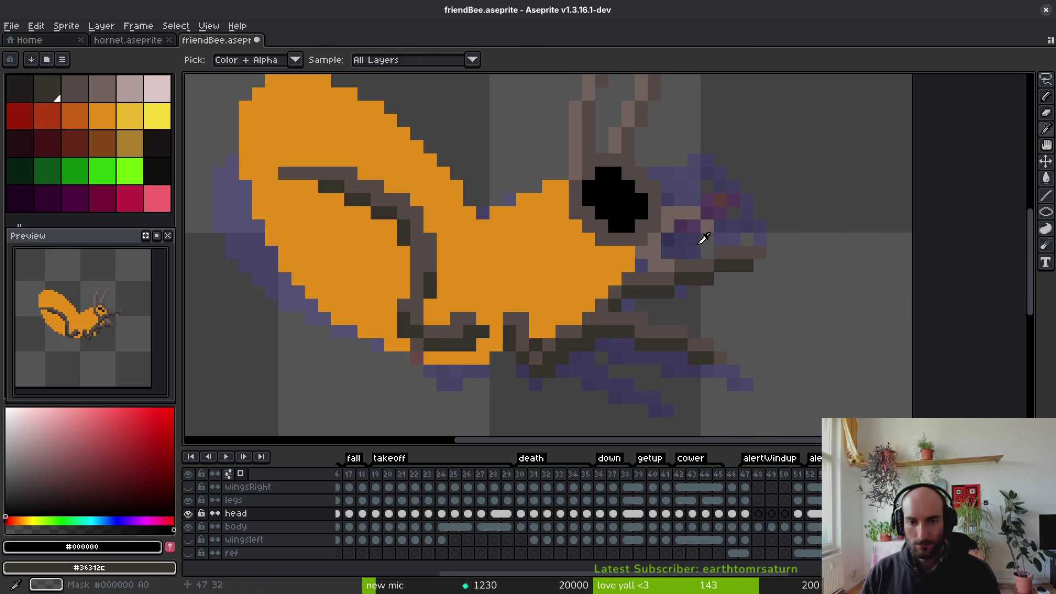
scroll(698, 236, up, 1)
scroll(712, 264, up, 3)
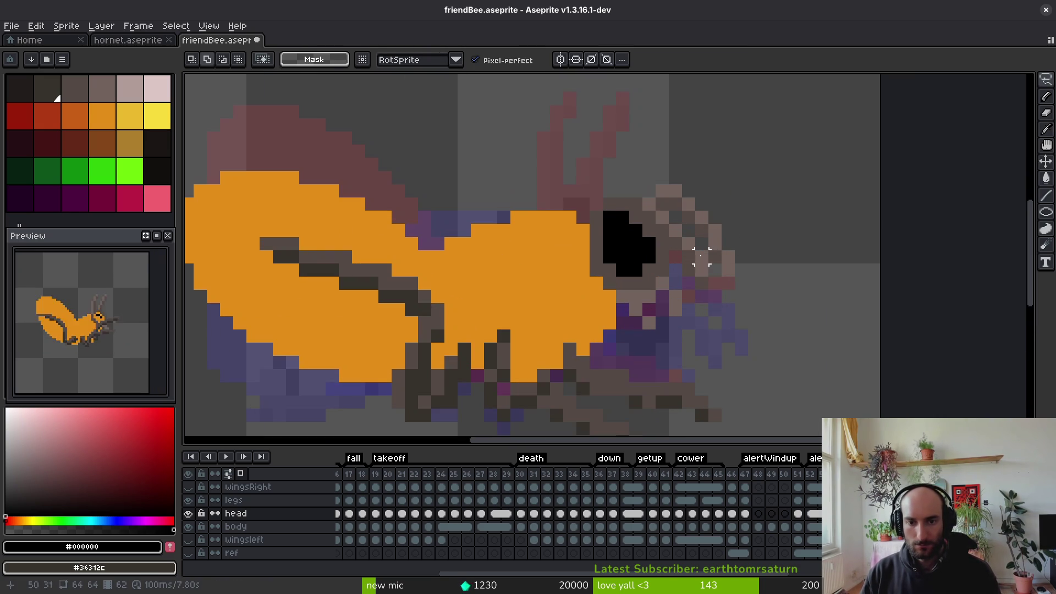
alt+click(656, 192)
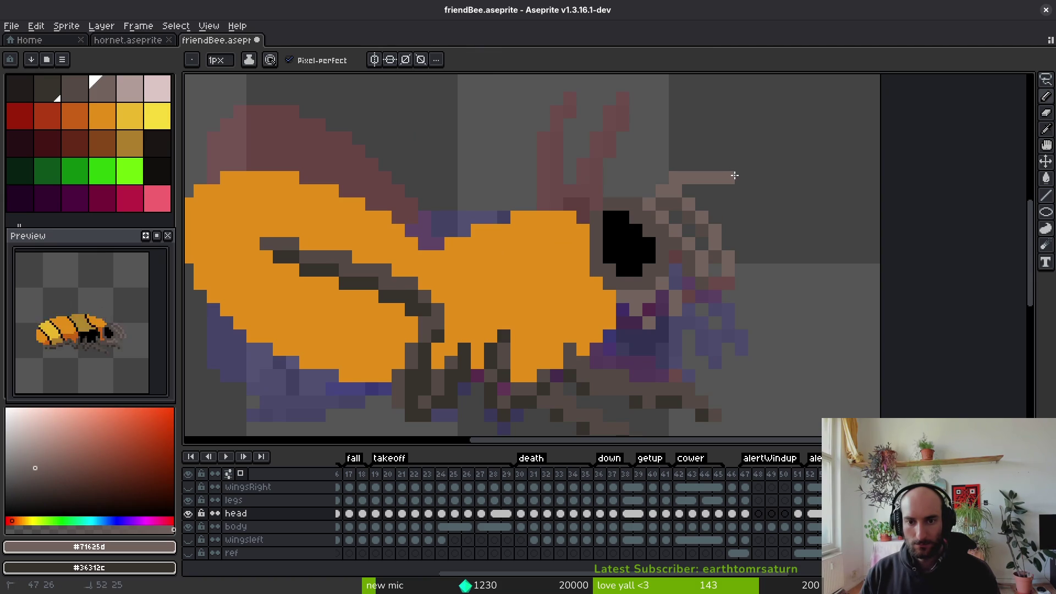
key(e)
click(730, 178)
key(b)
click(715, 165)
key(e)
click(715, 178)
Add darker-grey antenna tip pixels and save friendBee.aseprite
alt+click(682, 198)
key(b)
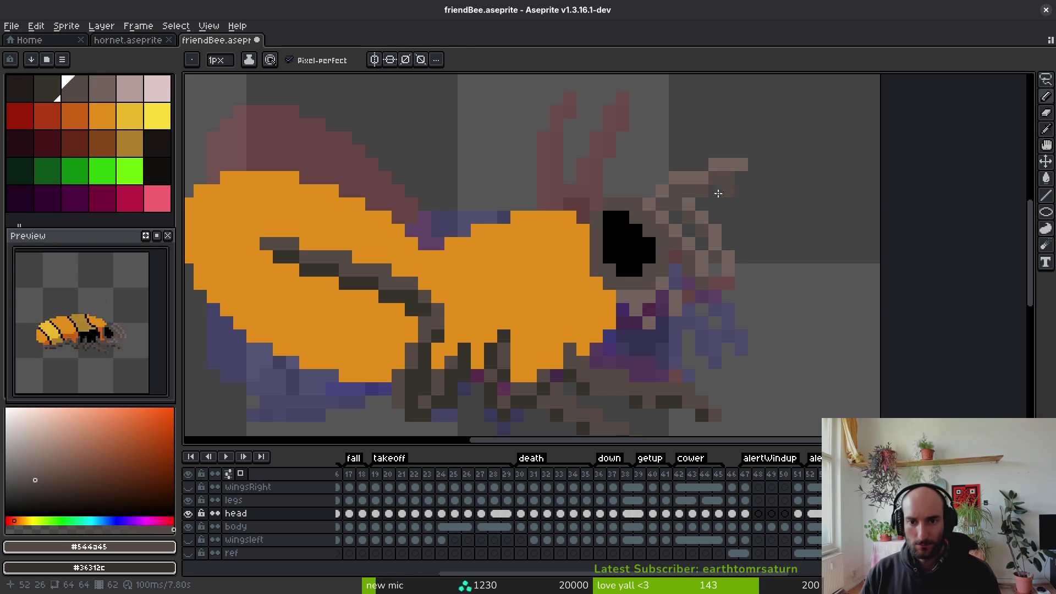
alt+click(702, 178)
click(702, 165)
alt+click(715, 178)
click(702, 179)
key(e)
key(ctrl+s)
Erase the old antenna strand from the head
scroll(684, 224, up, 2)
mouse_move(772, 316)
mouse_down()
mouse_move(719, 316)
mouse_move(719, 210)
mouse_move(694, 211)
mouse_up()
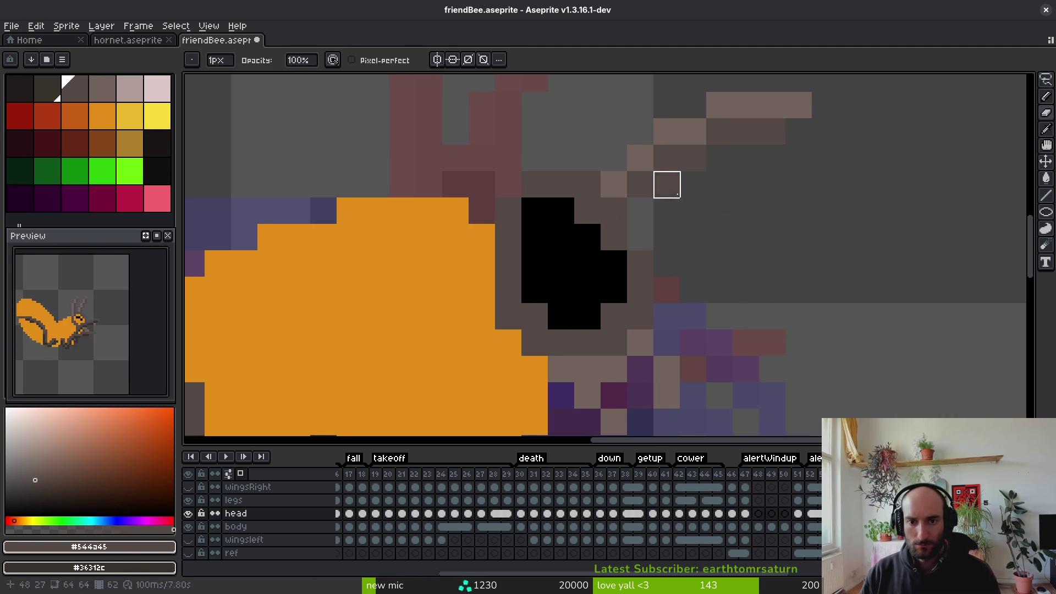
key(b)
scroll(673, 250, down, 3)
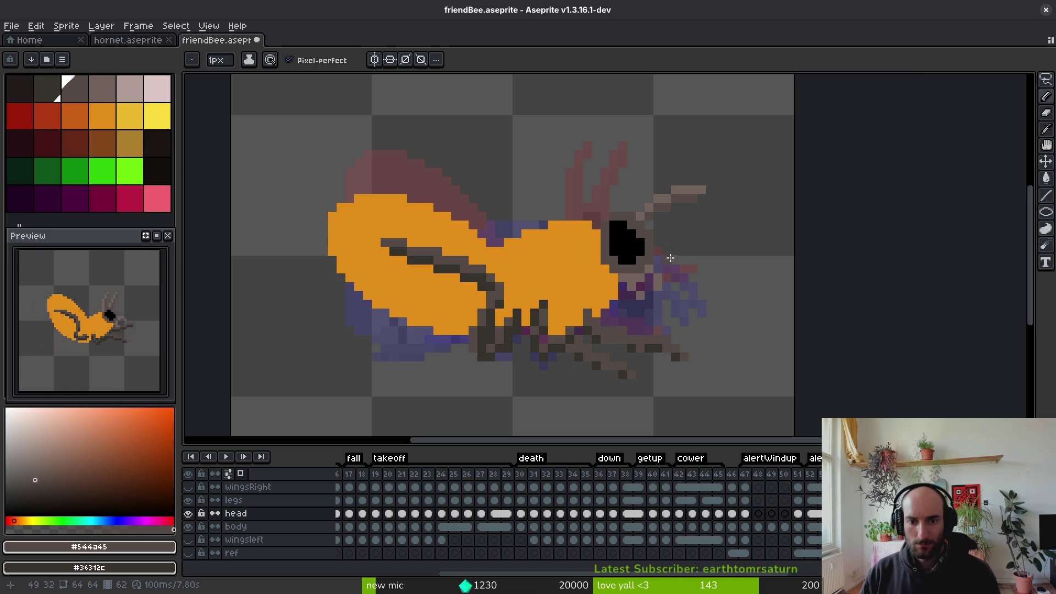
scroll(671, 258, up, 2)
Draw a new light-grey antenna strand reaching forward, higher and longer
key(i)
click(526, 127)
key(b)
scroll(630, 187, down, 1)
scroll(629, 186, up, 2)
mouse_move(605, 184)
mouse_down()
mouse_move(609, 196)
mouse_move(703, 220)
mouse_move(718, 210)
mouse_up()
scroll(718, 210, down, 1)
mouse_move(644, 194)
mouse_down()
mouse_move(736, 199)
mouse_move(710, 212)
mouse_move(757, 194)
mouse_up()
Erase a stray light antenna pixel, pick the darker grey, and save
key(e)
click(767, 212)
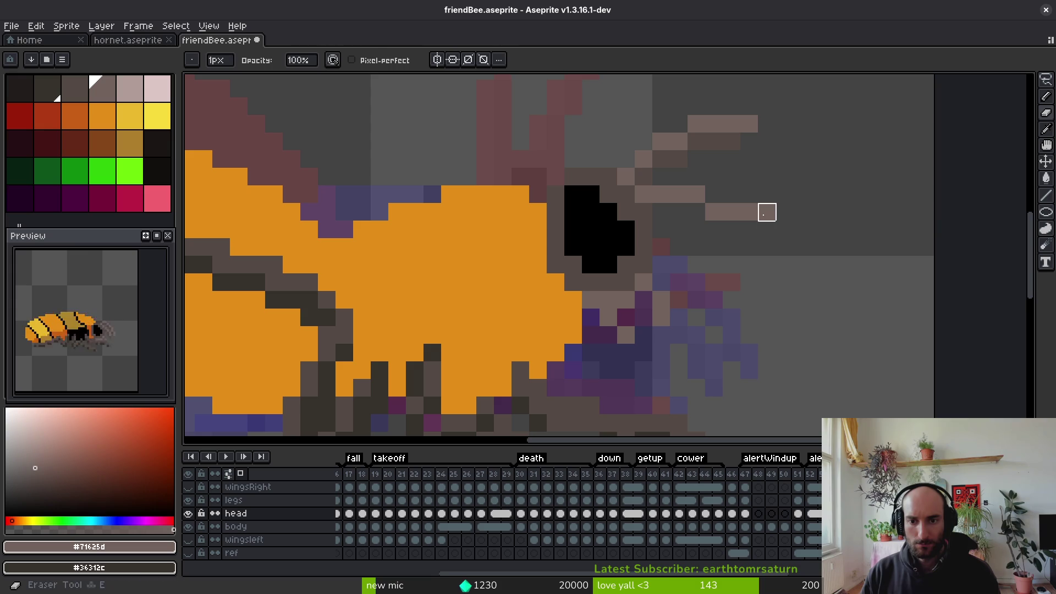
key(i)
click(654, 171)
key(b)
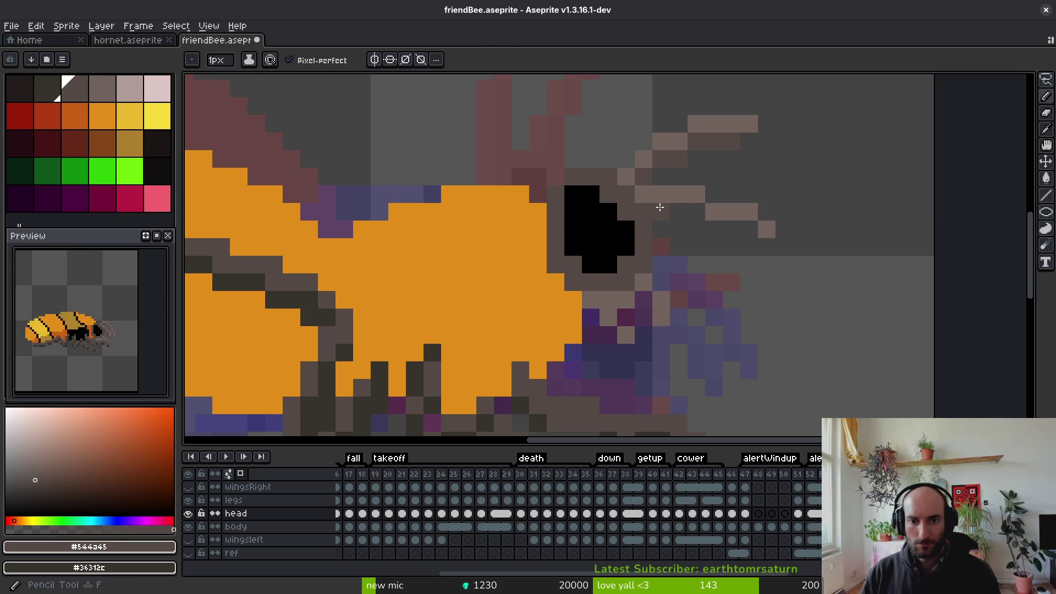
scroll(742, 248, down, 5)
key(ctrl+s)
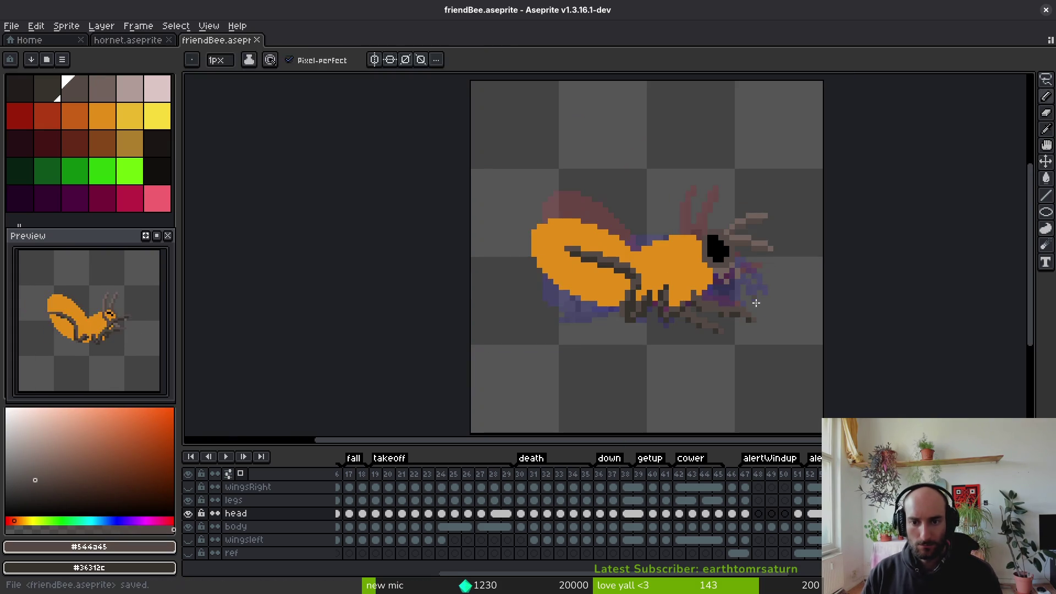
Step through the animation frames to review the redrawn antennae
key(i)
key(Return)
scroll(750, 317, down, 1)
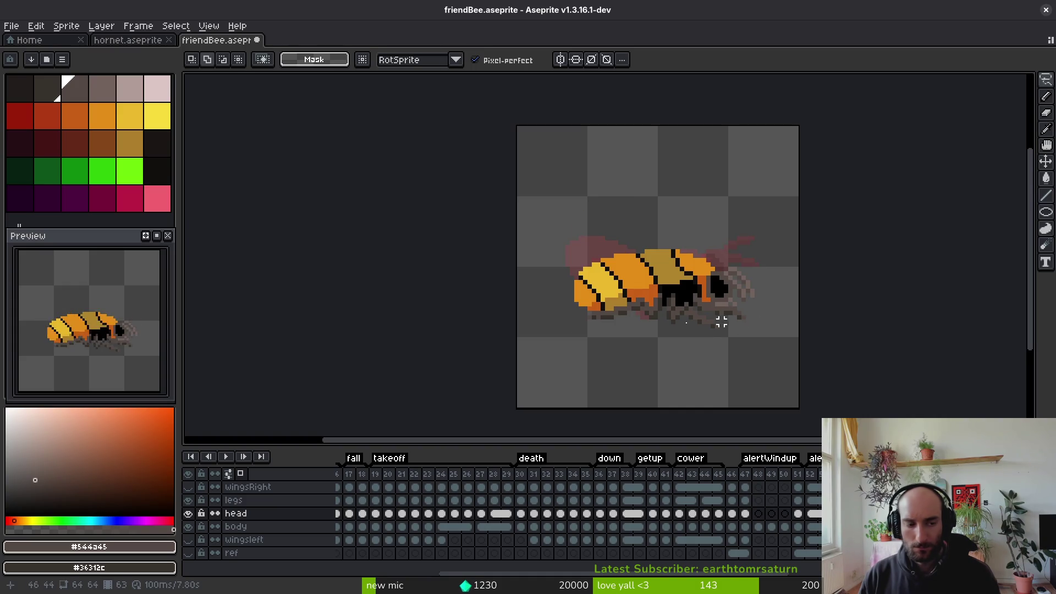
key(v)
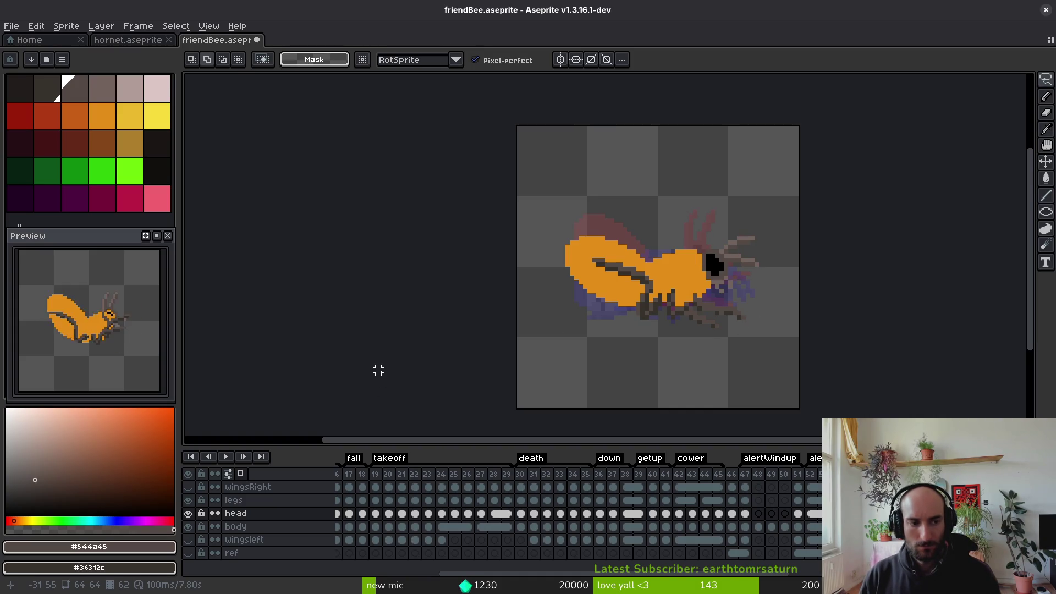
key(i)
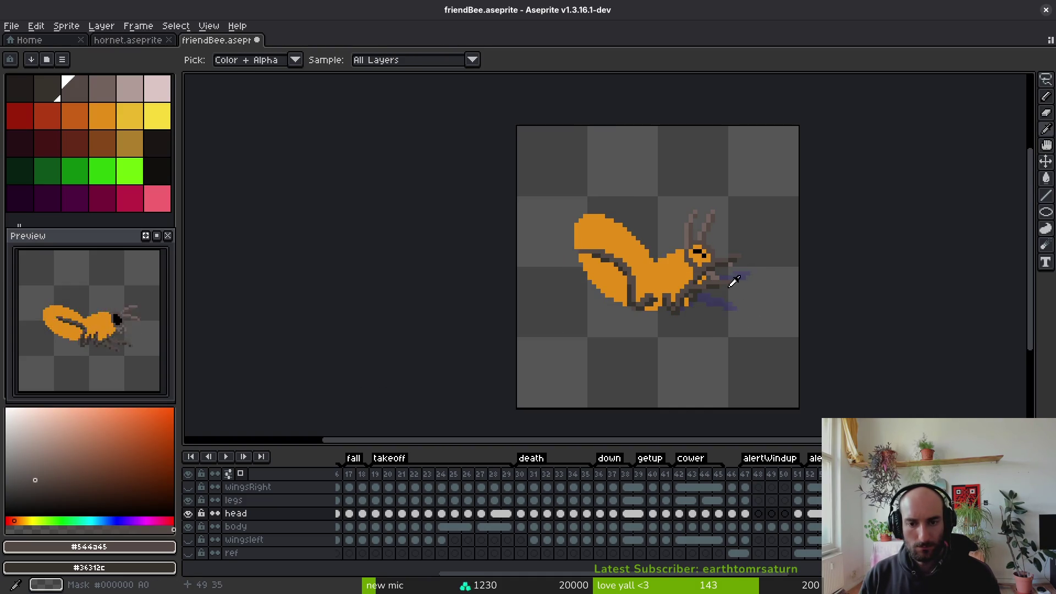
key(v)
scroll(724, 215, up, 8)
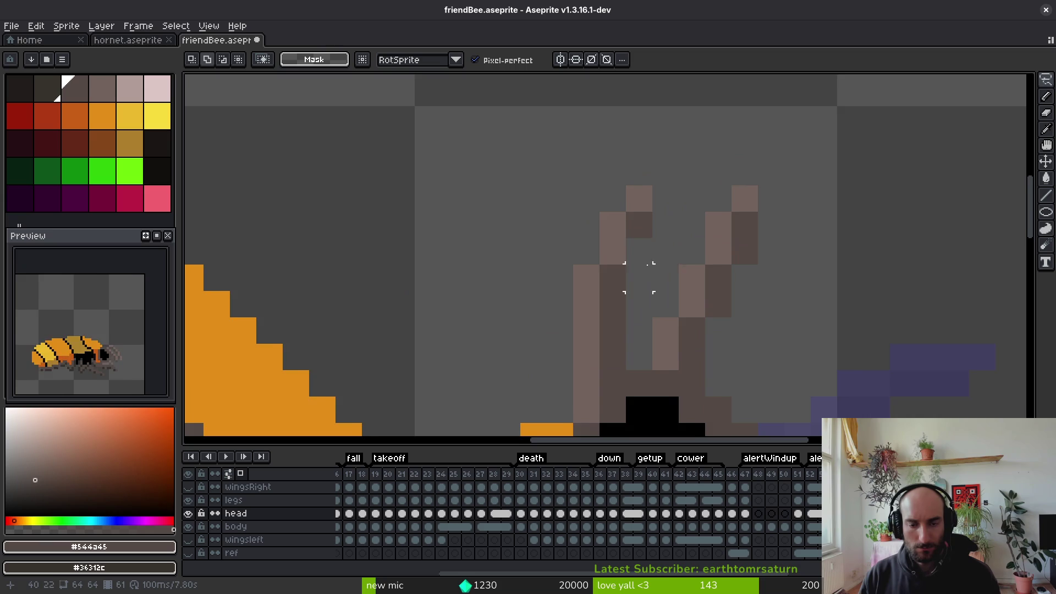
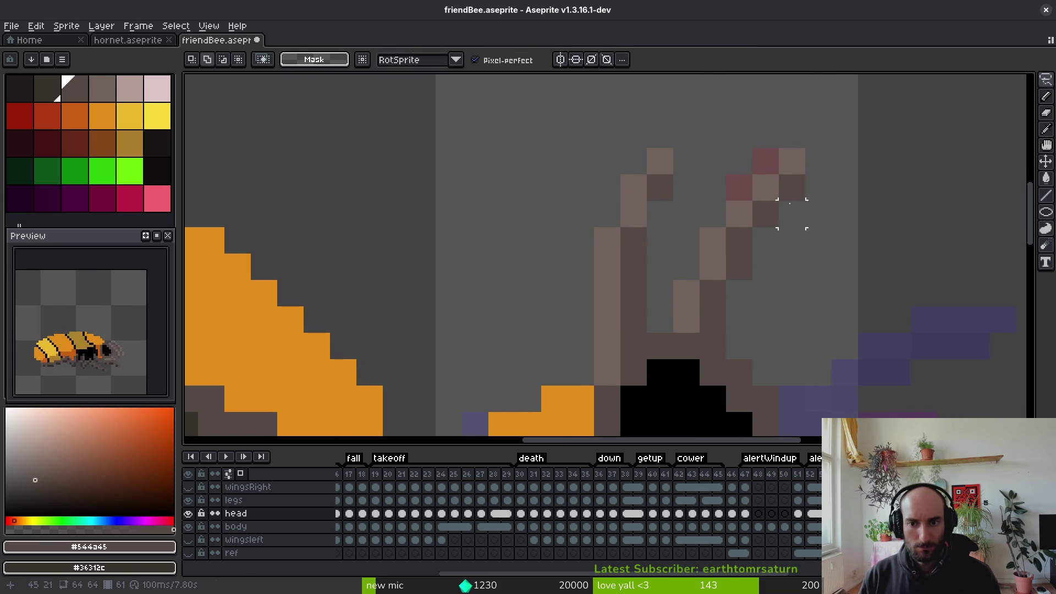
Nudge two antenna pixel groups one pixel right, commit them, and save friendBee.aseprite
mouse_move(848, 108)
mouse_down()
mouse_move(710, 198)
mouse_move(660, 319)
mouse_move(694, 302)
mouse_move(685, 295)
mouse_move(755, 106)
mouse_move(649, 297)
mouse_up()
key(Right)
mouse_move(633, 108)
mouse_down()
mouse_move(553, 276)
mouse_move(687, 214)
mouse_move(630, 203)
mouse_up()
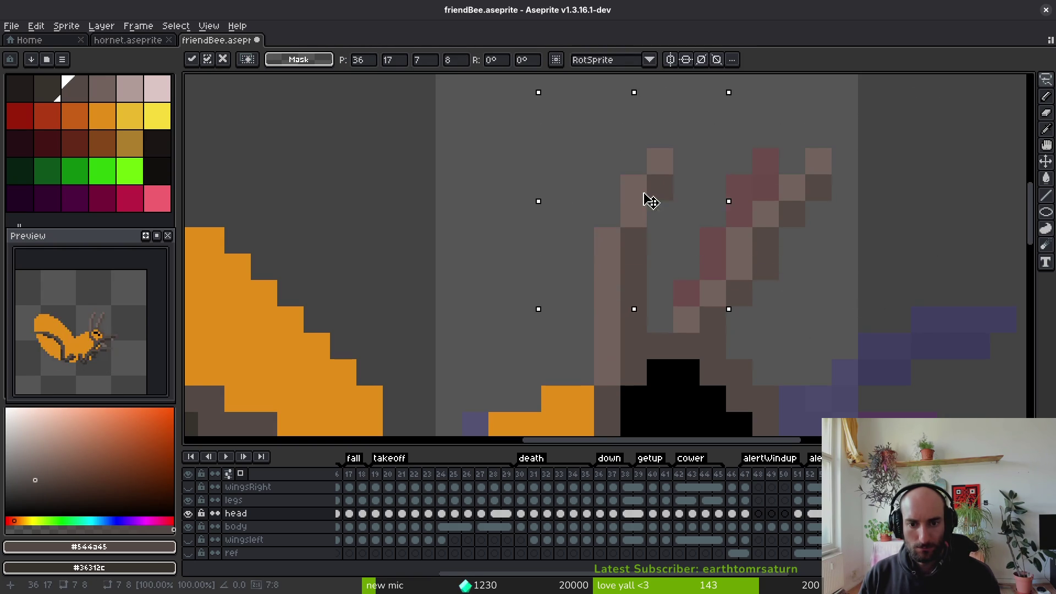
key(Right)
key(ctrl+d)
key(ctrl+s)
Step through the animation frames to check the antennae, then save again
scroll(660, 213, down, 5)
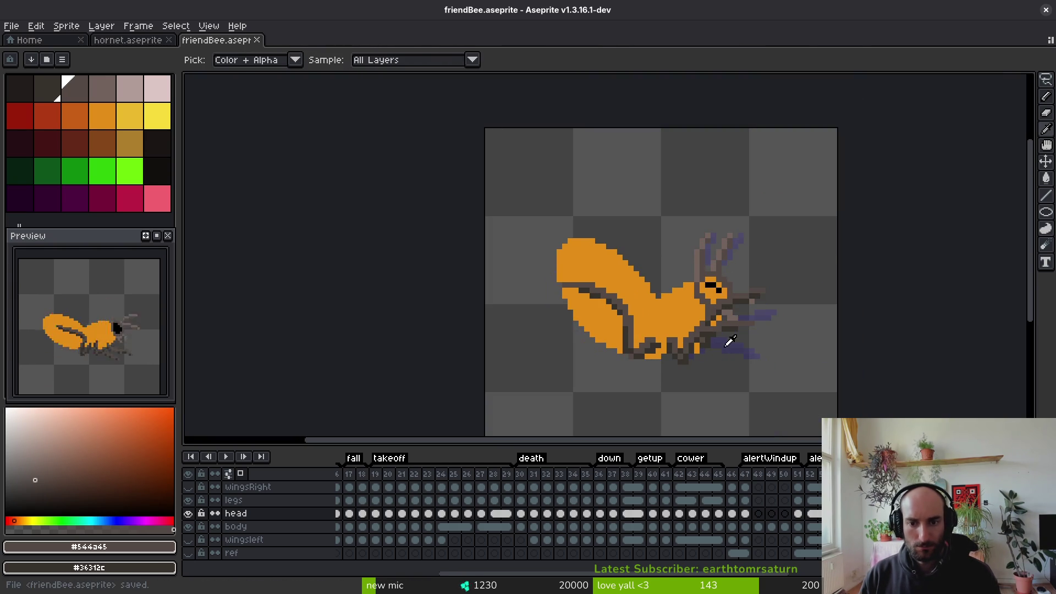
key(i)
key(Right)
key(Right)
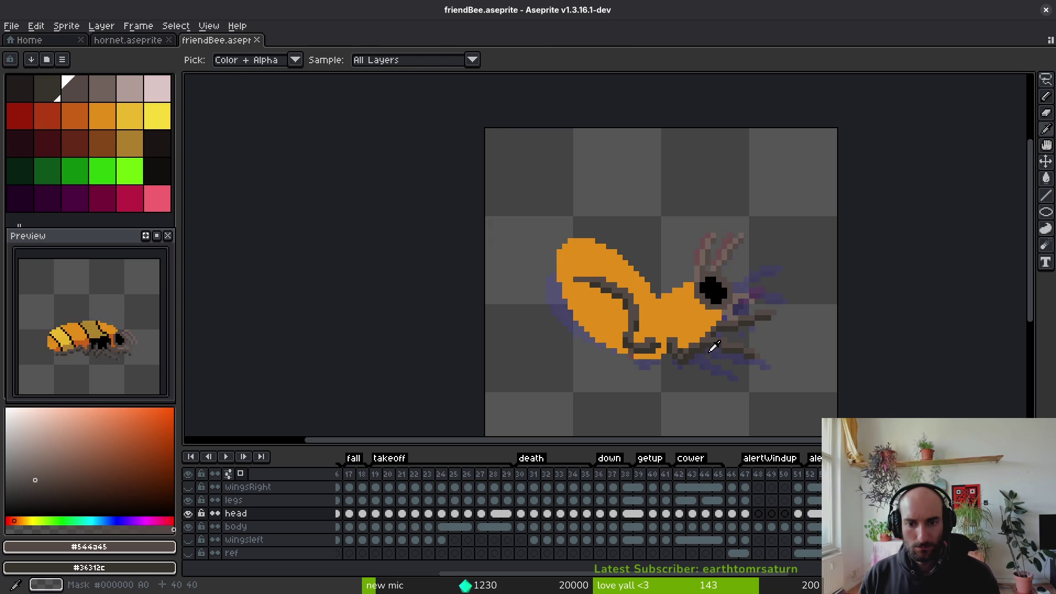
key(q)
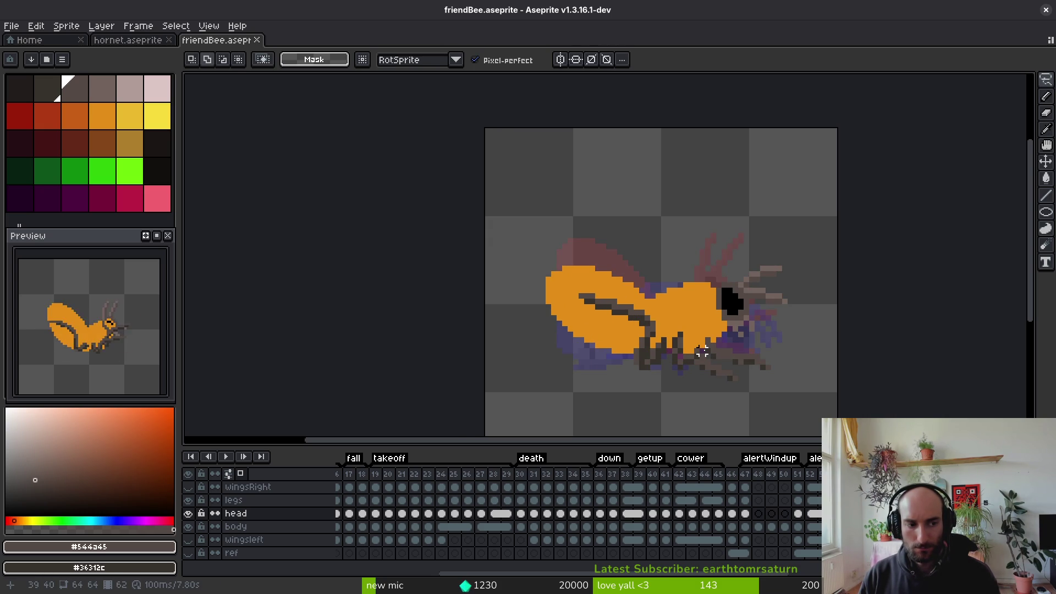
key(i)
key(Right)
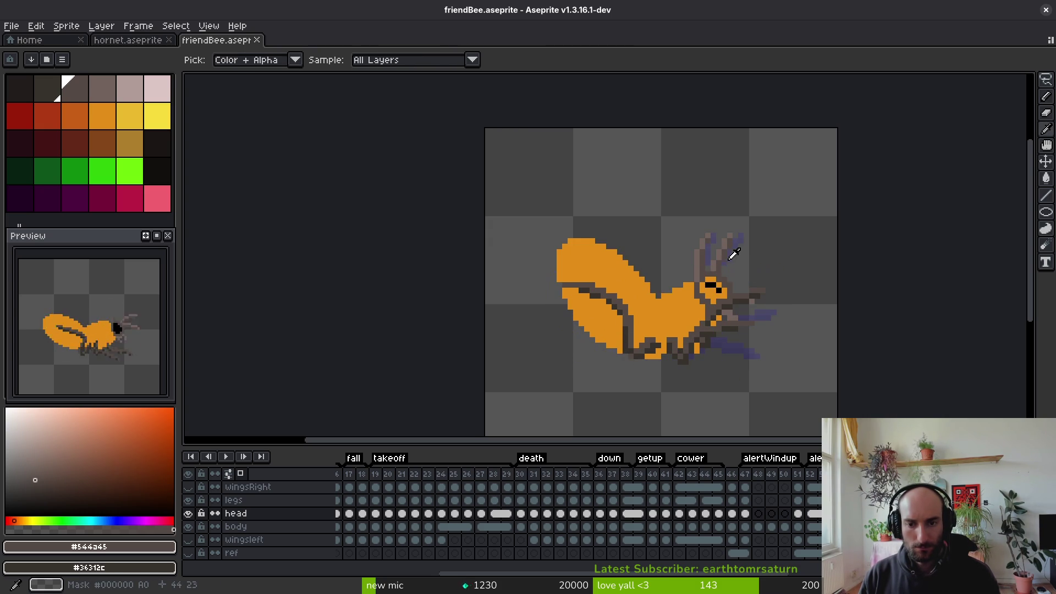
key(q)
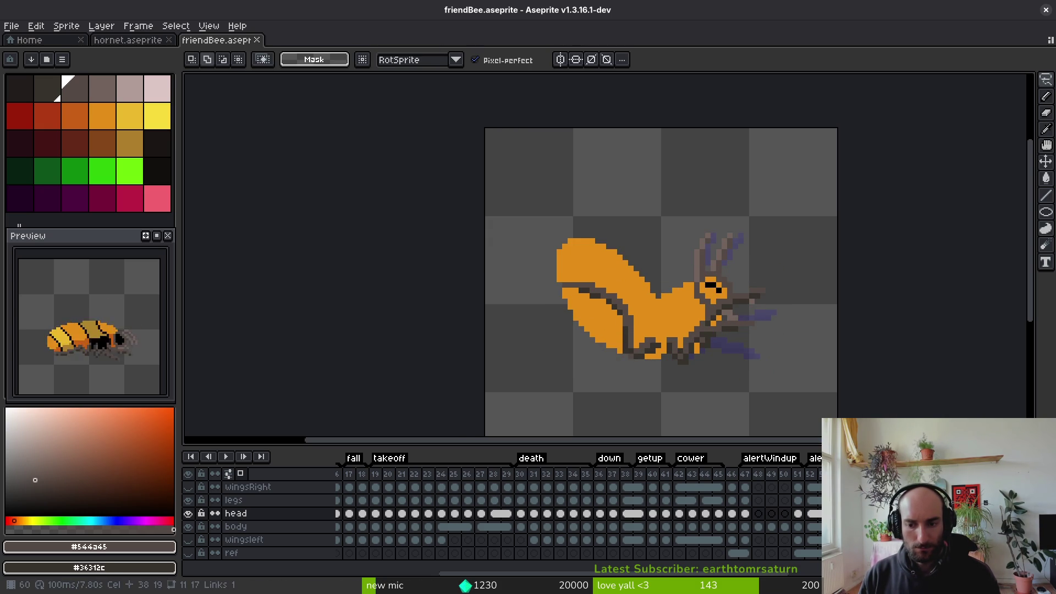
key(ctrl+s)
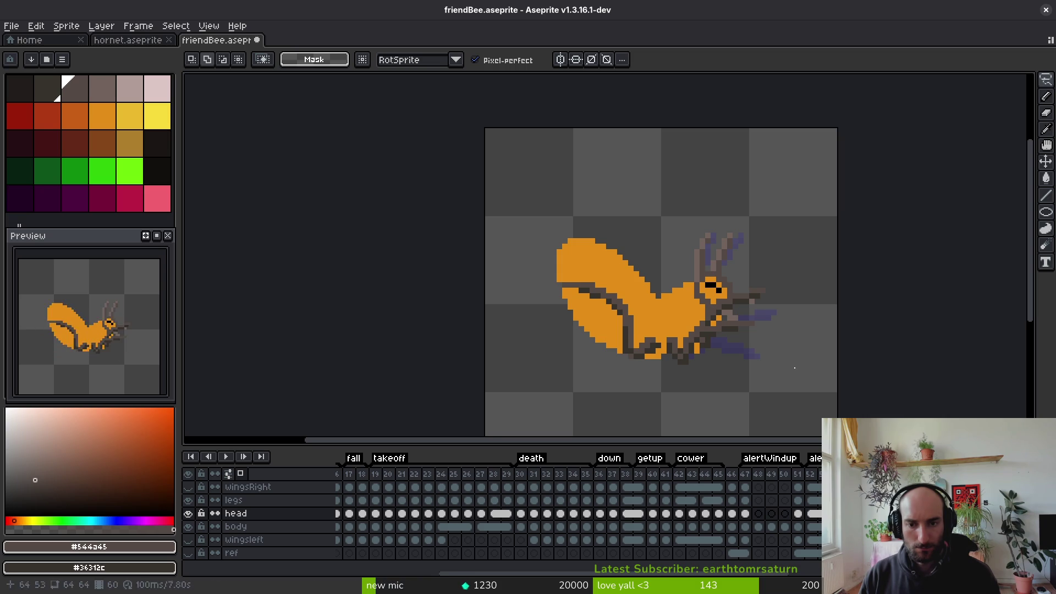
scroll(712, 237, up, 4)
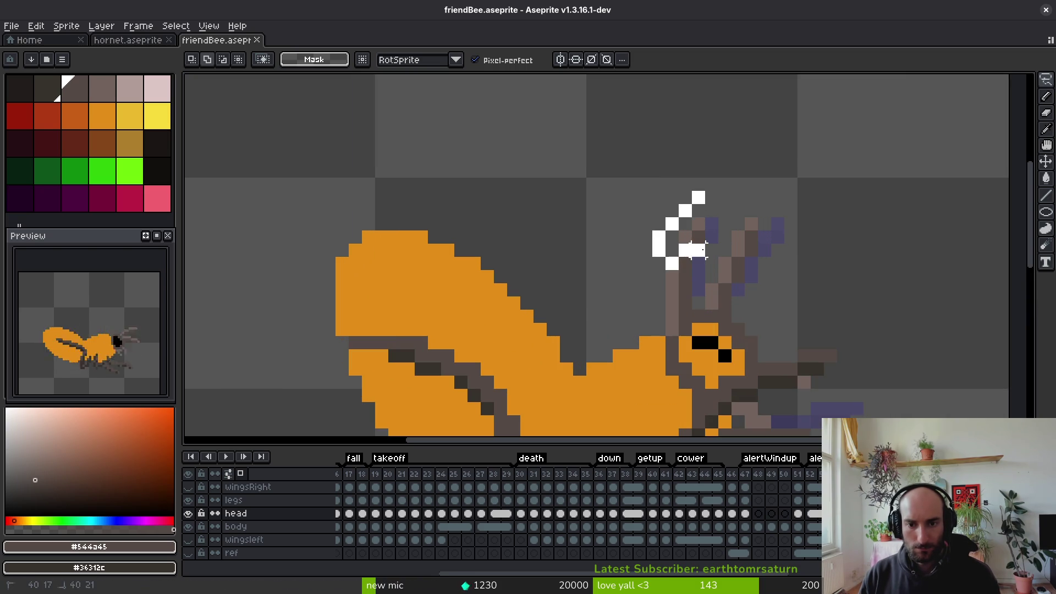
Move a small antenna pixel group and shift another lasso-selected antenna set one pixel left
drag(696, 250, 681, 259)
key(Return)
key(b)
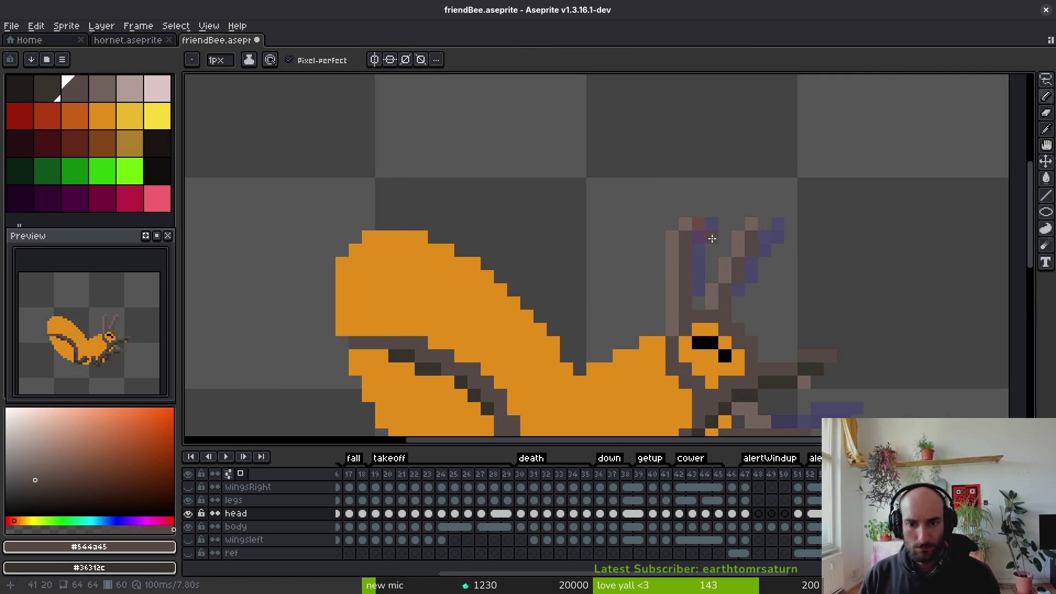
key(q)
mouse_move(764, 197)
mouse_down()
mouse_move(712, 277)
mouse_move(770, 159)
mouse_move(755, 255)
mouse_move(737, 248)
mouse_up()
scroll(751, 275, up, 2)
scroll(738, 264, down, 1)
drag(771, 146, 797, 171)
mouse_move(757, 107)
mouse_down()
mouse_move(705, 165)
mouse_move(704, 250)
mouse_move(809, 187)
mouse_move(767, 220)
mouse_move(774, 205)
mouse_up()
Shift the selected antenna pixels one pixel right and save the file
key(e)
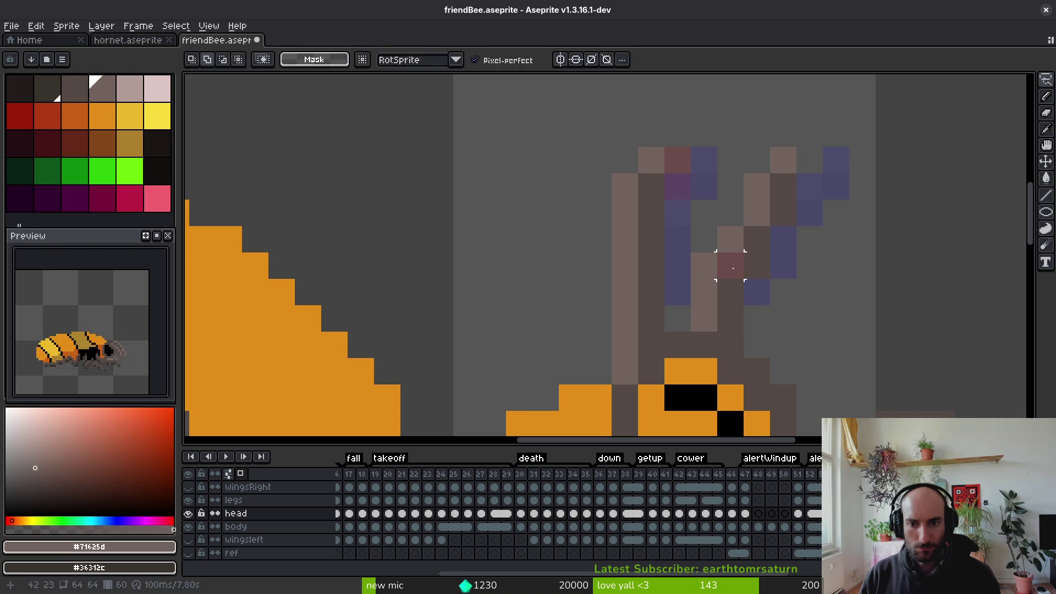
key(ctrl+s)
scroll(755, 289, down, 5)
key(i)
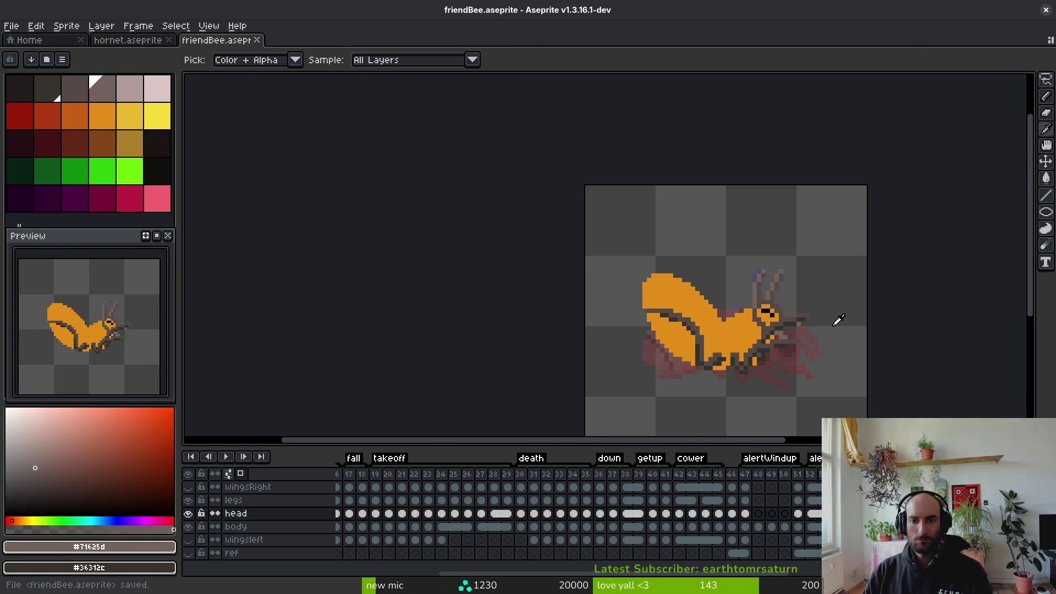
key(b)
scroll(787, 277, up, 5)
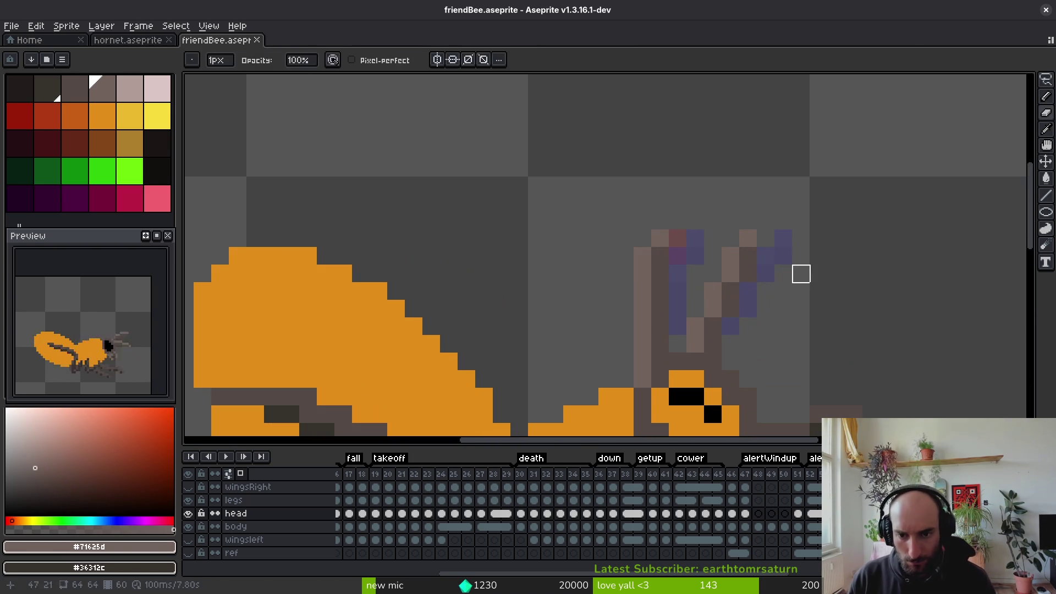
Select the antenna pixels, undo the stray edits, pick dark grey #544a45, and save
key(m)
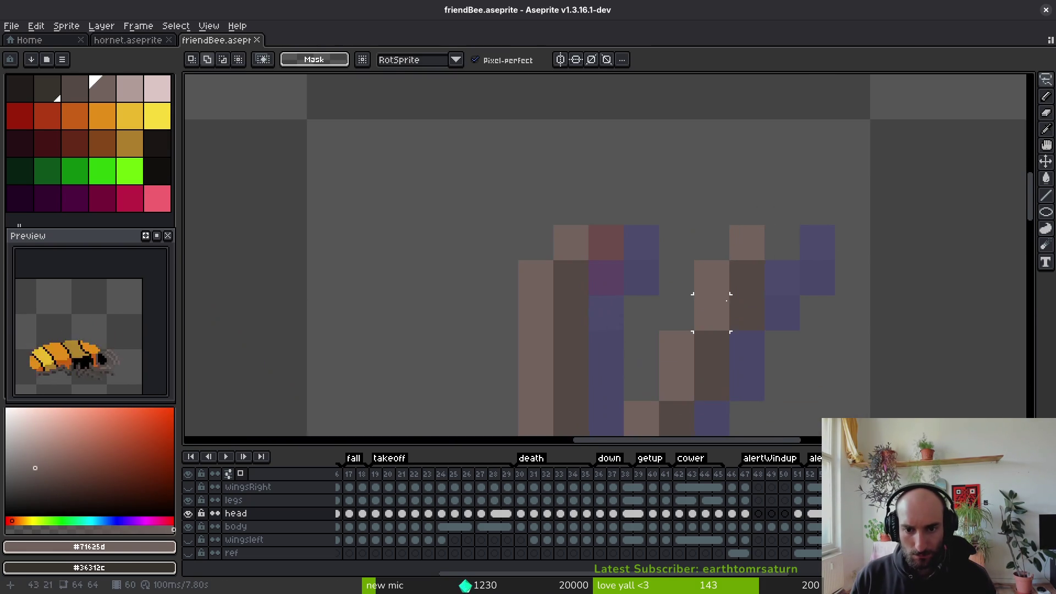
scroll(697, 290, up, 2)
mouse_move(697, 290)
mouse_down()
mouse_move(801, 91)
mouse_move(659, 275)
mouse_move(693, 303)
mouse_move(673, 303)
mouse_move(661, 165)
mouse_move(631, 277)
mouse_up()
key(ctrl+z)
key(ctrl+z)
key(ctrl+z)
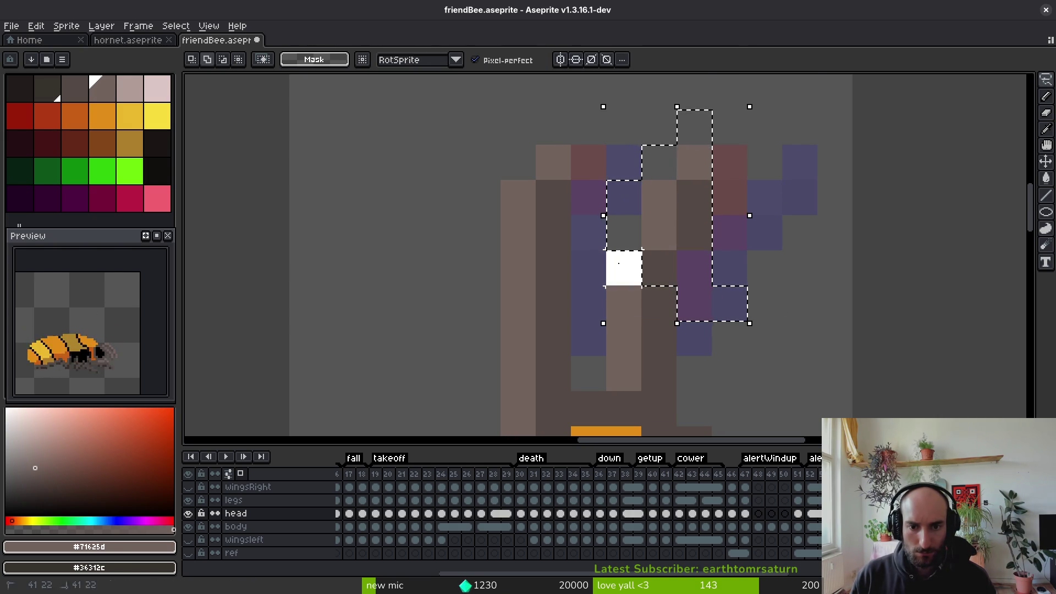
key(ctrl+y)
key(ctrl+y)
key(ctrl+y)
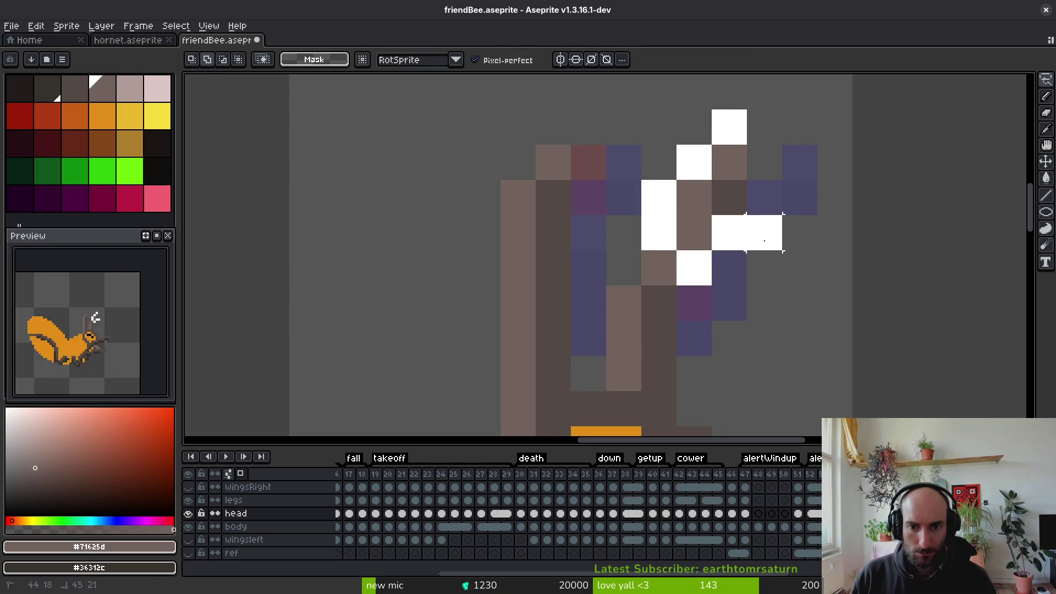
key(ctrl+z)
key(ctrl+z)
key(ctrl+z)
key(i)
key(b)
alt+click(658, 267)
key(ctrl+s)
Scrub back and forth through the animation frames to review the antennae
scroll(733, 269, down, 5)
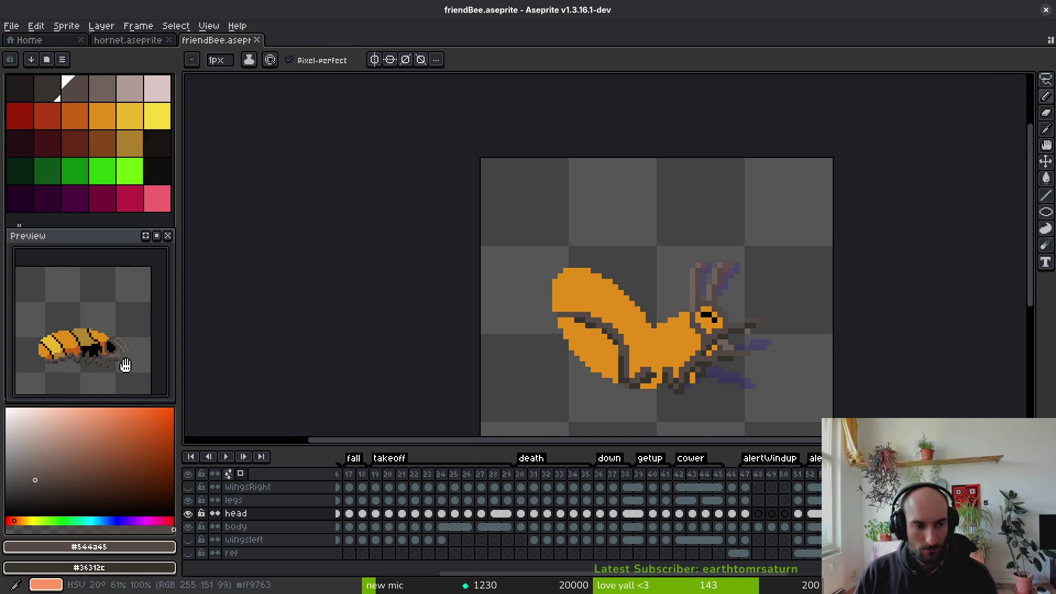
scroll(625, 314, down, 5)
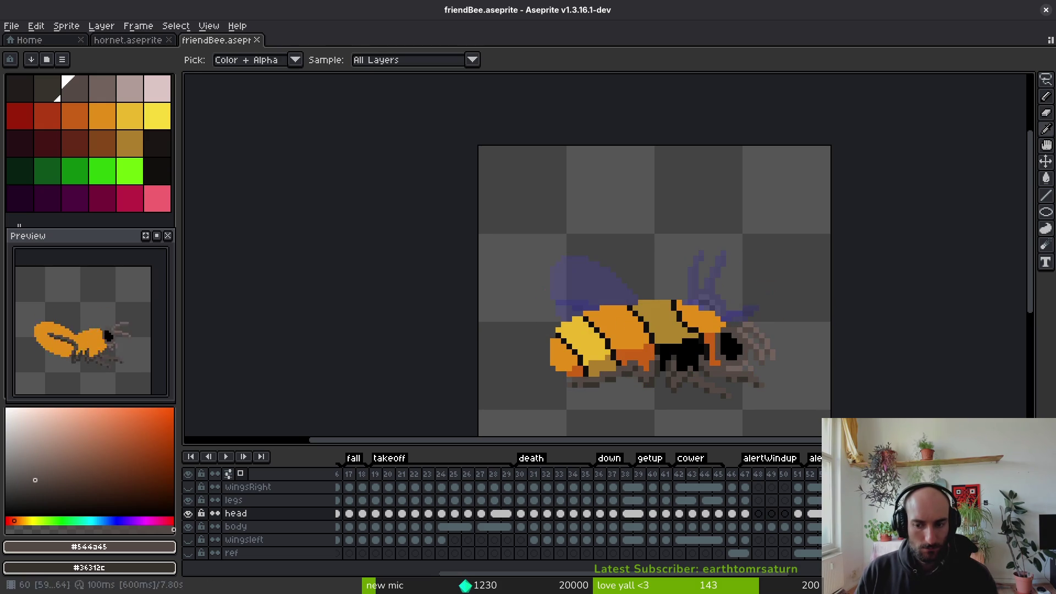
scroll(696, 369, up, 3)
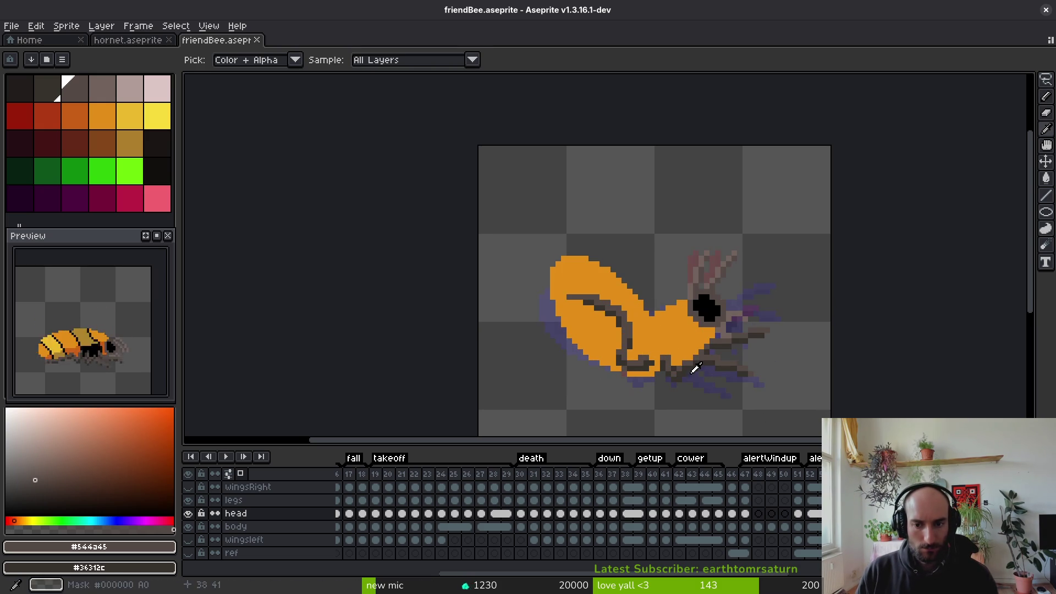
scroll(698, 364, up, 1)
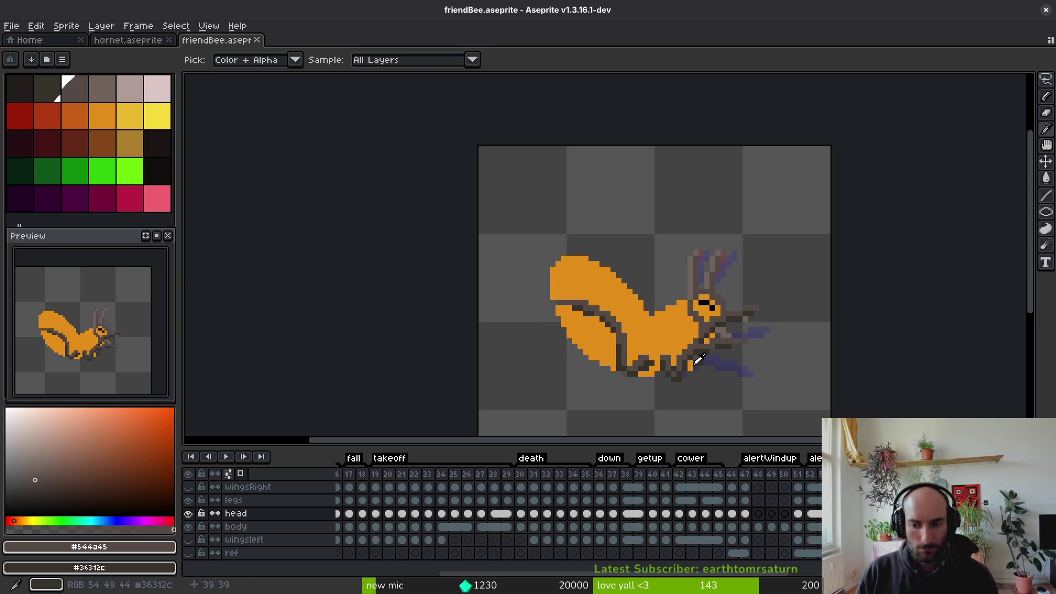
scroll(697, 361, down, 4)
scroll(680, 362, up, 1)
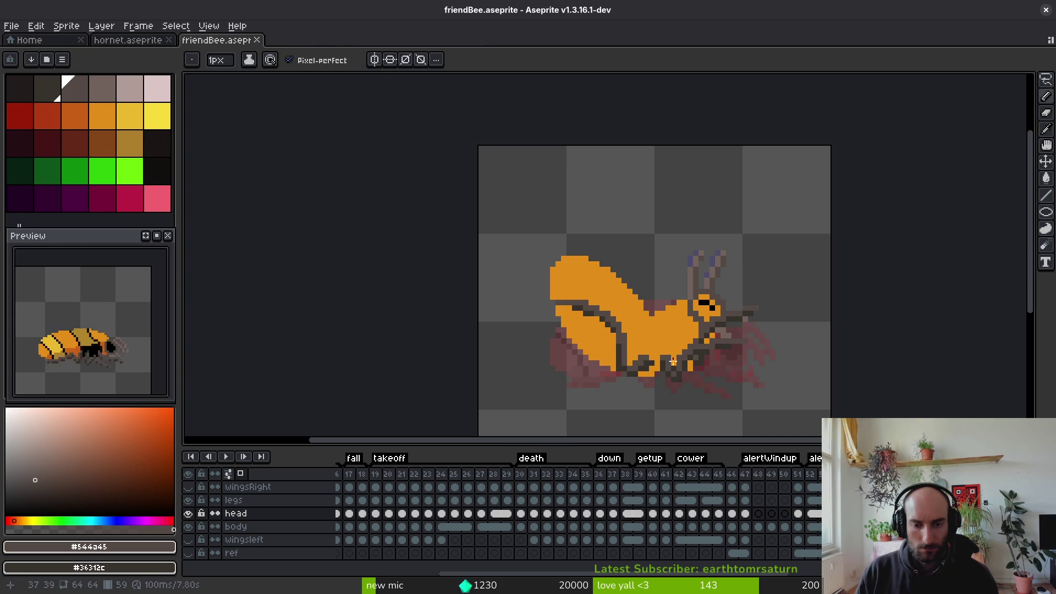
scroll(686, 363, down, 1)
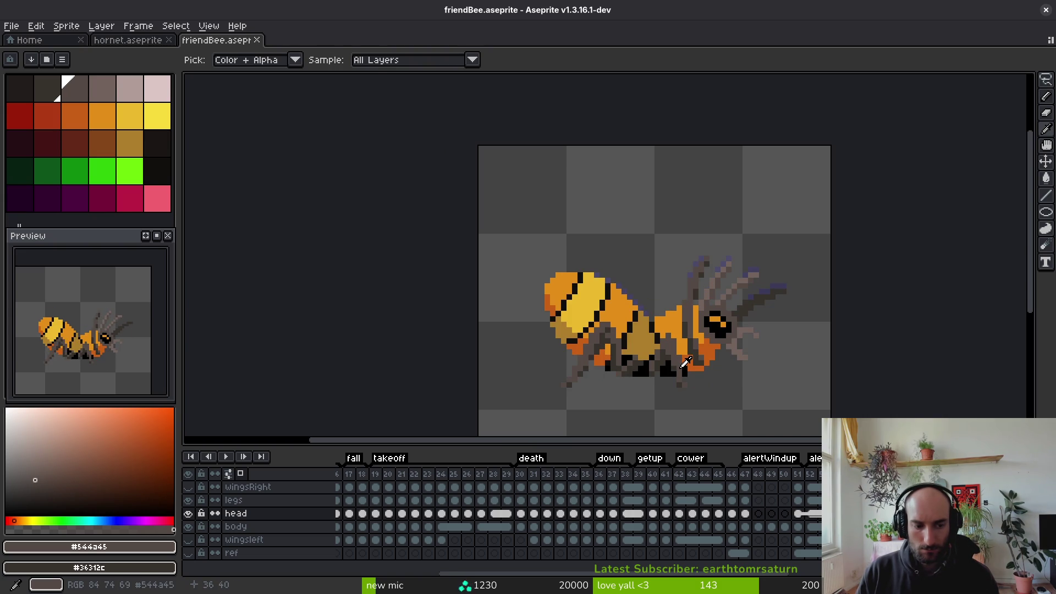
Switch to the body layer and eyedrop black from the bee's stripes
key(Down)
scroll(686, 363, up, 1)
drag(686, 363, 679, 301)
scroll(647, 272, down, 1)
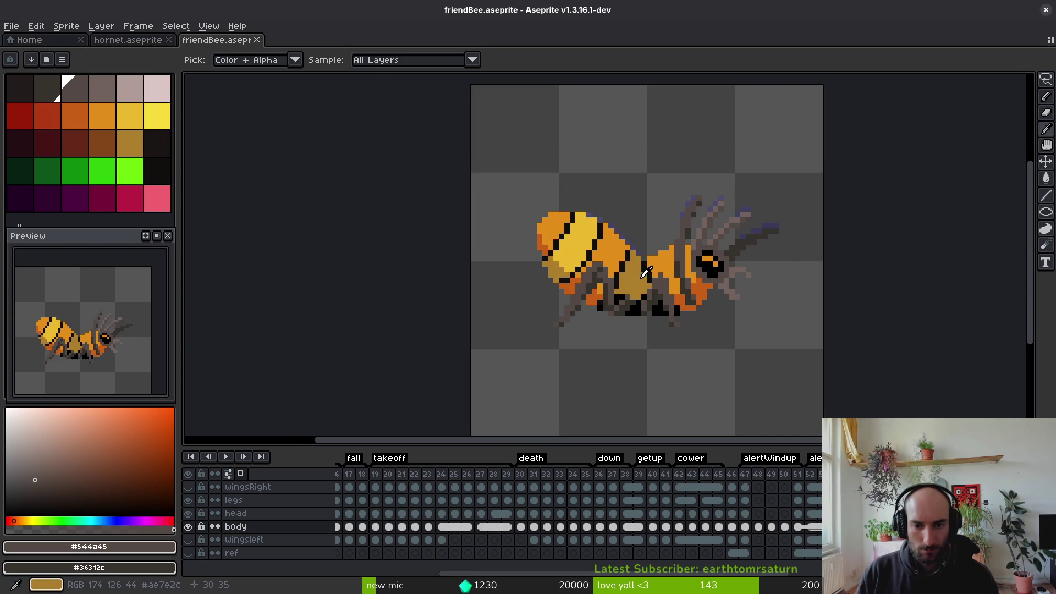
click(646, 273)
Pencil a diagonal black stripe across the orange body and hide the legs layer
scroll(649, 259, down, 1)
scroll(654, 242, up, 2)
scroll(653, 242, down, 1)
scroll(632, 248, up, 1)
click(628, 220)
drag(622, 238, 636, 291)
click(666, 330)
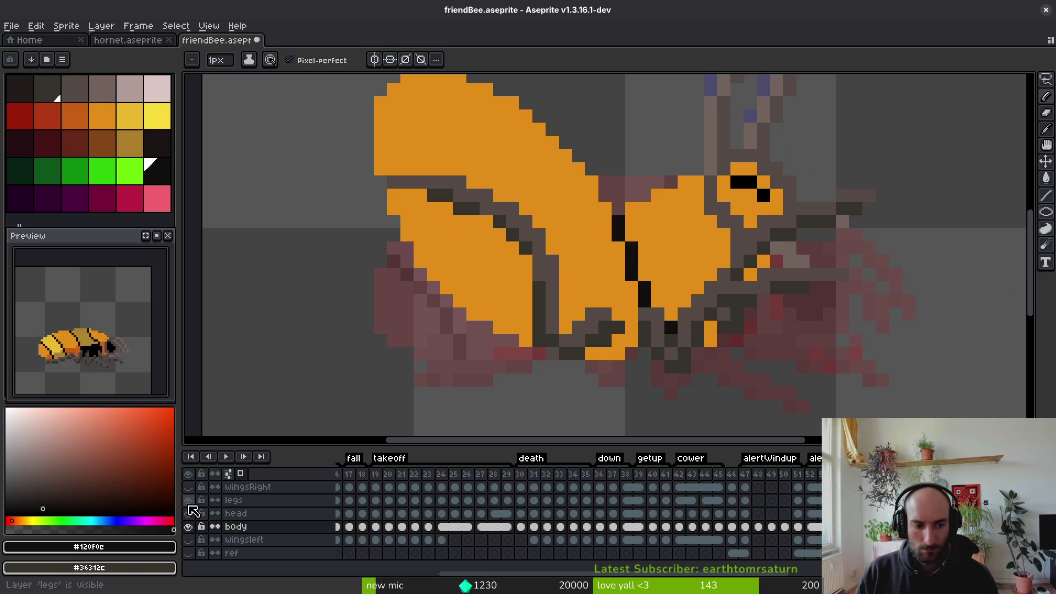
click(188, 501)
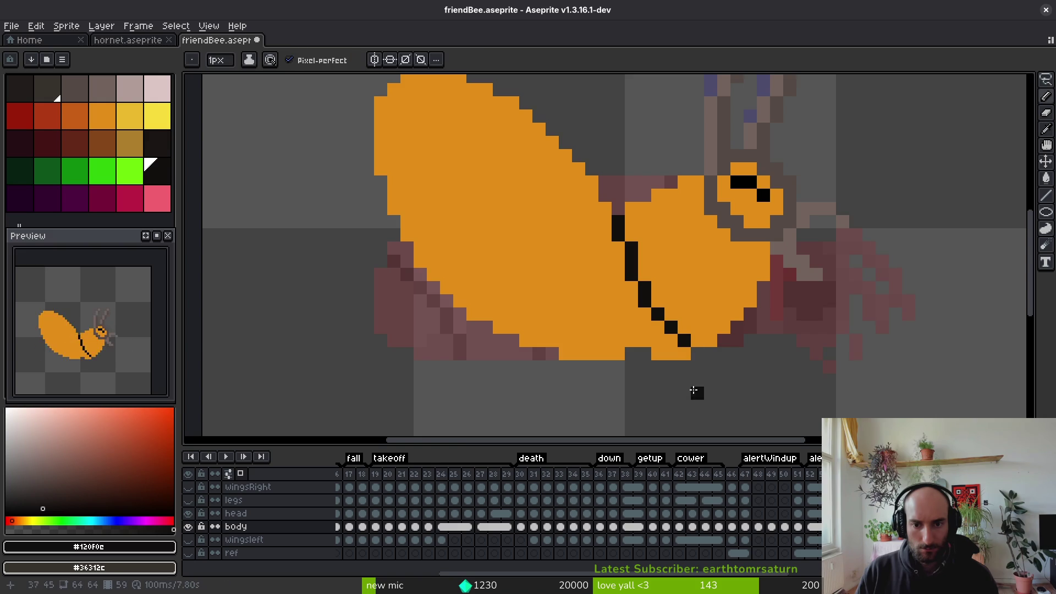
Set the secondary colour to the bee's body orange
key(i)
scroll(710, 405, down, 3)
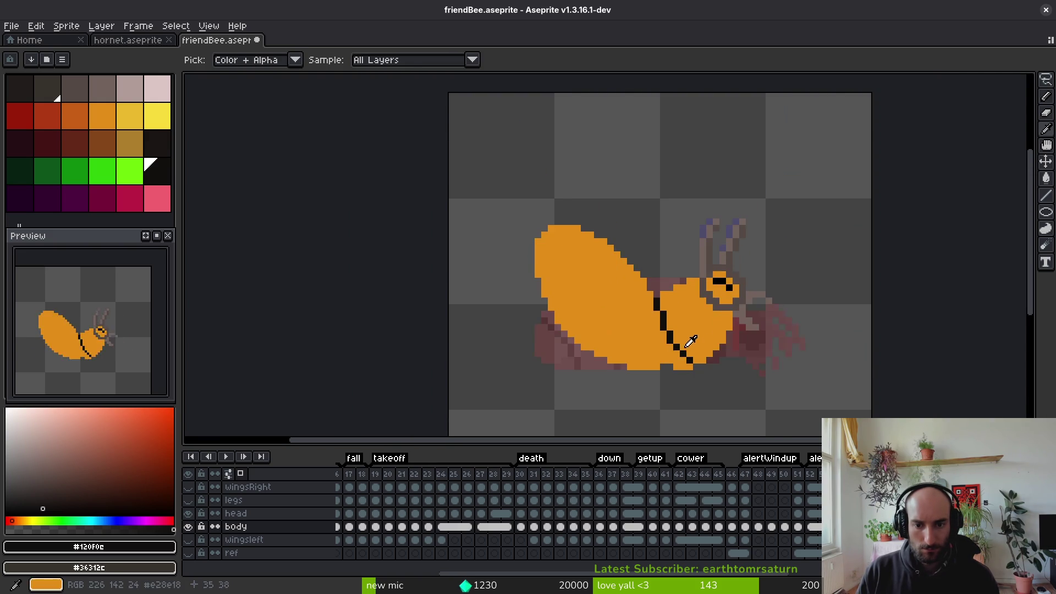
key(b)
scroll(678, 327, up, 2)
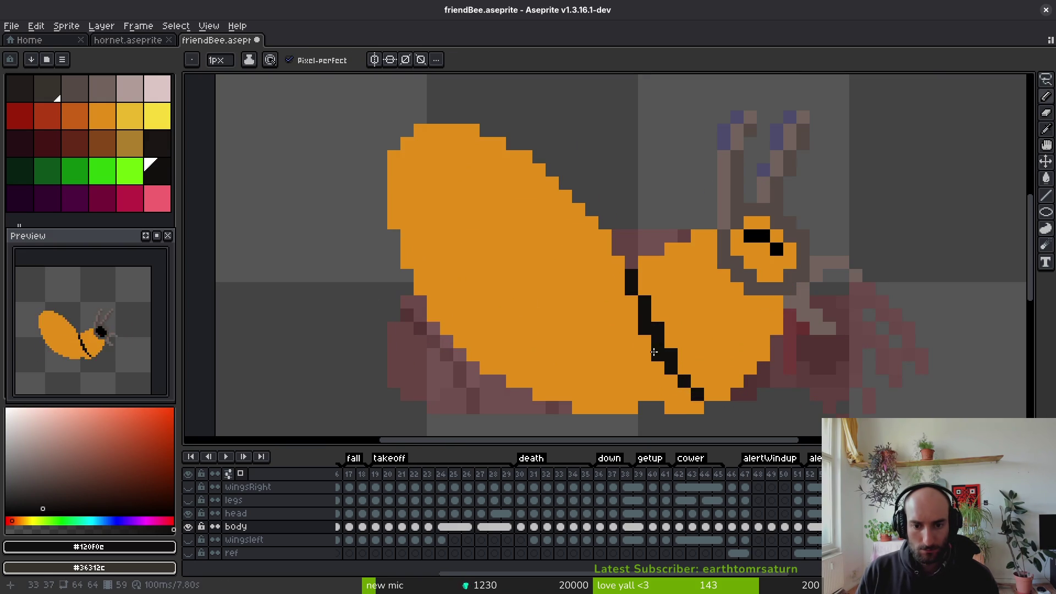
alt+right_click(655, 355)
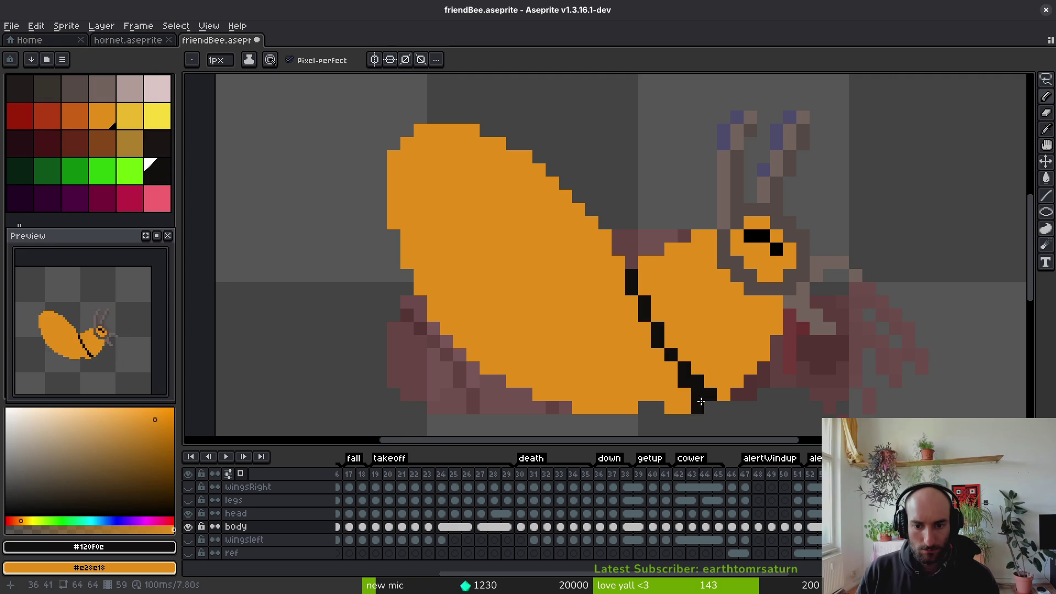
scroll(689, 390, down, 4)
key(alt)
key(alt)
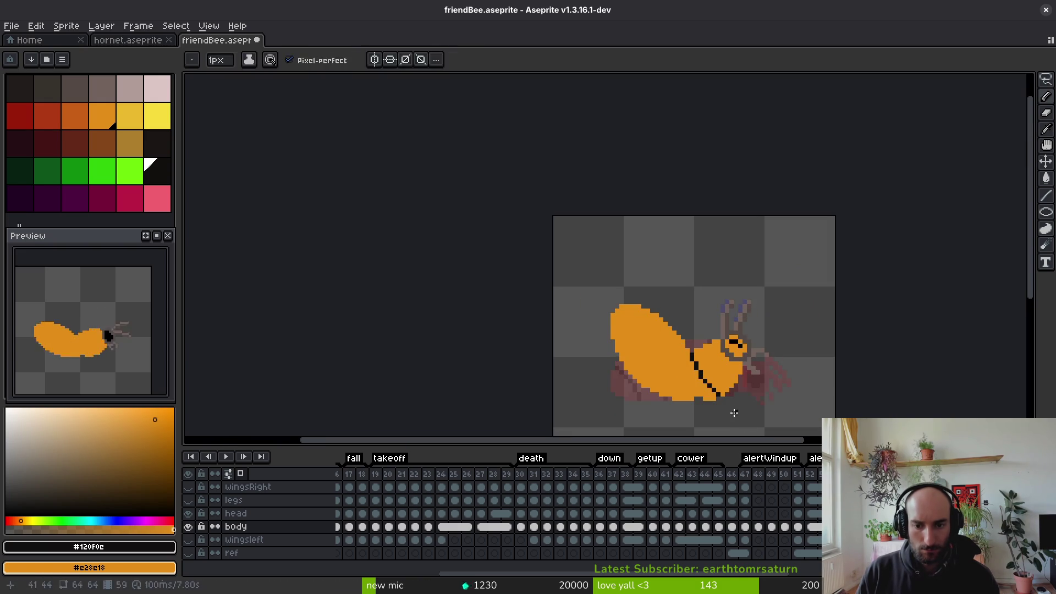
key(b)
scroll(682, 314, up, 4)
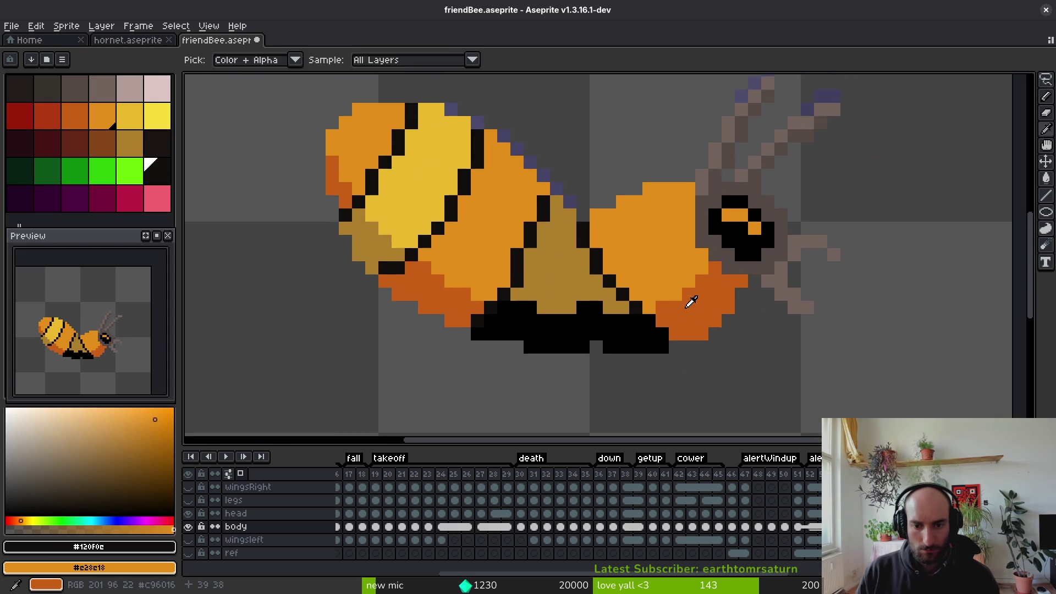
Extend the black stripe below the diagonal and paint an orange pixel beside it
key(Right)
key(Right)
drag(644, 327, 651, 332)
right_click(657, 330)
scroll(637, 304, down, 6)
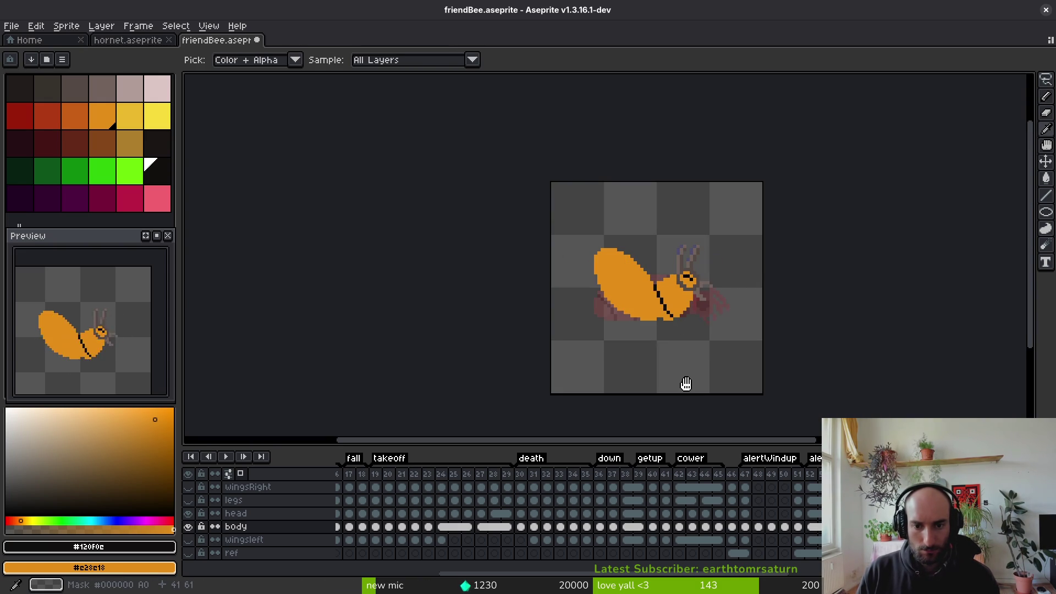
scroll(635, 300, up, 3)
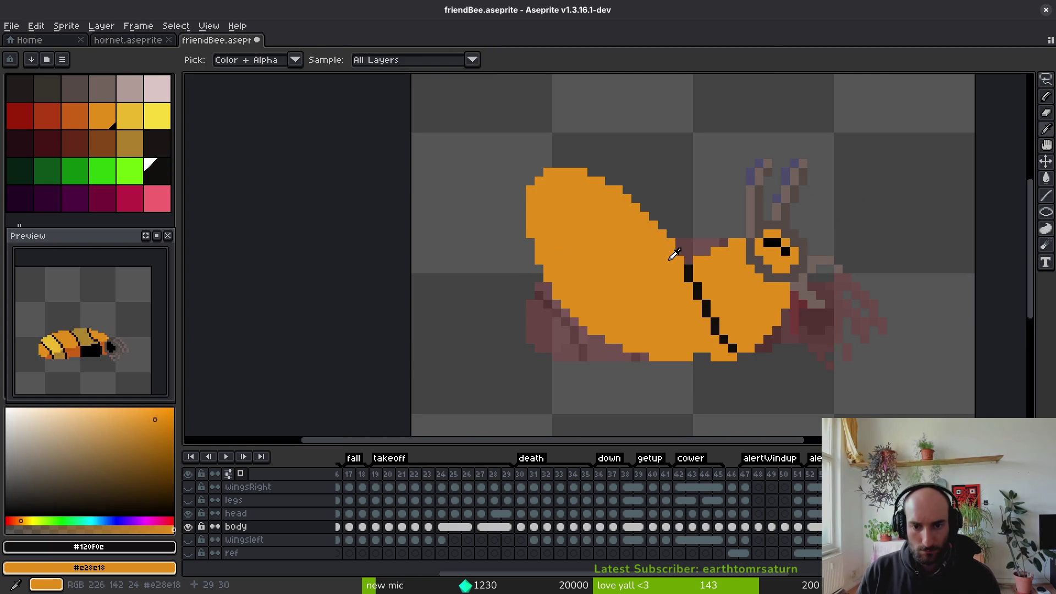
Flip between the plain orange frame and the striped reference frame to compare them
key(Right)
key(Left)
key(Right)
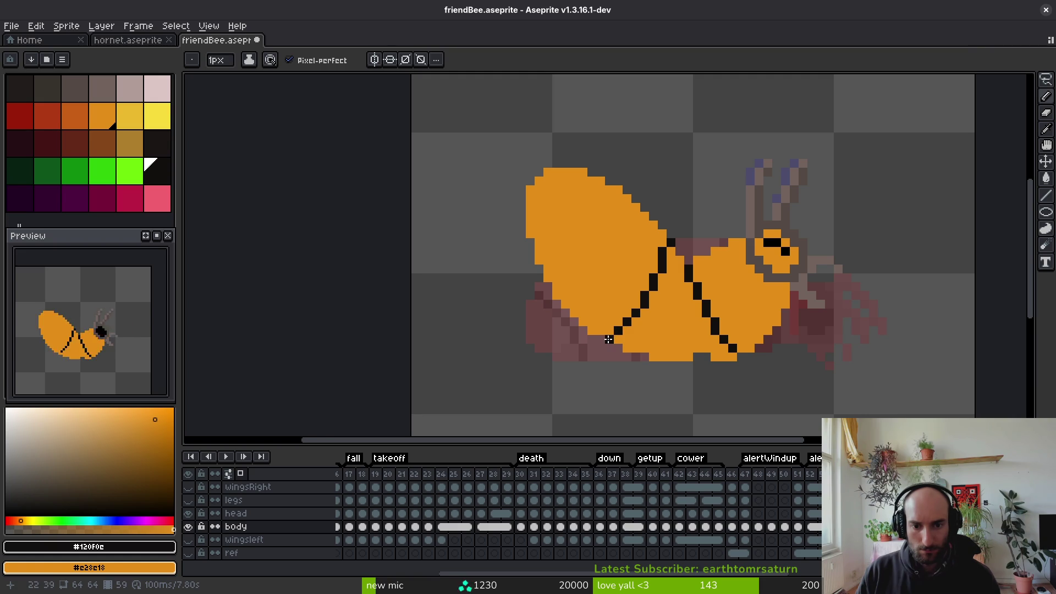
scroll(608, 340, down, 1)
key(Right)
key(Left)
scroll(600, 336, up, 2)
scroll(589, 332, down, 2)
key(Right)
key(Left)
key(Right)
key(Left)
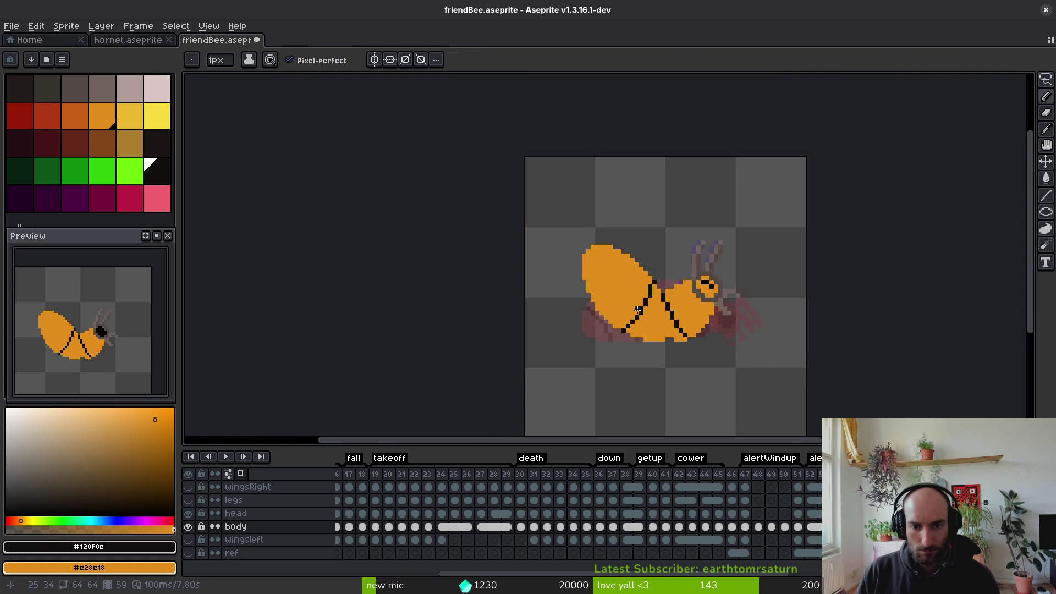
scroll(639, 311, up, 2)
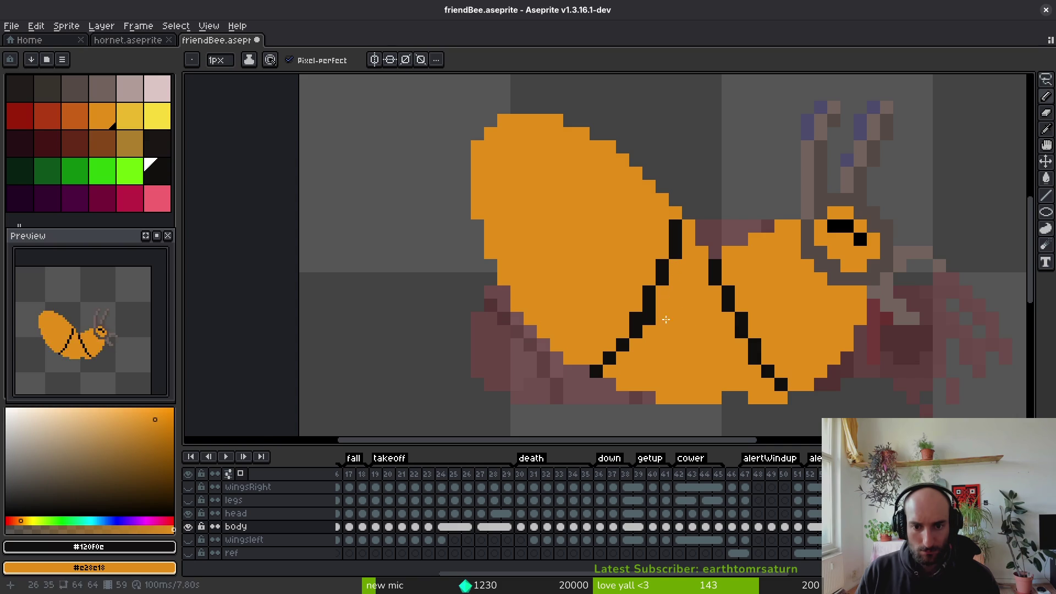
scroll(651, 319, down, 2)
key(Right)
key(Left)
key(Right)
key(Left)
Draw a black diagonal stripe across the tail end of the bee's body
key(Right)
key(Left)
scroll(649, 259, up, 2)
key(Right)
key(Left)
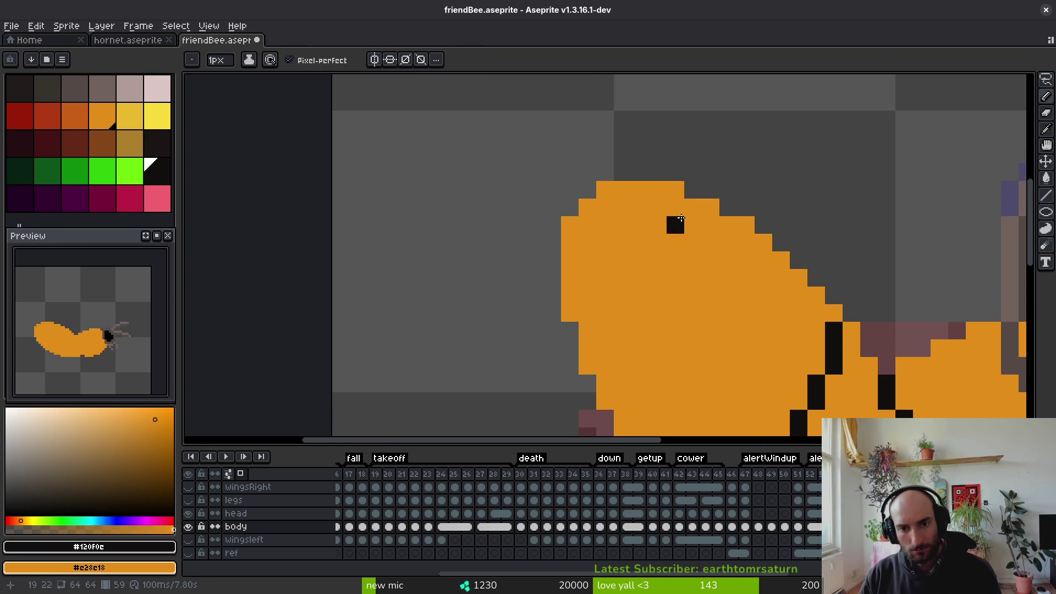
drag(681, 213, 647, 276)
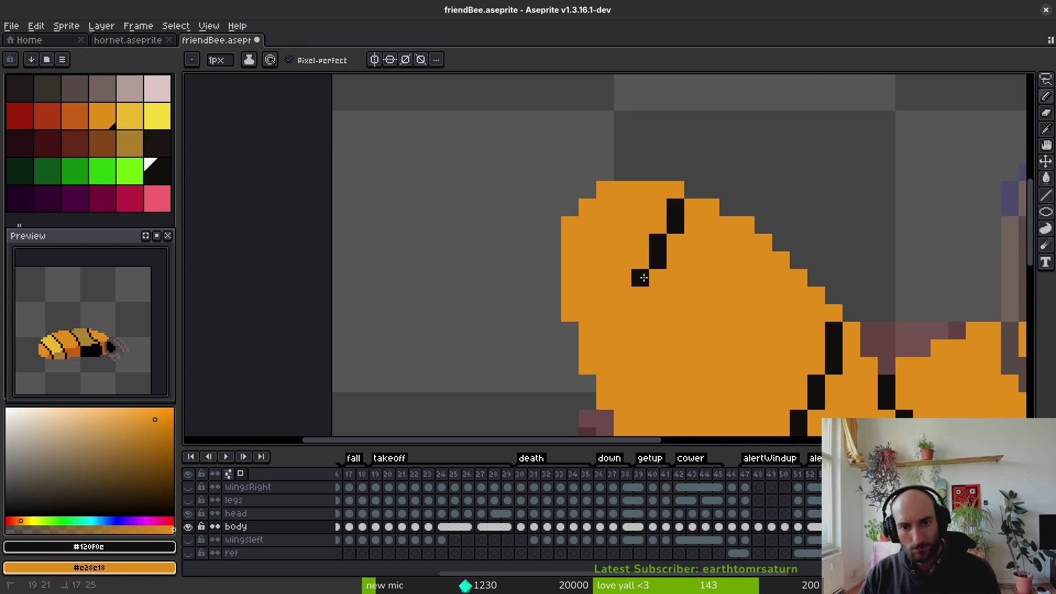
Undo the misplaced stripe and redraw a longer black stripe across the body
key(Right)
scroll(663, 280, down, 3)
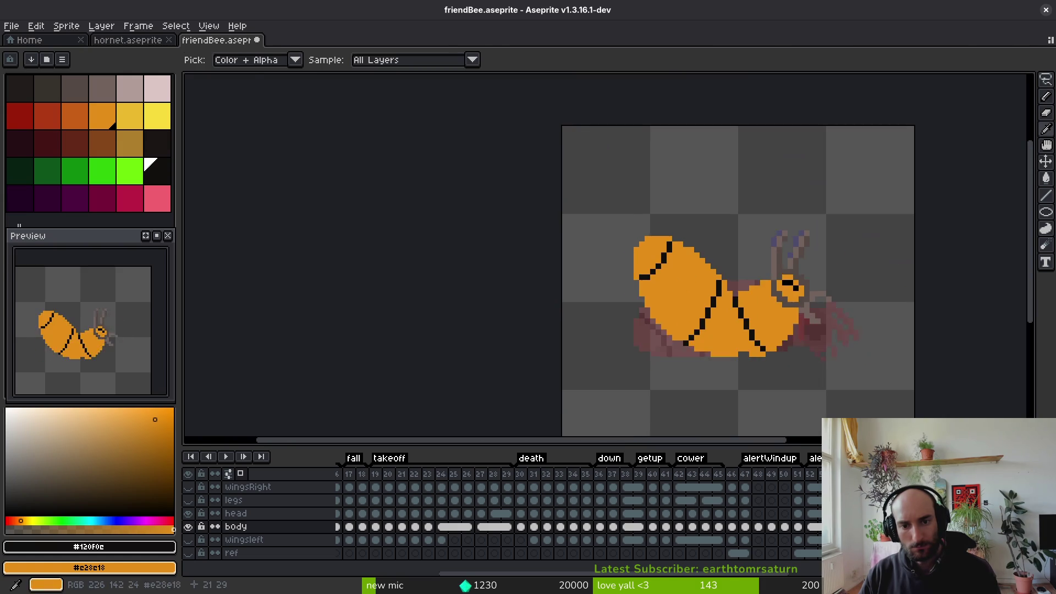
key(Left)
key(Right)
key(Left)
key(Right)
key(Left)
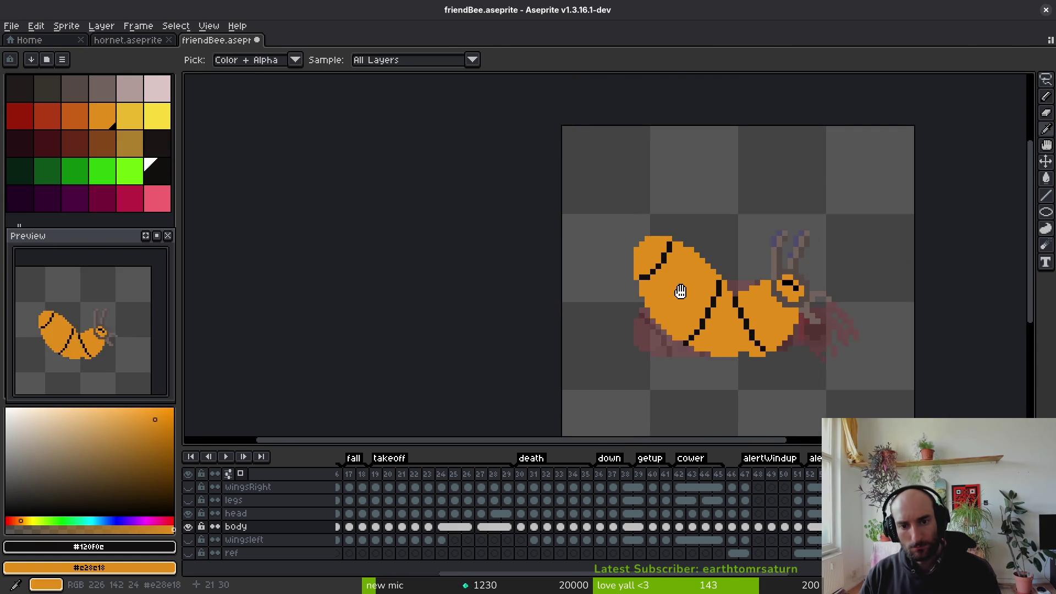
scroll(692, 266, up, 2)
key(Right)
key(Left)
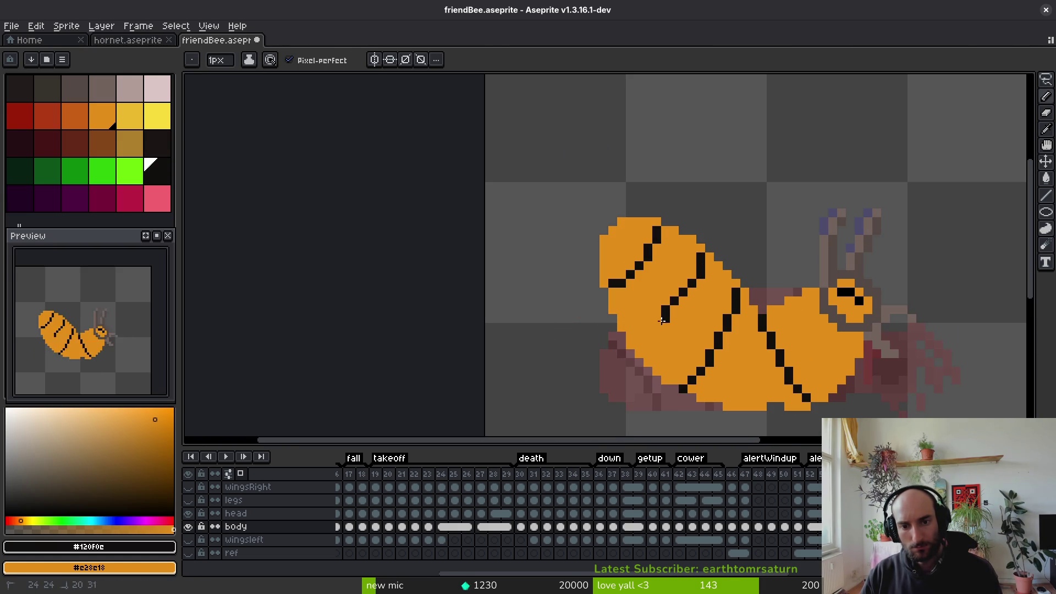
key(ctrl+z)
drag(700, 256, 693, 295)
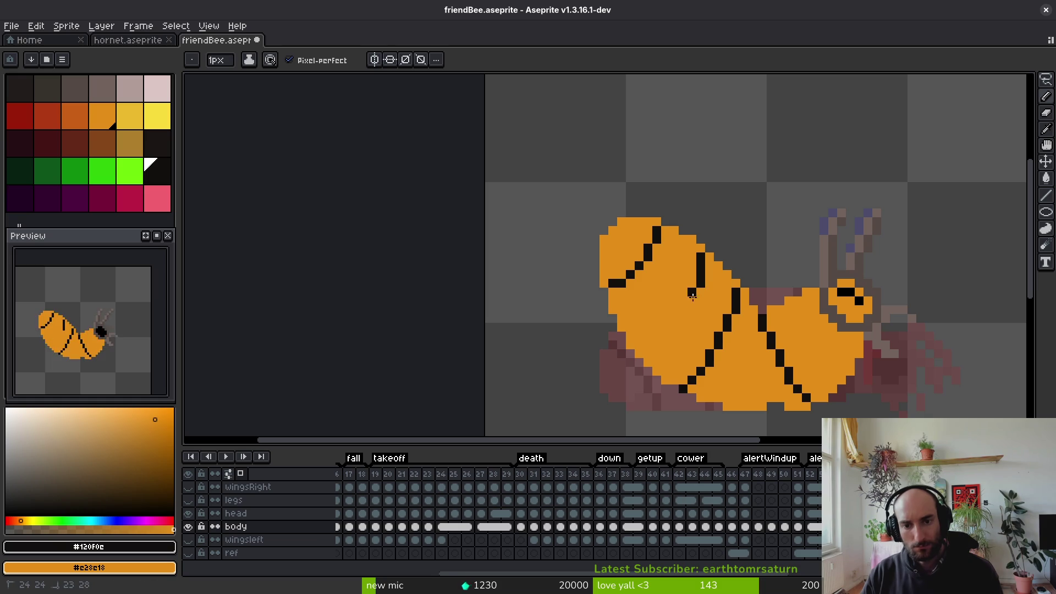
drag(645, 352, 638, 347)
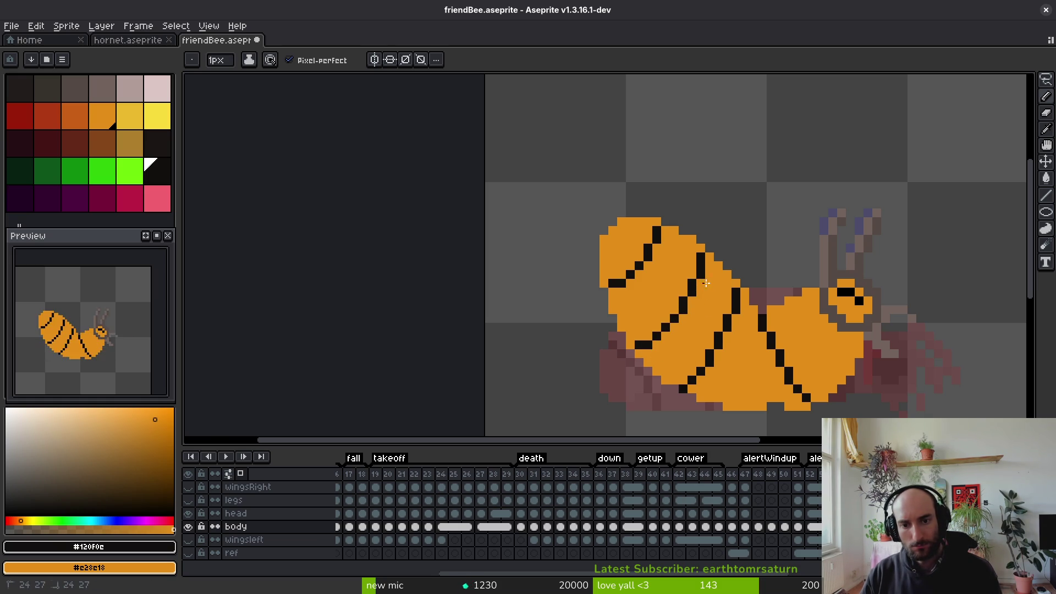
Reshape the lower abdomen stripe after checking the striped reference frame
scroll(701, 283, down, 5)
key(alt)
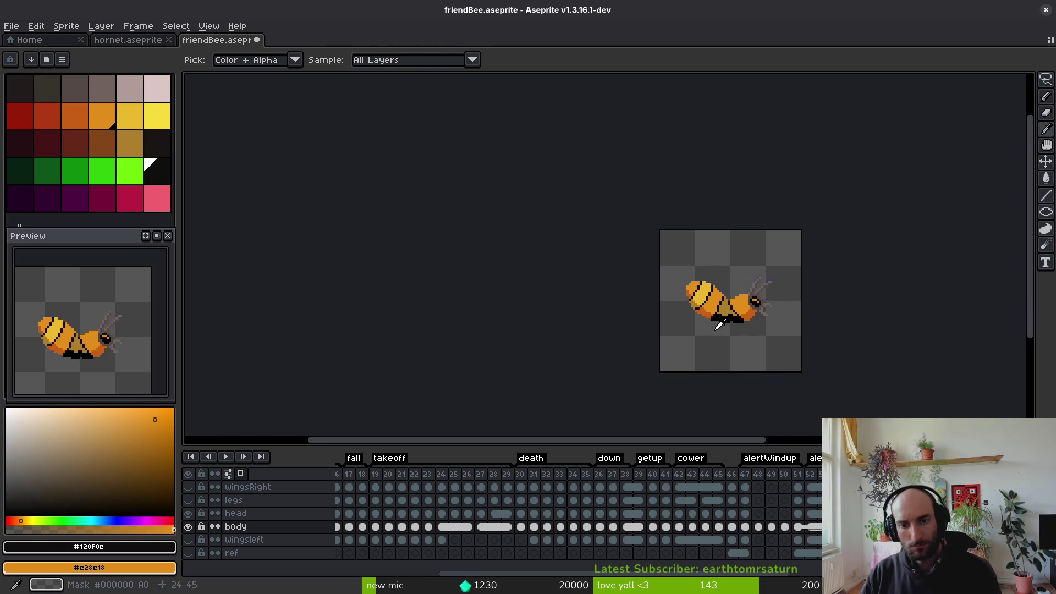
scroll(706, 285, up, 5)
key(Right)
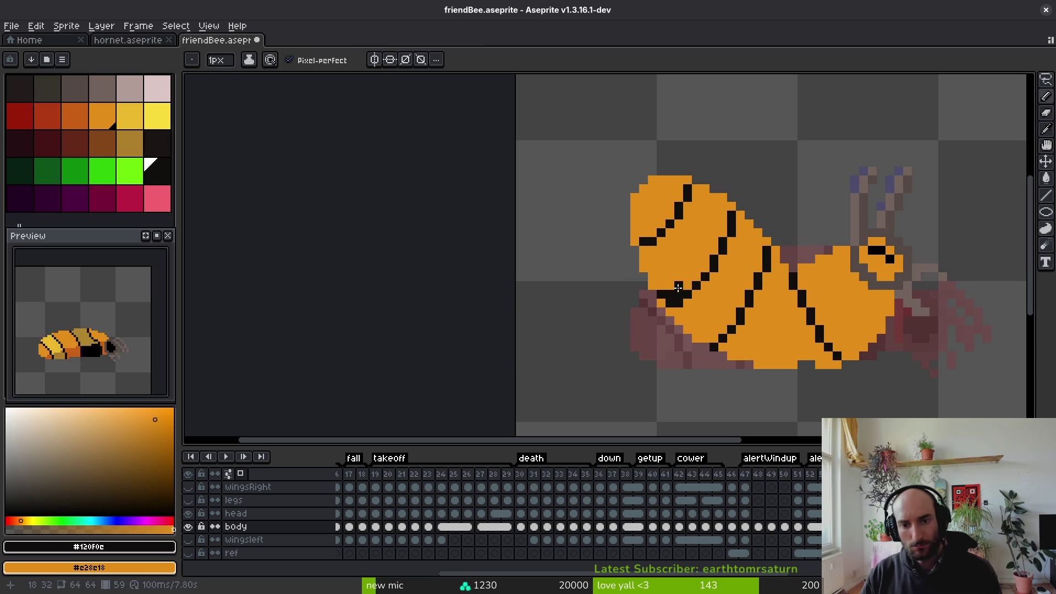
drag(684, 300, 694, 302)
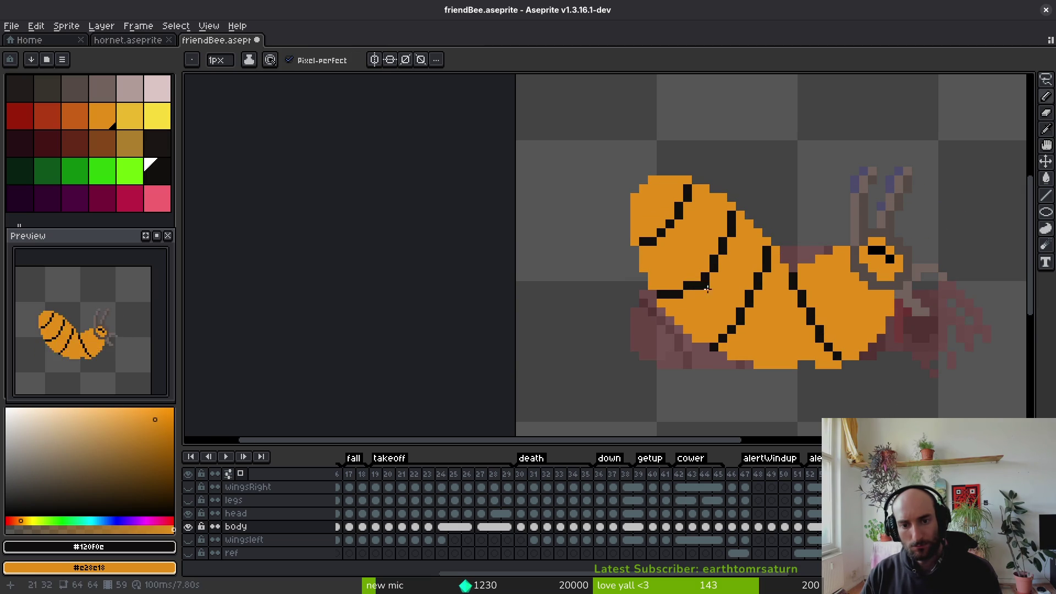
Compare the two bee poses by toggling between frames
scroll(706, 289, down, 2)
key(Left)
key(Right)
key(Left)
key(Right)
key(Left)
key(Right)
scroll(734, 312, up, 5)
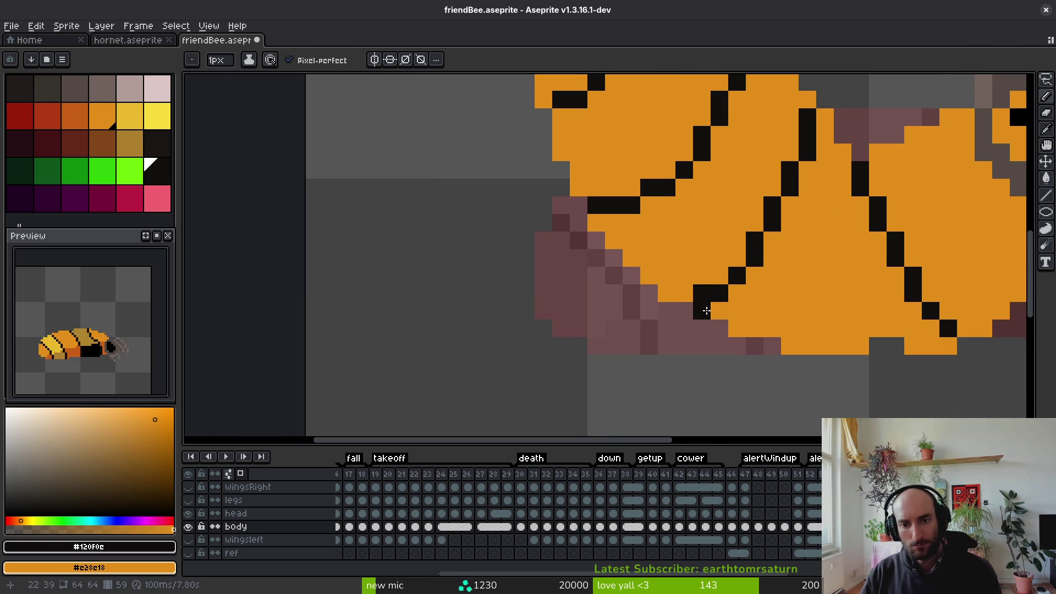
key(Left)
scroll(707, 310, down, 4)
key(Right)
key(Left)
scroll(732, 330, up, 4)
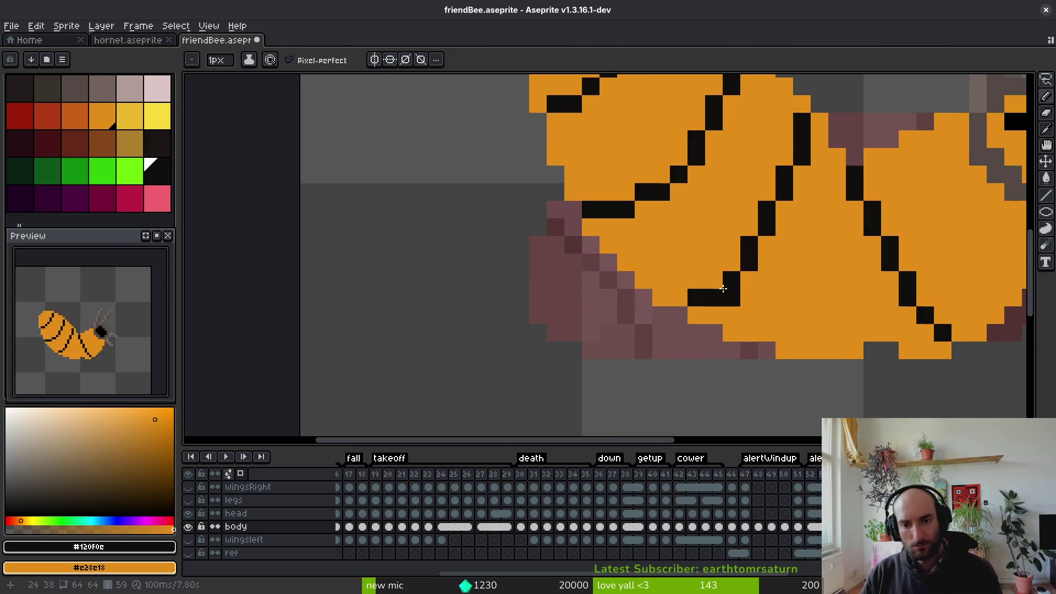
Smooth the stripe with extra black pixels and recolour a stray pixel
click(714, 280)
click(732, 297)
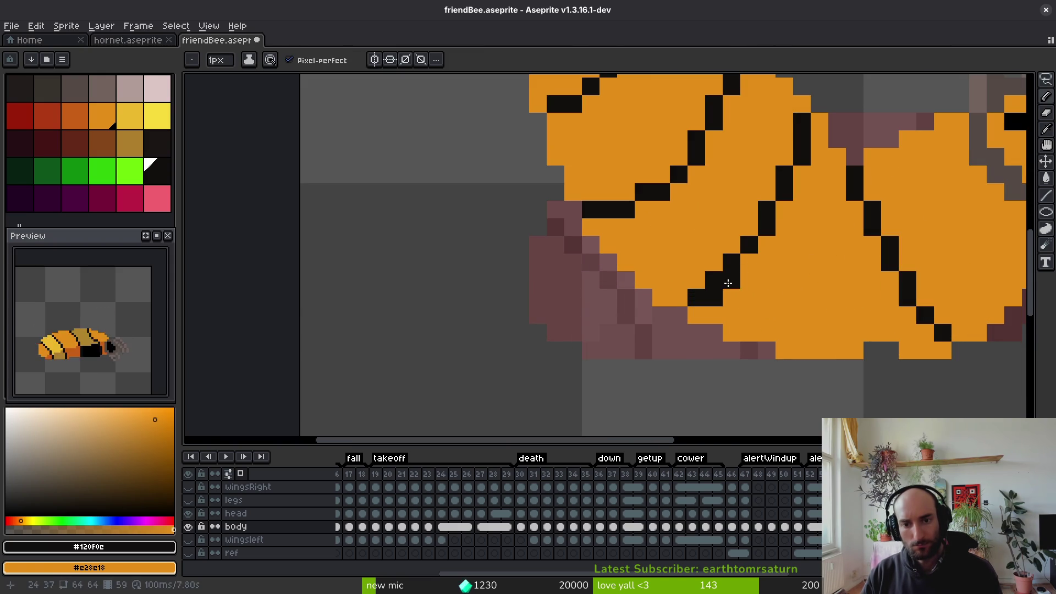
scroll(773, 313, down, 4)
key(Right)
Flip between the current bee frame and the shaded reference pose to compare them
key(Left)
key(Right)
key(Right)
key(Left)
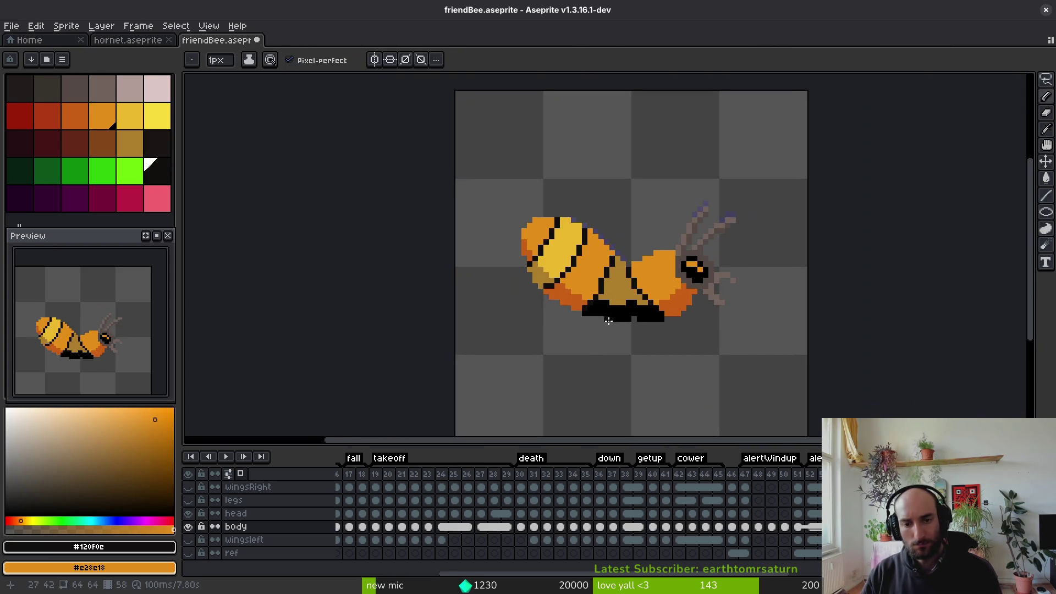
scroll(618, 316, down, 2)
key(Right)
key(Left)
key(Right)
key(Left)
key(Right)
key(Left)
key(Right)
key(Left)
key(Right)
key(Left)
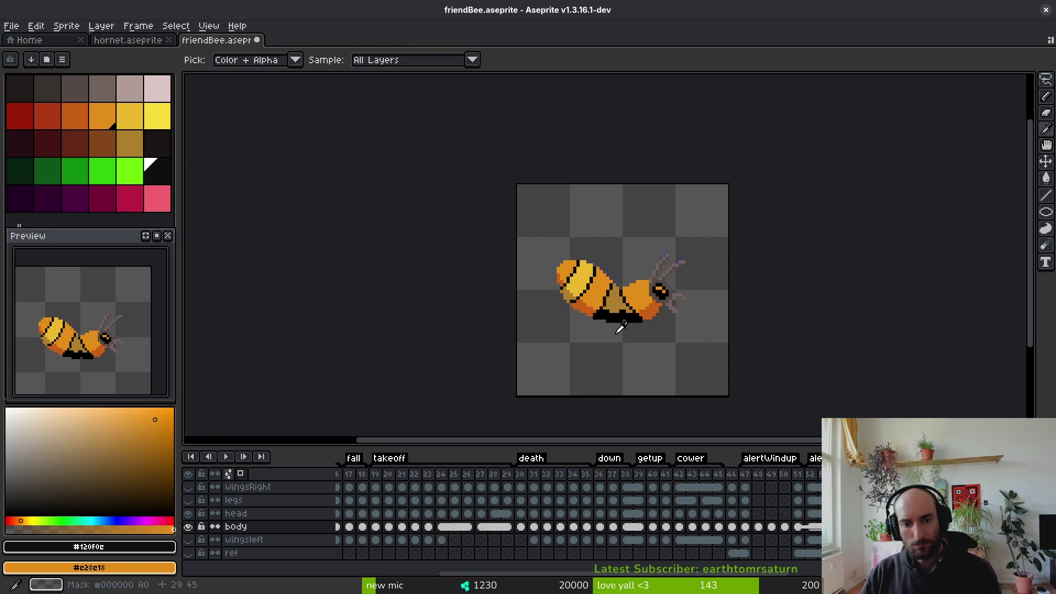
With the Pencil active, sample the bee's orange #c28c18 and tan #ae7e2c colours
key(b)
scroll(575, 284, up, 4)
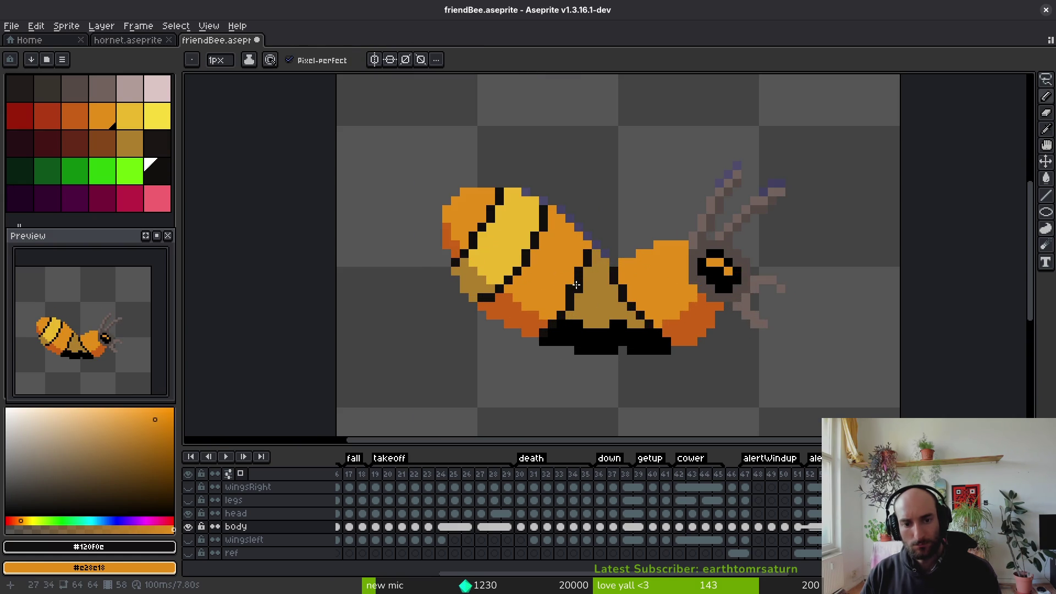
alt+click(568, 272)
scroll(576, 283, down, 3)
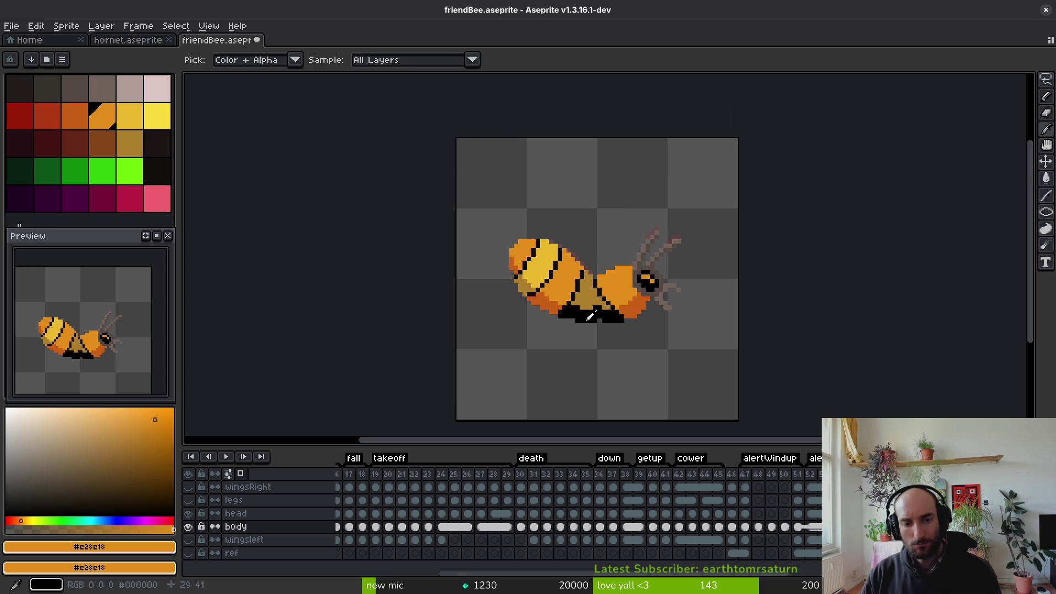
key(bracketright)
alt+click(573, 300)
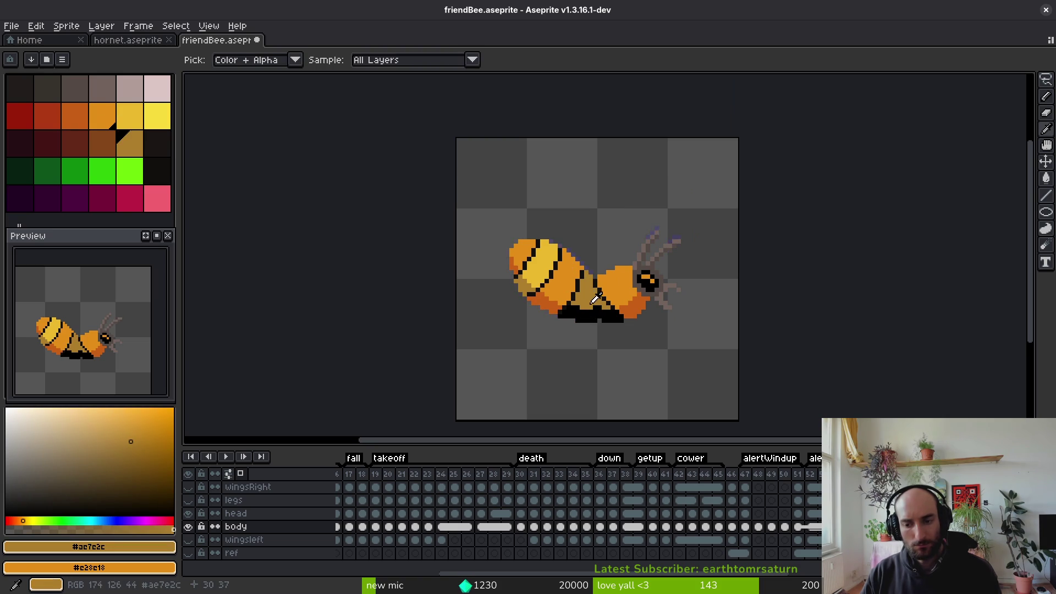
scroll(569, 328, up, 4)
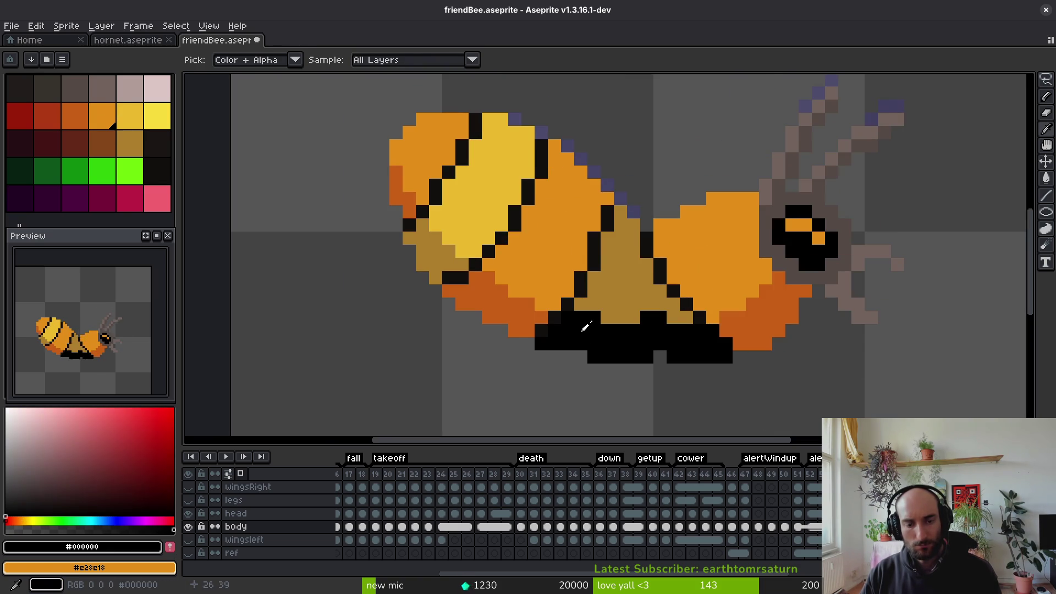
Pencil a black band along the bee's lower body, then pick dark orange #c96016
alt+click(578, 326)
click(566, 304)
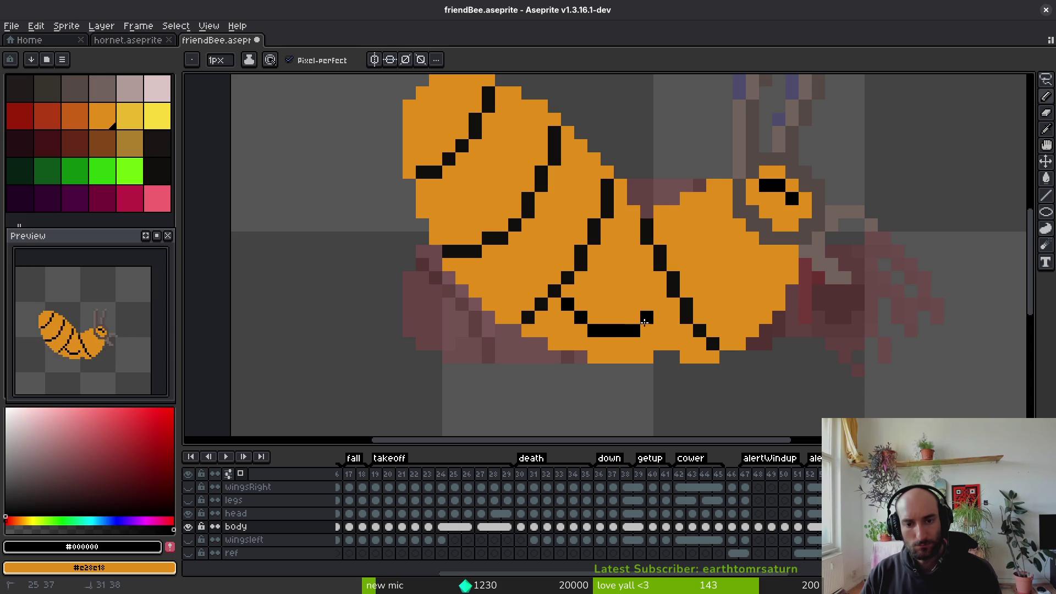
drag(648, 349, 551, 330)
scroll(661, 357, down, 3)
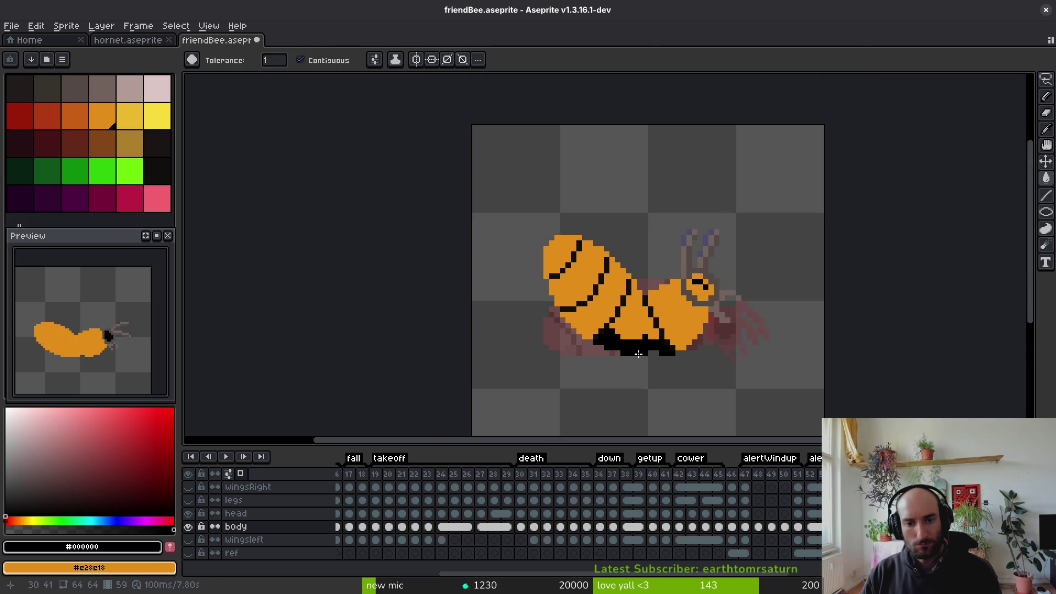
scroll(667, 366, up, 3)
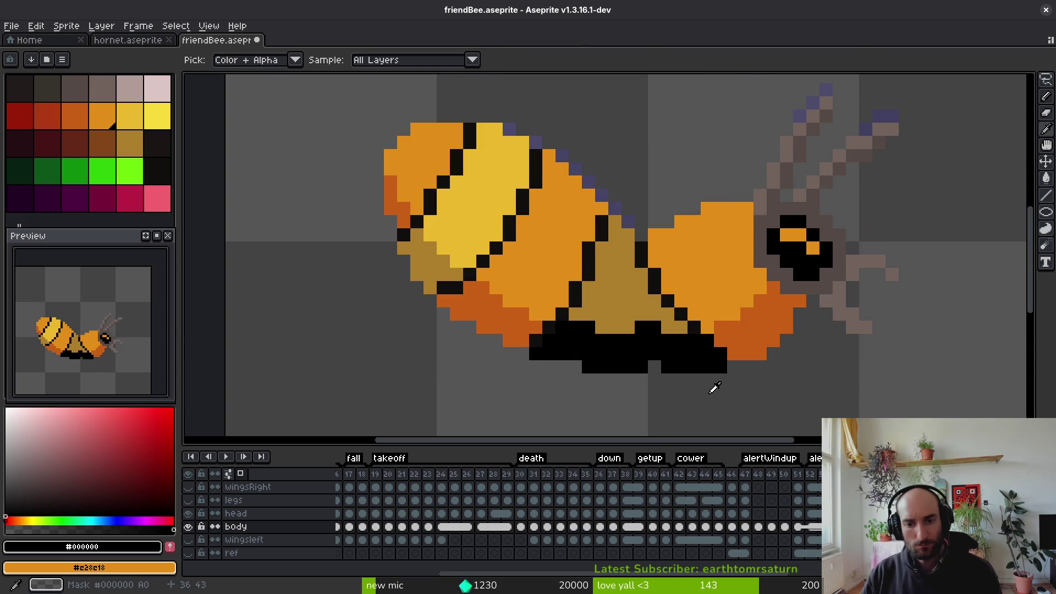
key(b)
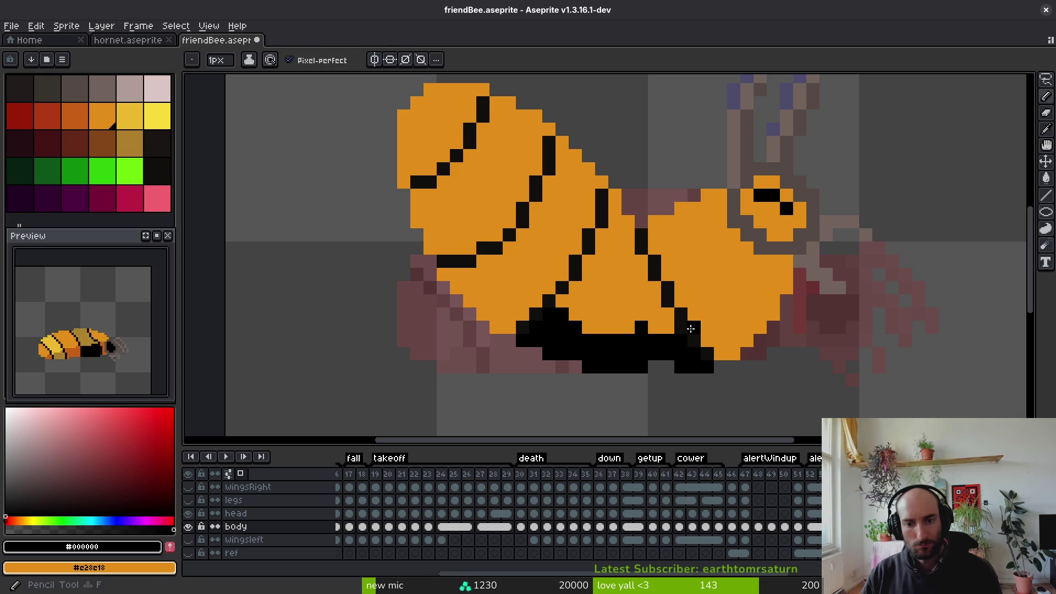
click(720, 354)
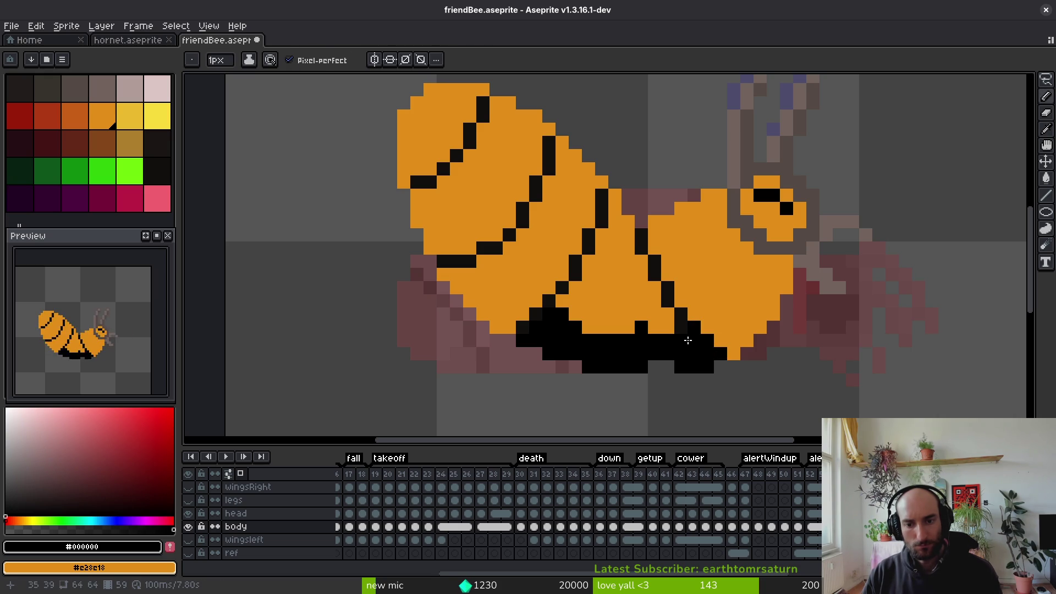
scroll(710, 357, down, 4)
key(alt)
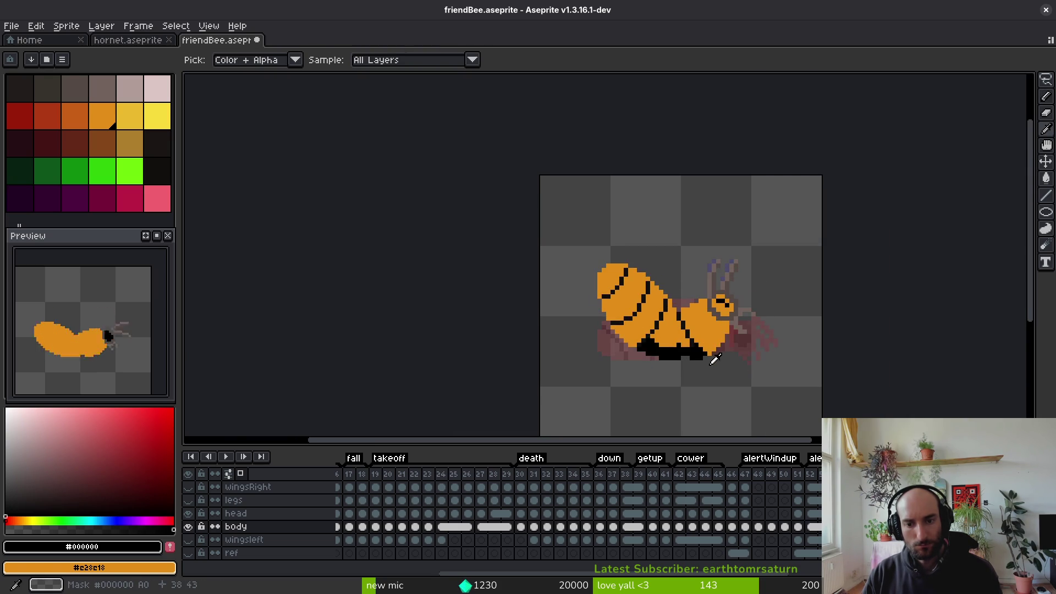
alt+click(722, 342)
Fill the bee's lower body area with dark orange #c96016
scroll(722, 303, up, 2)
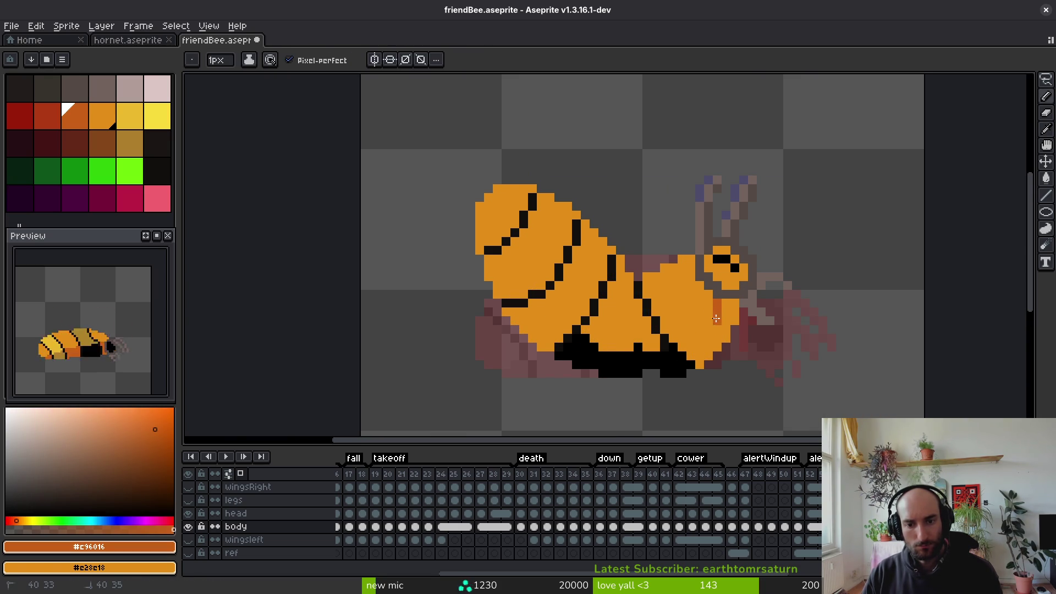
scroll(682, 346, down, 2)
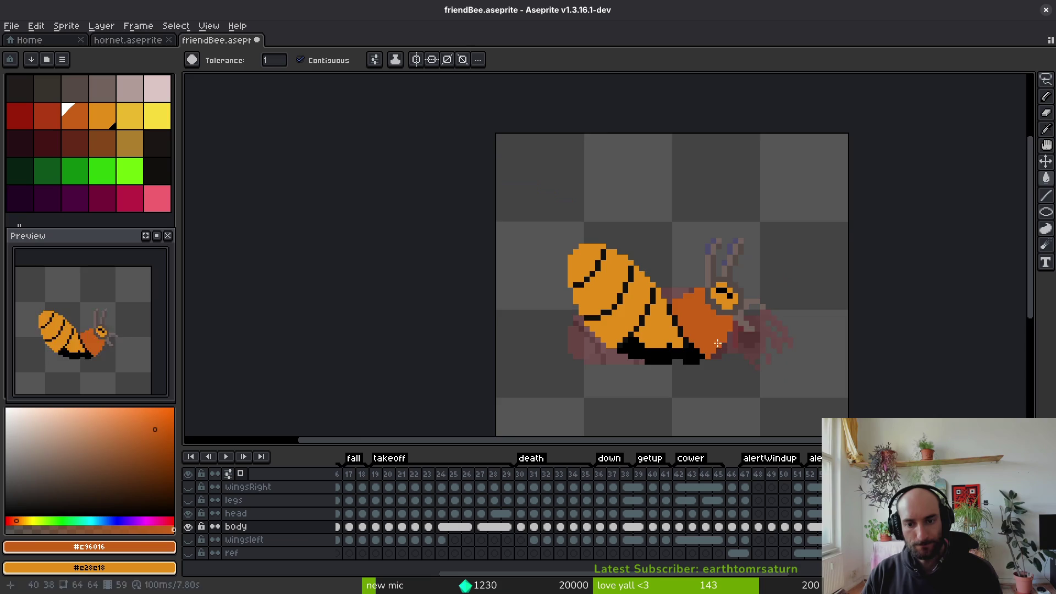
scroll(732, 297, up, 4)
click(740, 292)
key(g)
click(732, 327)
scroll(727, 352, down, 5)
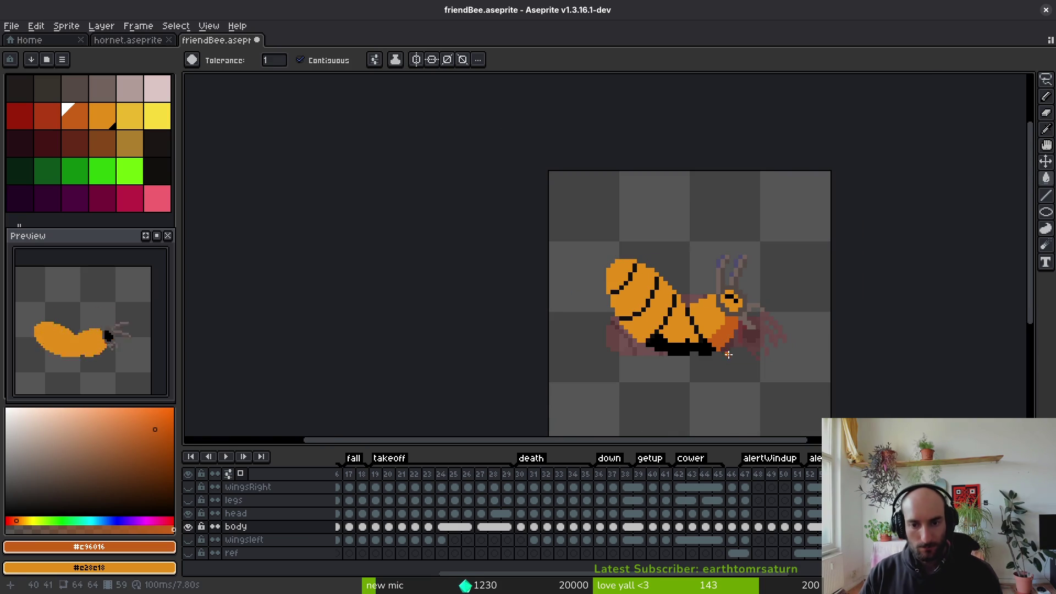
scroll(674, 326, up, 4)
scroll(826, 370, up, 1)
scroll(795, 342, down, 1)
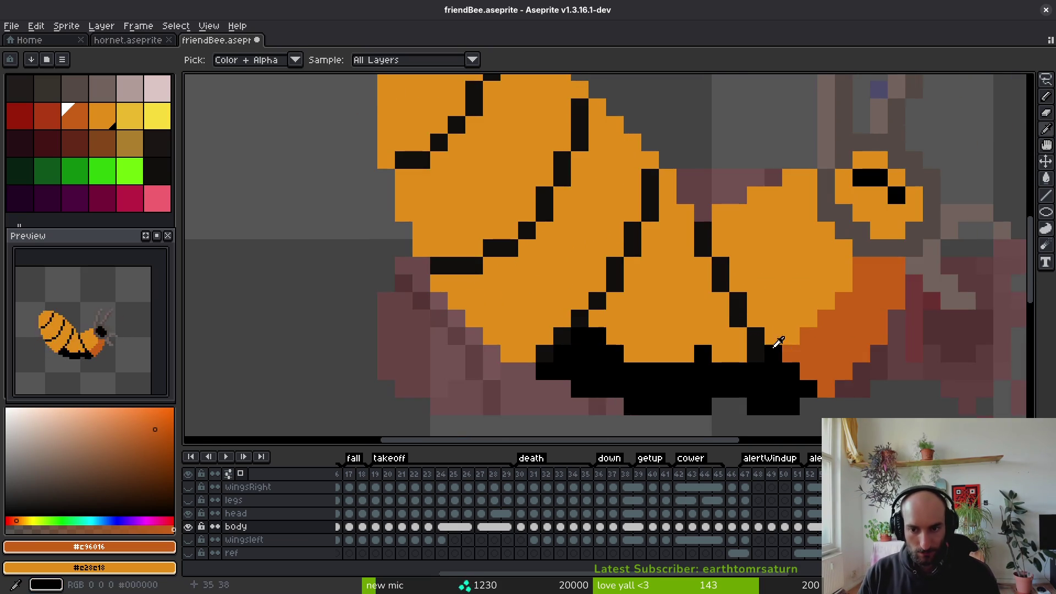
scroll(723, 318, down, 1)
scroll(635, 308, up, 1)
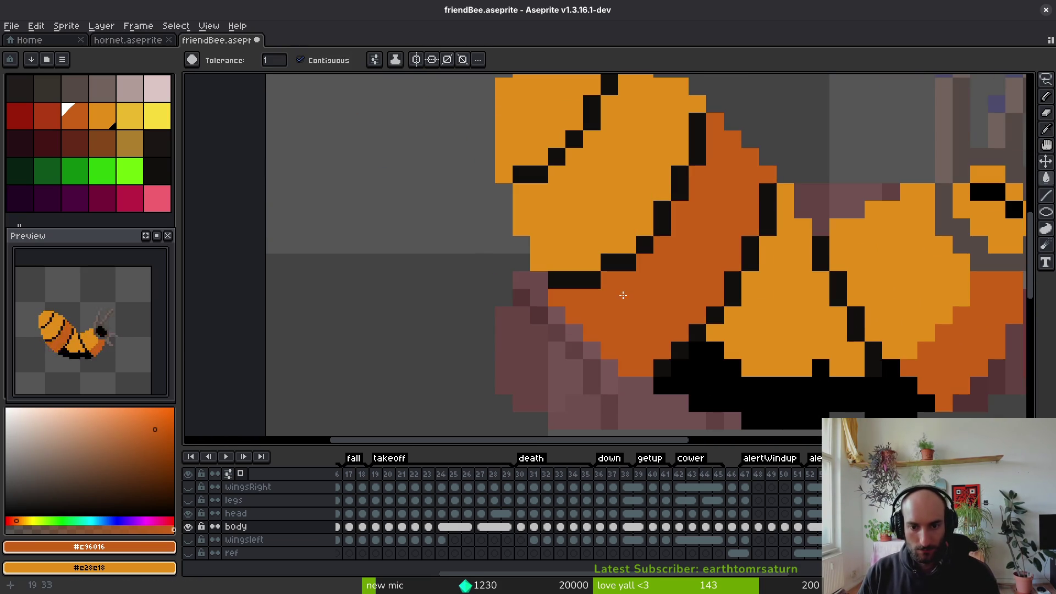
Pencil dark-orange shading along the edge of the bee's body
key(f)
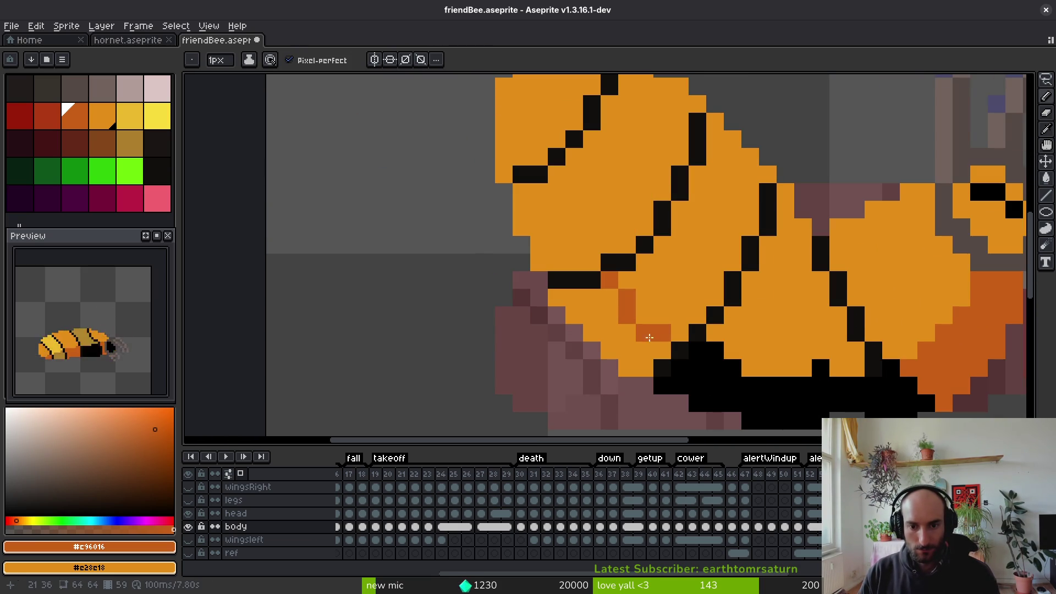
scroll(641, 325, down, 2)
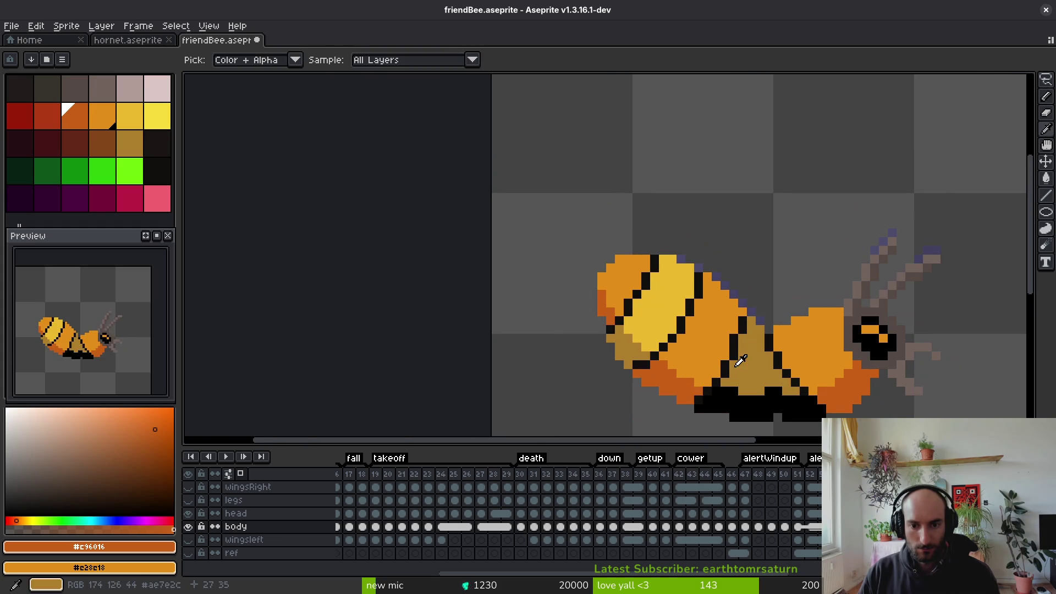
scroll(612, 276, up, 3)
mouse_move(605, 256)
mouse_down()
mouse_move(605, 330)
mouse_move(633, 308)
mouse_move(627, 294)
mouse_up()
scroll(630, 284, down, 1)
scroll(630, 284, down, 2)
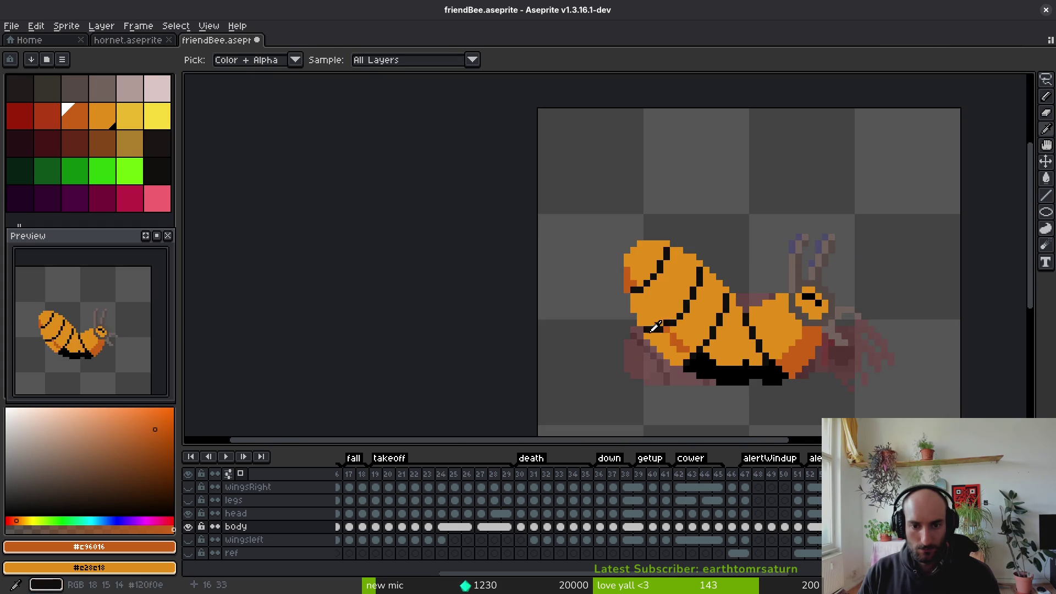
Add tan #ae7e2c pixels along the abdomen's left edge
alt+click(653, 320)
scroll(638, 312, up, 3)
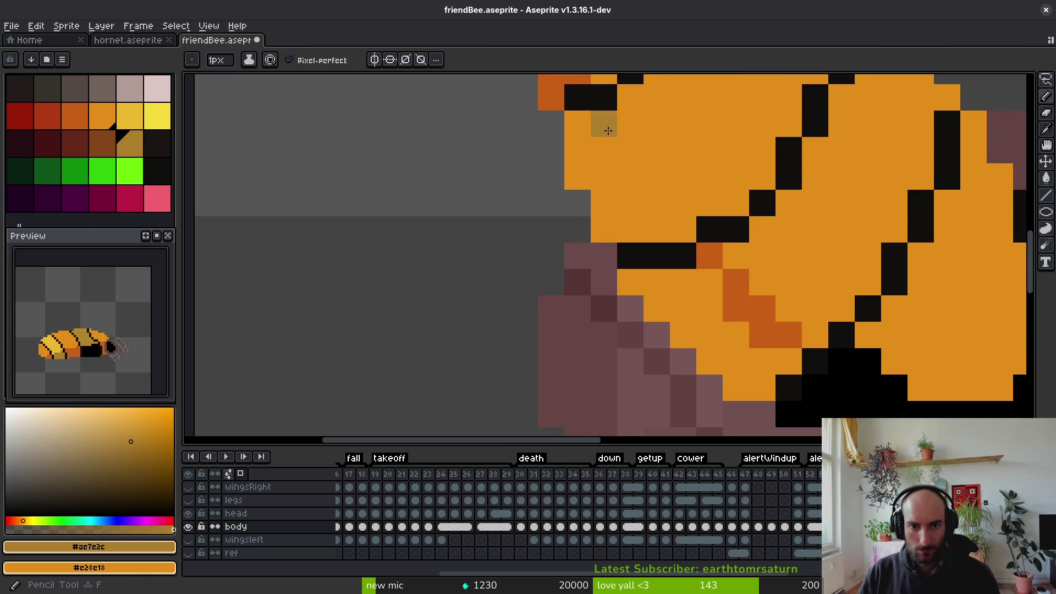
click(634, 220)
mouse_move(576, 123)
mouse_down()
mouse_move(578, 179)
mouse_move(603, 160)
mouse_move(603, 136)
mouse_move(618, 212)
mouse_move(657, 205)
mouse_move(677, 229)
mouse_up()
key(ctrl+z)
click(604, 229)
Paint more dark-orange #c96016 shading onto the body
key(alt)
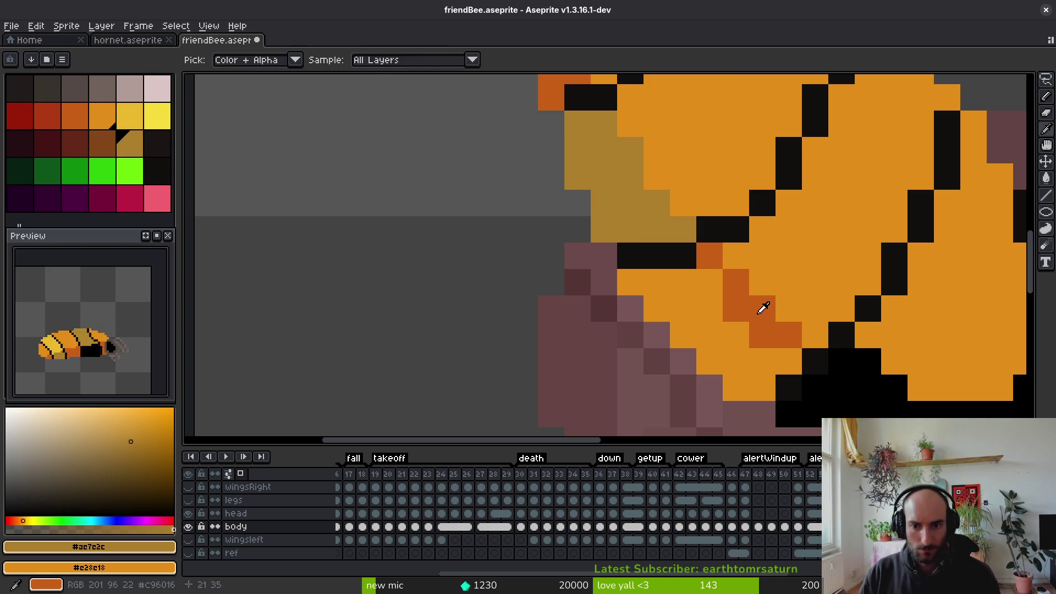
alt+click(764, 309)
drag(763, 308, 688, 386)
scroll(737, 314, down, 5)
scroll(733, 315, up, 4)
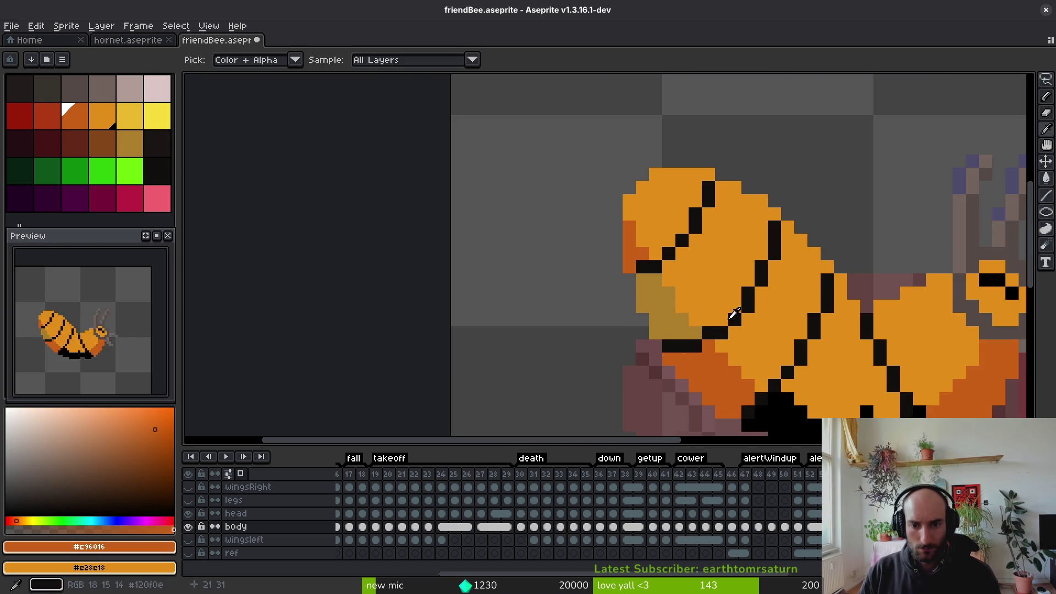
Fill the middle abdomen segment with bright yellow
key(])
key(])
key(g)
click(712, 271)
scroll(710, 270, down, 3)
Fill the middle body triangle with tan #ae7e2c
key(alt)
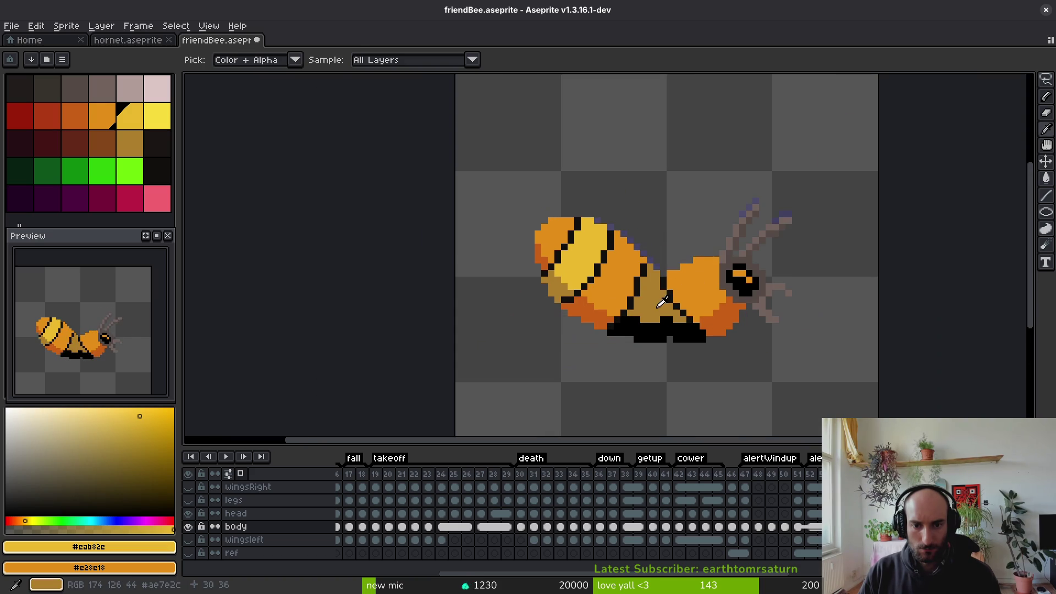
alt+click(656, 303)
scroll(650, 299, up, 1)
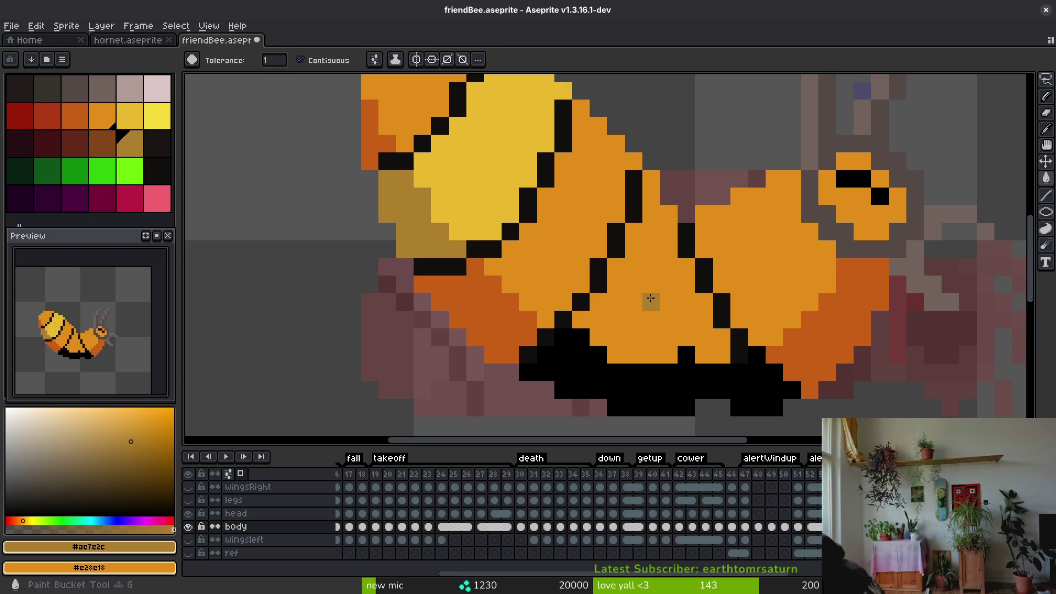
click(672, 318)
scroll(672, 319, down, 7)
scroll(684, 333, up, 2)
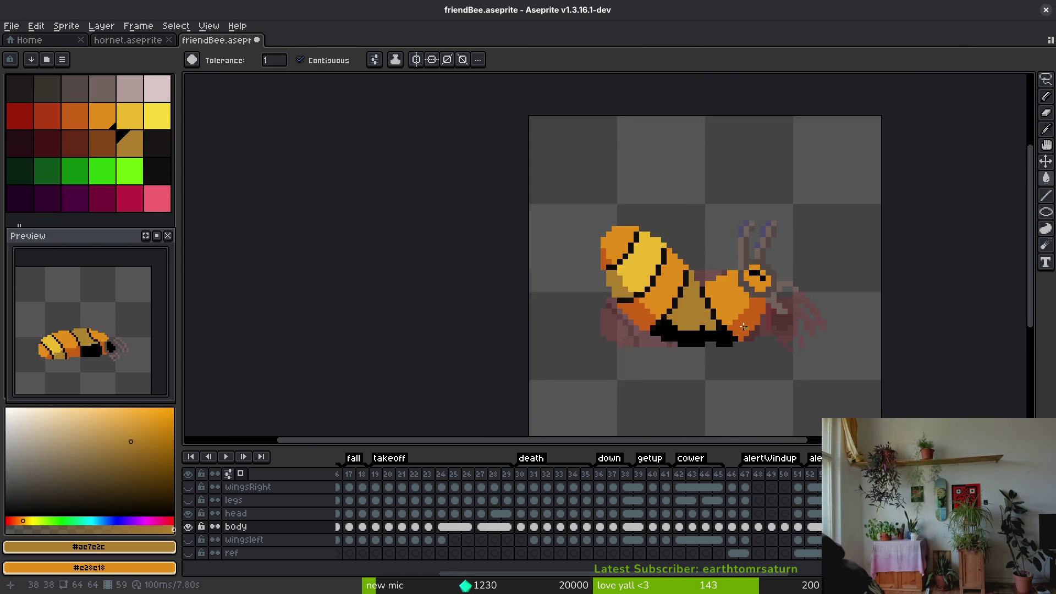
Move to the next frame and sample the near-black outline colour
scroll(743, 346, down, 2)
key(alt)
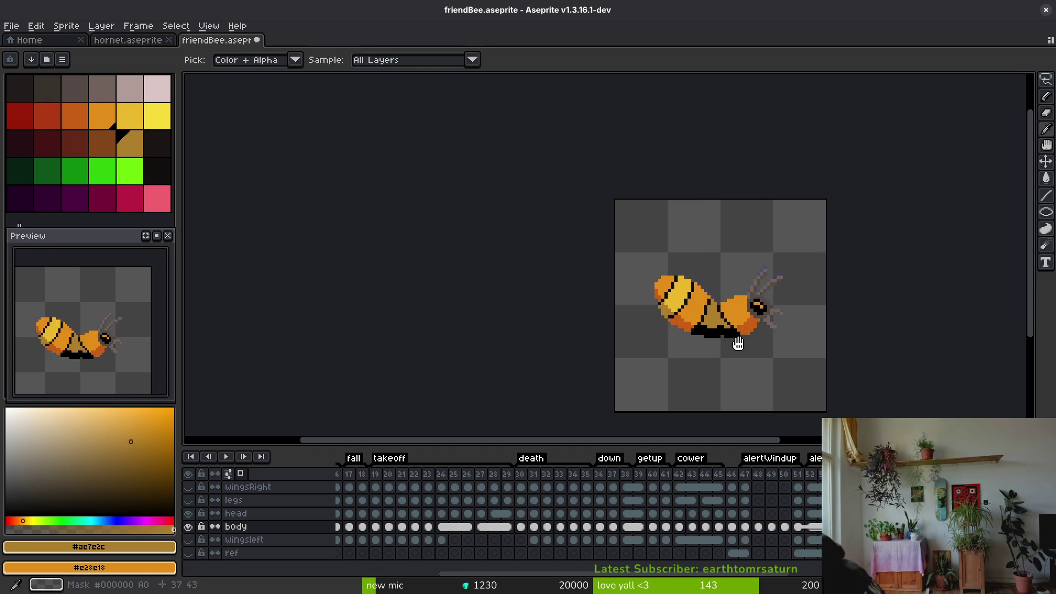
key(Right)
key(Right)
scroll(715, 357, up, 2)
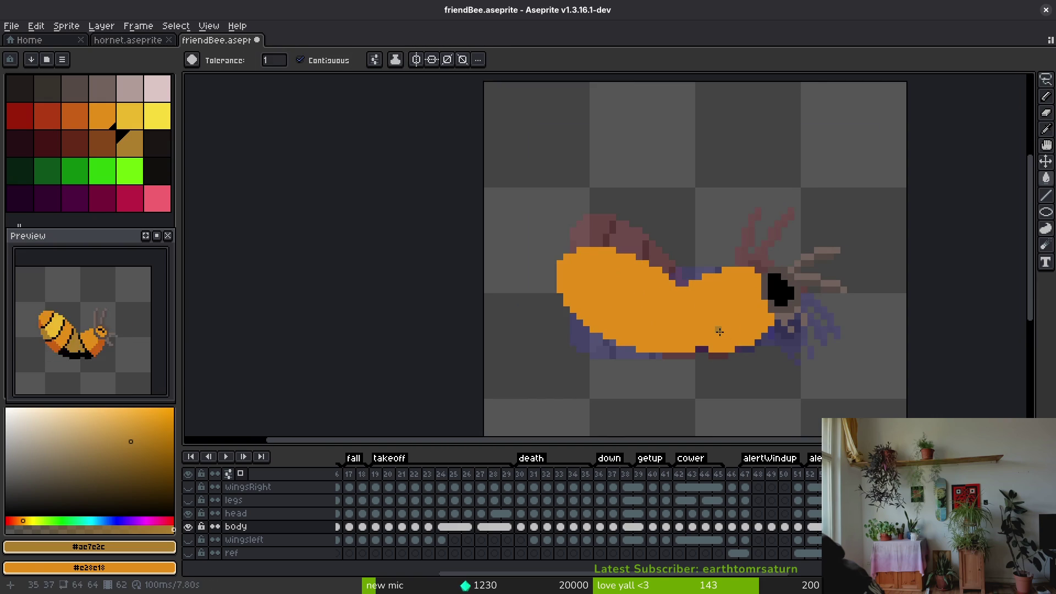
alt+click(700, 296)
scroll(700, 295, up, 2)
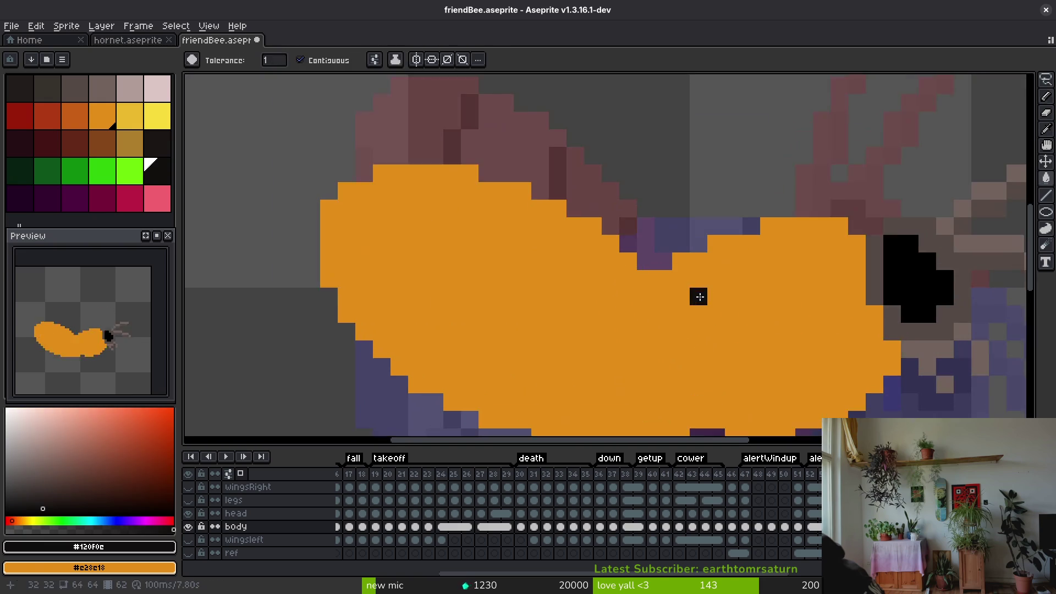
Step through the neighbouring animation frames, passing frame 47, to reach frame 51
key(Left)
key(alt)
key(Right)
key(Left)
key(Left)
key(Right)
scroll(732, 274, down, 3)
scroll(746, 286, down, 3)
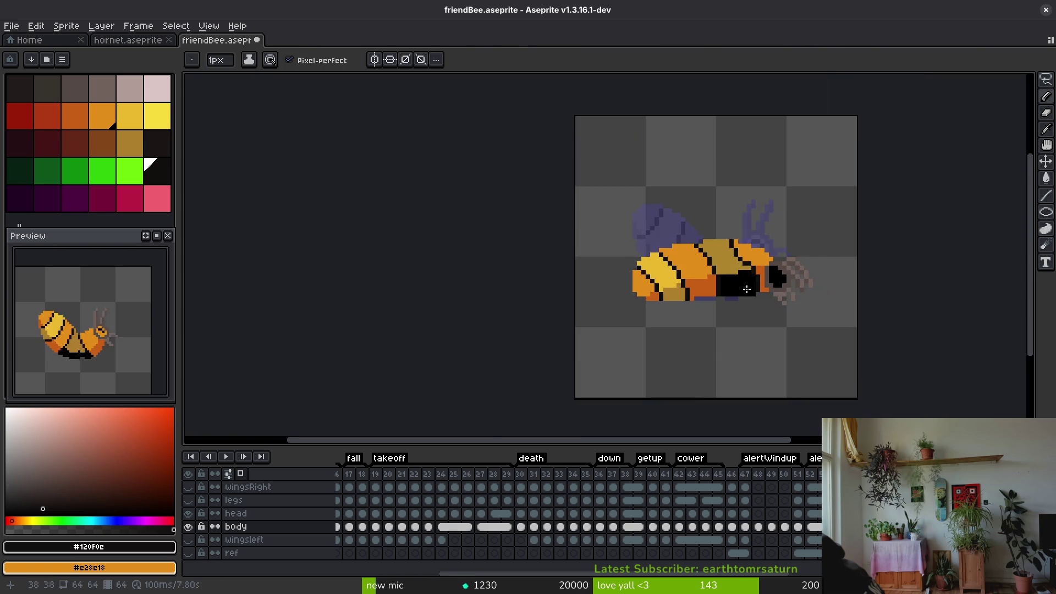
key(alt)
key(Left)
key(Left)
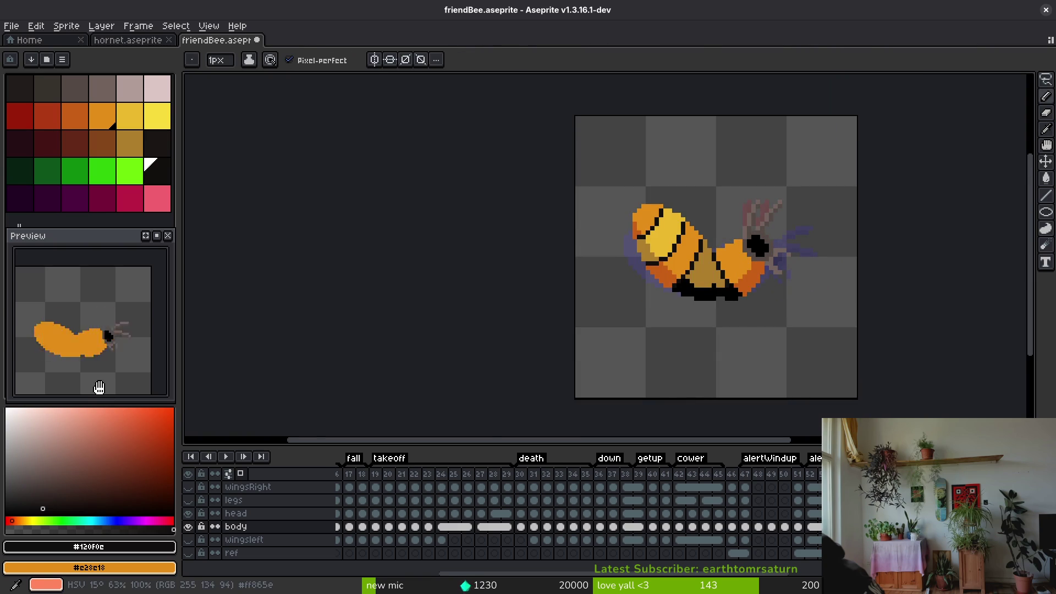
key(alt)
key(Left)
key(Left)
key(Left)
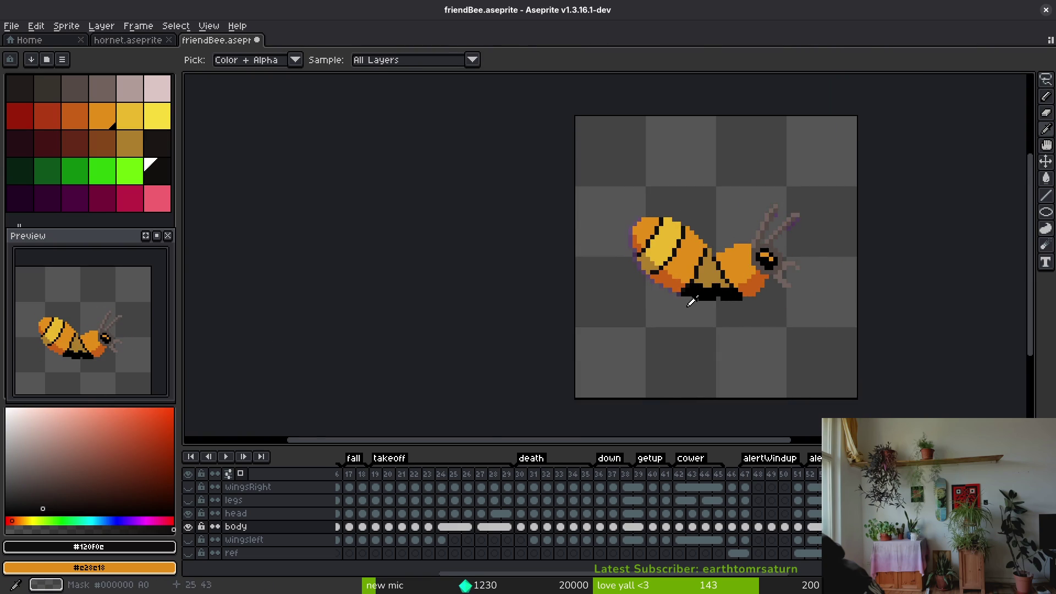
key(Right)
key(Right)
key(Right)
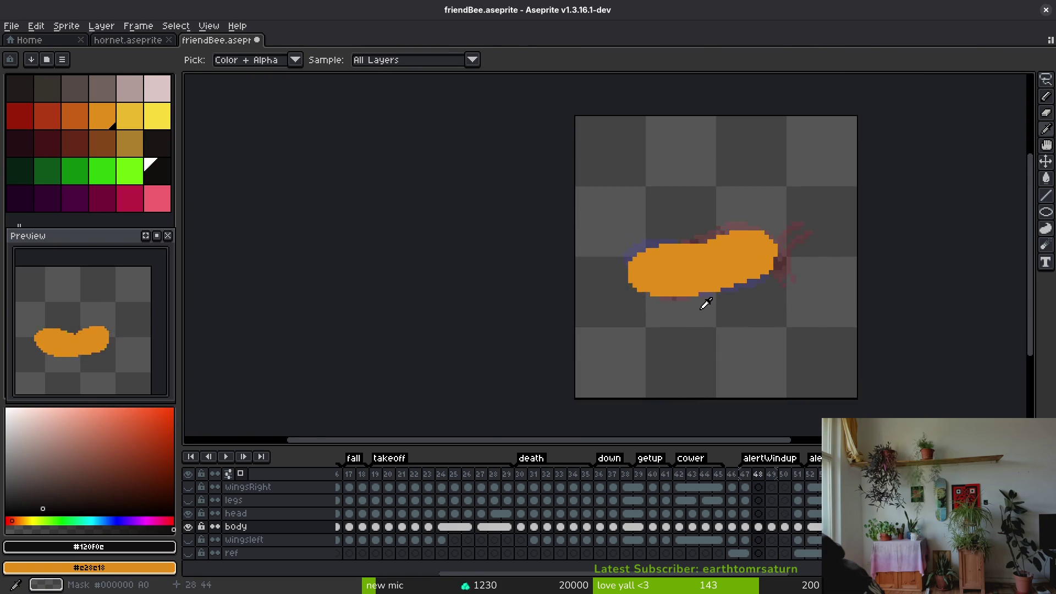
key(Right)
key(Right)
key(Right)
scroll(633, 240, up, 6)
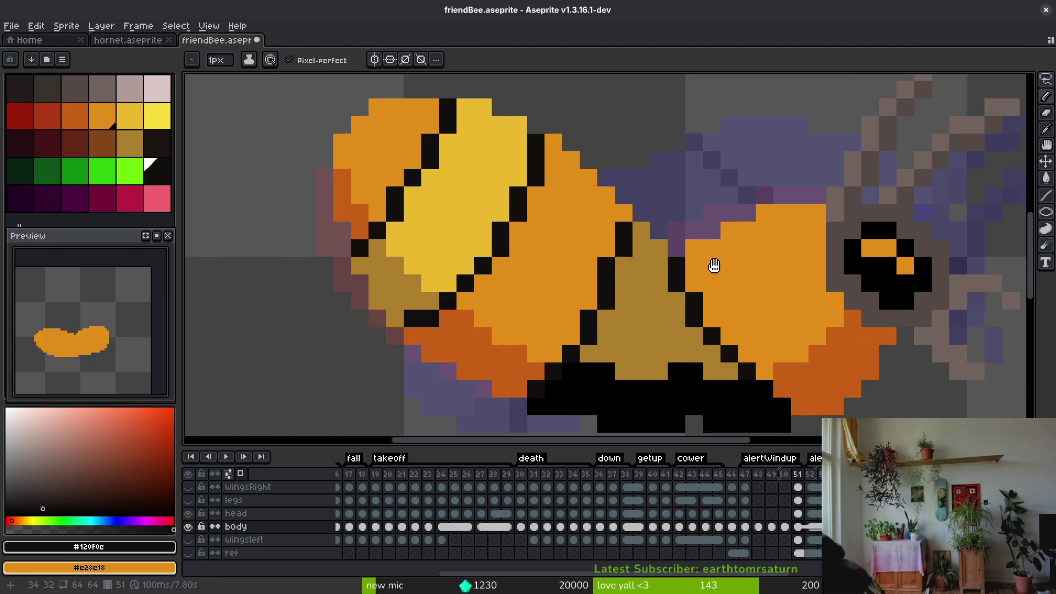
Draw a black pixel on the bee's outline, then sample black and the tan body colour
mouse_move(643, 284)
mouse_down()
mouse_move(640, 272)
mouse_move(719, 365)
mouse_up()
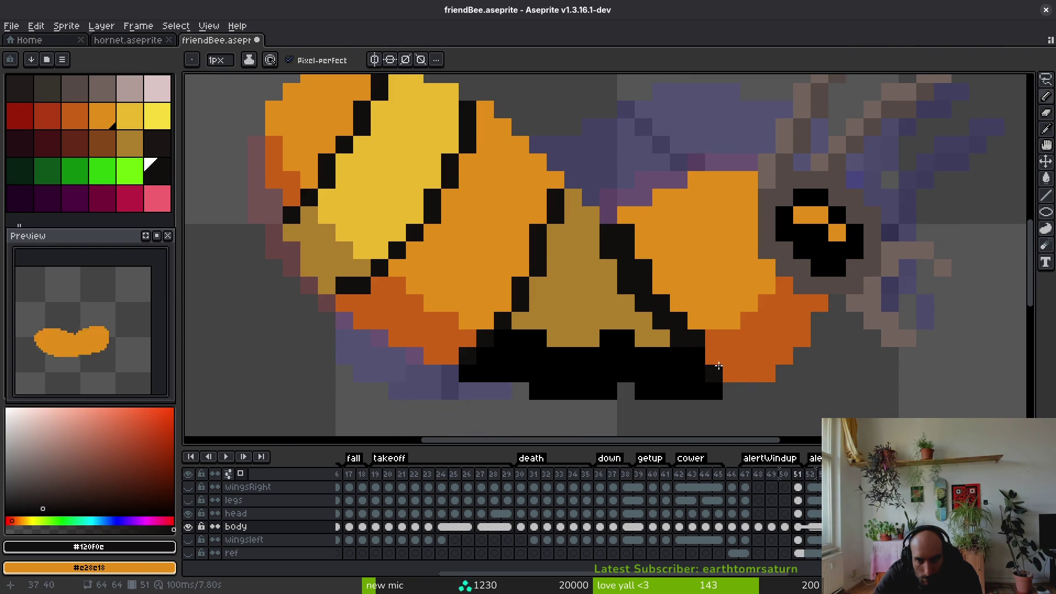
alt+click(704, 367)
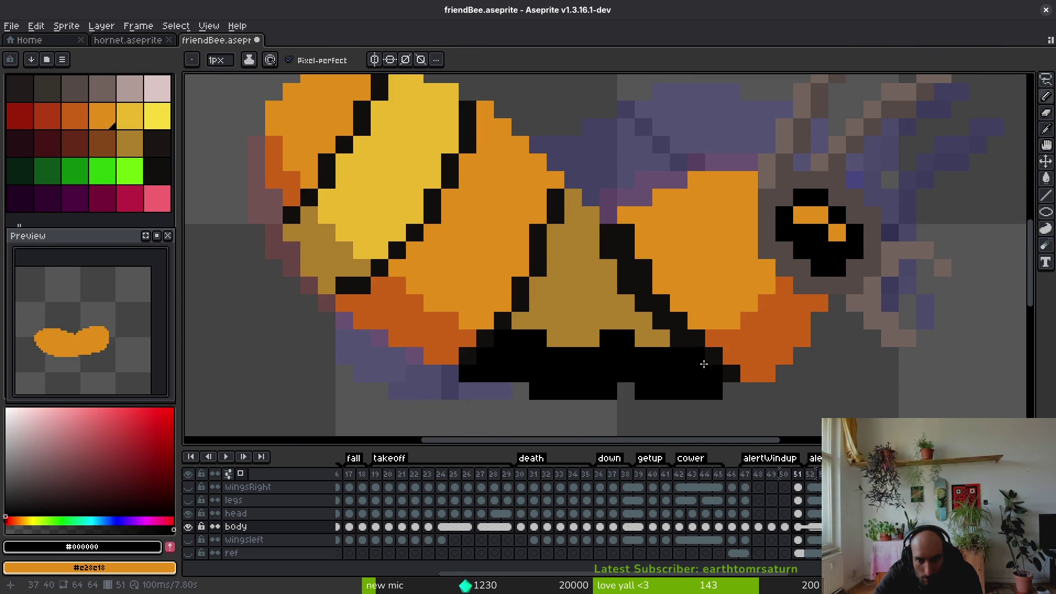
alt+click(676, 335)
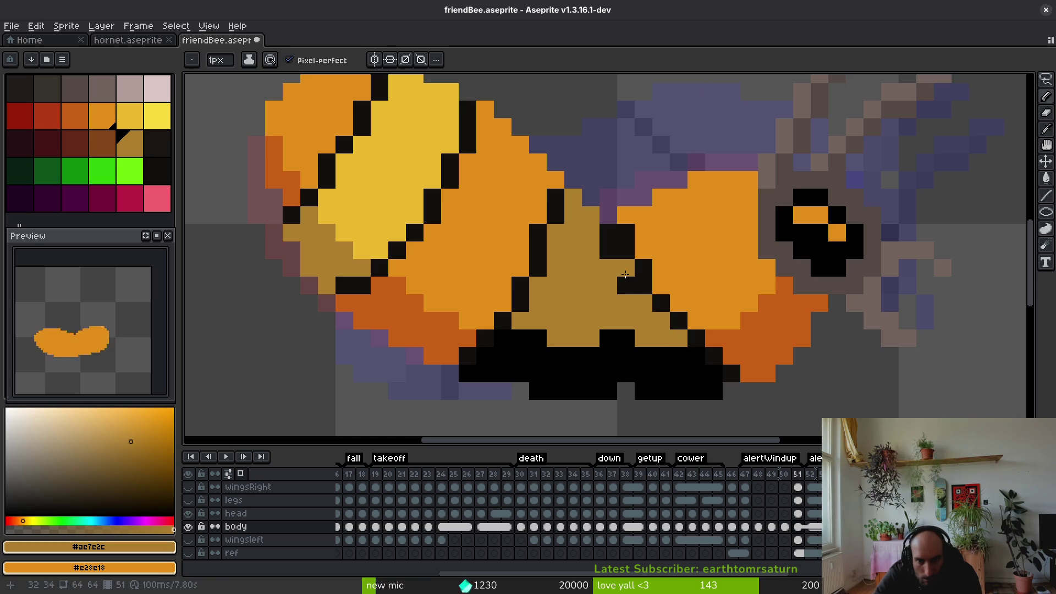
scroll(663, 290, down, 4)
scroll(663, 290, up, 1)
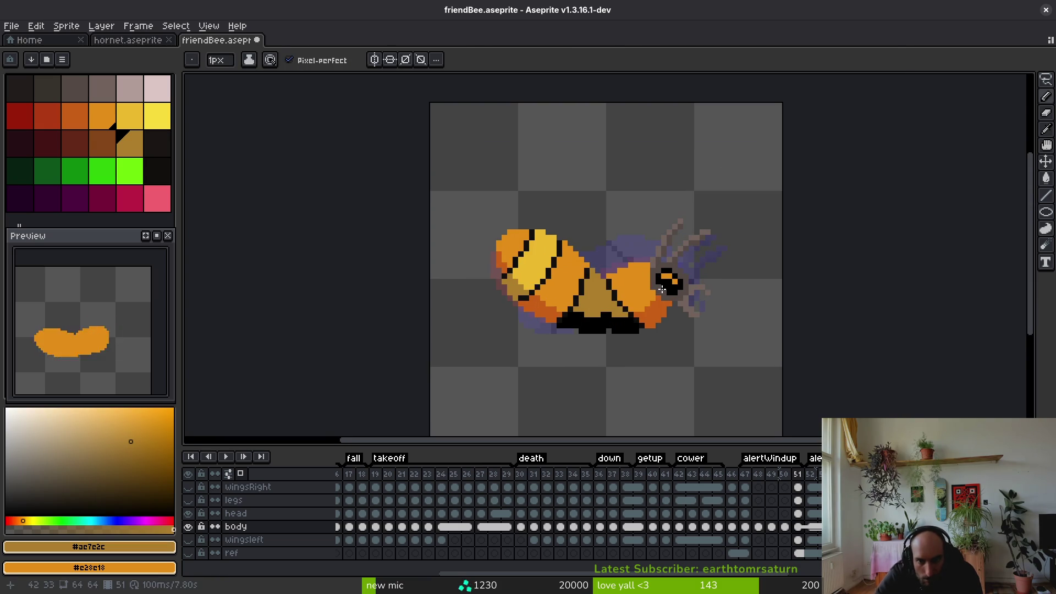
On frame 52, pencil a near-black stair-step diagonal outline and a black pixel at the lower right
key(Right)
scroll(617, 295, up, 5)
alt+click(589, 187)
drag(589, 187, 653, 316)
mouse_move(683, 348)
mouse_down()
mouse_move(639, 276)
mouse_move(696, 348)
mouse_move(726, 361)
mouse_up()
alt+click(693, 398)
Paint tan over the stray outline pixels on the bee's body
click(636, 303)
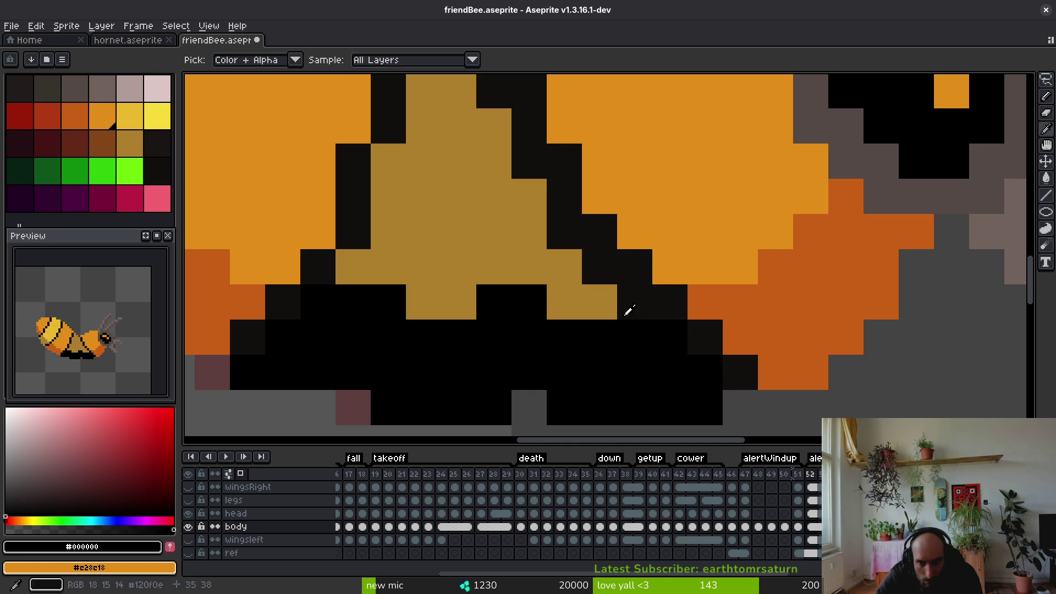
alt+click(528, 231)
drag(562, 228, 599, 270)
mouse_move(546, 202)
mouse_down()
mouse_move(543, 269)
mouse_move(537, 203)
mouse_up()
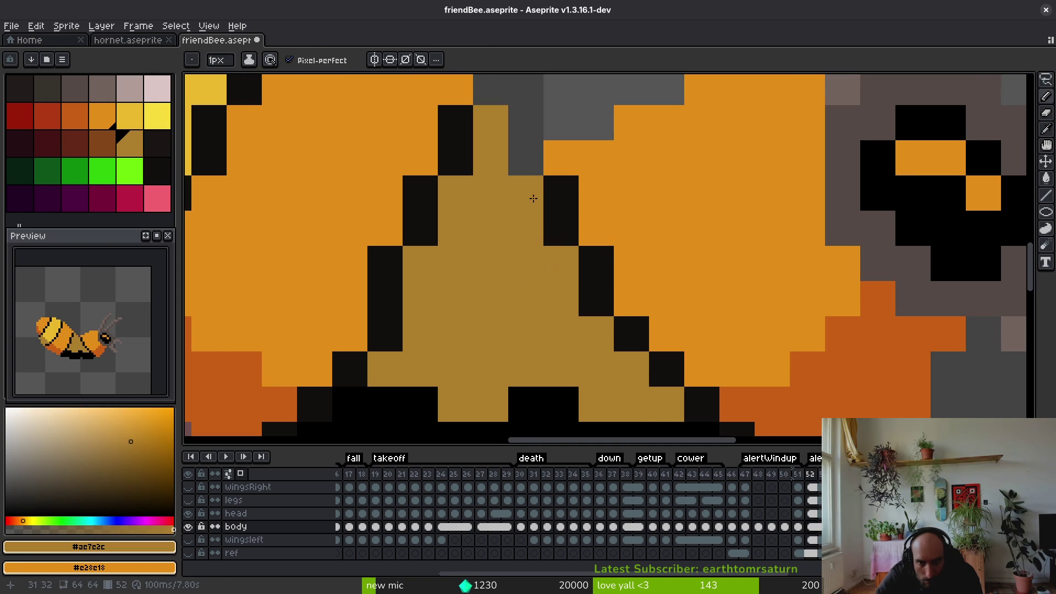
scroll(521, 216, down, 7)
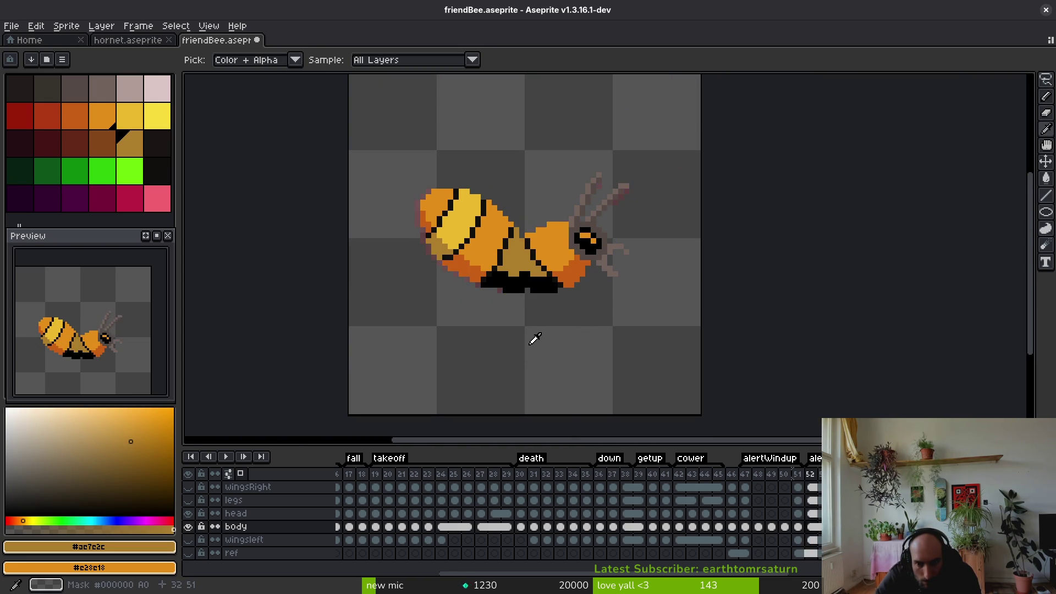
Compare neighbouring frames, then add black pixels along the belly outline in frame 52
key(Right)
key(Right)
key(Left)
key(Right)
key(Right)
key(Right)
key(Left)
key(Left)
key(Left)
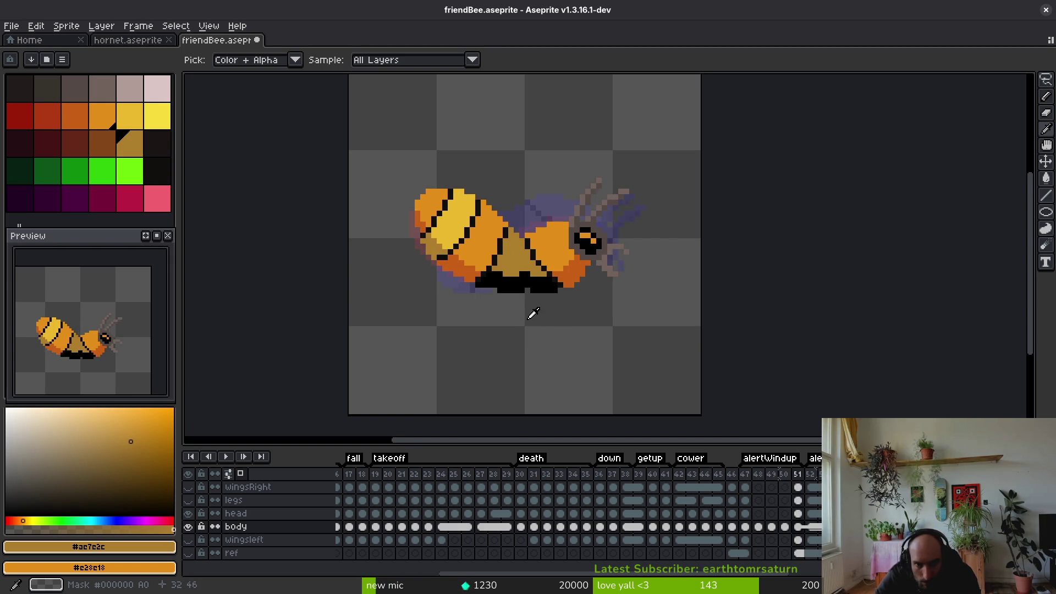
key(Right)
key(Right)
key(Right)
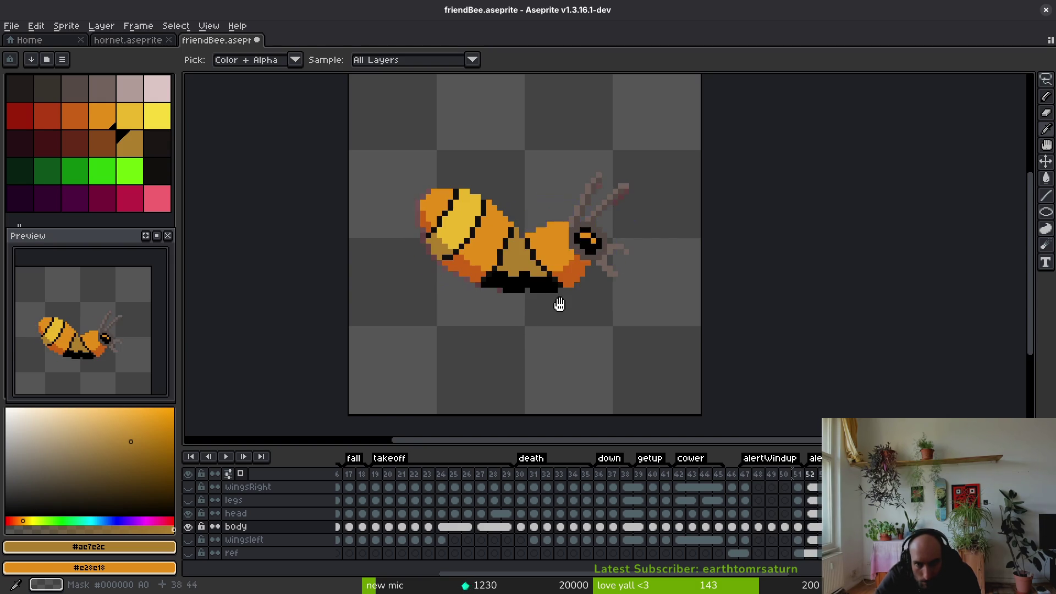
scroll(558, 305, up, 10)
alt+click(527, 338)
drag(527, 338, 578, 341)
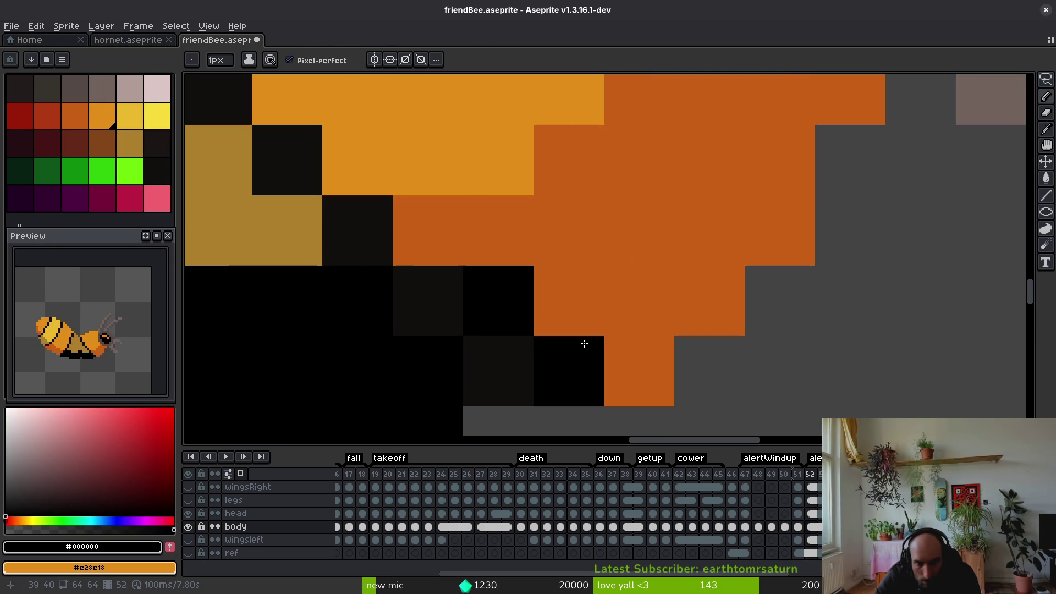
Recolour belly pixels to the dark outline tone, and turn one dark belly pixel pure black
alt+click(435, 328)
click(499, 305)
mouse_move(499, 304)
mouse_down()
mouse_move(608, 372)
mouse_move(594, 368)
mouse_up()
scroll(662, 377, down, 9)
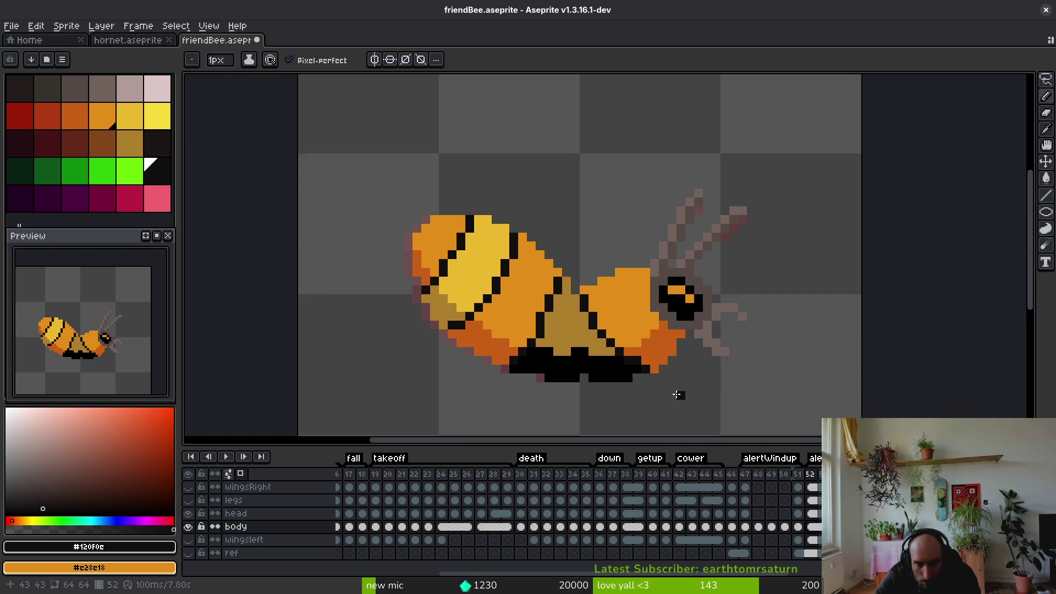
scroll(660, 374, up, 4)
click(592, 314)
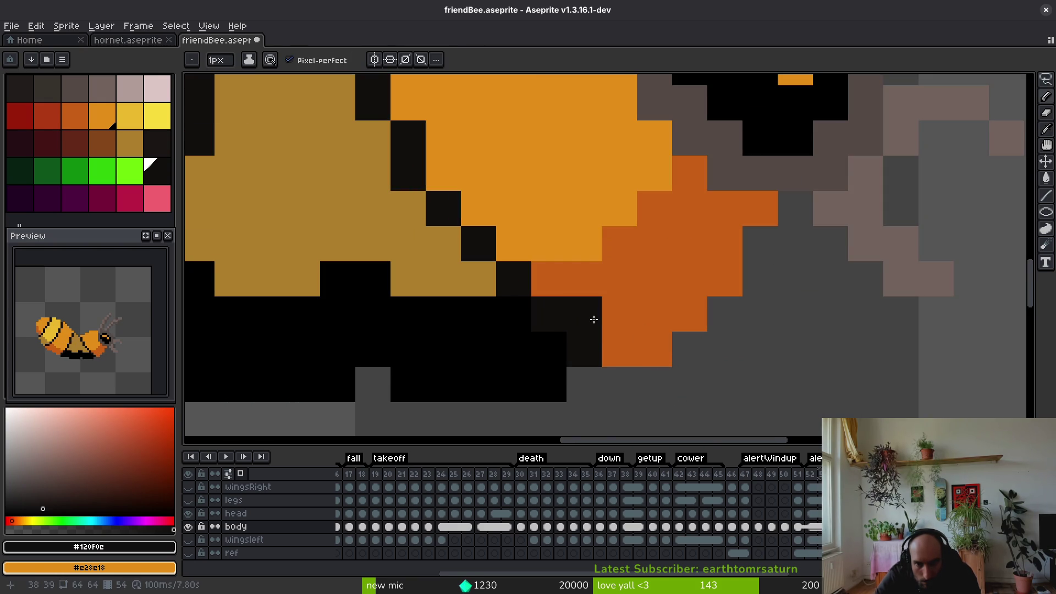
alt+click(523, 354)
click(572, 353)
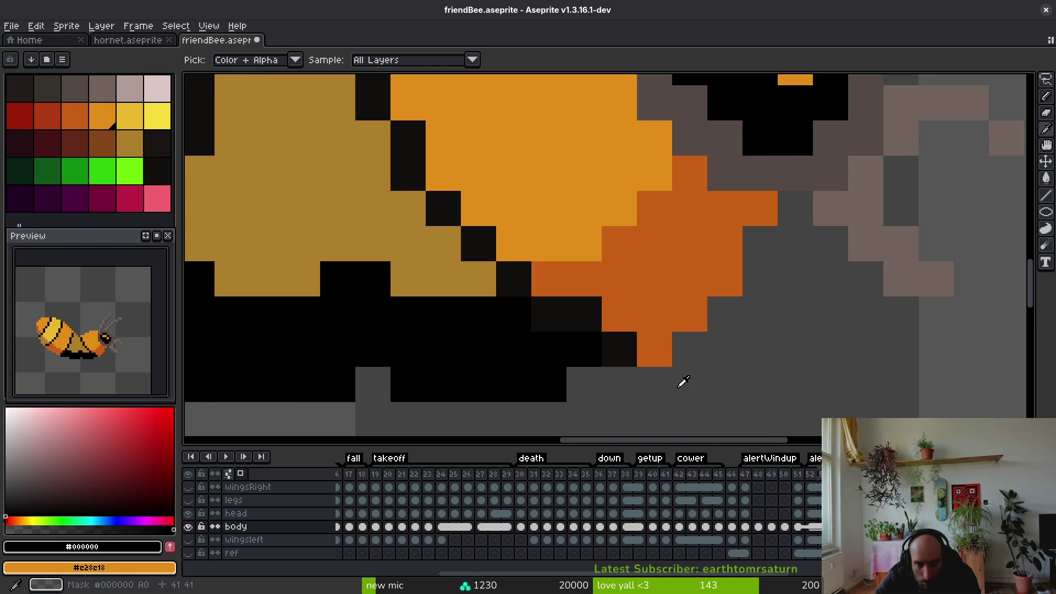
On the next frame, paint the orange edge pixel black and extend the dark stripe along the belly
key(Right)
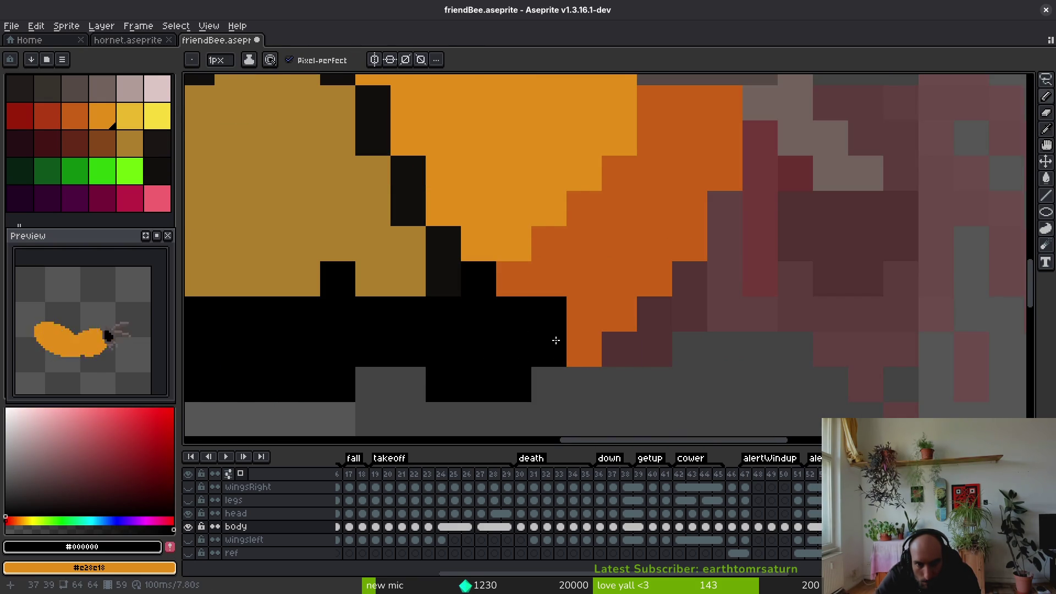
click(575, 348)
alt+click(455, 263)
click(477, 281)
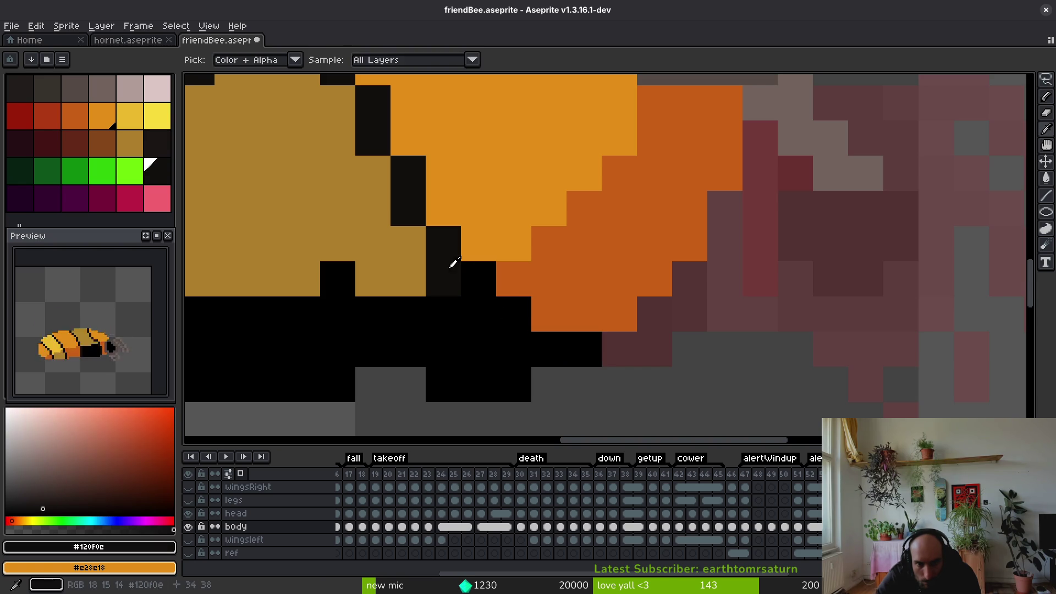
drag(513, 314, 551, 317)
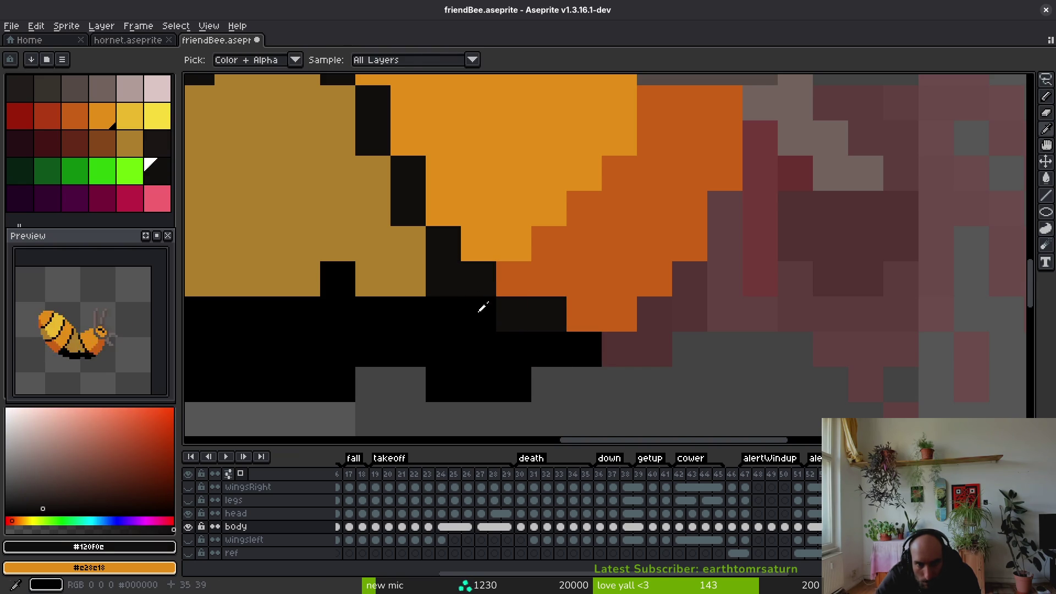
alt+click(489, 321)
Flip through neighbouring frames, comparing the striped bee with the flat orange frame
key(Right)
scroll(483, 330, down, 3)
scroll(459, 324, up, 2)
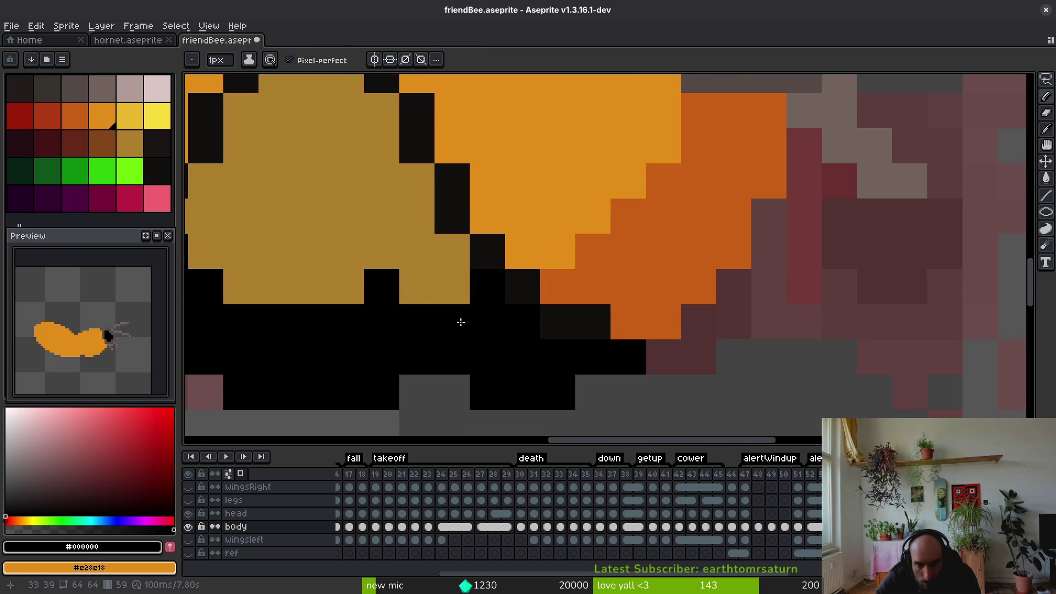
scroll(465, 300, down, 3)
key(Right)
key(Right)
key(Right)
scroll(503, 359, up, 4)
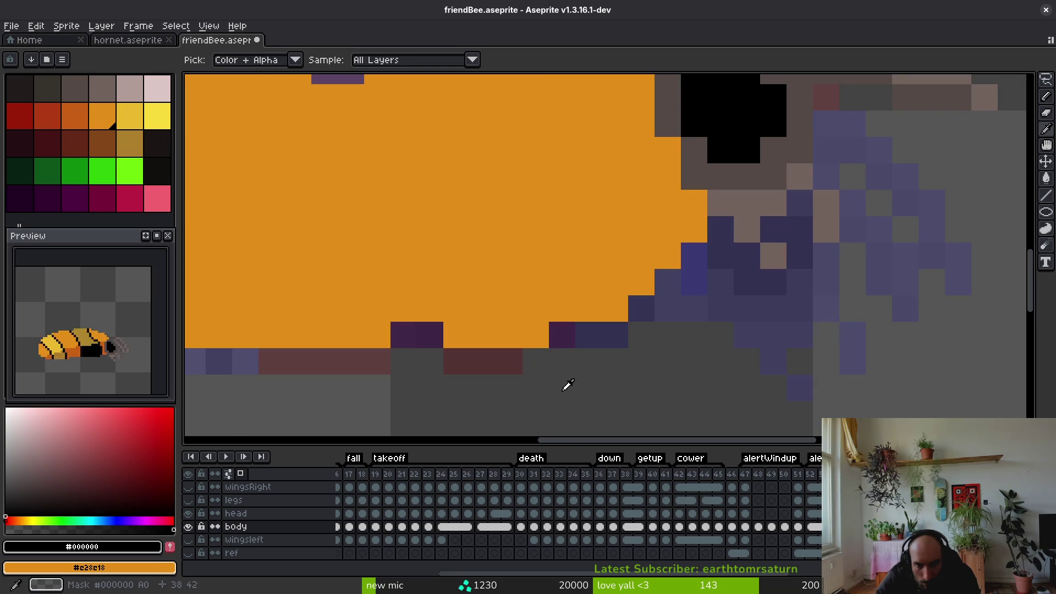
scroll(588, 363, down, 4)
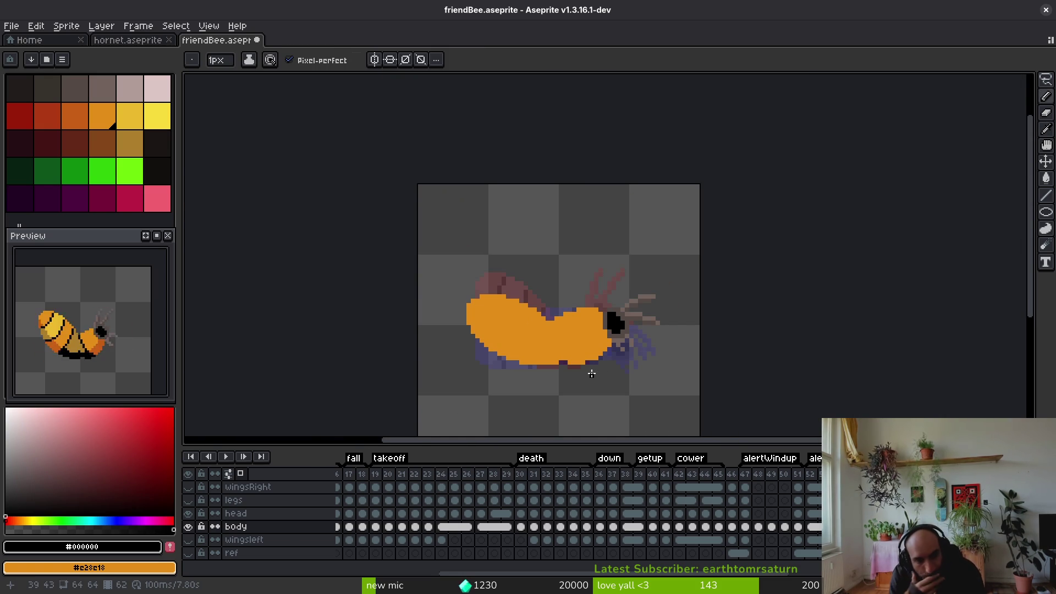
key(alt)
key(Left)
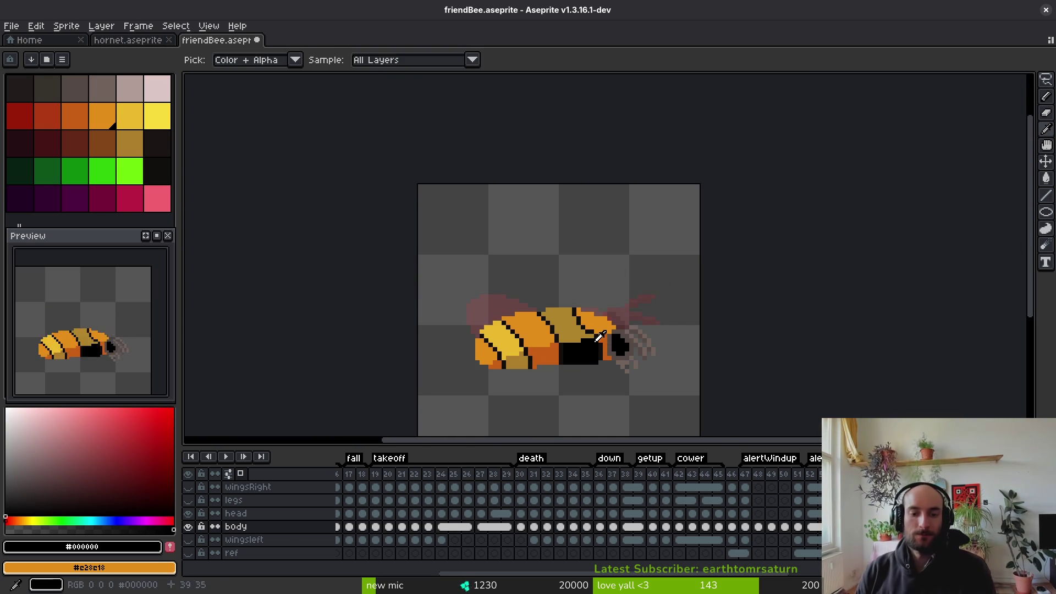
scroll(697, 257, up, 3)
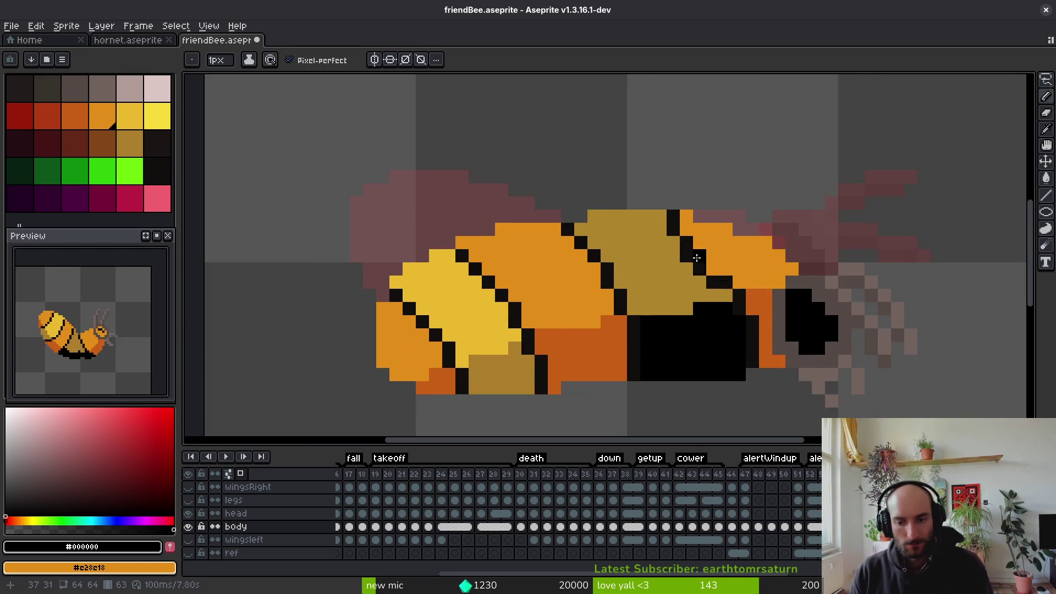
scroll(696, 258, up, 1)
scroll(740, 217, up, 2)
scroll(740, 217, down, 4)
key(Left)
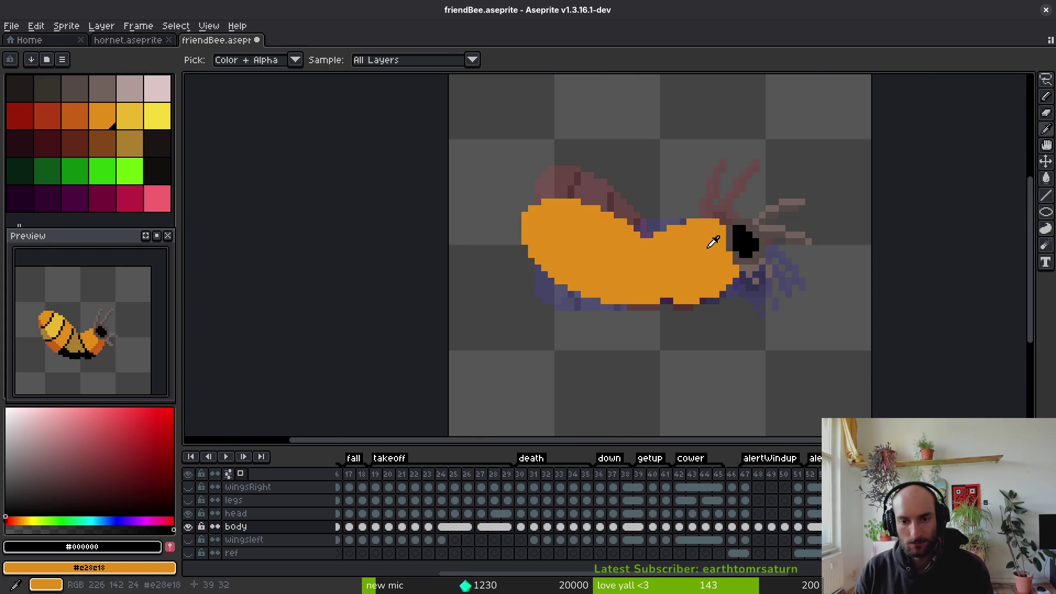
key(Right)
Darken the olive stripe-edge pixel and touch up the stripe outline pixels in the striped frame
scroll(721, 251, up, 2)
alt+click(721, 219)
scroll(728, 259, up, 2)
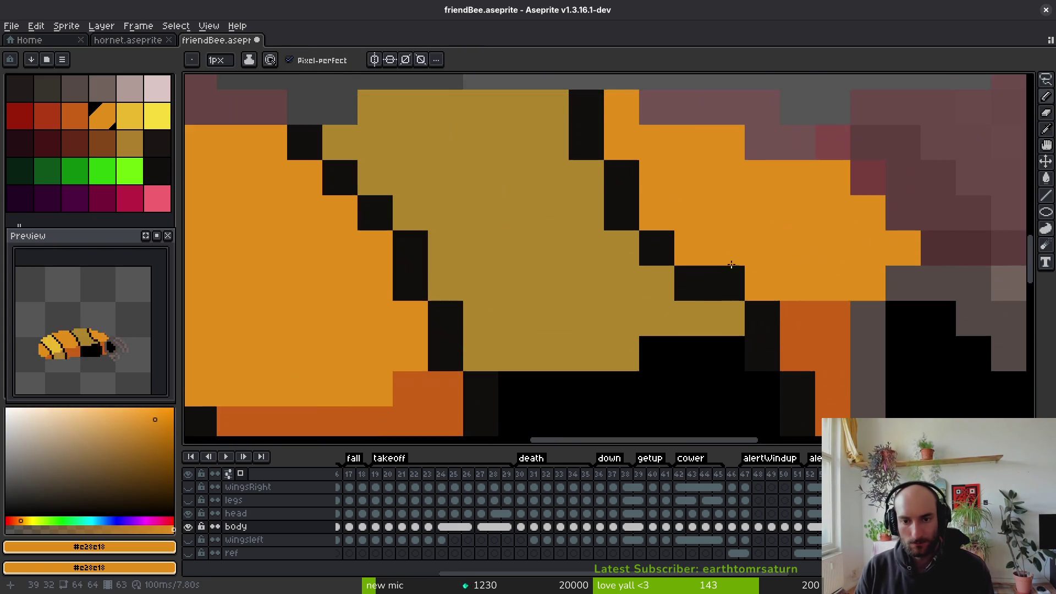
drag(762, 242, 710, 134)
alt+click(761, 207)
alt+click(708, 205)
click(679, 209)
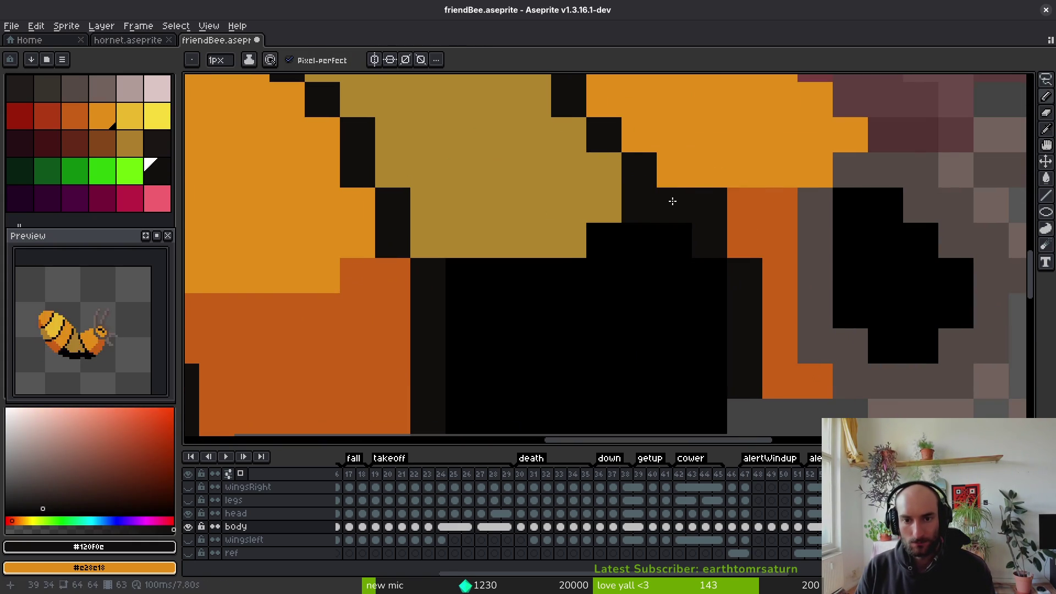
Flip between the curled bee frame and the striped frame to check the stripes
scroll(707, 201, down, 2)
scroll(748, 258, up, 2)
key(Right)
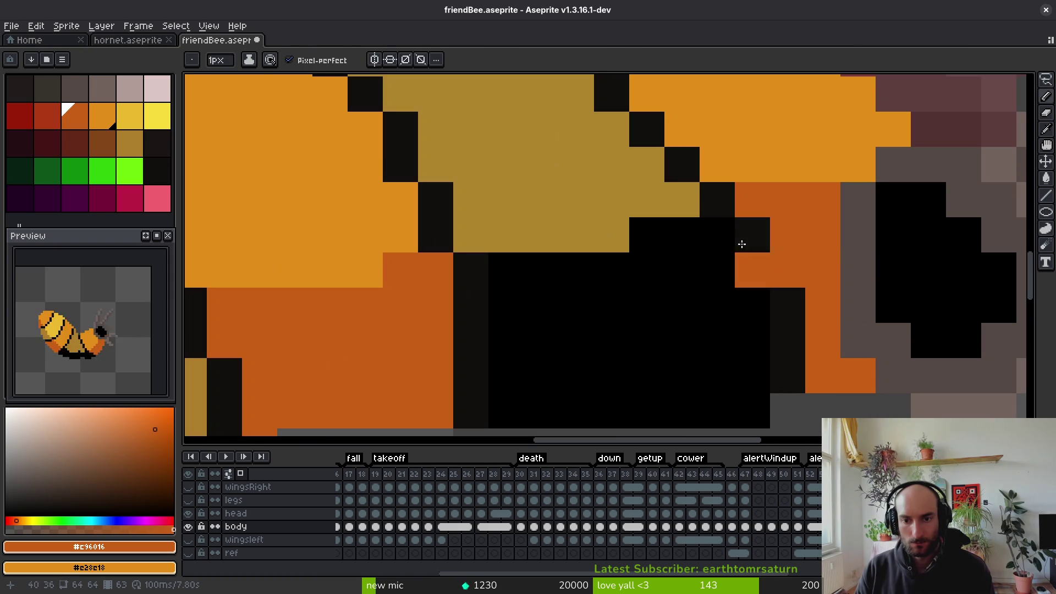
scroll(751, 257, down, 3)
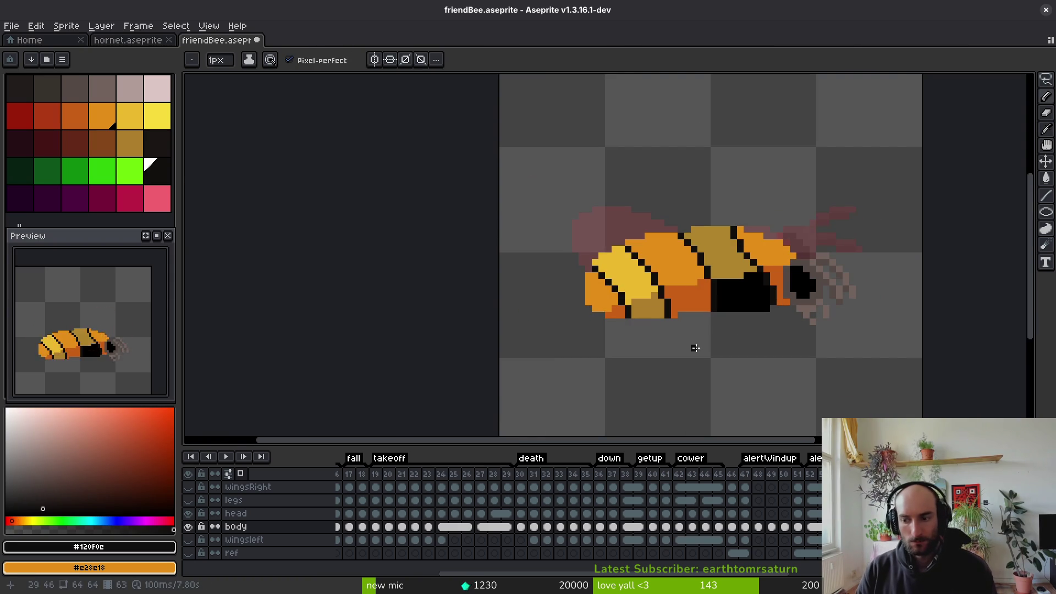
key(Left)
key(Right)
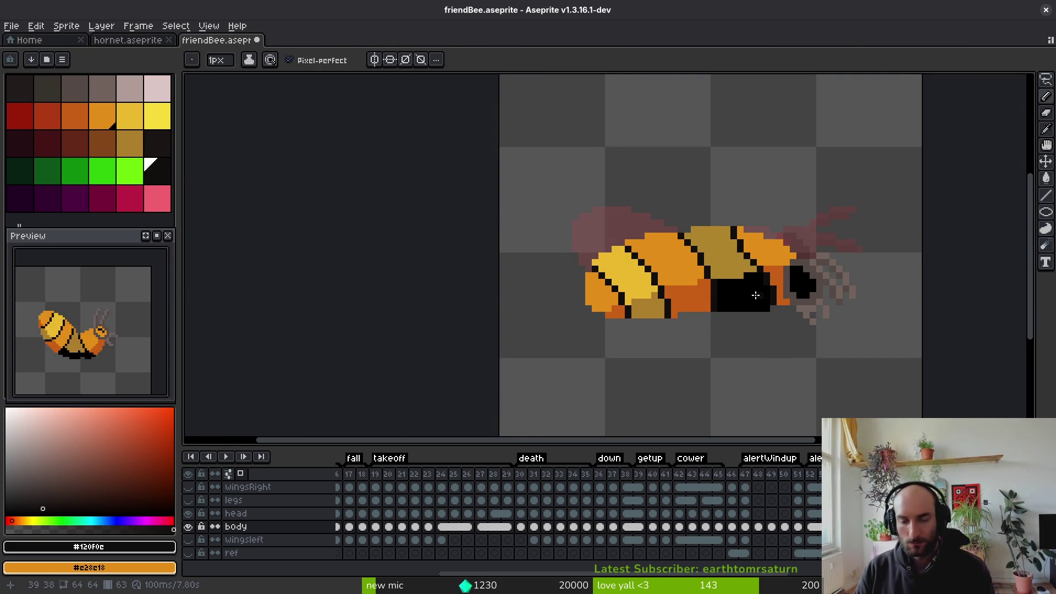
scroll(760, 293, up, 1)
scroll(732, 289, down, 1)
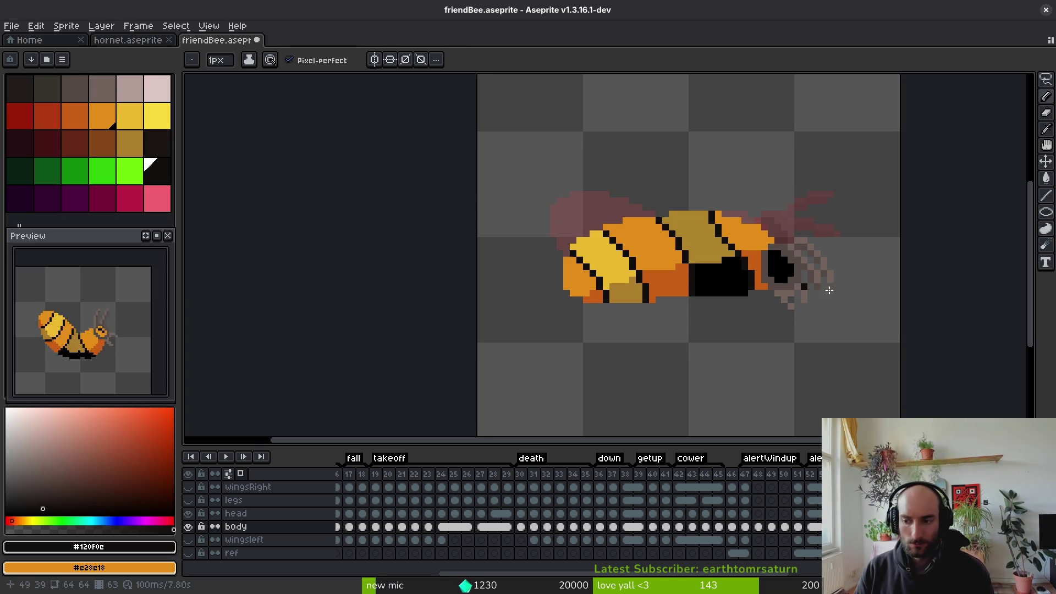
Pick the olive body colour and save friendBee.aseprite
scroll(815, 251, down, 1)
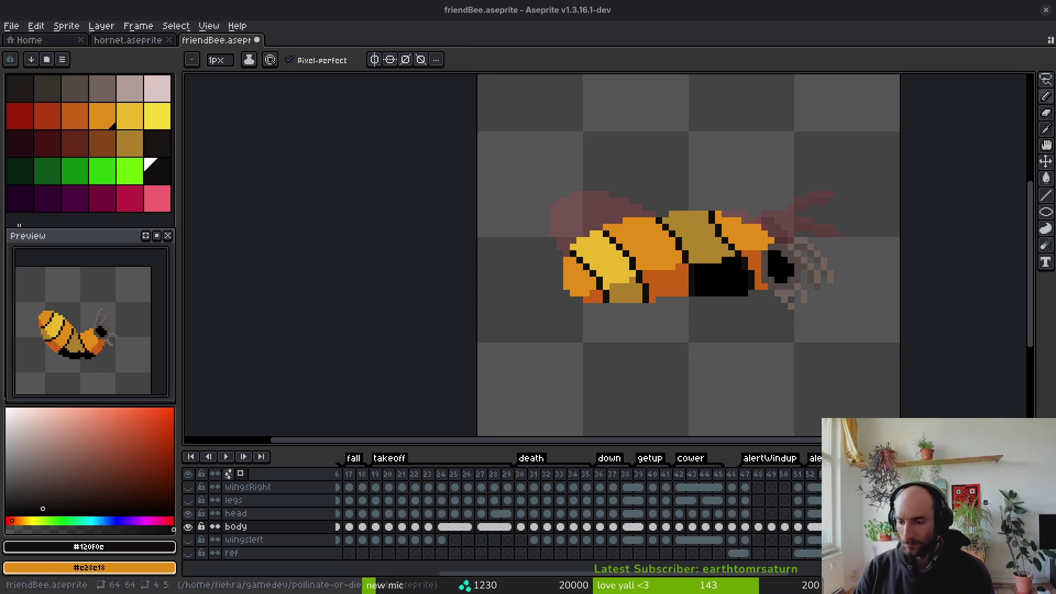
scroll(722, 282, up, 2)
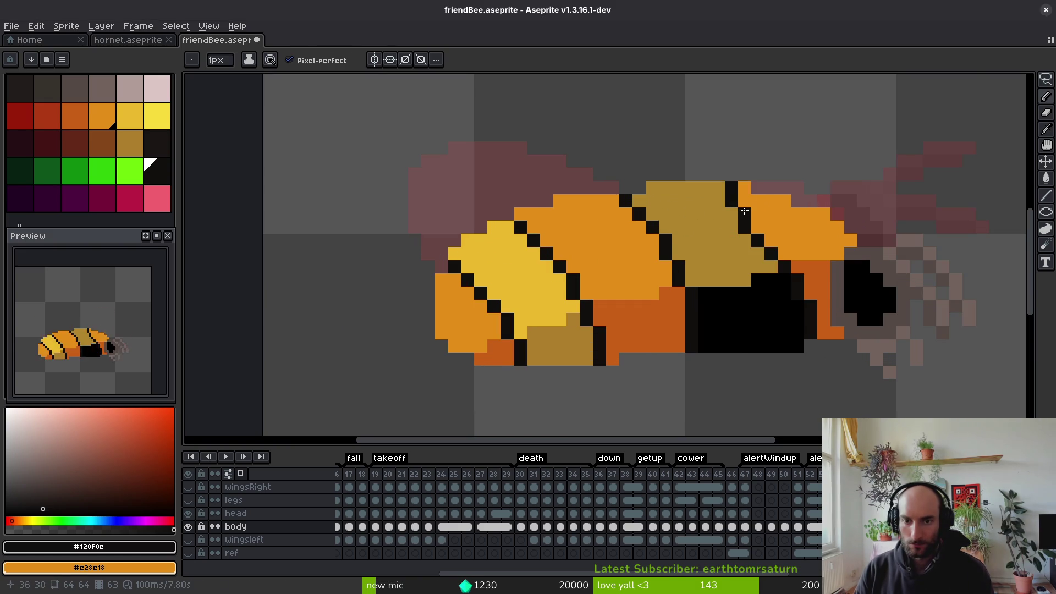
alt+click(750, 198)
key(ctrl+s)
Cover the pinkish wing pixels just above the bee's back with orange
scroll(712, 243, down, 4)
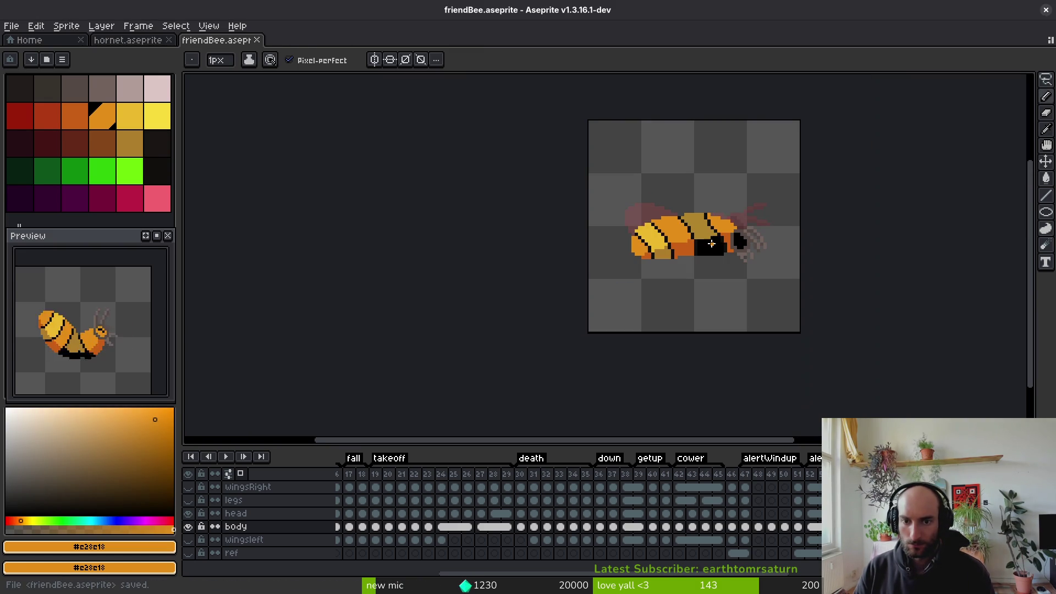
scroll(712, 243, up, 4)
drag(746, 181, 719, 164)
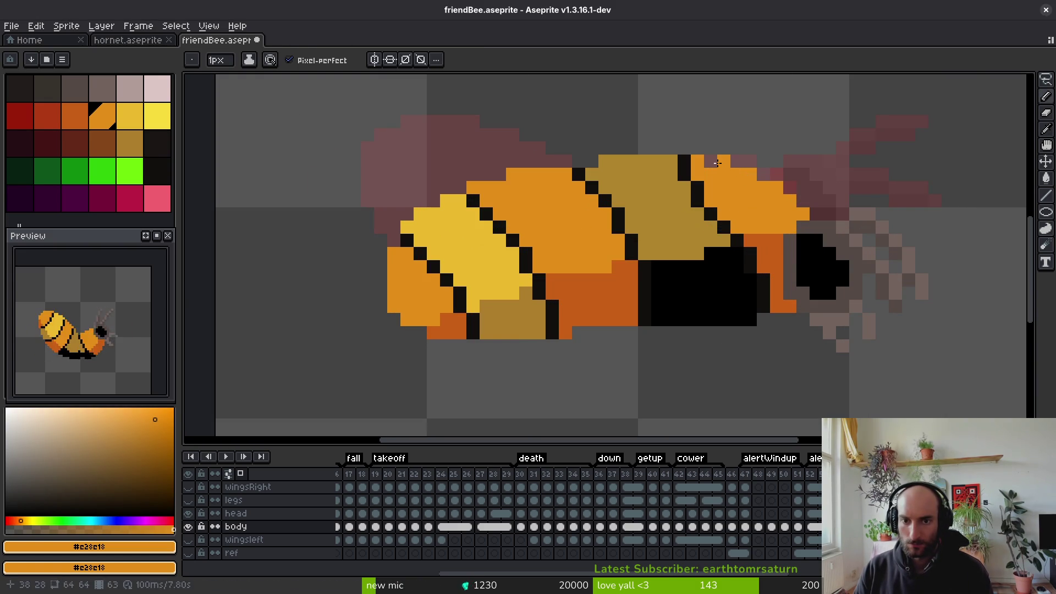
scroll(731, 239, down, 3)
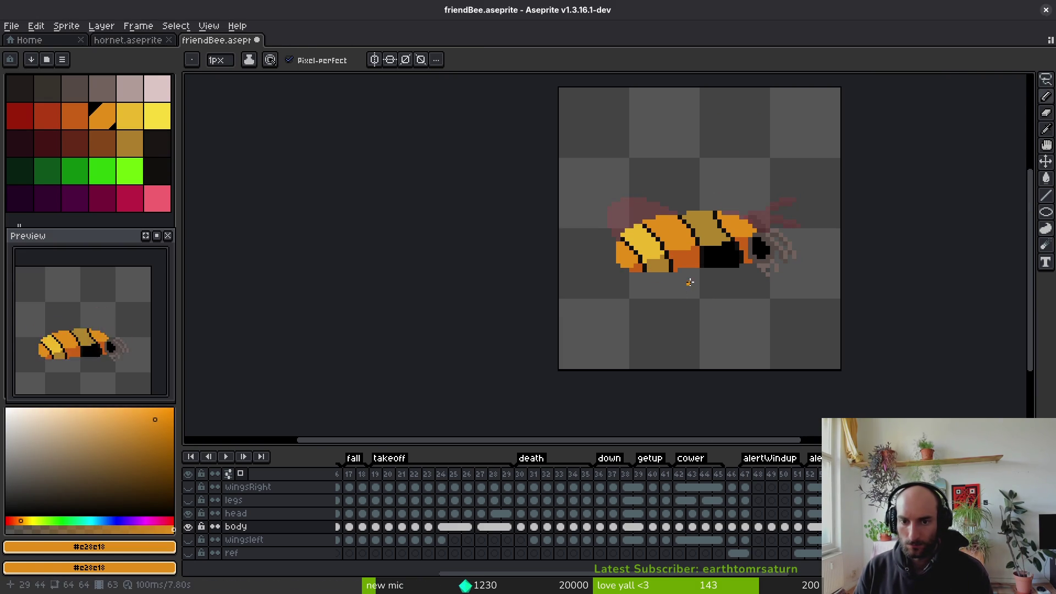
key(alt)
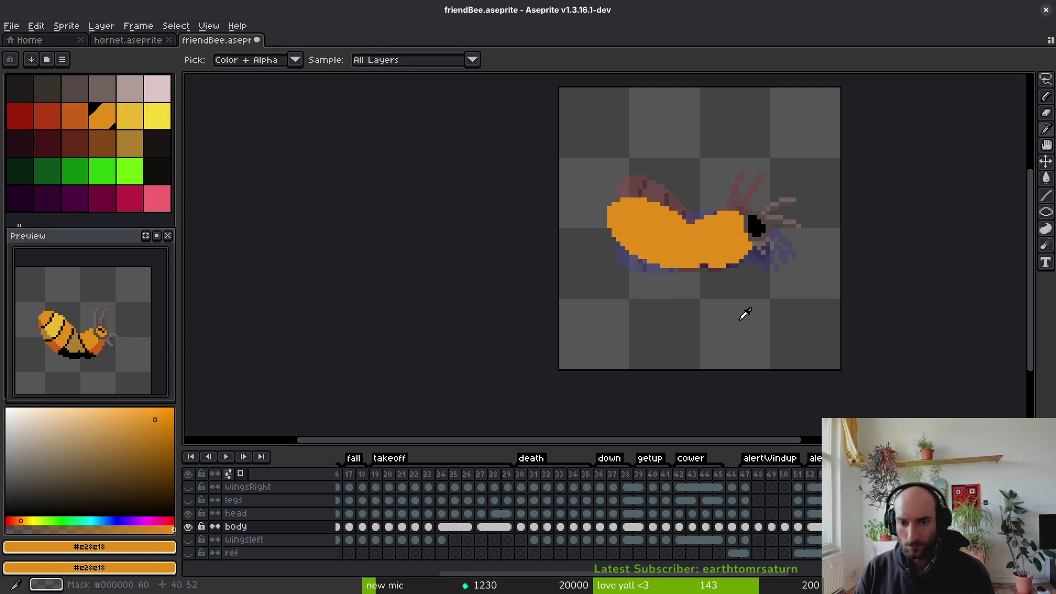
Sample the dark outline colour and draw a black stripe line down the orange body
scroll(692, 210, up, 2)
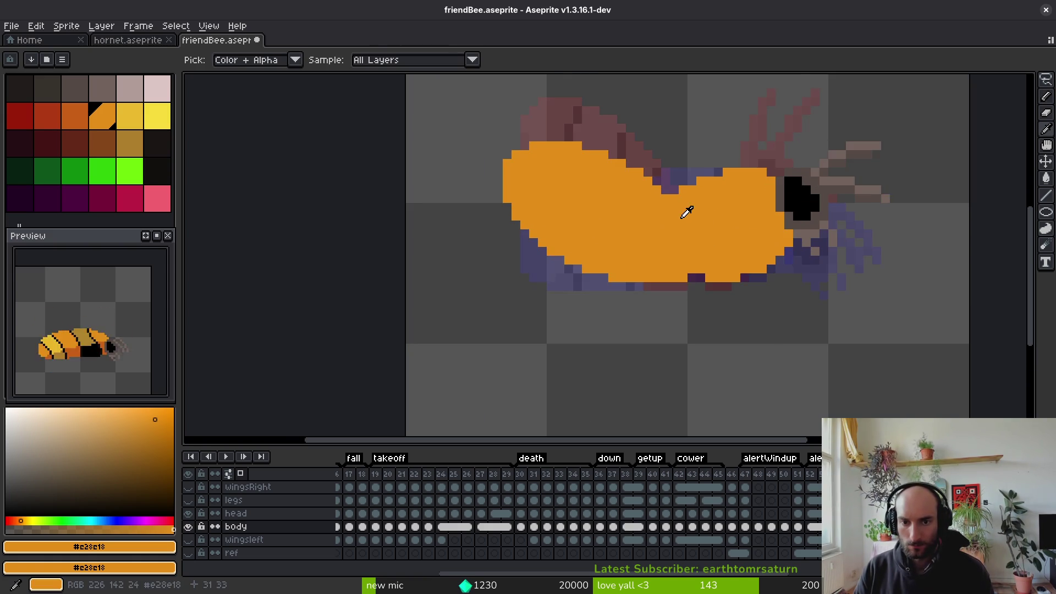
alt+click(691, 204)
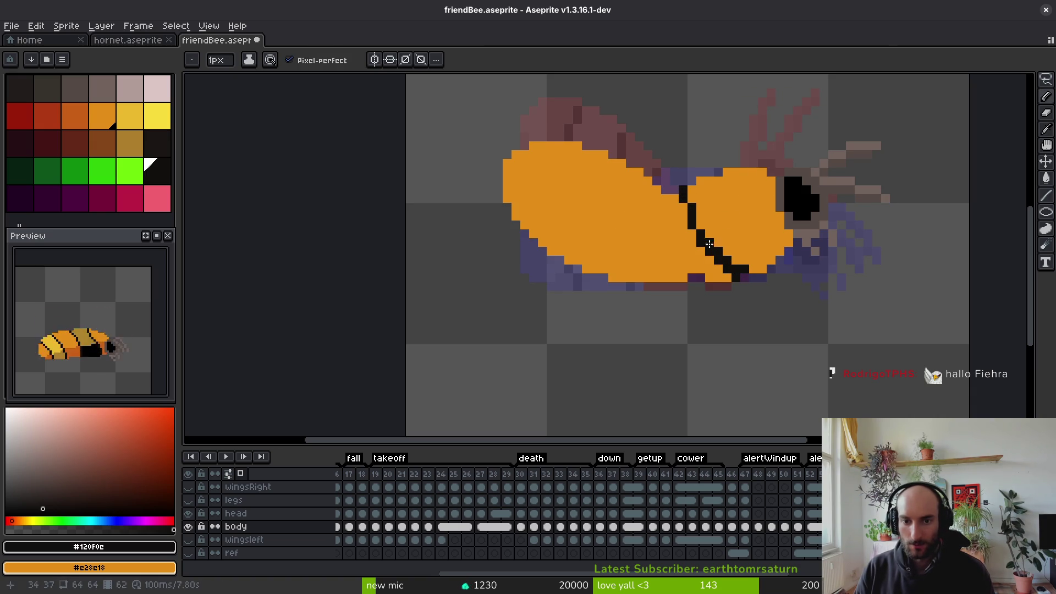
alt+click(716, 270)
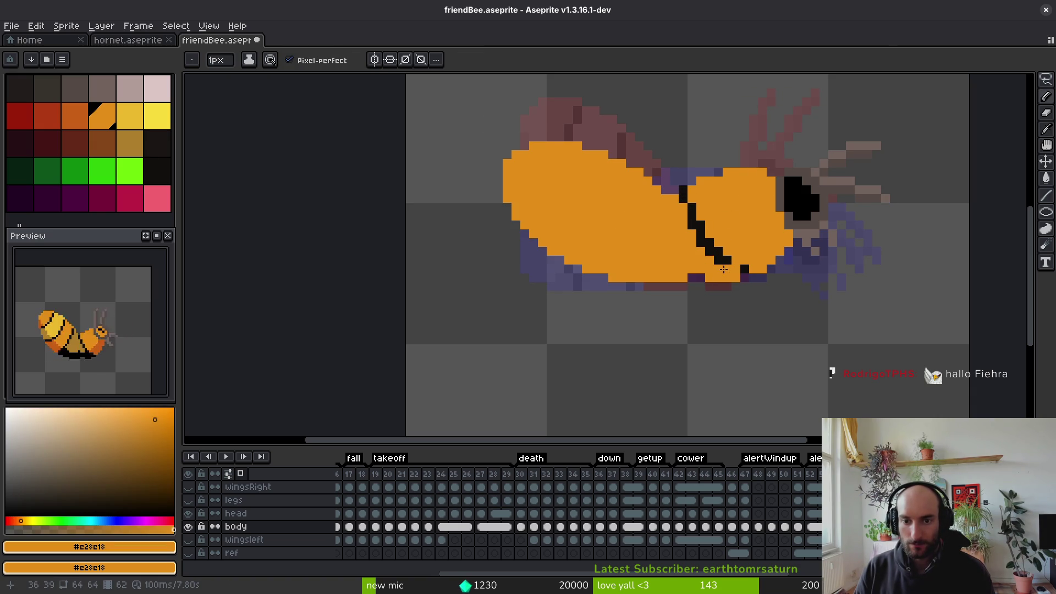
alt+click(736, 269)
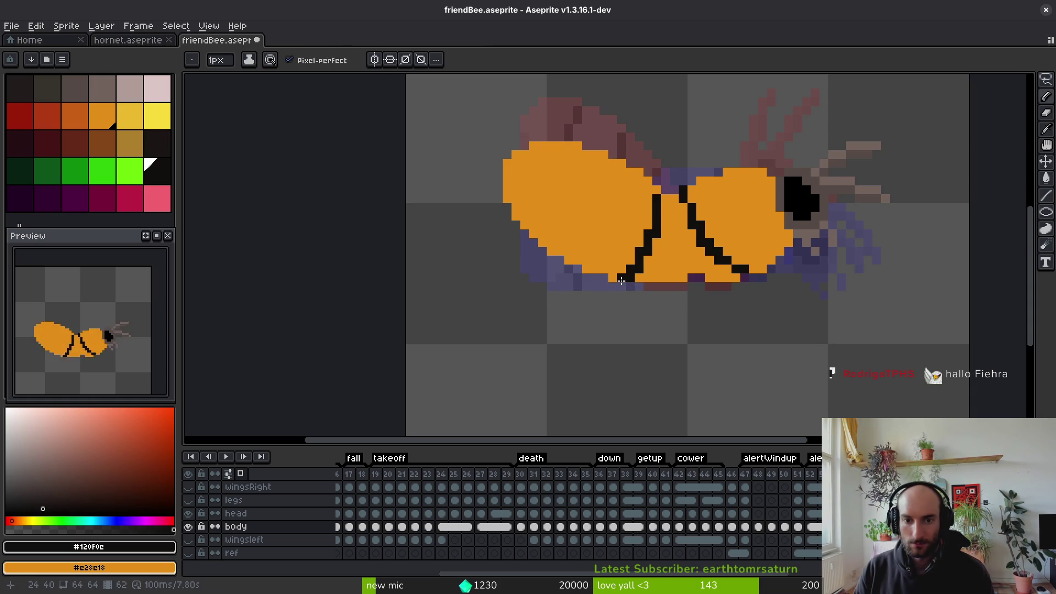
scroll(651, 269, down, 2)
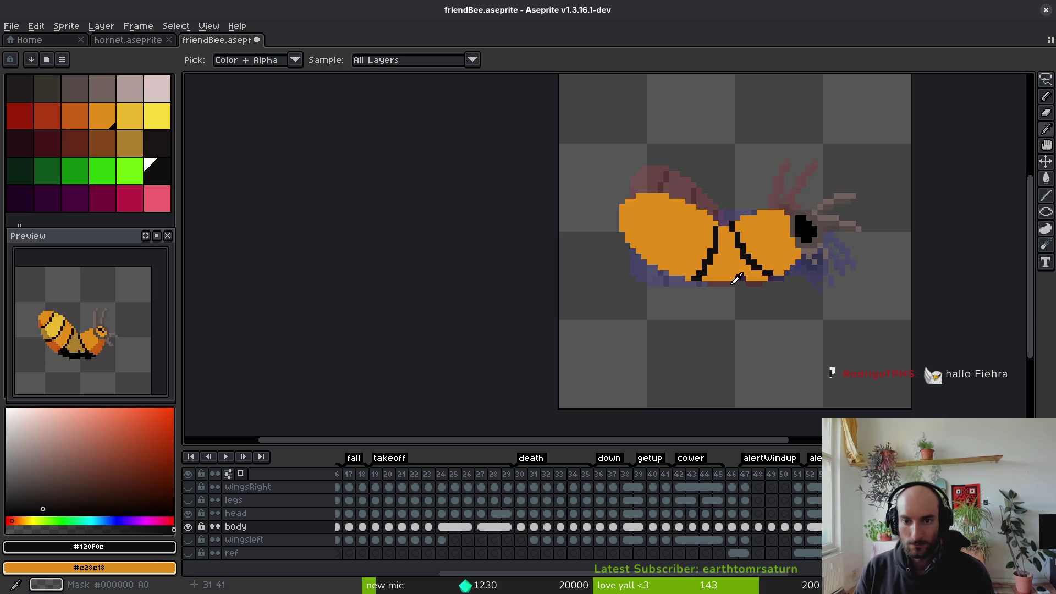
scroll(726, 231, up, 8)
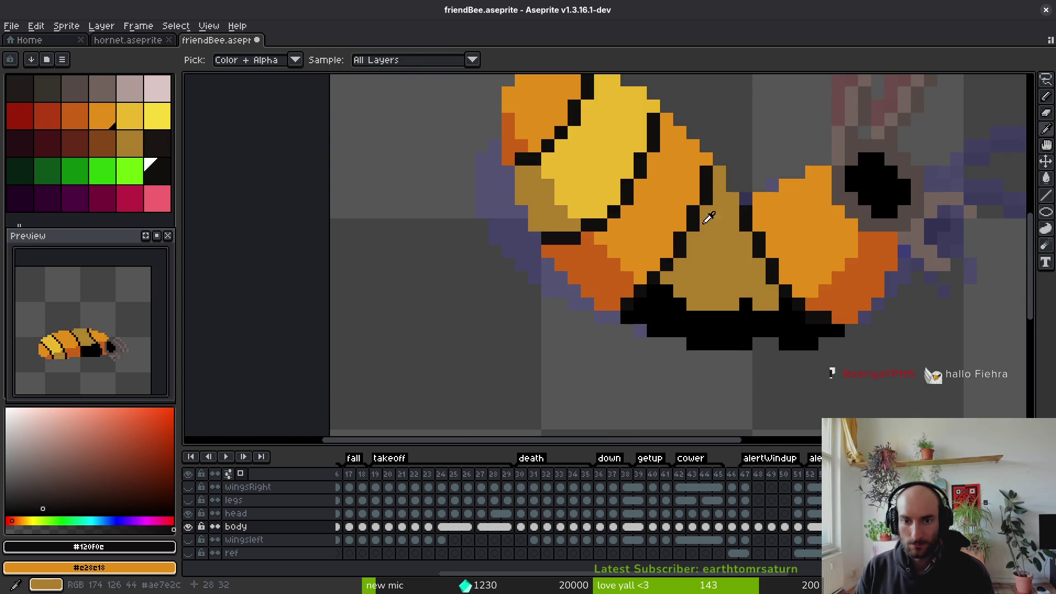
drag(694, 181, 684, 294)
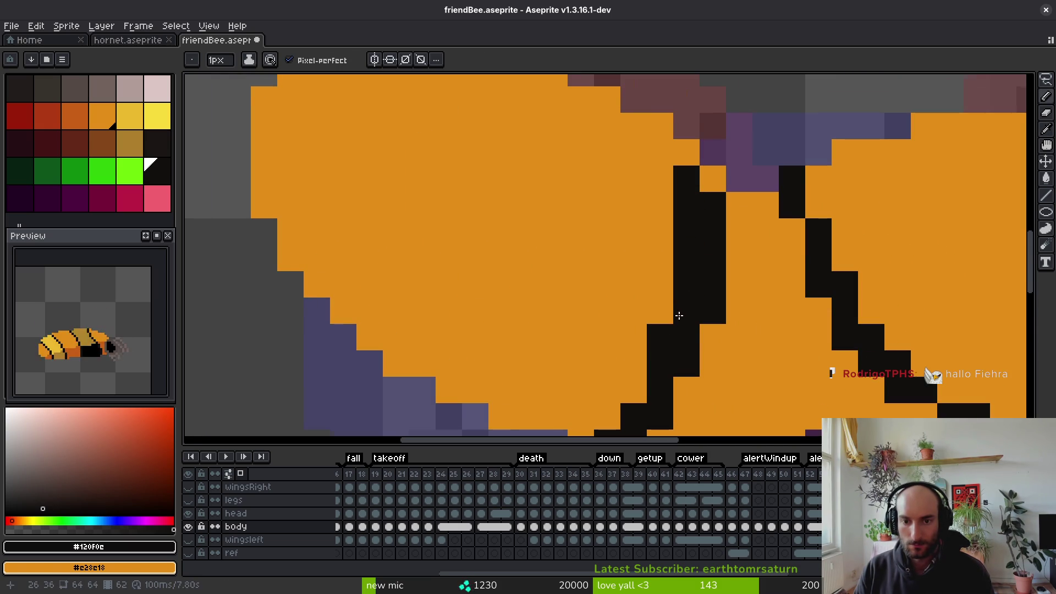
Repaint the extra black stripe pixels with the body's orange
drag(666, 333, 713, 236)
alt+click(820, 174)
mouse_move(773, 87)
mouse_down()
mouse_move(773, 215)
mouse_move(693, 338)
mouse_up()
scroll(737, 297, down, 2)
scroll(747, 286, up, 2)
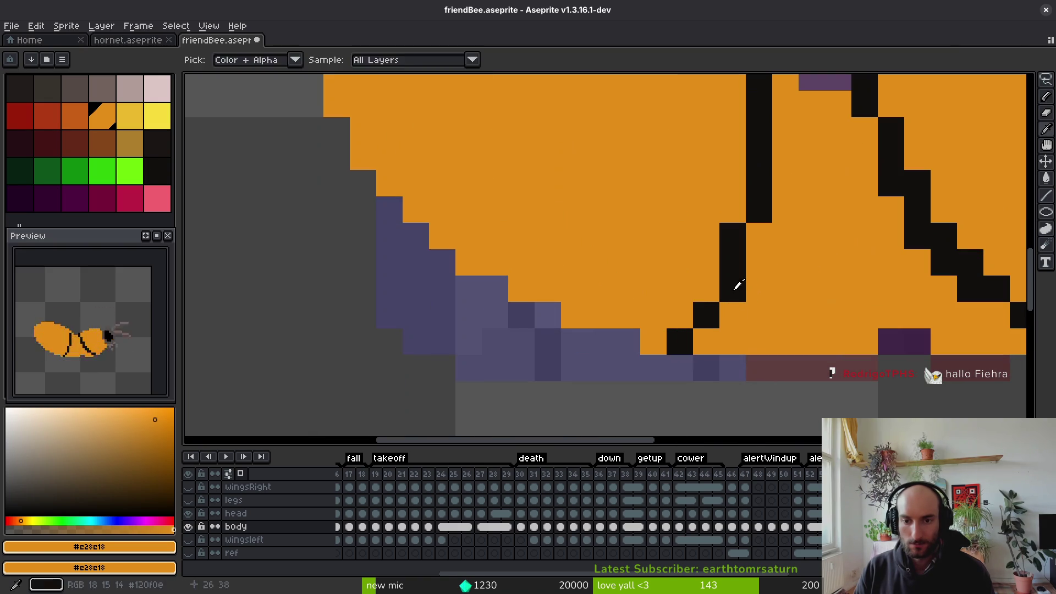
Fix an outline pixel in black and fill a gap pixel with orange
alt+click(744, 290)
click(731, 209)
alt+click(762, 207)
click(734, 289)
scroll(771, 295, down, 3)
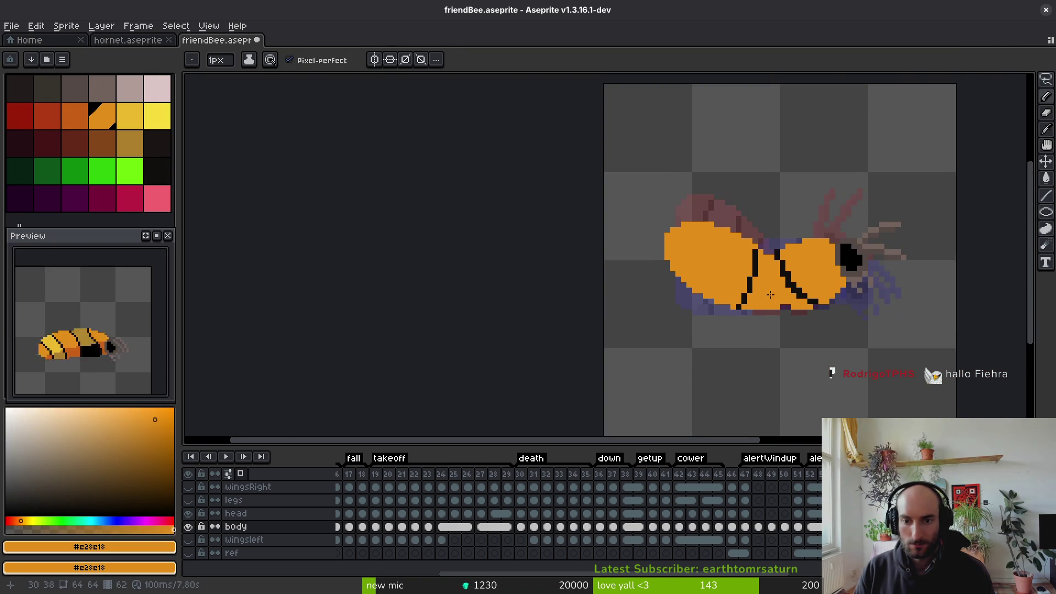
scroll(792, 314, up, 4)
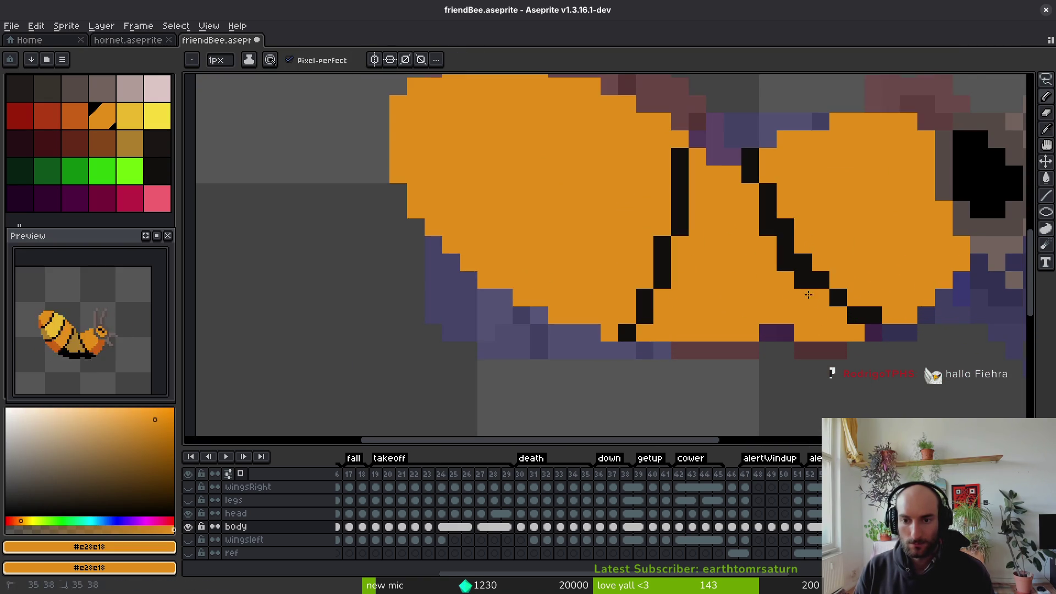
alt+click(685, 206)
scroll(699, 233, down, 2)
Flip between frame 62 and its neighbour to compare the redrawn stripes
key(Left)
key(Right)
key(Left)
key(Right)
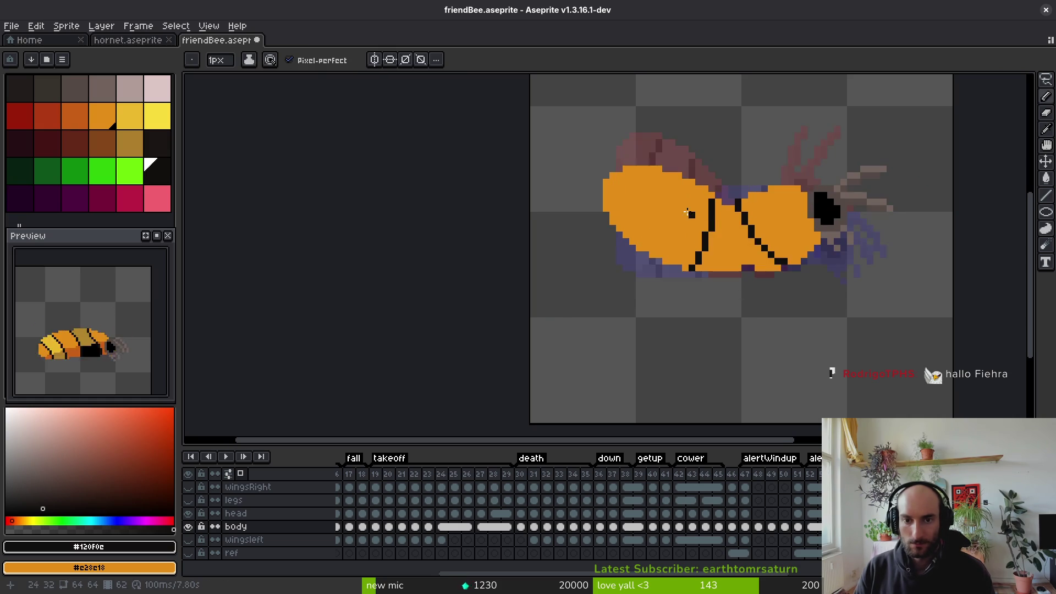
scroll(692, 216, up, 3)
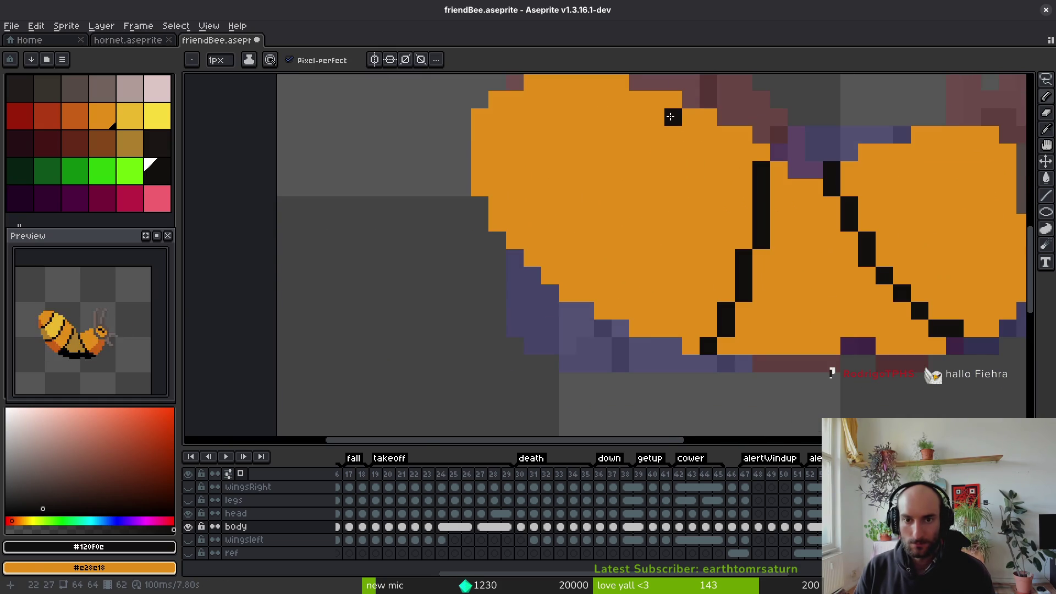
Draw a new black diagonal stripe down the orange body, tidy its stair-steps, and preview the animation
mouse_move(591, 107)
mouse_down()
mouse_move(586, 165)
mouse_move(542, 231)
mouse_up()
drag(590, 157, 578, 162)
alt+click(587, 184)
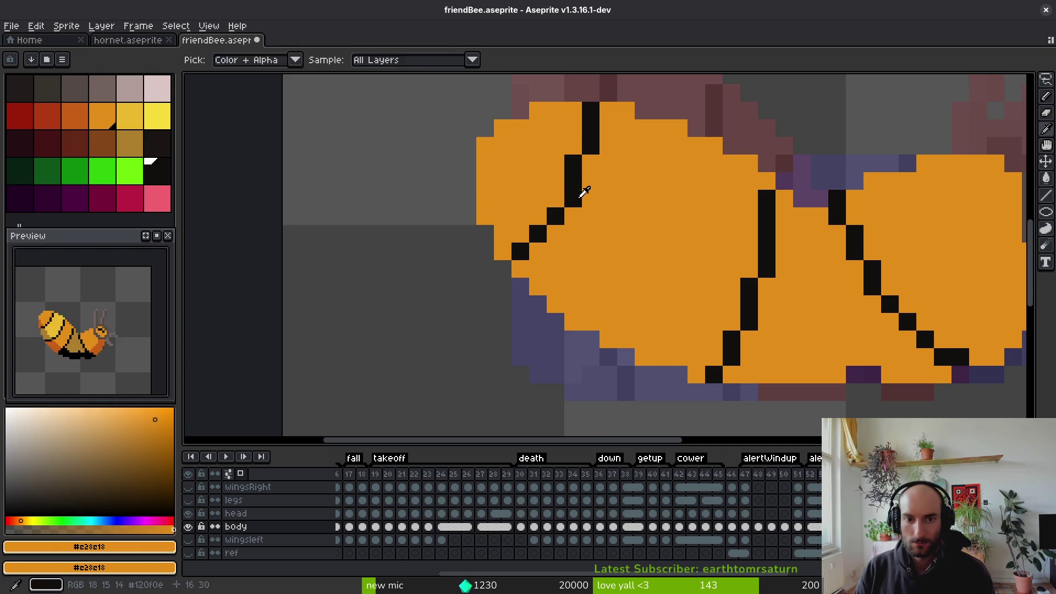
alt+click(541, 241)
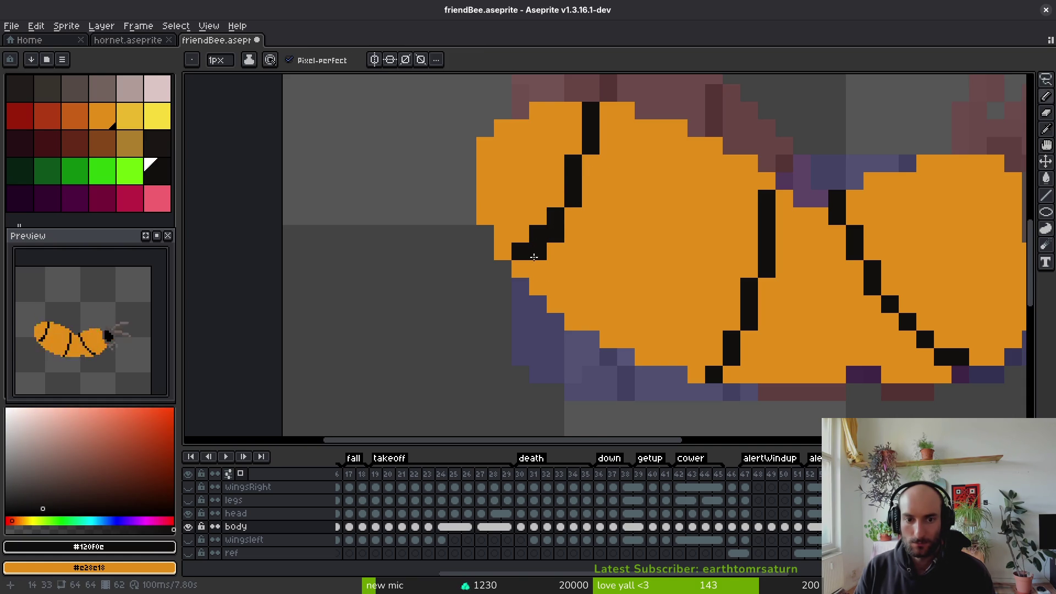
alt+click(524, 229)
click(538, 234)
alt+click(577, 184)
click(527, 268)
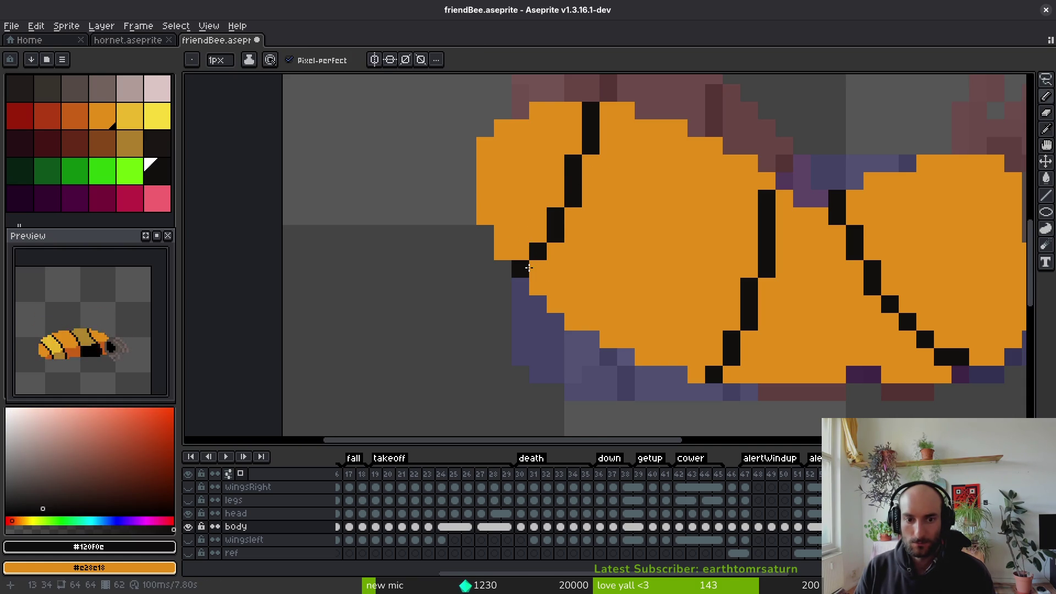
scroll(567, 234, down, 4)
key(Return)
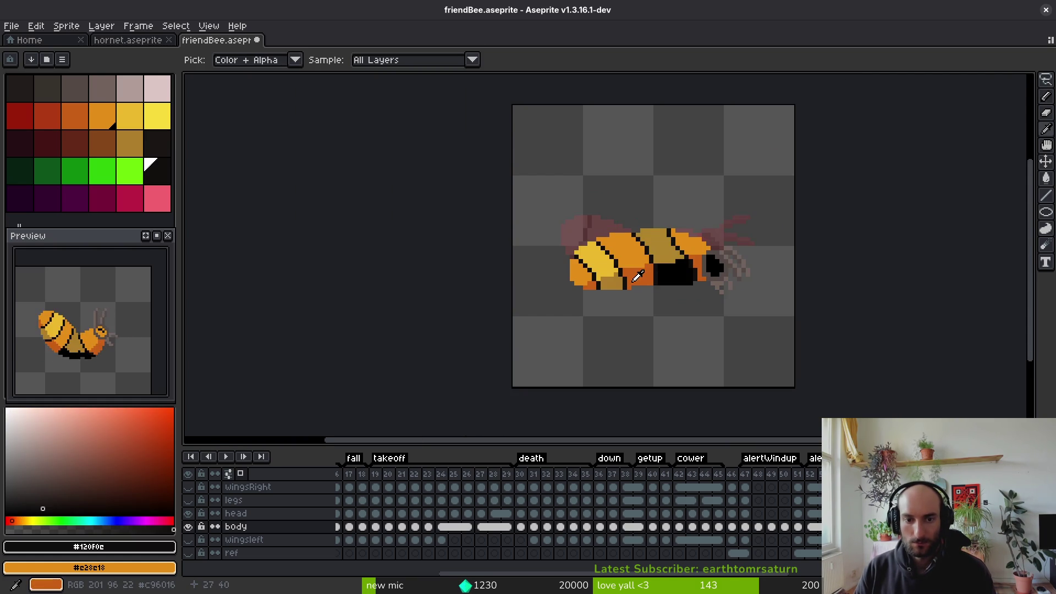
scroll(626, 204, up, 4)
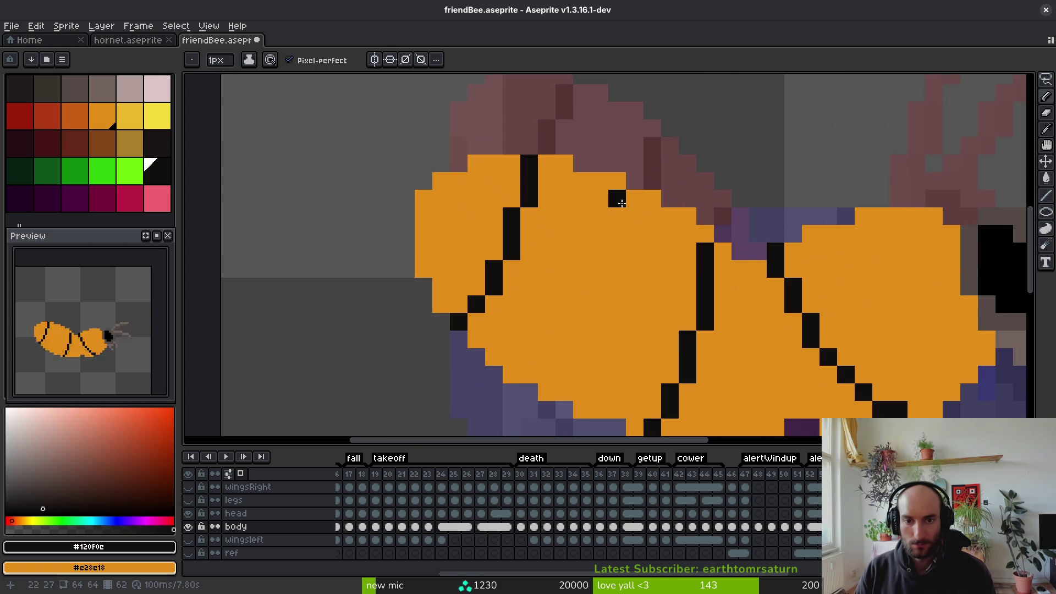
Draw a second black stripe down the body and undo a stray grey #544a45 pixel
drag(621, 204, 607, 286)
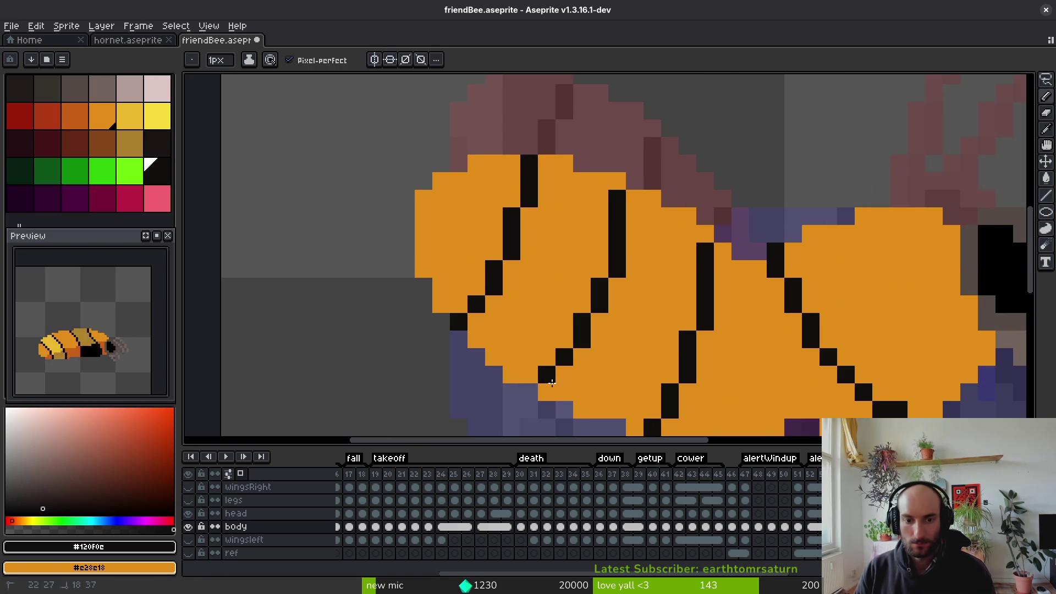
scroll(613, 318, down, 7)
scroll(660, 286, up, 3)
scroll(671, 280, down, 2)
key(alt)
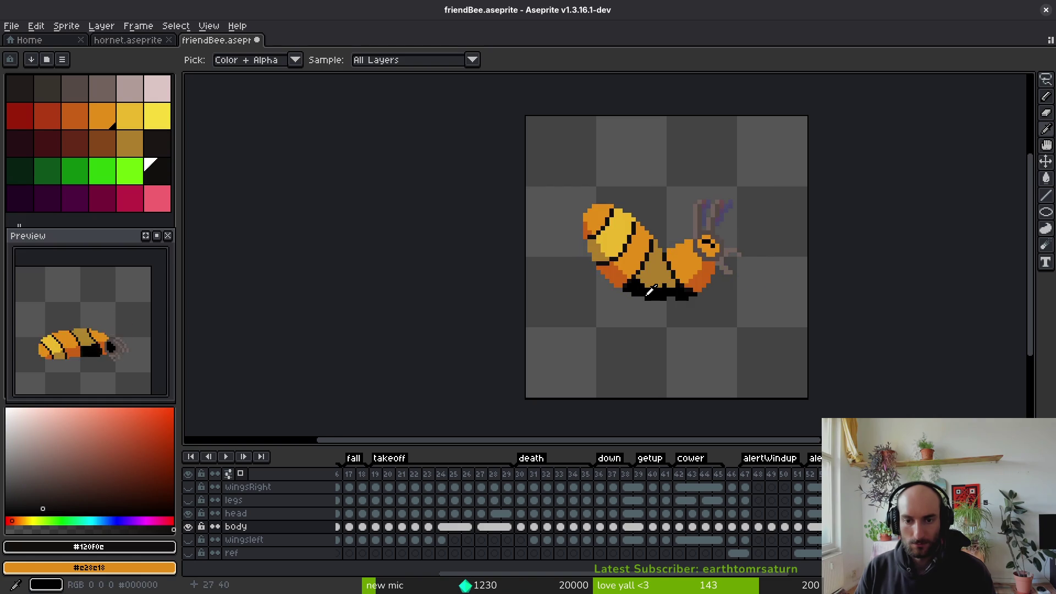
click(691, 278)
scroll(716, 264, up, 3)
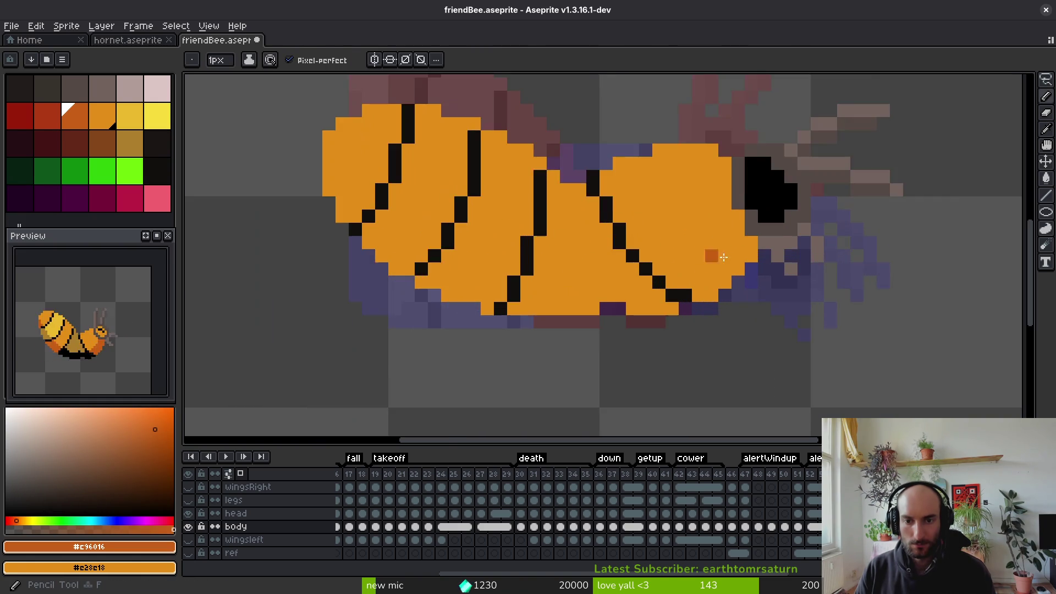
alt+click(750, 220)
click(702, 238)
key(ctrl+z)
key(ctrl+z)
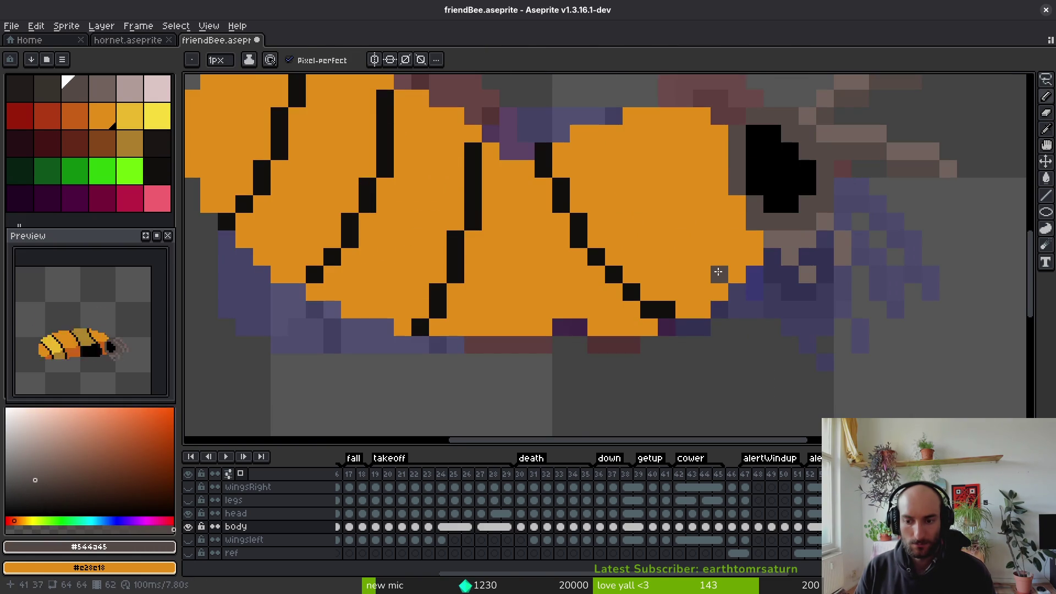
Compare the bee's pose across neighbouring animation frames, then return to the body layer
key(alt+Up)
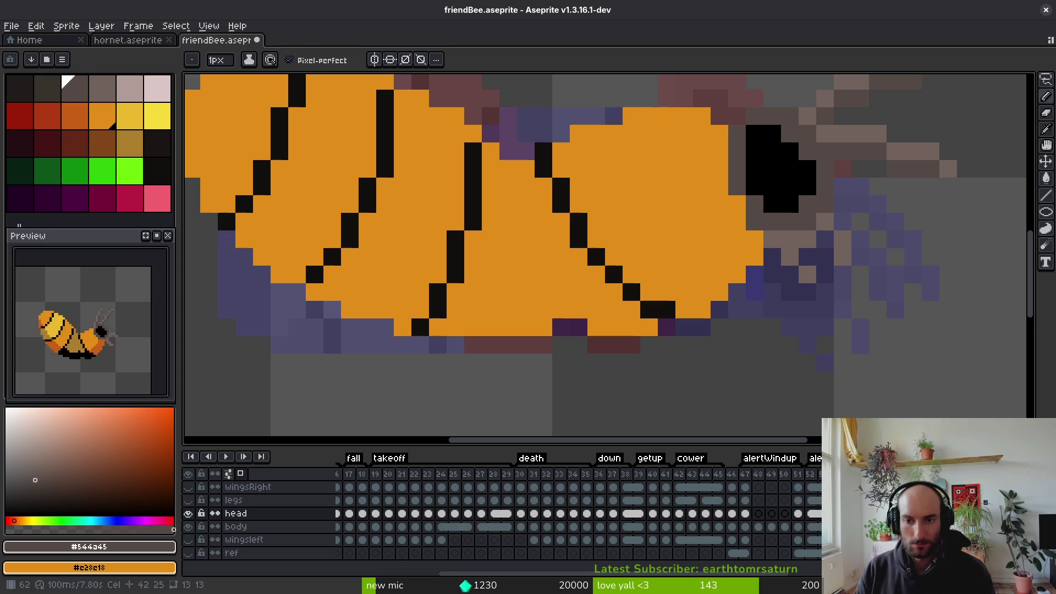
scroll(811, 297, down, 4)
scroll(776, 236, up, 3)
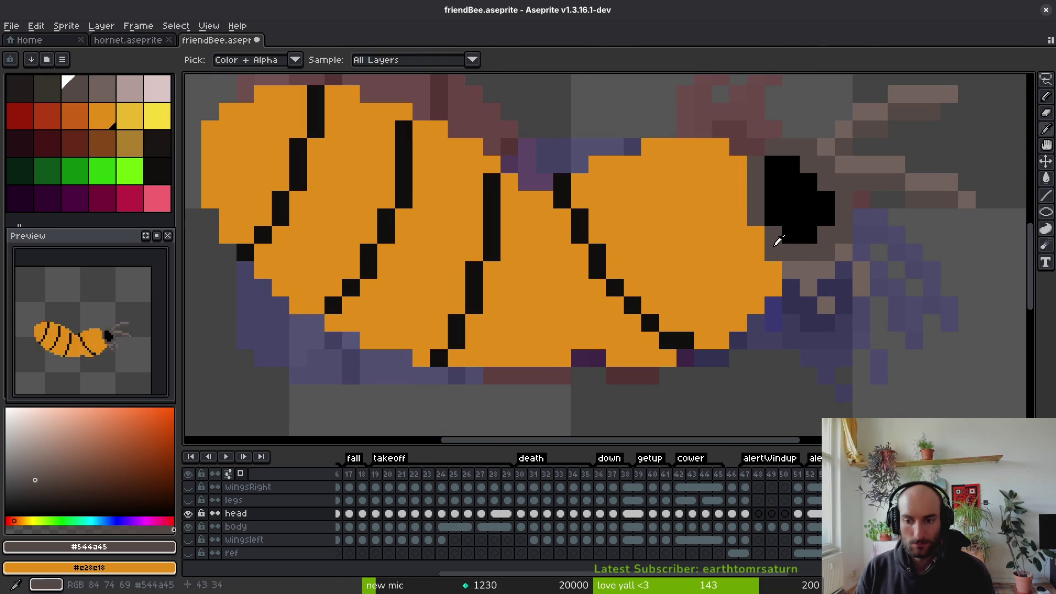
scroll(764, 229, down, 2)
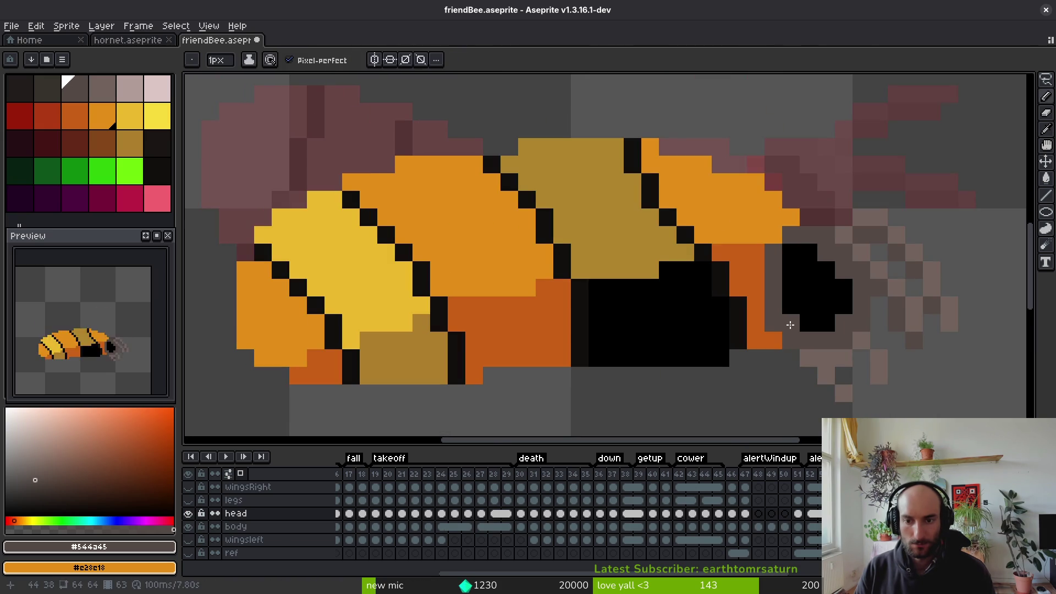
scroll(794, 271, down, 2)
key(Return)
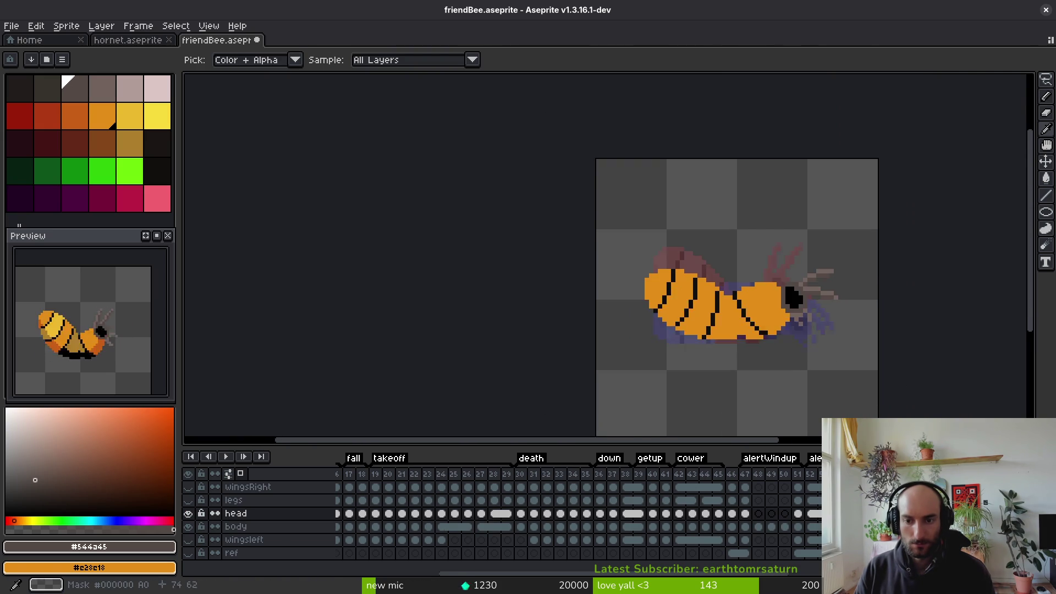
key(Down)
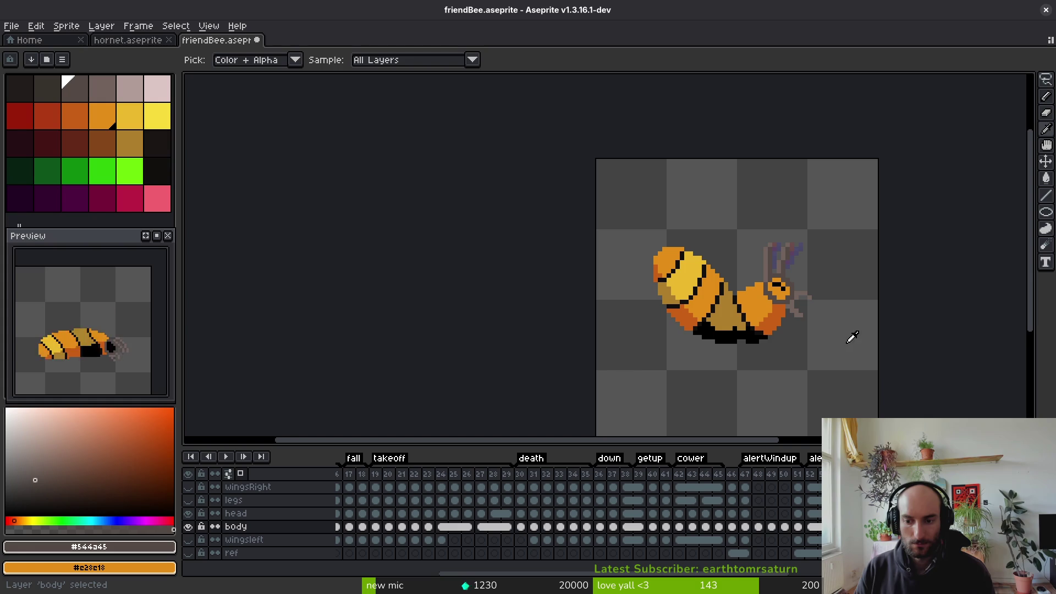
key(Right)
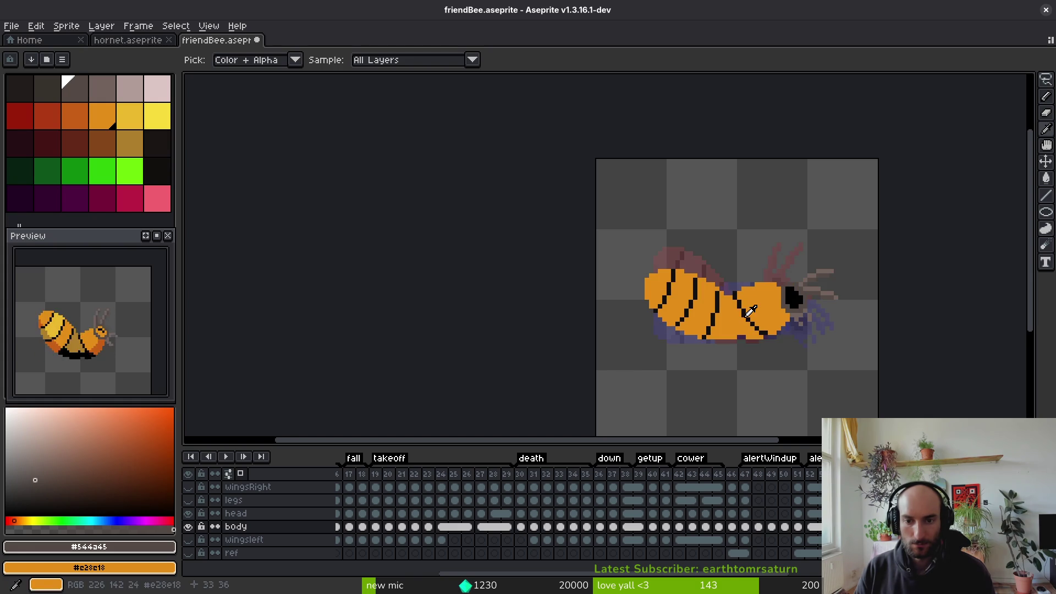
Draw a black band along the bee's underside with the pencil
click(743, 310)
key(b)
scroll(715, 311, up, 5)
mouse_move(655, 308)
mouse_down()
mouse_move(778, 309)
mouse_move(831, 328)
mouse_up()
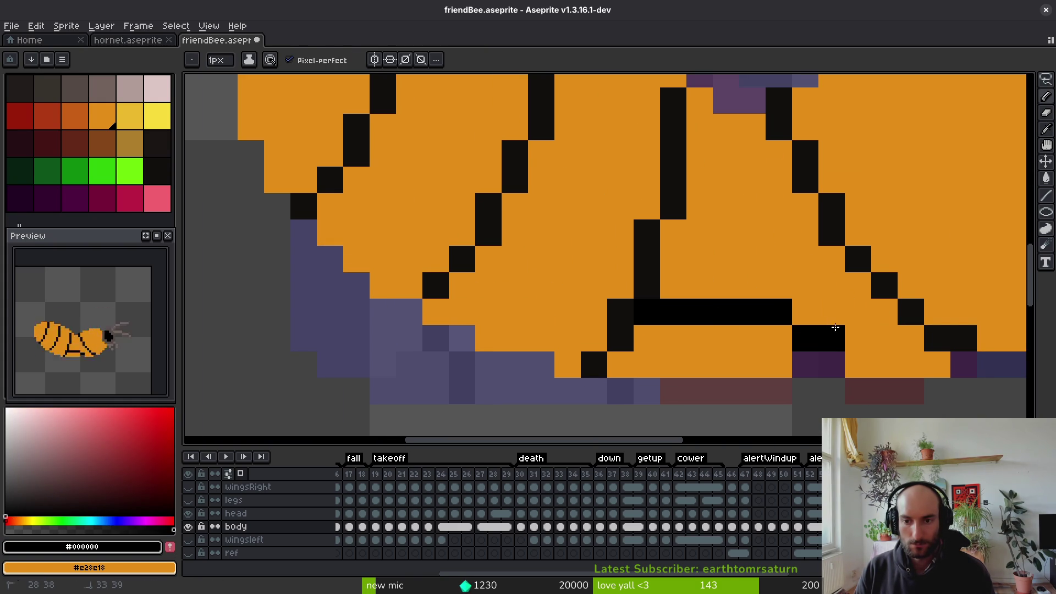
scroll(844, 325, down, 4)
scroll(842, 325, up, 4)
drag(809, 279, 787, 330)
scroll(814, 358, down, 5)
key(i)
key(b)
scroll(809, 370, up, 4)
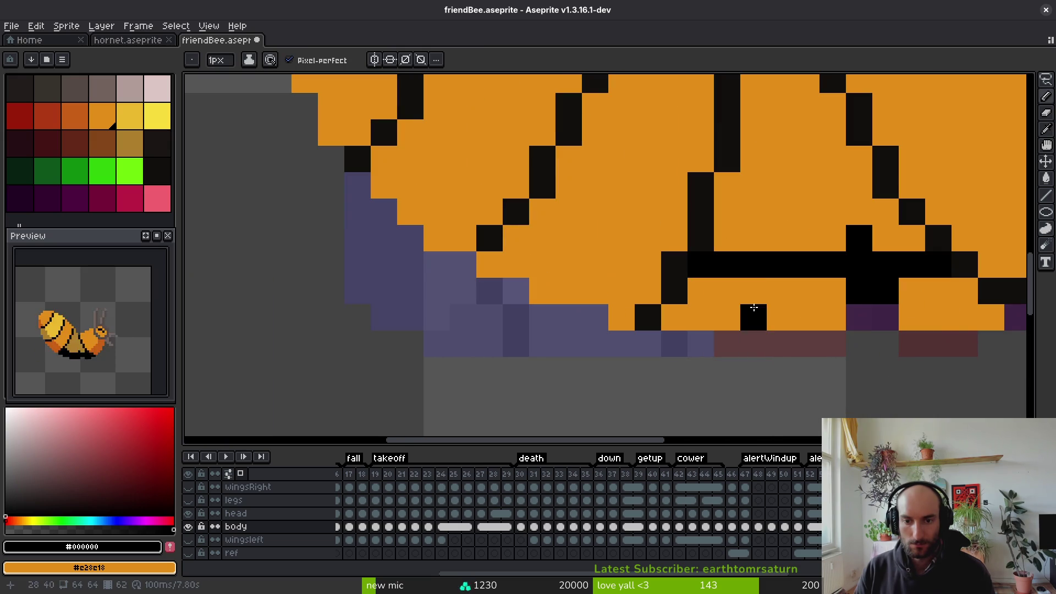
scroll(827, 252, down, 1)
Try bucket-filling the belly gap black, undoing the fill that overflowed
key(g)
click(897, 286)
click(842, 330)
key(ctrl+z)
scroll(814, 340, down, 4)
key(i)
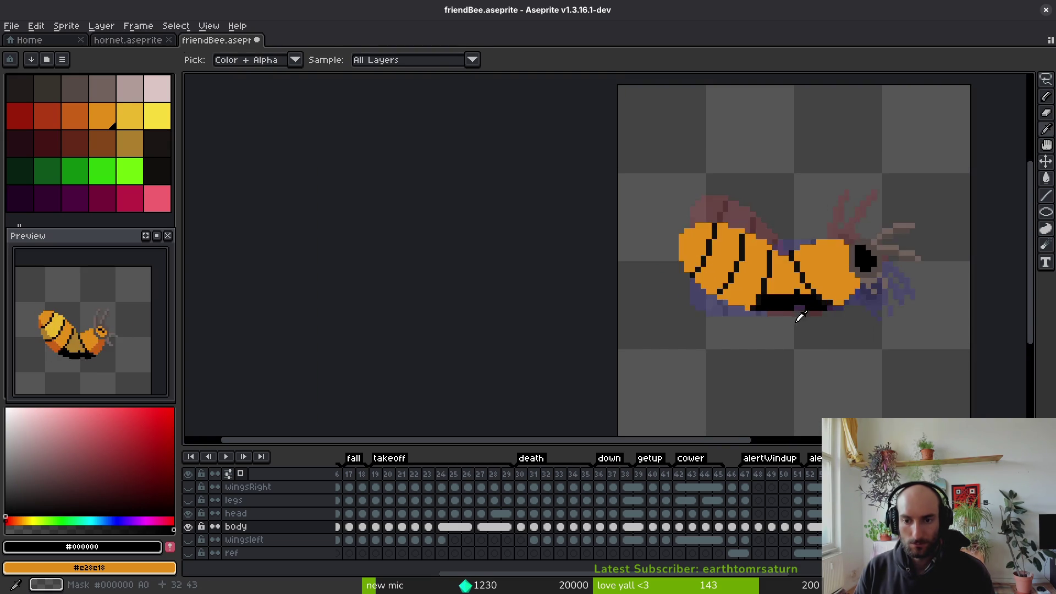
key(g)
scroll(798, 313, up, 4)
Fill in the remaining belly-band pixels black, then pick dark orange #c96016 from the body
click(784, 273)
click(783, 267)
key(ctrl+z)
key(b)
scroll(783, 270, down, 3)
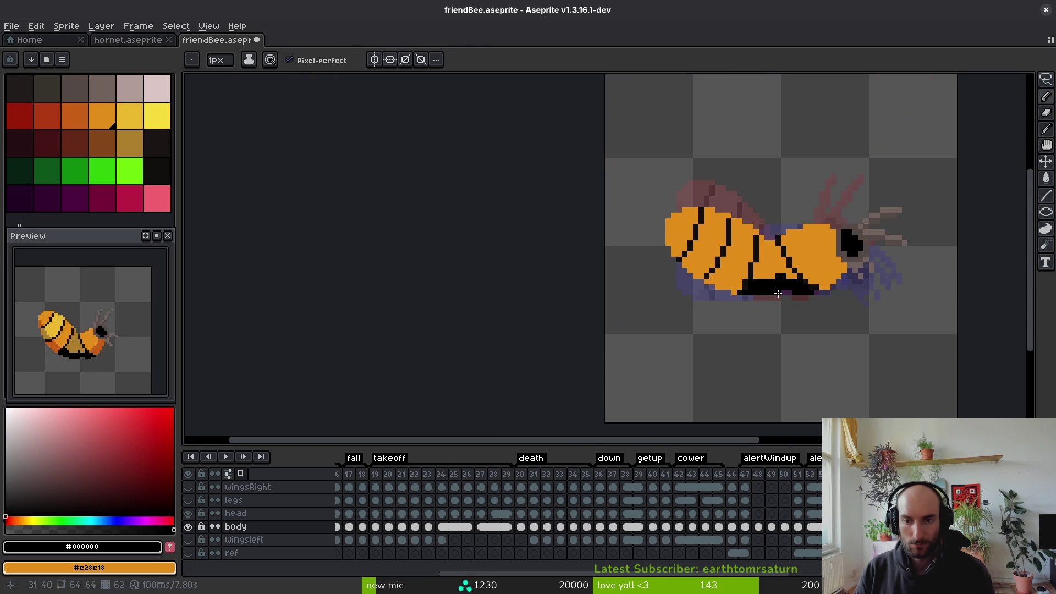
key(i)
click(724, 276)
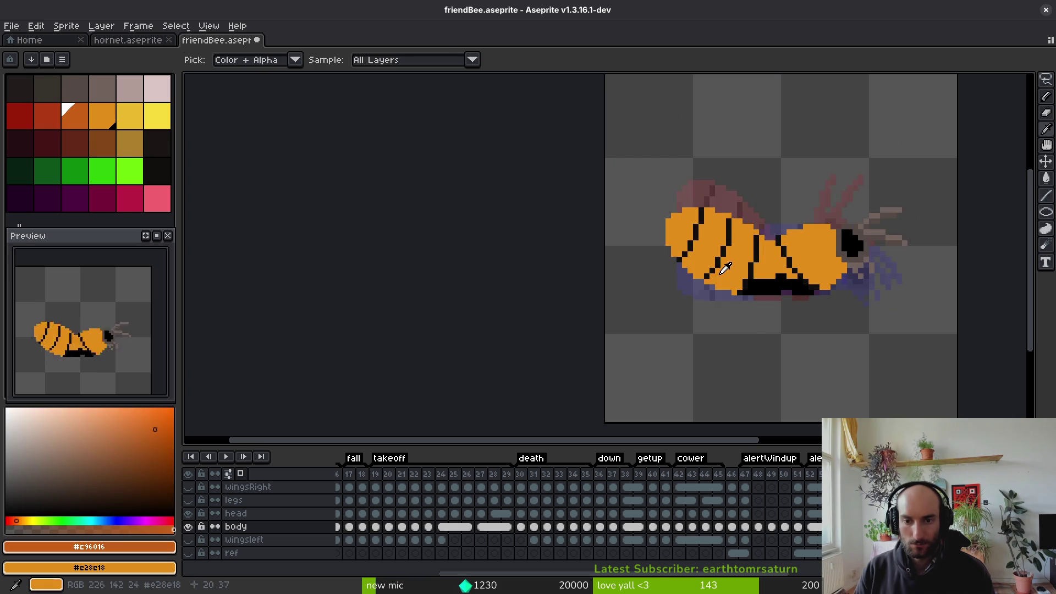
Add a dark-orange pixel above the belly band and fill a small tail patch tan #ae7e2c
scroll(724, 276, up, 3)
key(b)
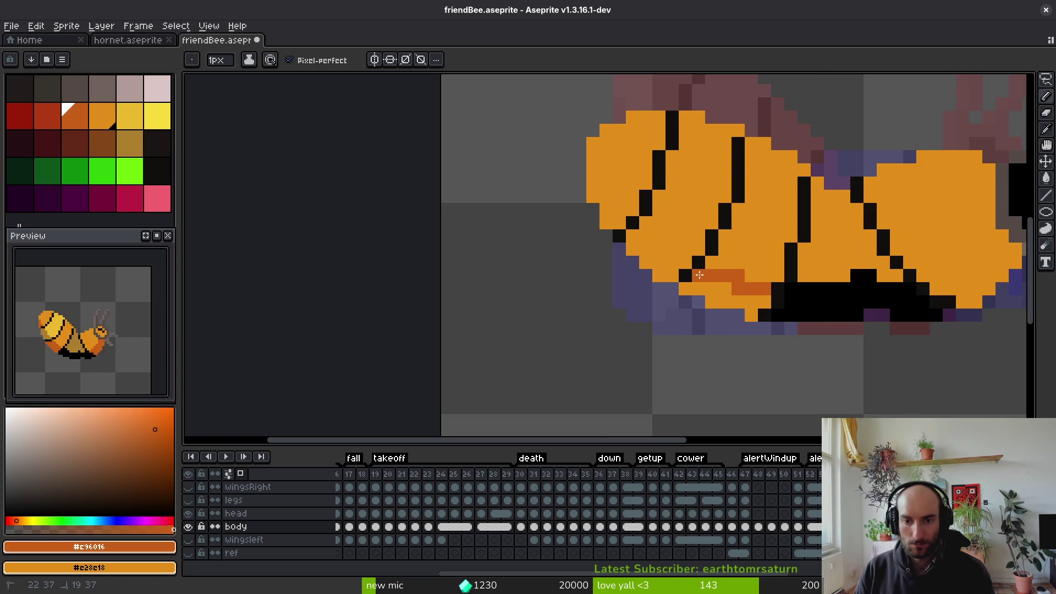
click(708, 265)
scroll(710, 272, down, 3)
key(i)
click(720, 281)
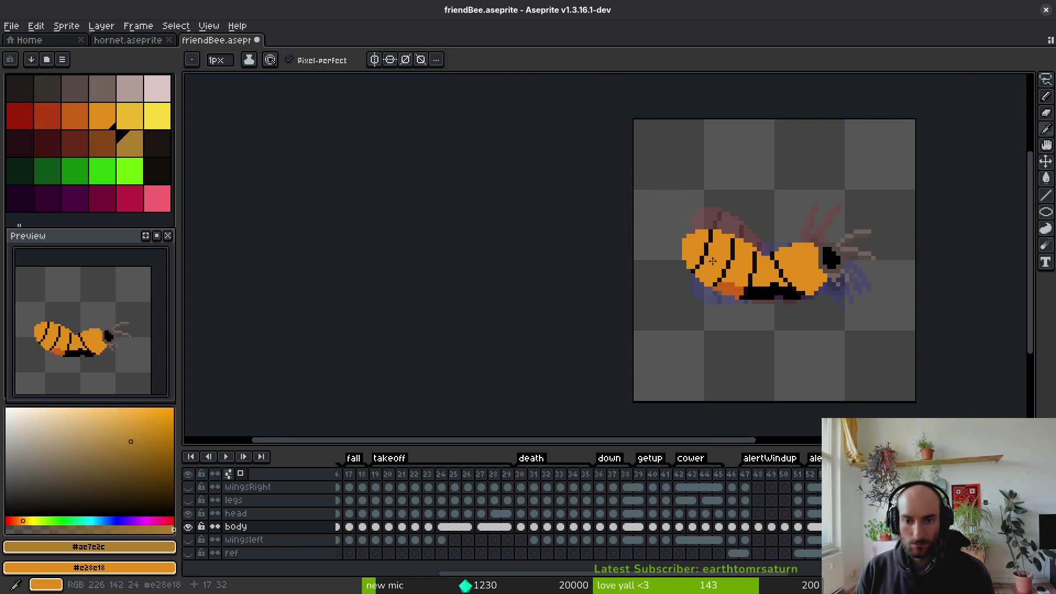
scroll(717, 263, up, 3)
key(b)
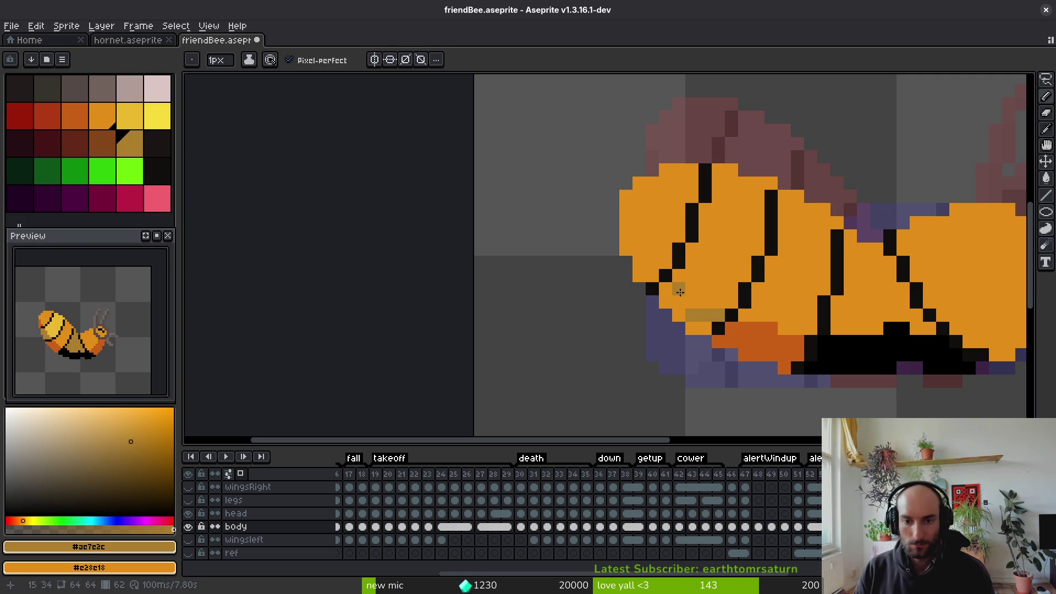
key(g)
click(680, 306)
Place dark-orange #c96016 shading pixels on the tail and the body's front edge
key(i)
click(745, 333)
key(b)
click(648, 253)
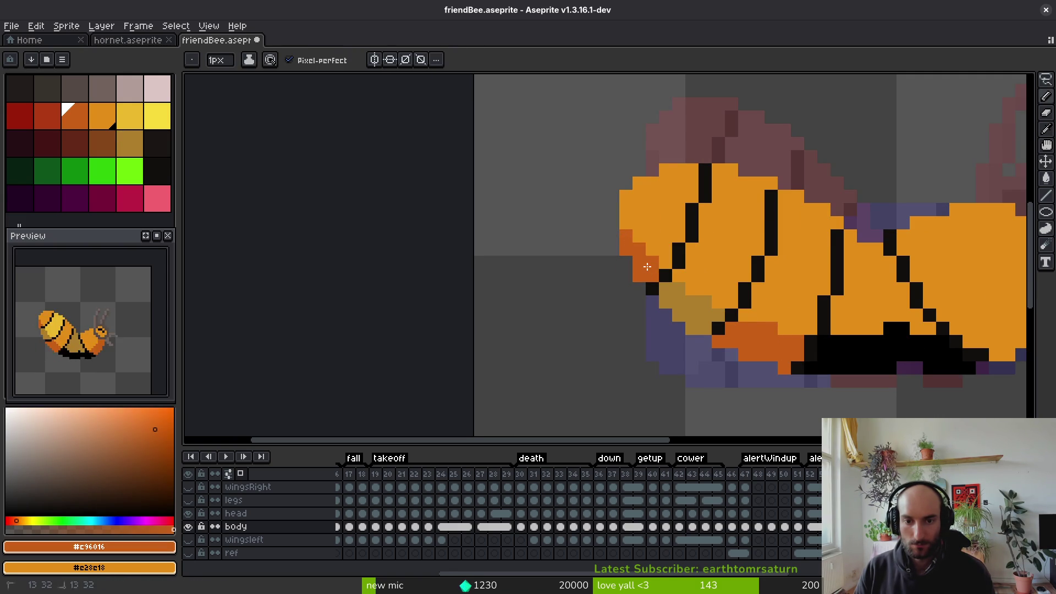
scroll(715, 330, right, 2)
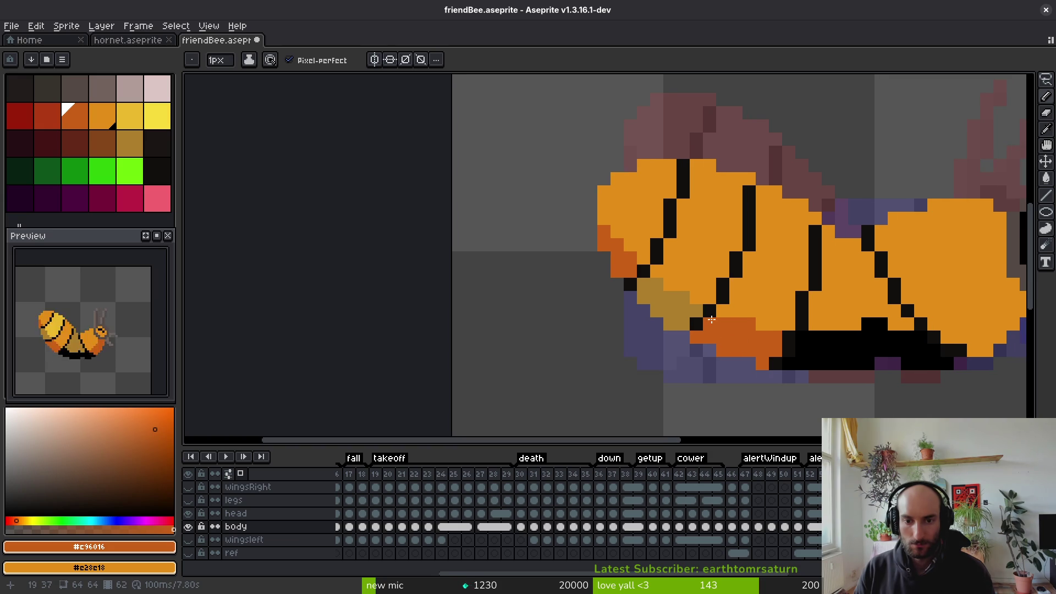
scroll(718, 321, right, 3)
scroll(775, 316, right, 2)
click(825, 285)
key(ctrl+z)
click(858, 271)
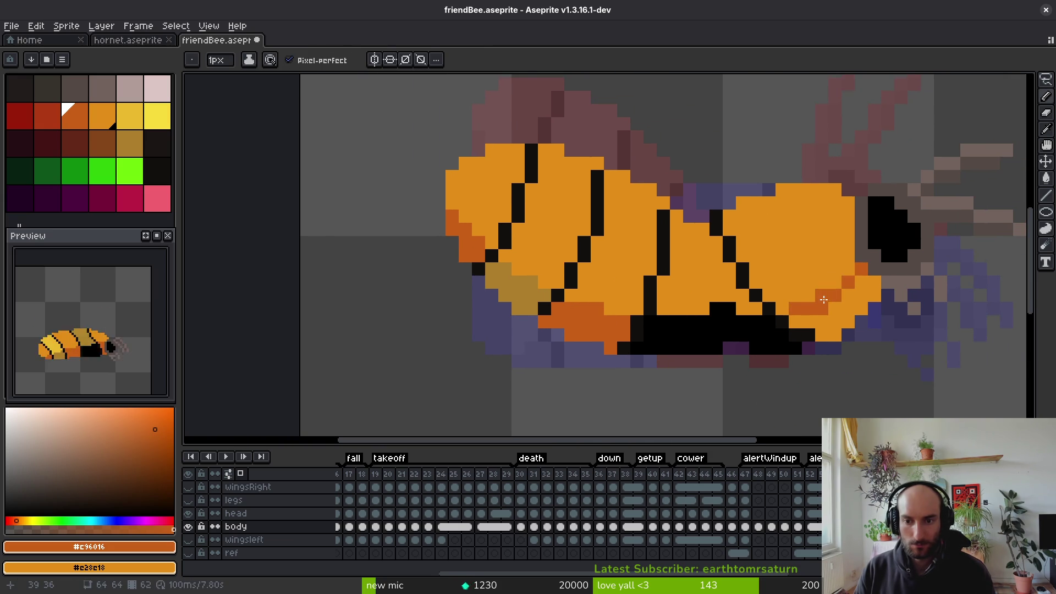
Bucket-fill the lower-right body segment dark orange, redoing the fill that leaked
key(g)
click(842, 302)
key(ctrl+z)
key(b)
click(874, 283)
key(g)
click(857, 300)
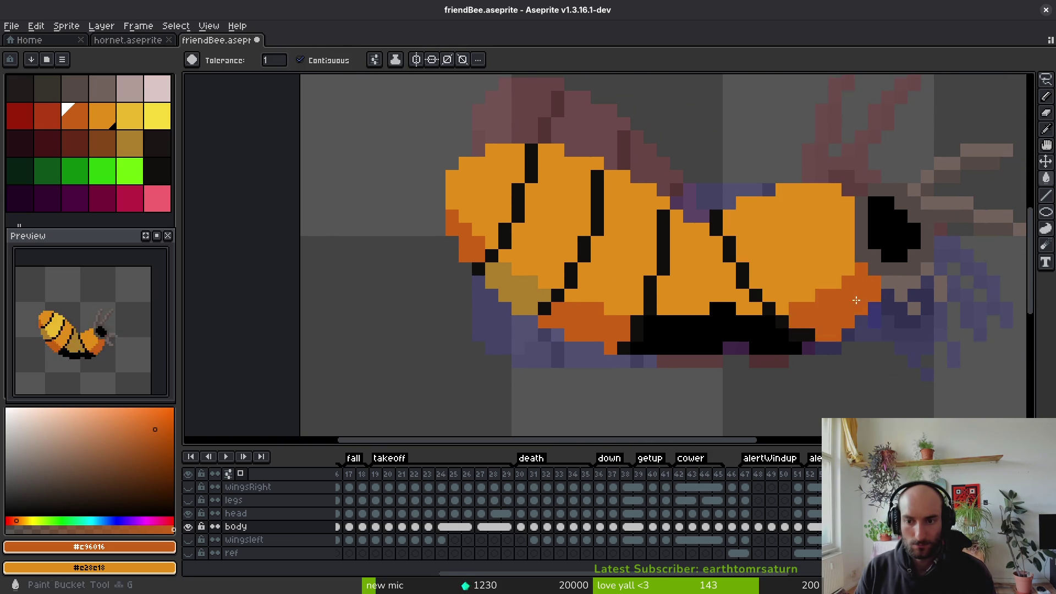
scroll(836, 322, down, 4)
Fill a front body segment with yellow #cab82c sampled from the bee
key(i)
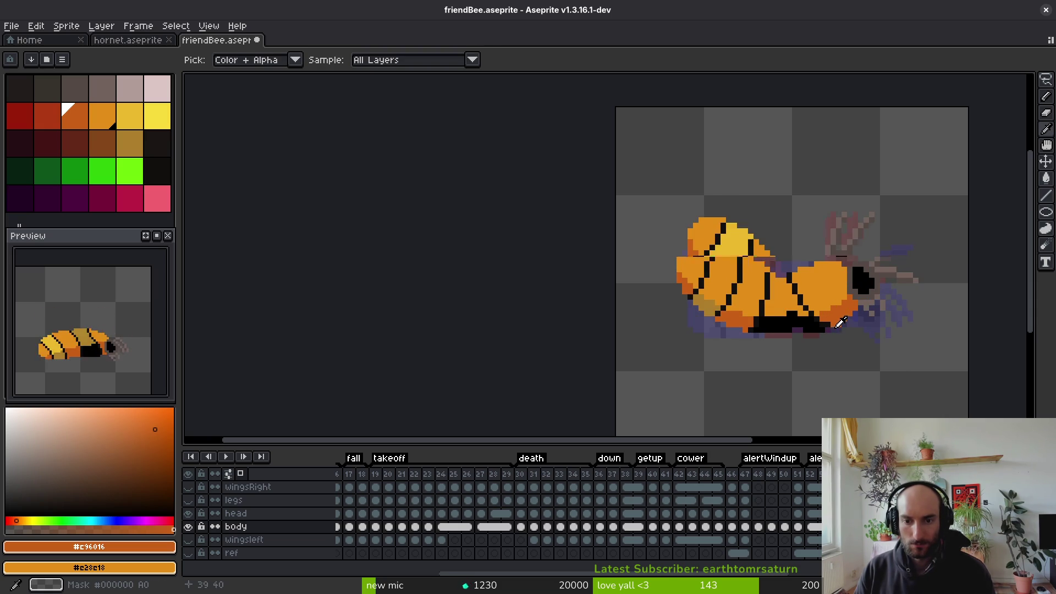
click(743, 292)
key(g)
click(743, 292)
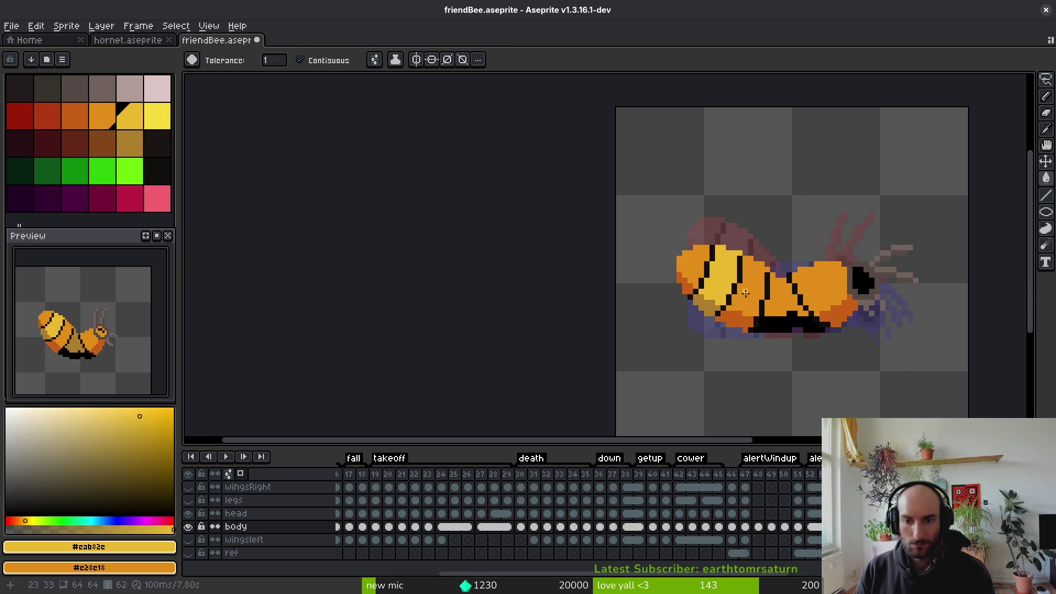
Sample the darker gold #ae7e2c from the bee's middle segment
key(i)
click(704, 302)
key(g)
scroll(715, 341, down, 5)
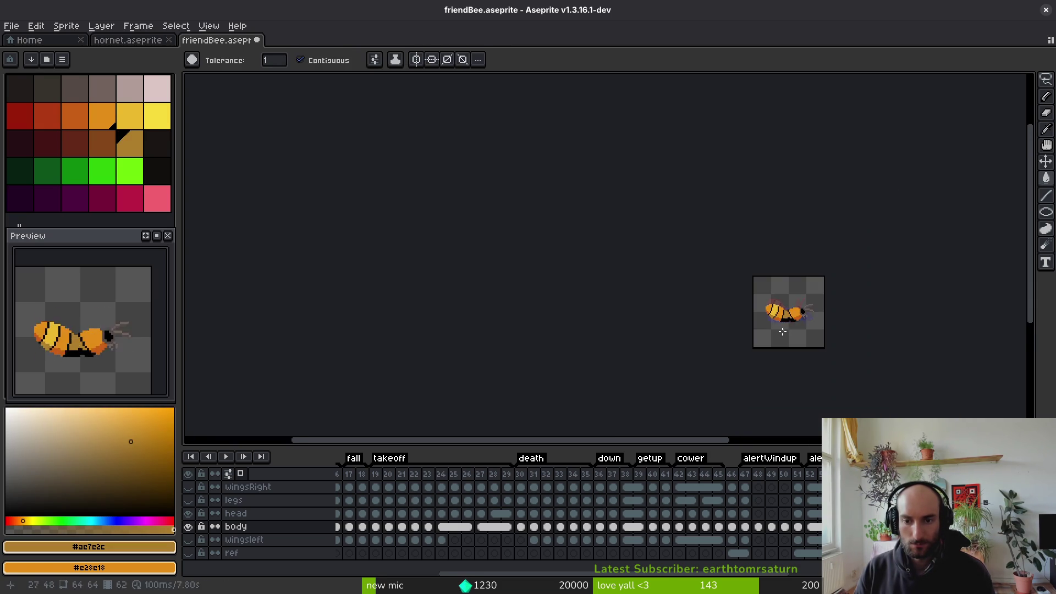
key(i)
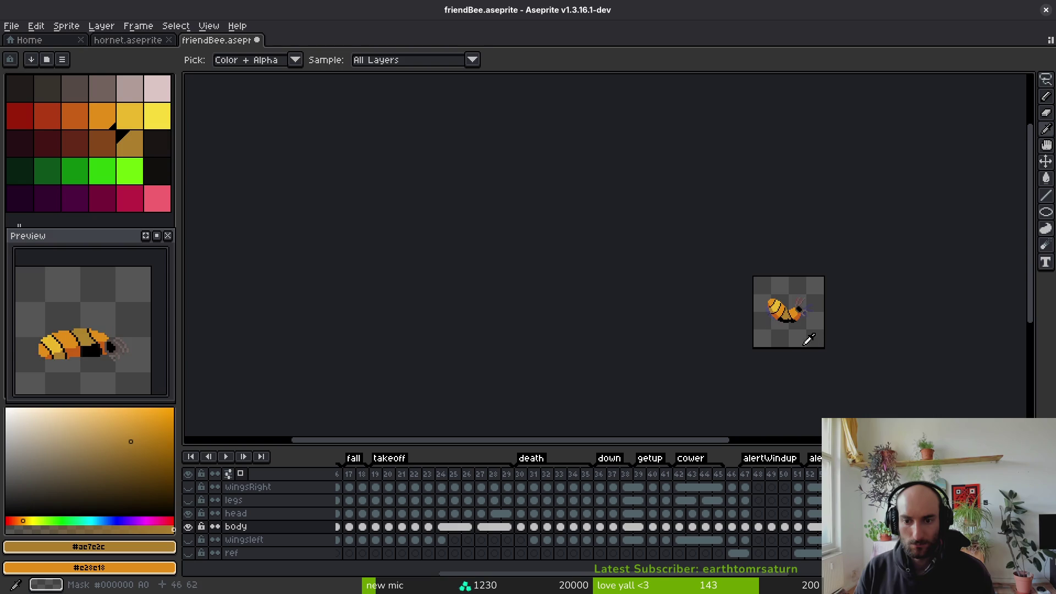
key(g)
scroll(682, 320, up, 5)
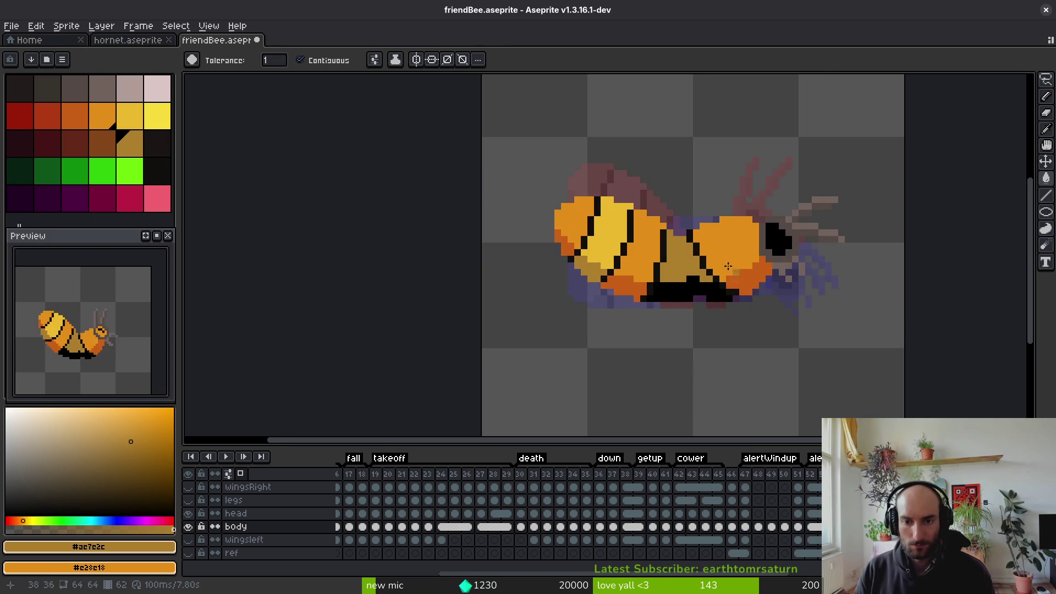
key(i)
key(Right)
key(Left)
Draw a diagonal black stripe down the middle segment and repaint stray pixels gold
click(658, 201)
key(b)
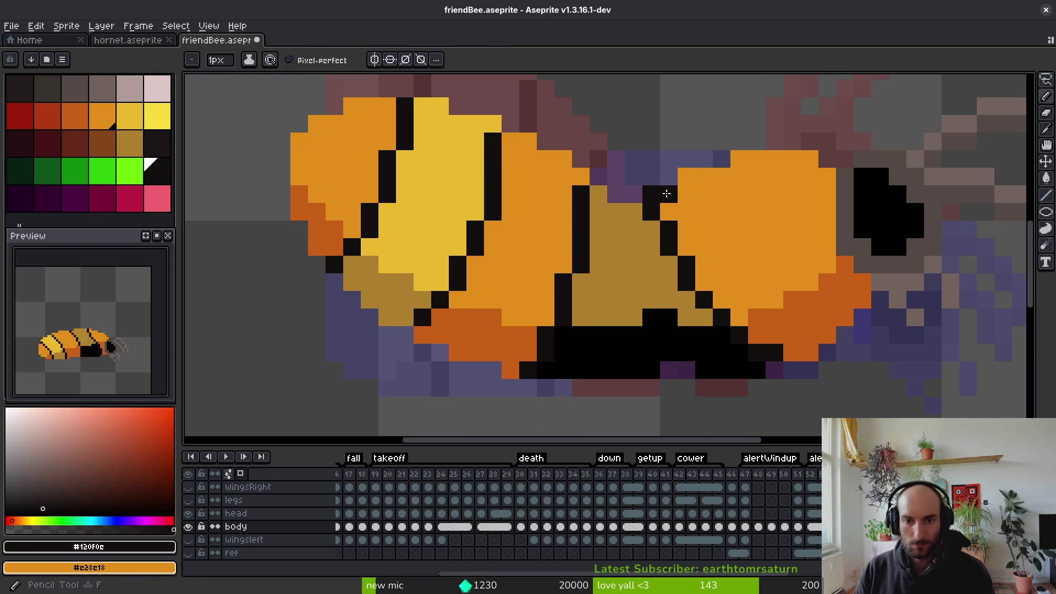
drag(668, 193, 669, 214)
drag(699, 263, 773, 355)
alt+click(760, 356)
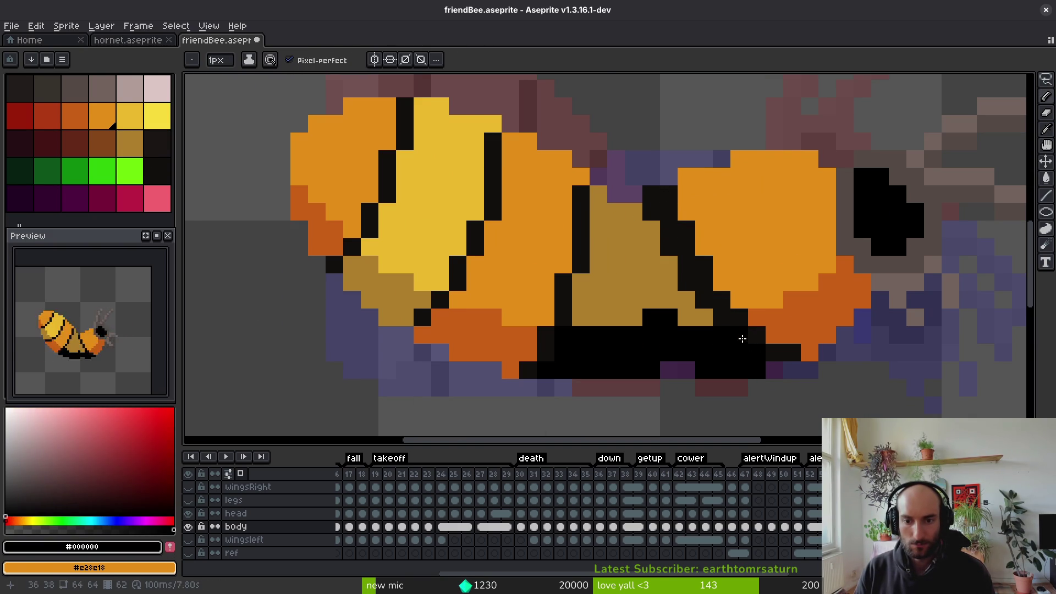
alt+click(689, 299)
drag(687, 285, 666, 227)
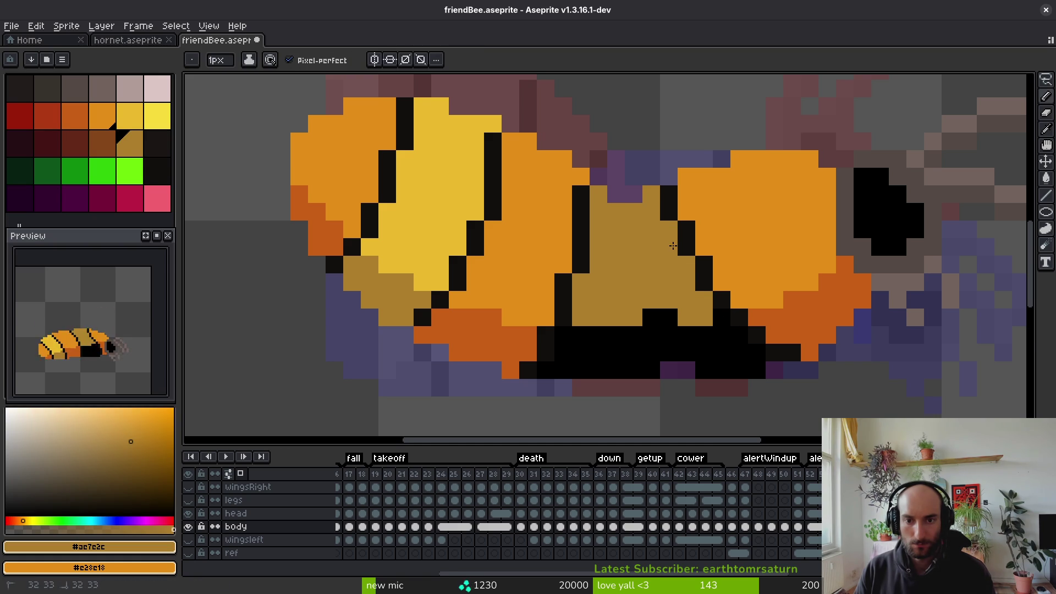
Step through neighbouring frames to check the pose and save friendBee.aseprite
scroll(673, 245, down, 4)
scroll(662, 283, down, 2)
key(Right)
key(Right)
key(Right)
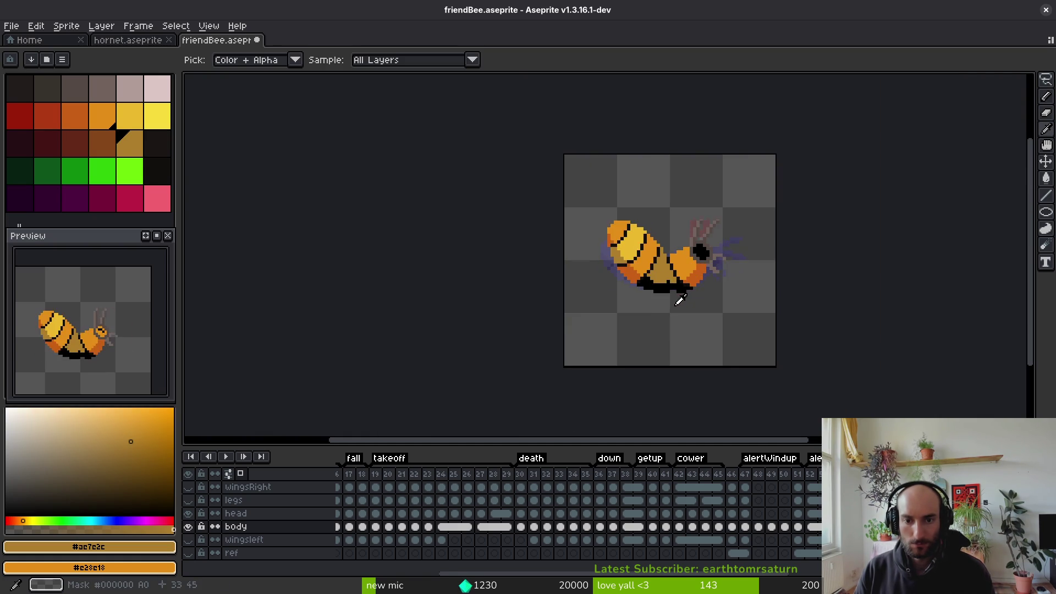
key(Right)
key(Right)
key(Right)
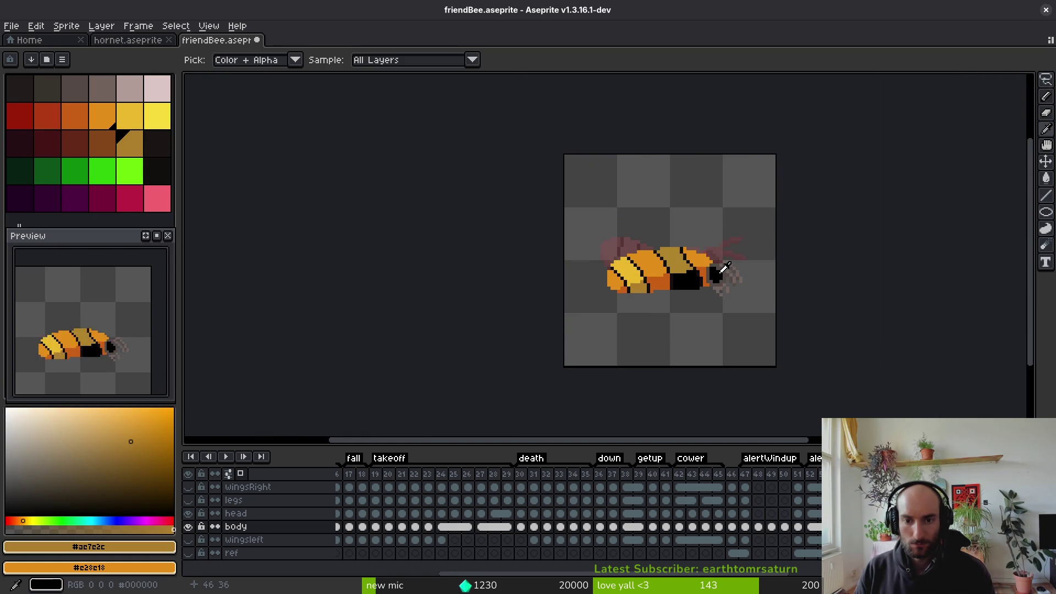
key(b)
key(ctrl+s)
key(Right)
key(Left)
scroll(690, 230, up, 3)
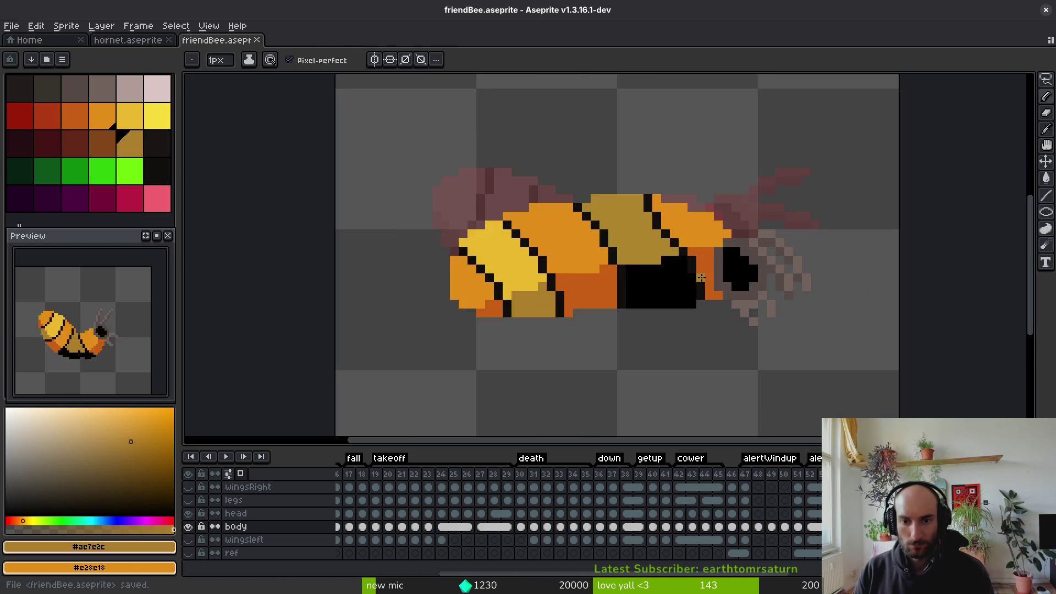
scroll(690, 230, down, 4)
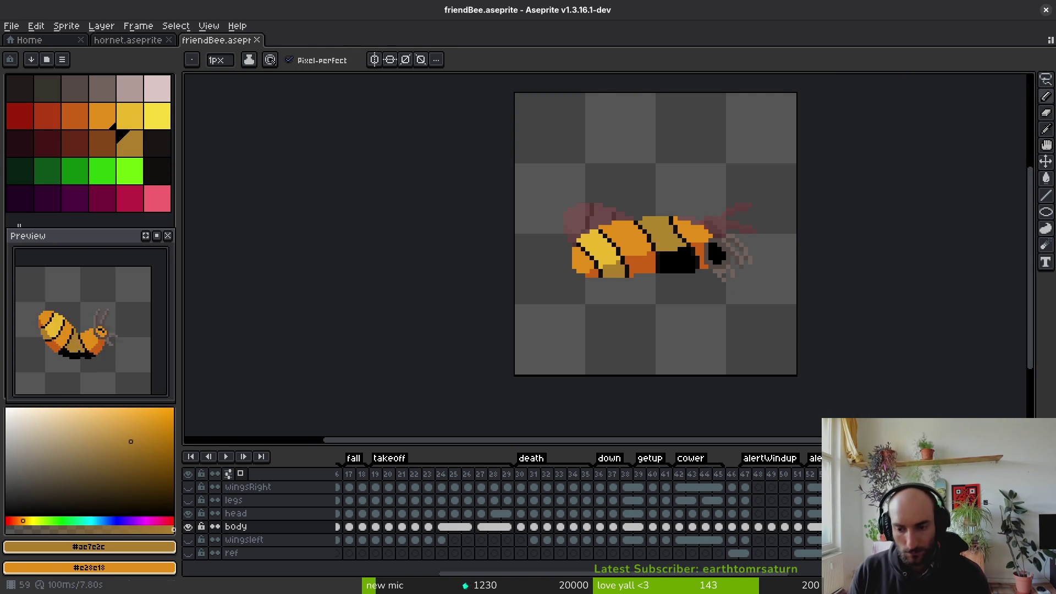
click(799, 487)
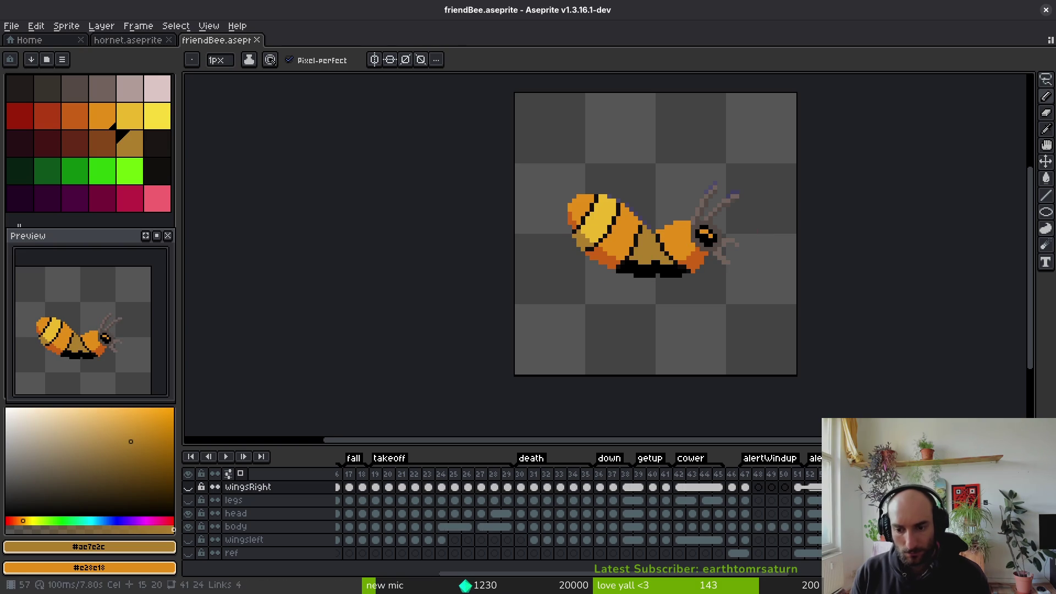
Show the wingsRight layer and compare the wing frame against its neighbouring frame
click(188, 487)
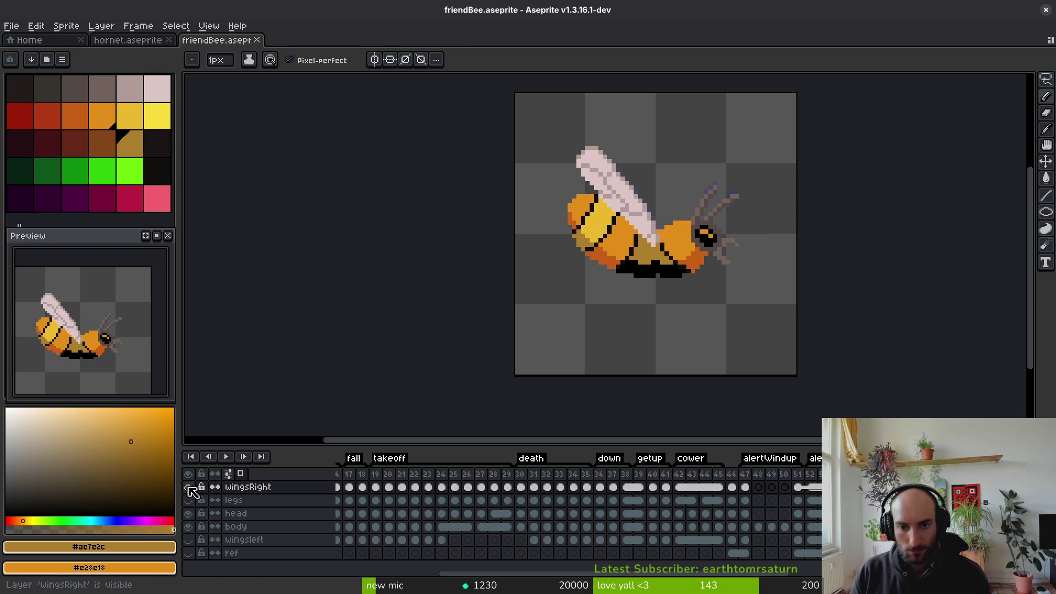
key(i)
key(Right)
key(Left)
key(Right)
key(b)
scroll(660, 216, up, 3)
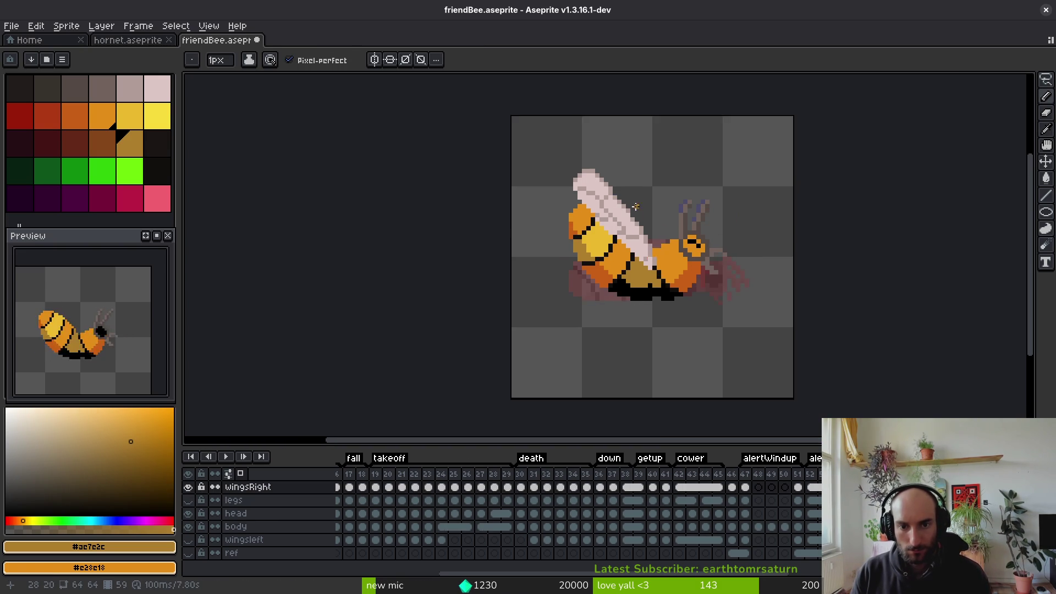
Lasso-select the pale wing and shift it one pixel right and down
key(q)
drag(587, 137, 533, 268)
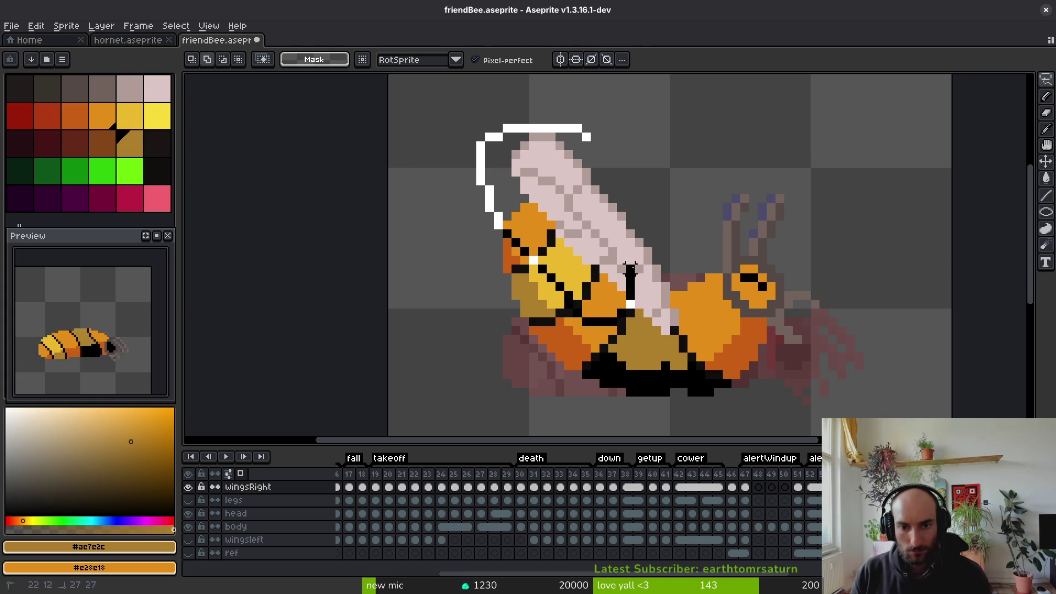
mouse_move(630, 218)
mouse_down()
mouse_move(633, 209)
mouse_move(593, 209)
mouse_up()
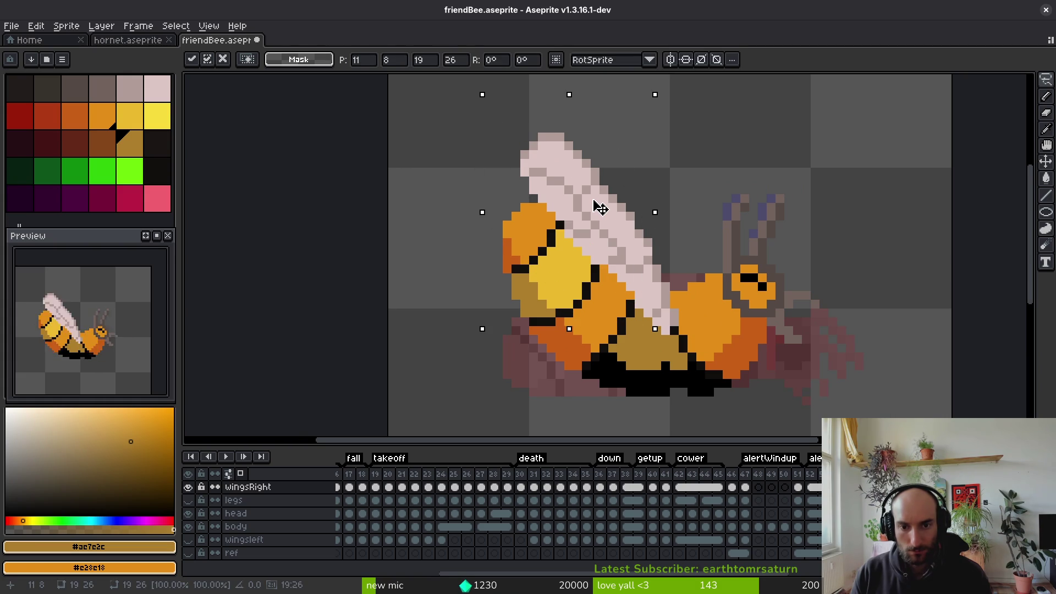
click(639, 217)
mouse_move(632, 242)
mouse_down()
mouse_move(499, 297)
mouse_move(632, 160)
mouse_move(632, 217)
mouse_move(590, 238)
mouse_move(583, 229)
mouse_move(594, 231)
mouse_up()
key(Return)
Sample the #b19d99 wing shade, then reselect the wing's top and nudge it slightly
key(b)
alt+click(639, 239)
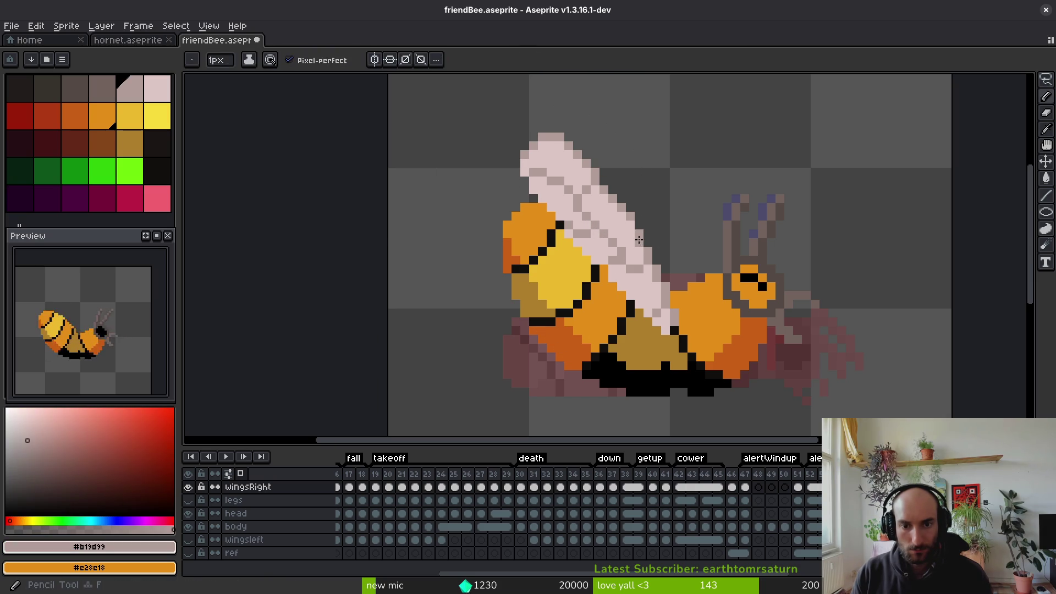
key(ctrl+d)
key(q)
mouse_move(553, 110)
mouse_down()
mouse_move(498, 229)
mouse_move(586, 234)
mouse_up()
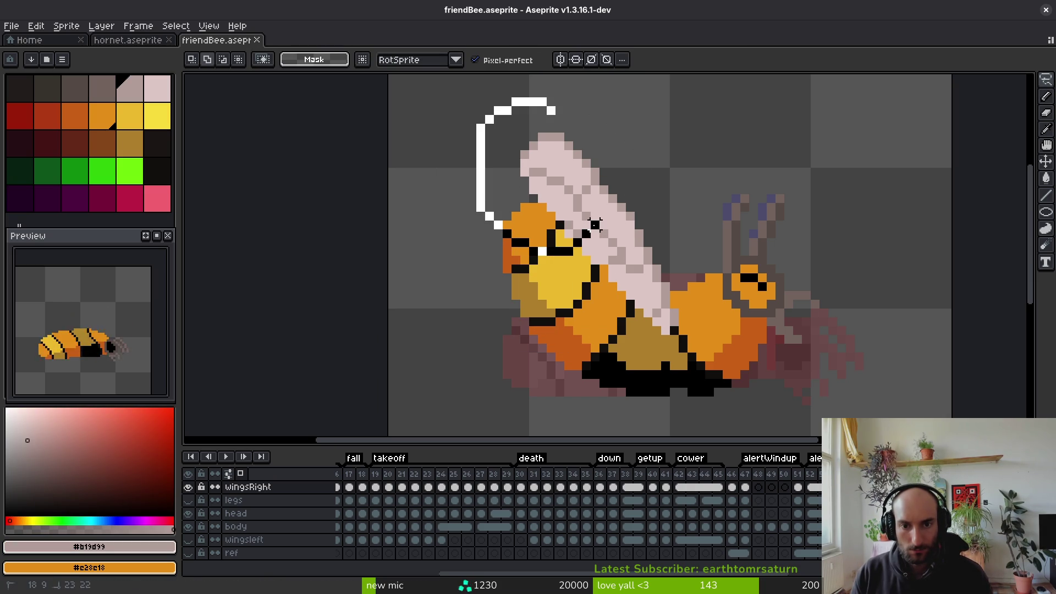
drag(621, 190, 594, 208)
key(Return)
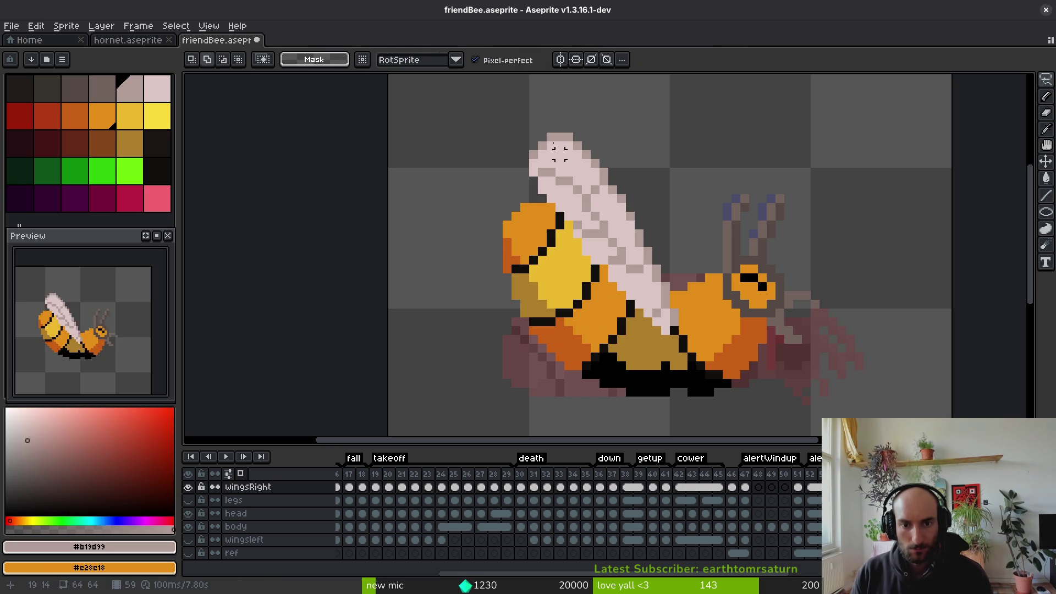
Nudge another wing piece about one pixel right and save friendBee.aseprite
drag(556, 119, 543, 234)
drag(603, 146, 583, 195)
key(Return)
key(ctrl+s)
key(b)
scroll(613, 187, down, 2)
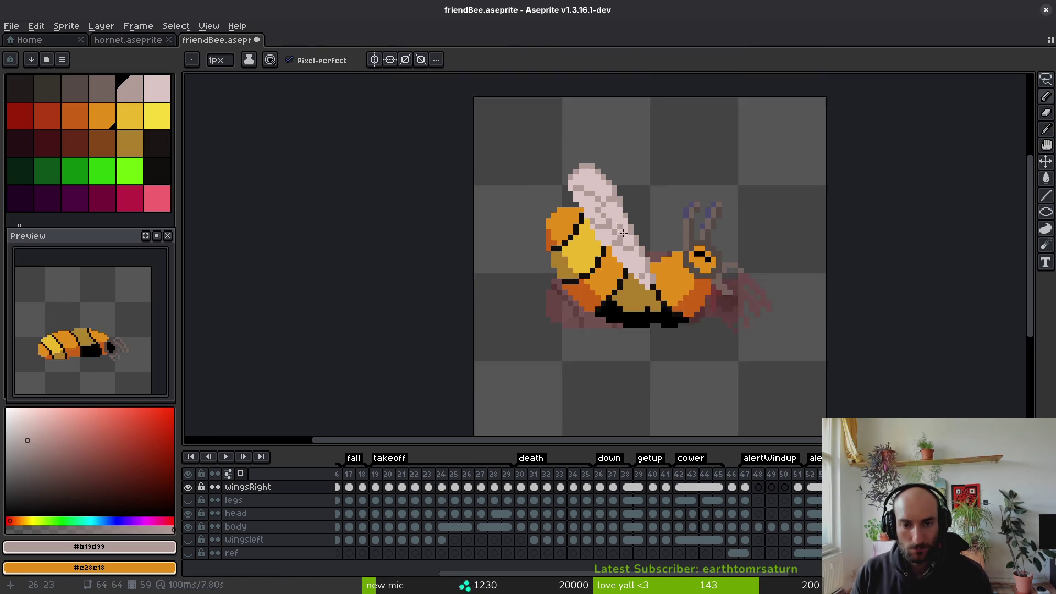
Sample the light wing colour #dcc6c5 and extend the wing's left edge to a new tip
scroll(632, 239, up, 2)
scroll(633, 238, down, 1)
scroll(648, 237, up, 1)
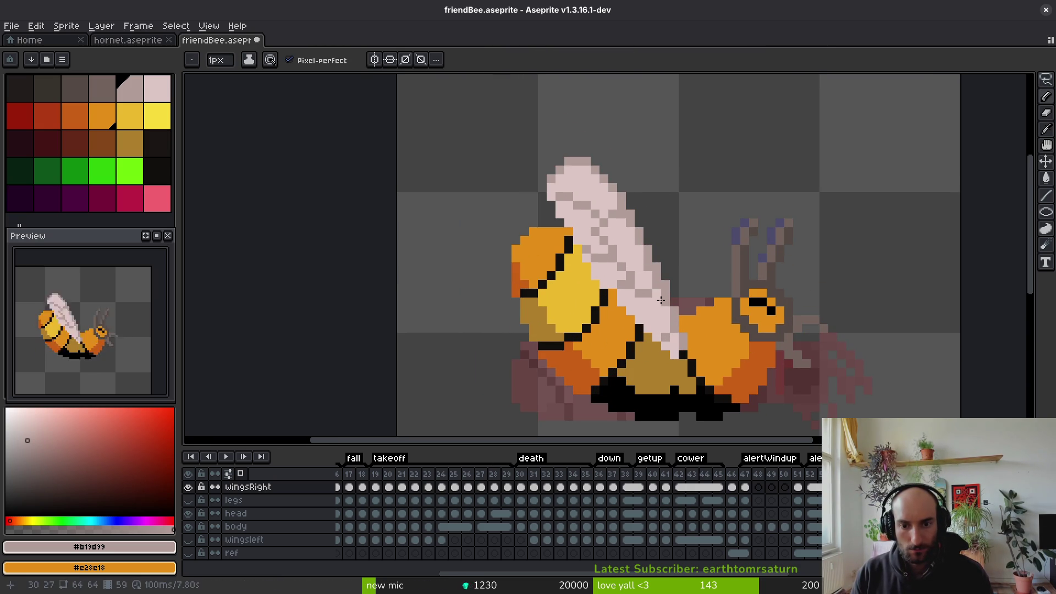
alt+click(658, 283)
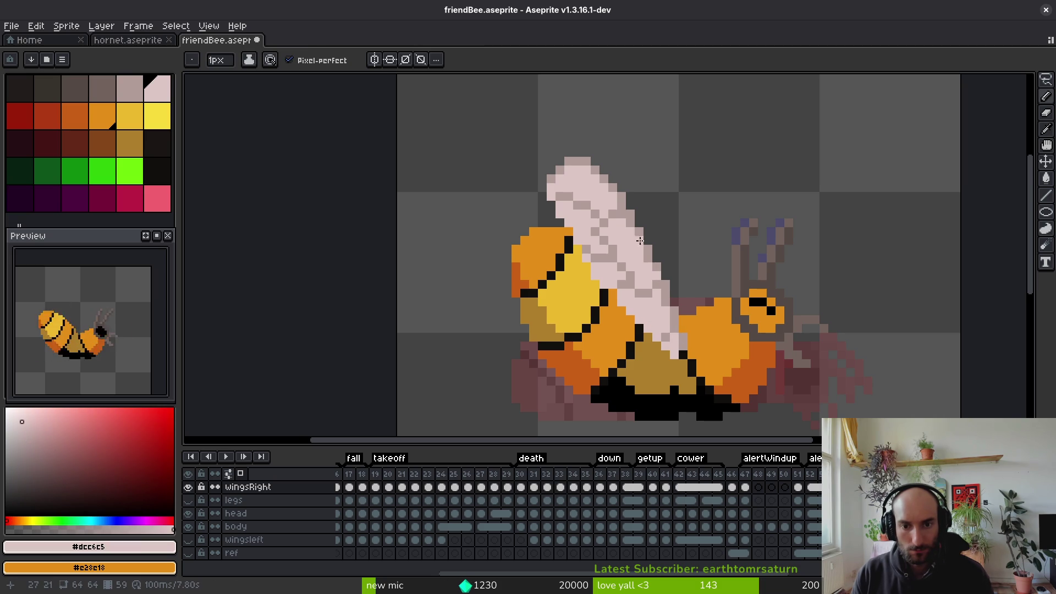
scroll(616, 218, down, 2)
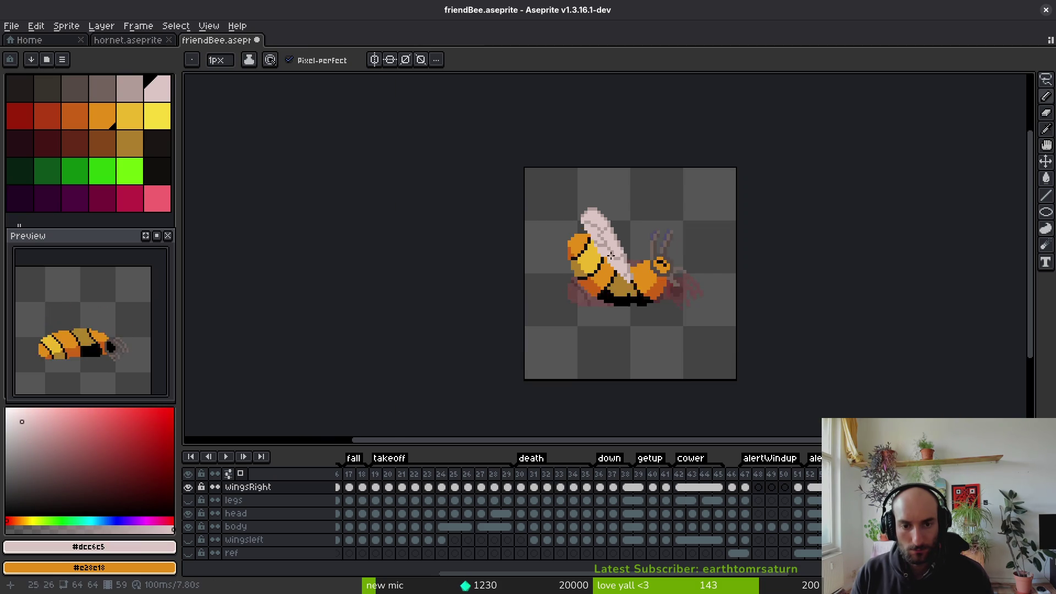
scroll(608, 234, up, 2)
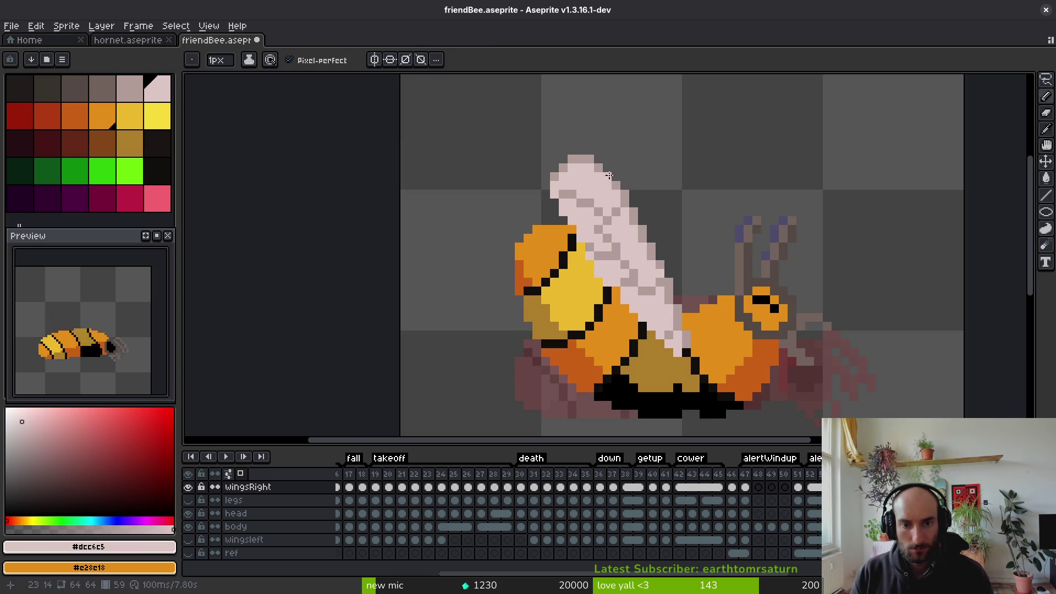
scroll(578, 215, up, 2)
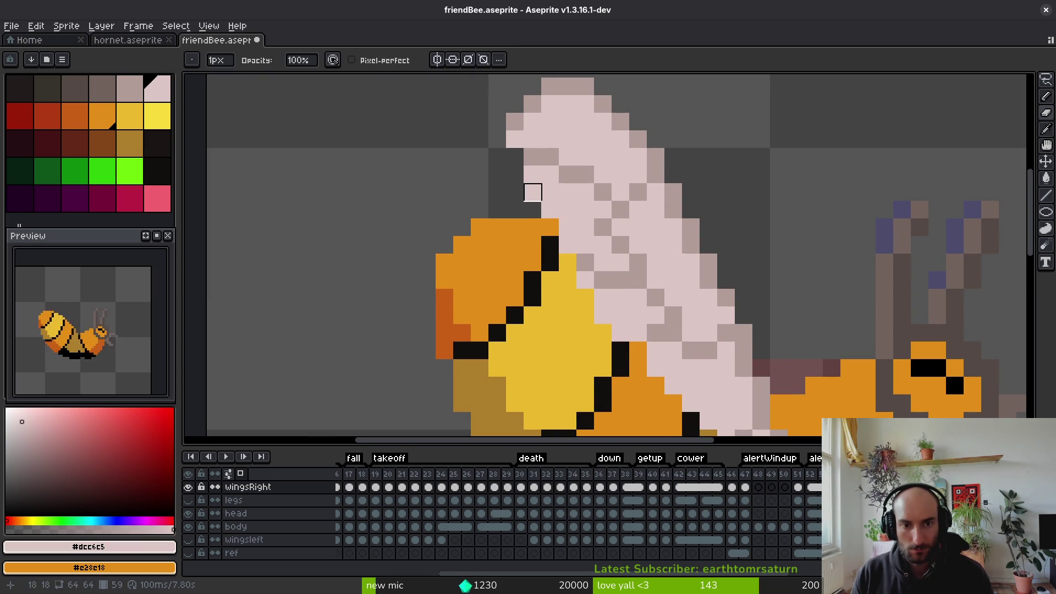
drag(533, 193, 530, 242)
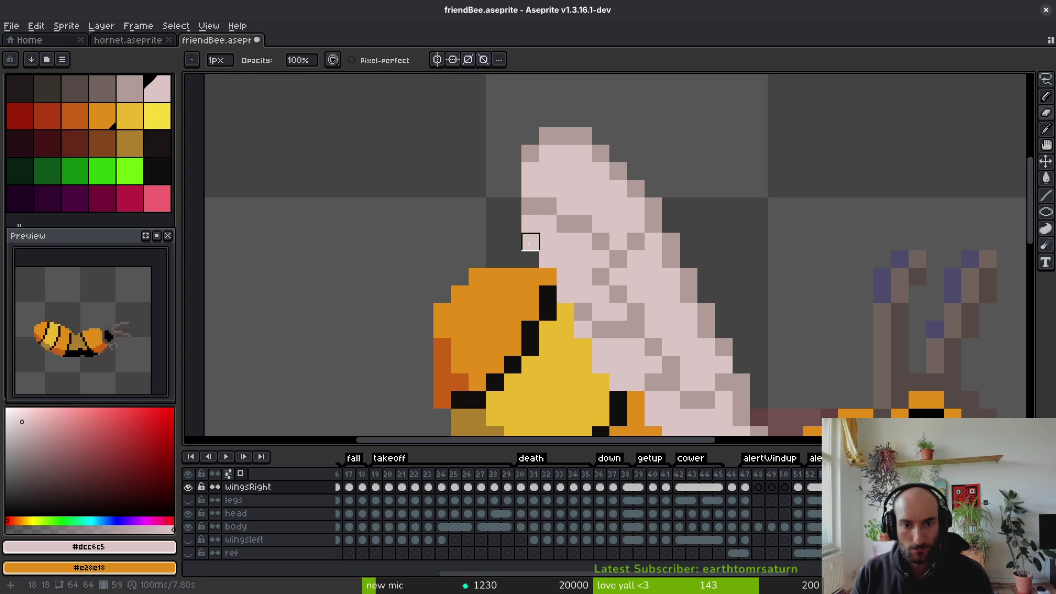
click(516, 175)
mouse_move(518, 180)
mouse_down()
mouse_move(517, 153)
mouse_move(546, 115)
mouse_up()
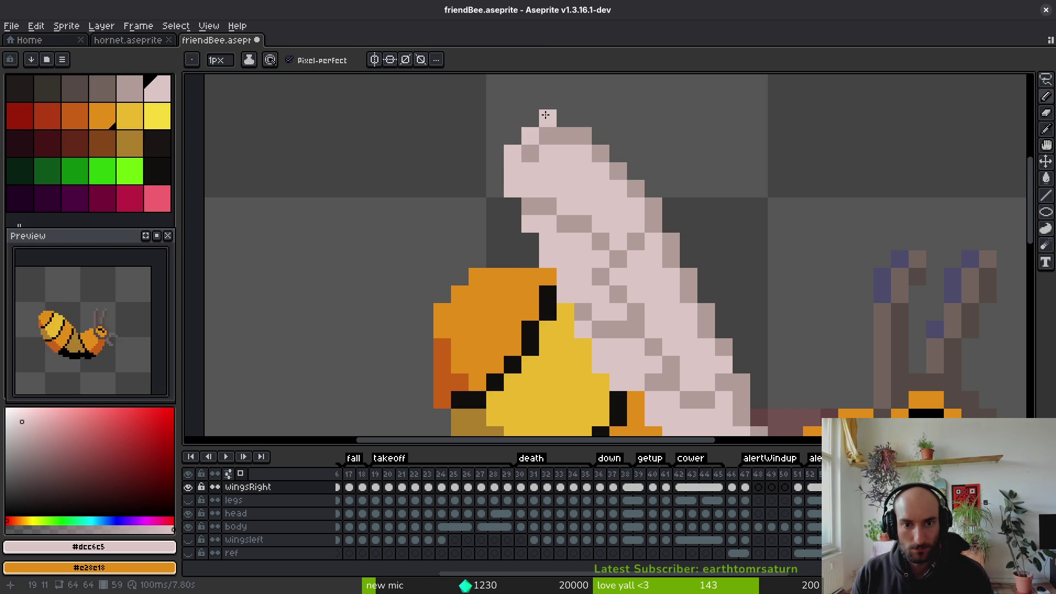
Add a dark-pink shading pixel, erase a stray tip pixel, add pale edge pixels, and save
alt+click(582, 132)
click(632, 159)
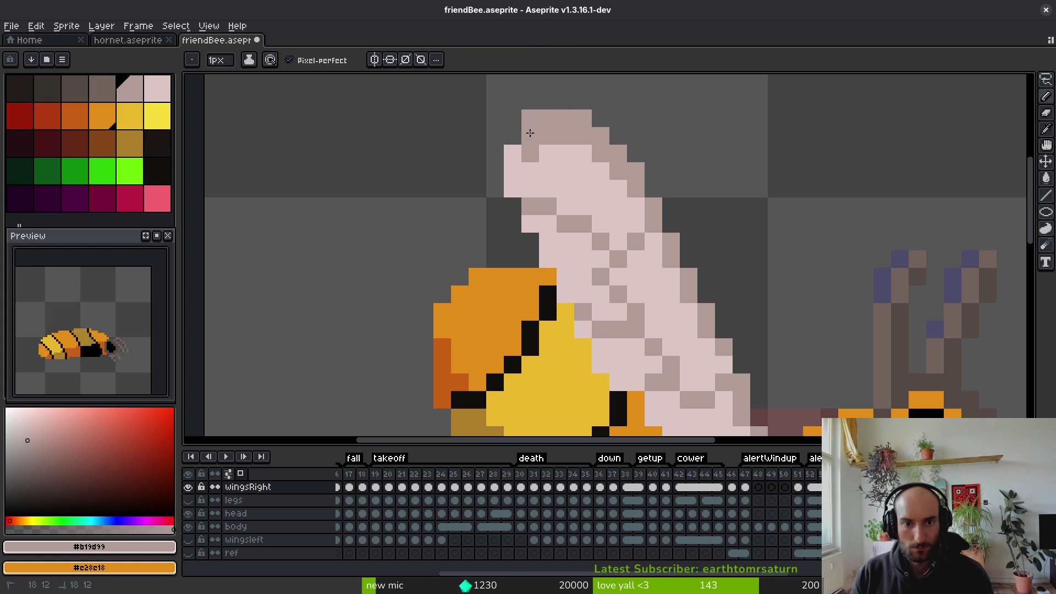
right_click(530, 117)
alt+click(559, 147)
click(570, 136)
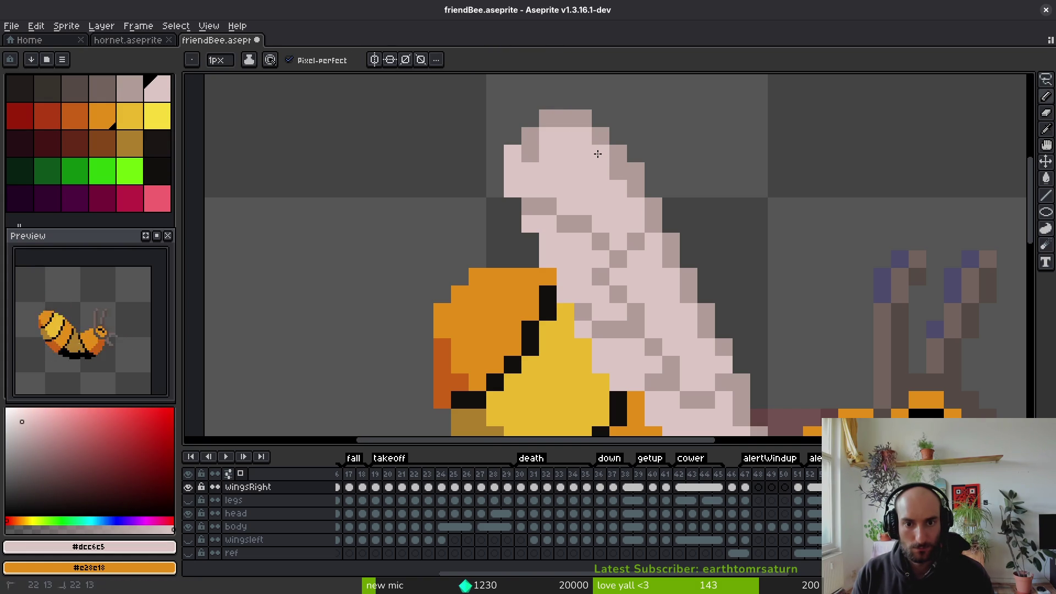
click(616, 174)
alt+click(531, 138)
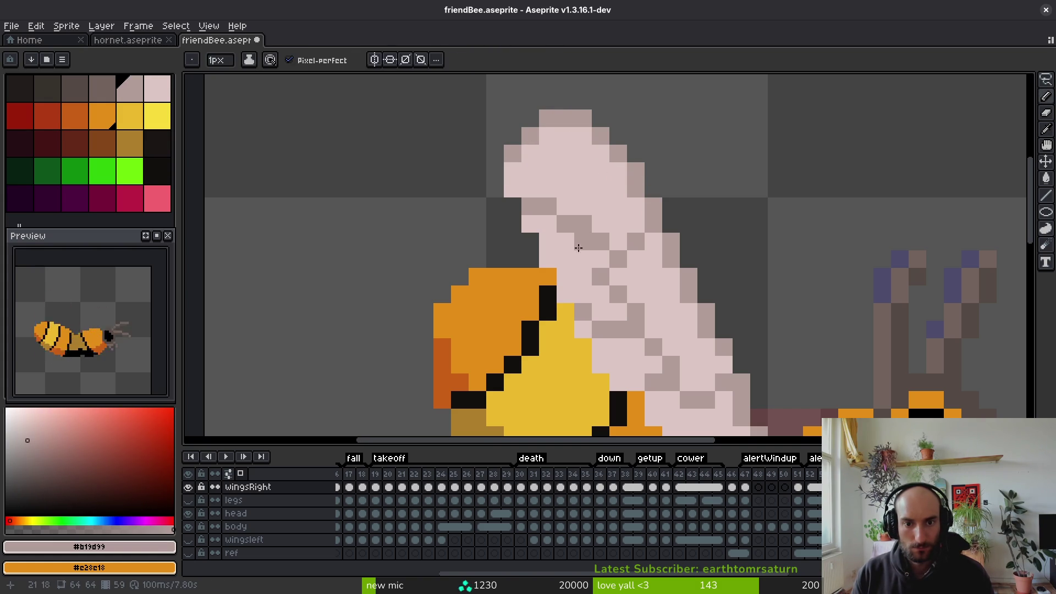
scroll(580, 237, down, 4)
key(ctrl+s)
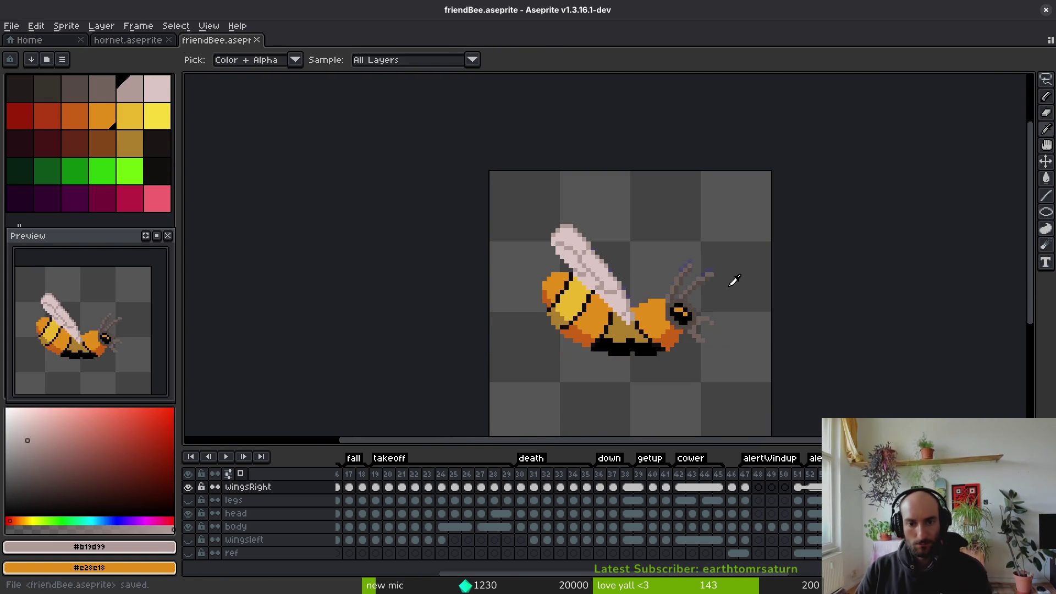
Repaint a few wing shading pixels in pale pink
key(b)
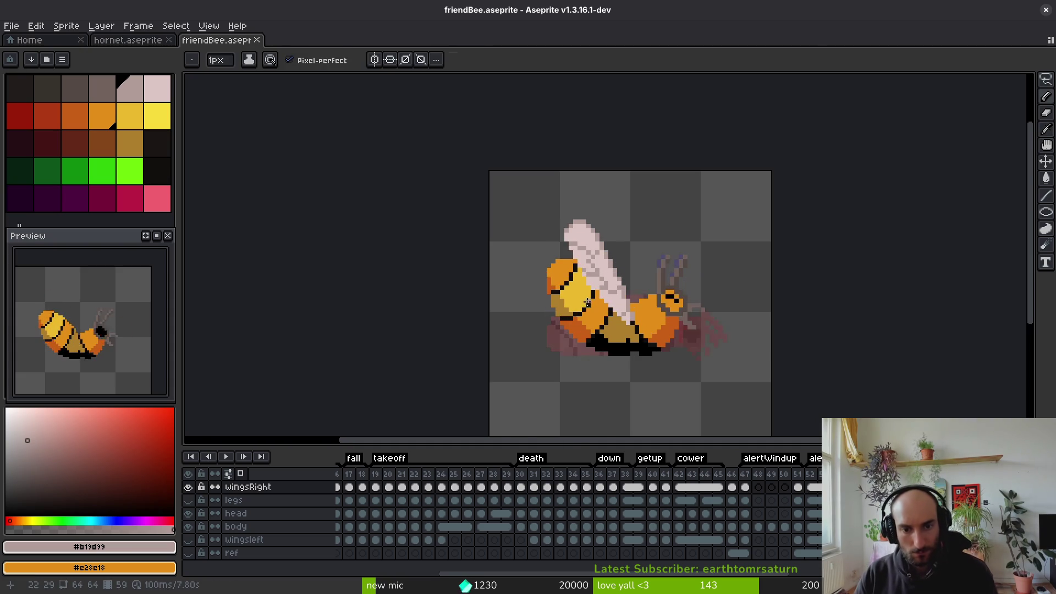
scroll(587, 302, up, 3)
key(e)
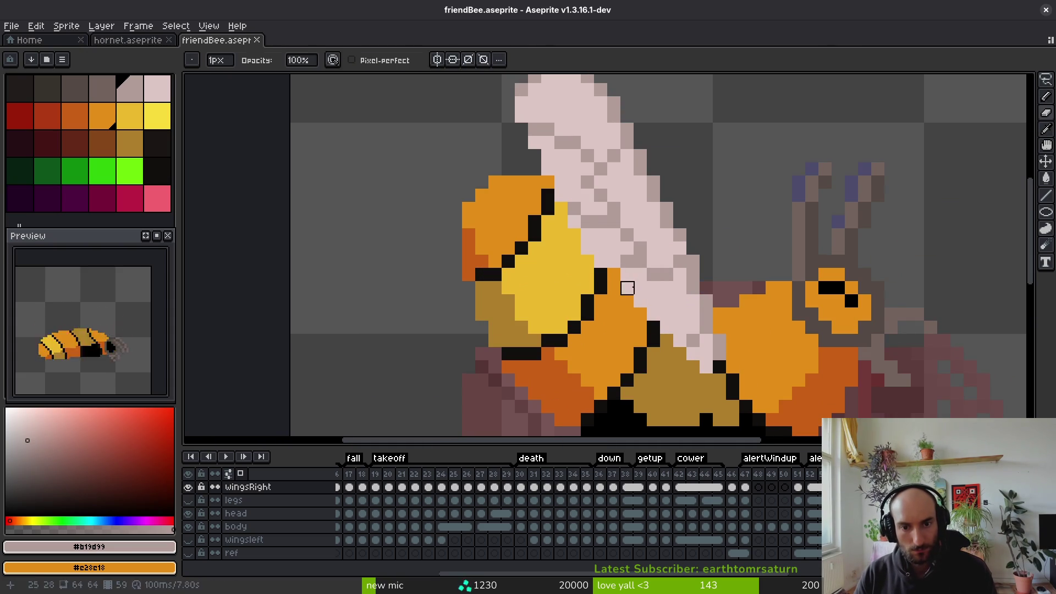
key(b)
alt+click(619, 273)
drag(619, 272, 634, 263)
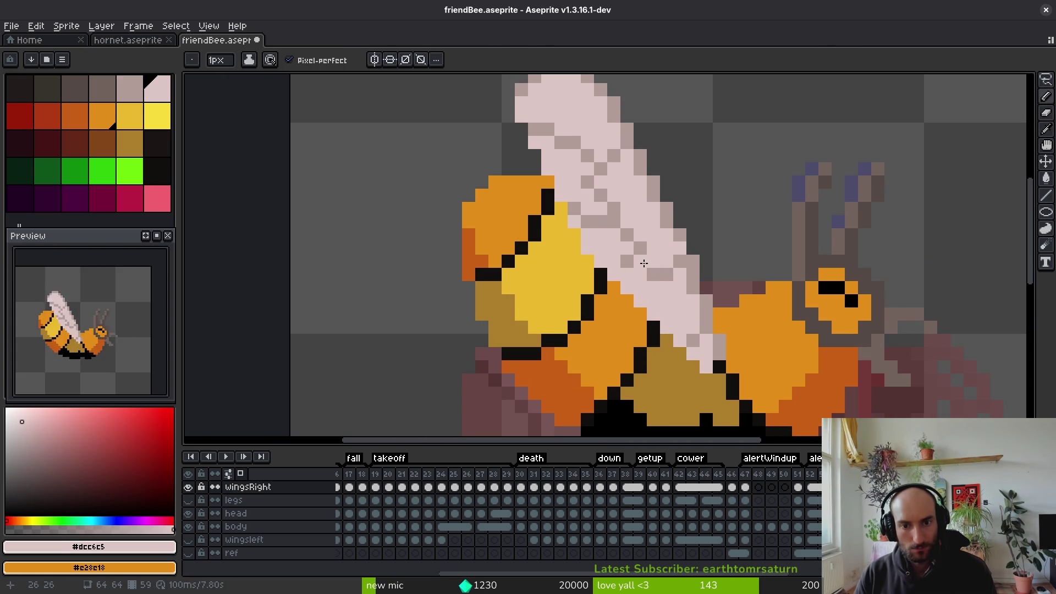
Compare the darker shade and pale pink across the wing, then save the bee file
alt+click(628, 272)
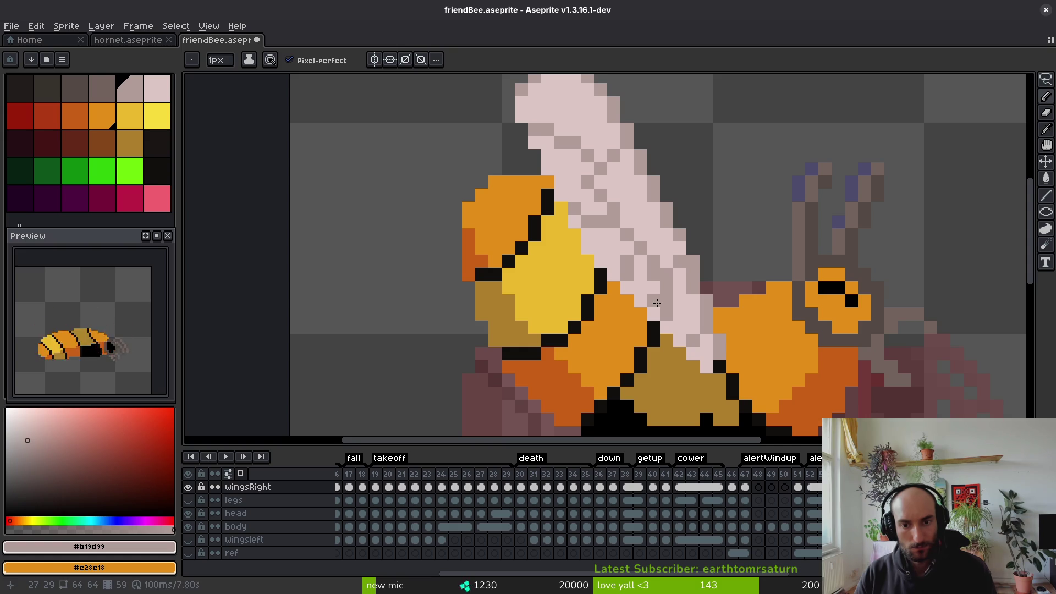
alt+click(671, 306)
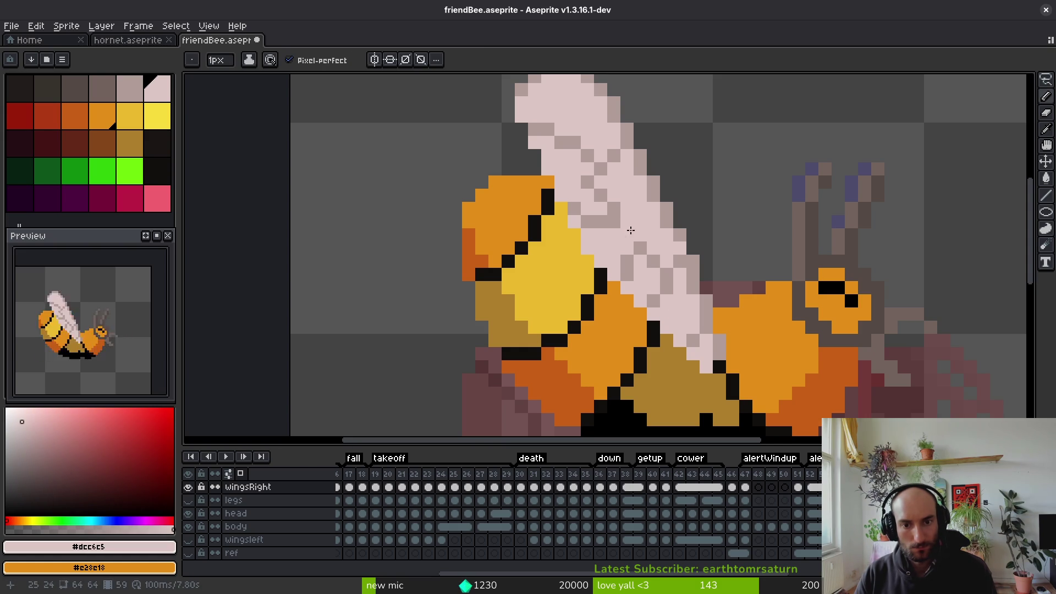
scroll(590, 229, up, 2)
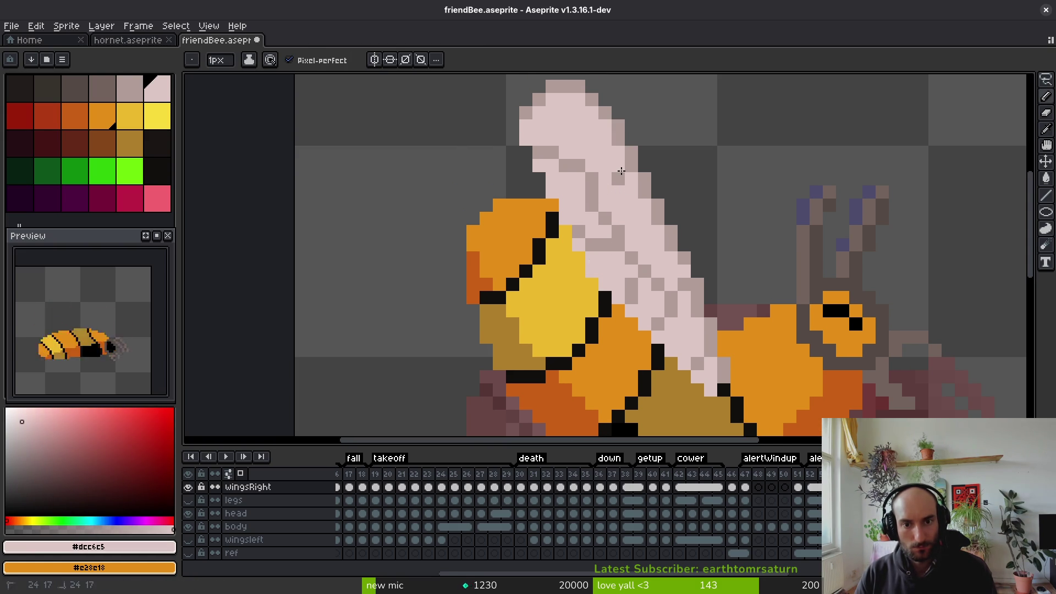
alt+click(574, 177)
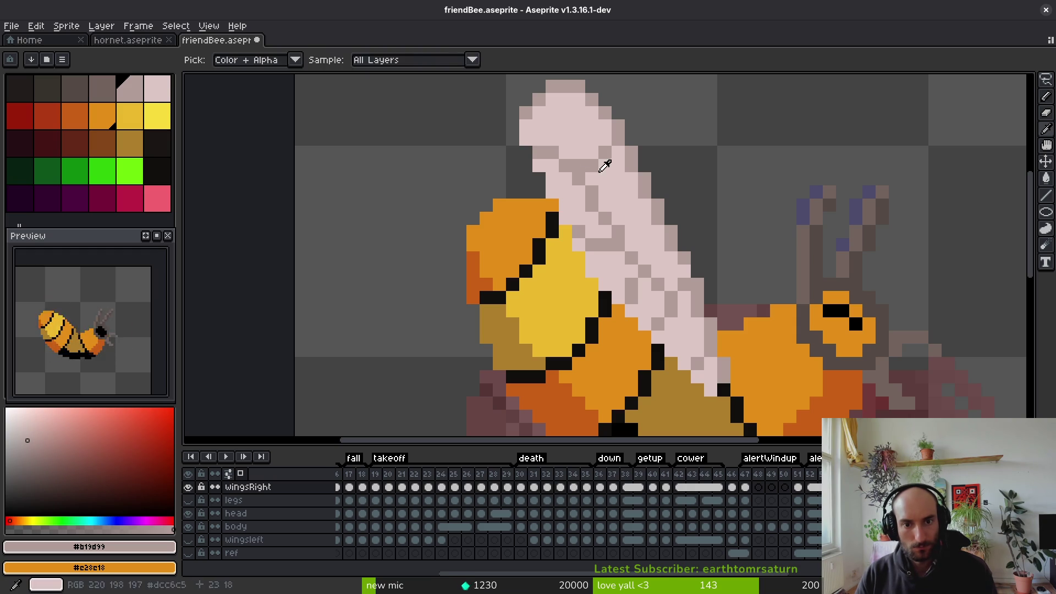
alt+click(566, 158)
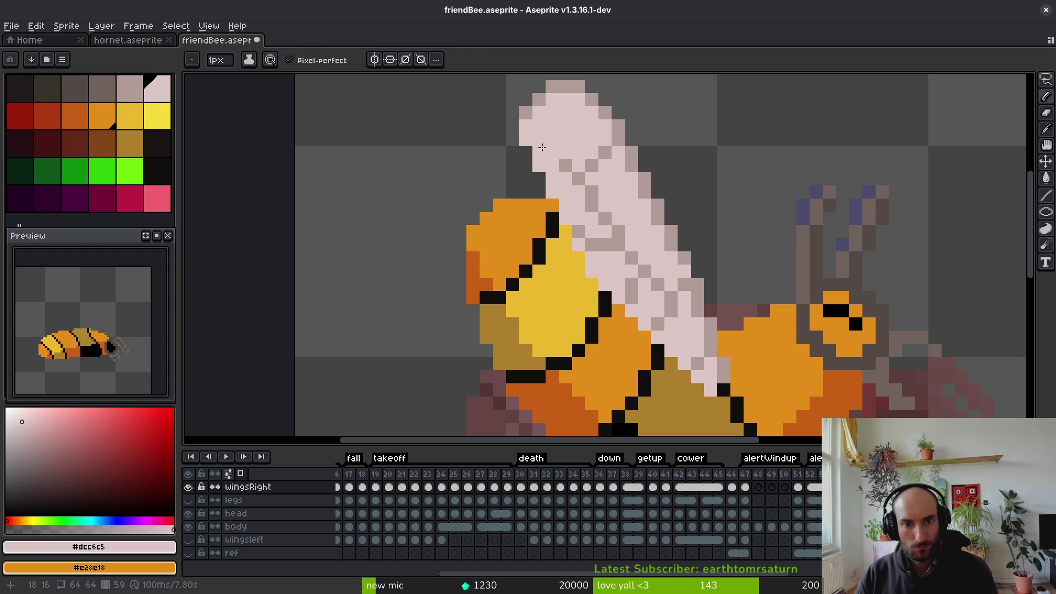
alt+click(565, 166)
scroll(656, 281, down, 5)
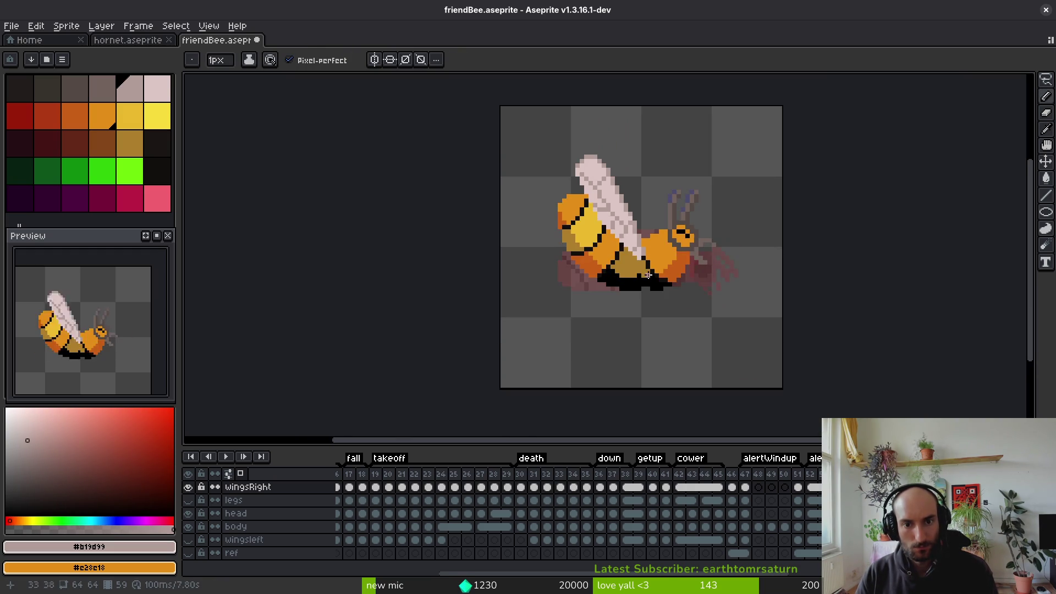
key(ctrl+s)
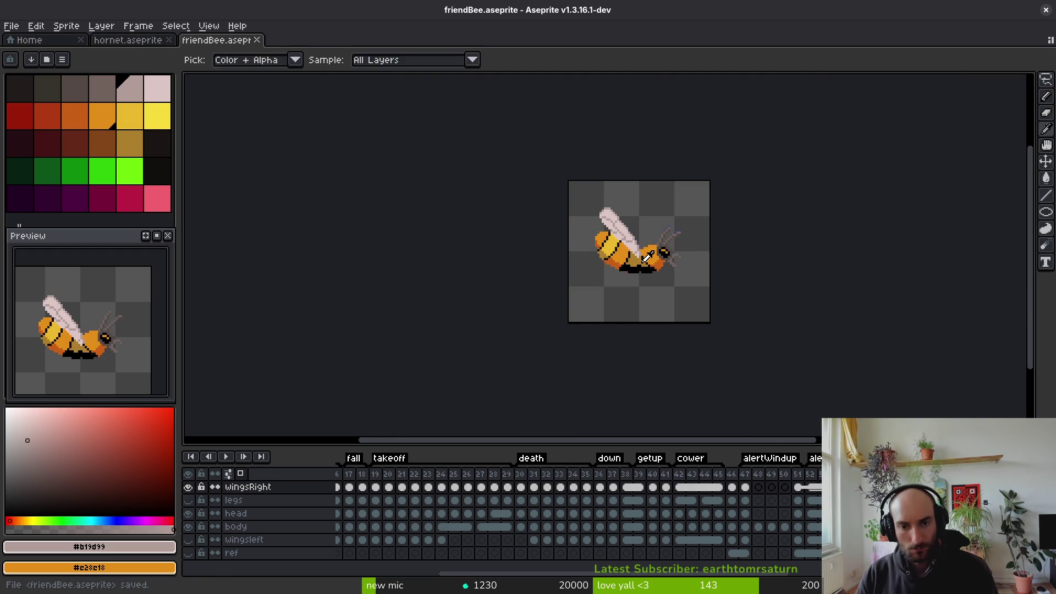
Turn a grey wing pixel pale pink, darken another, and leave #dcc6c5 active
scroll(640, 246, up, 5)
scroll(640, 246, up, 2)
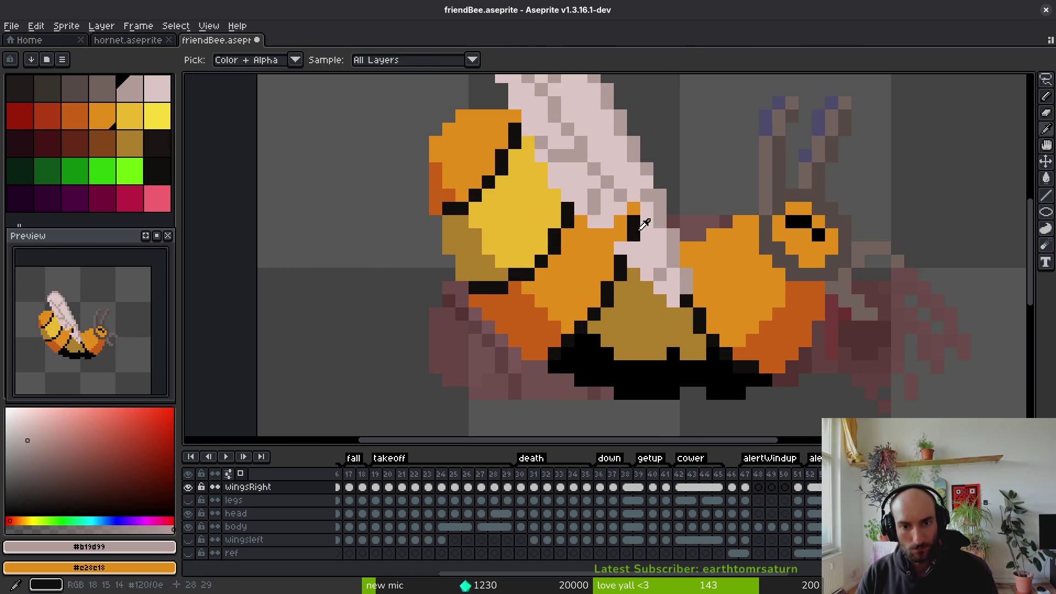
alt+click(633, 218)
click(621, 235)
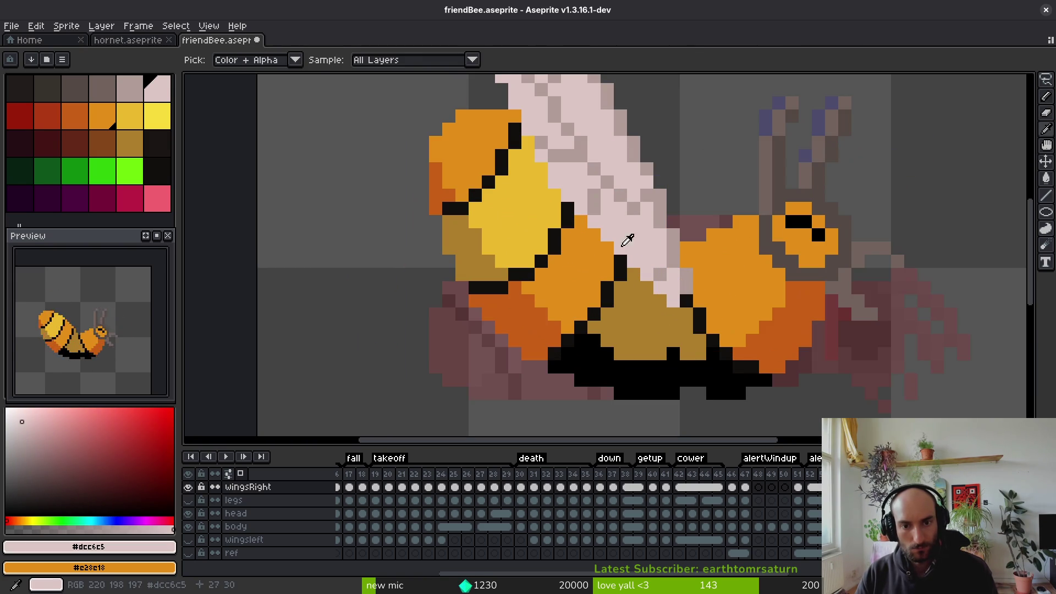
alt+click(591, 207)
click(621, 222)
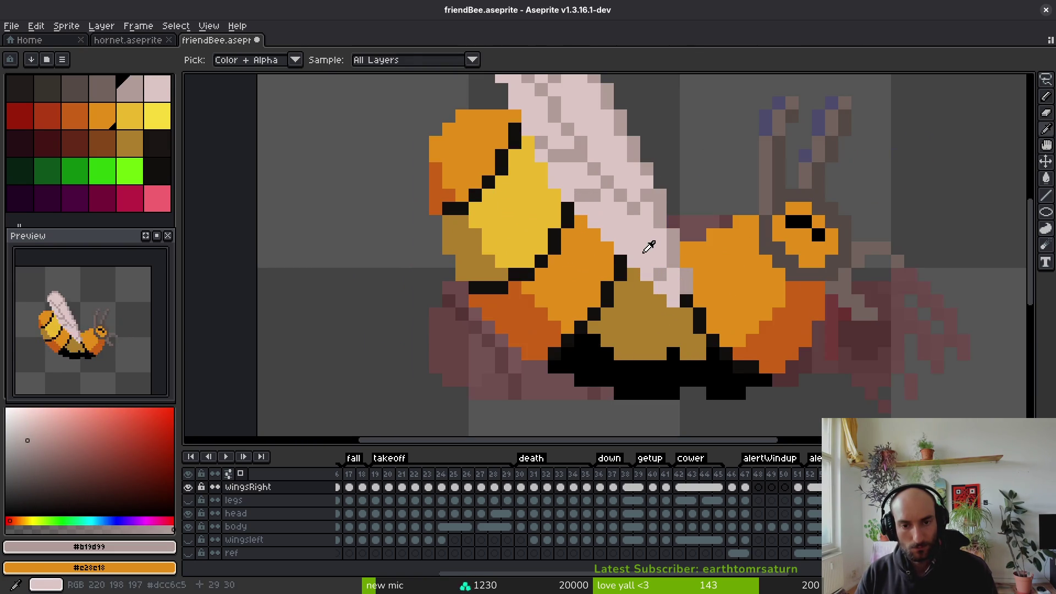
alt+click(666, 232)
scroll(665, 253, down, 3)
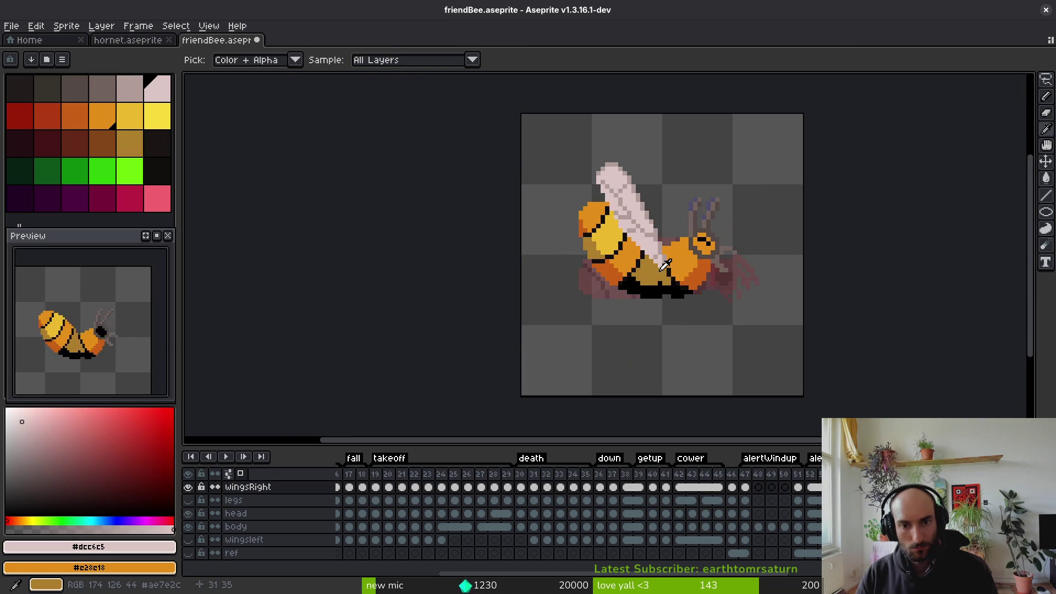
scroll(664, 265, down, 3)
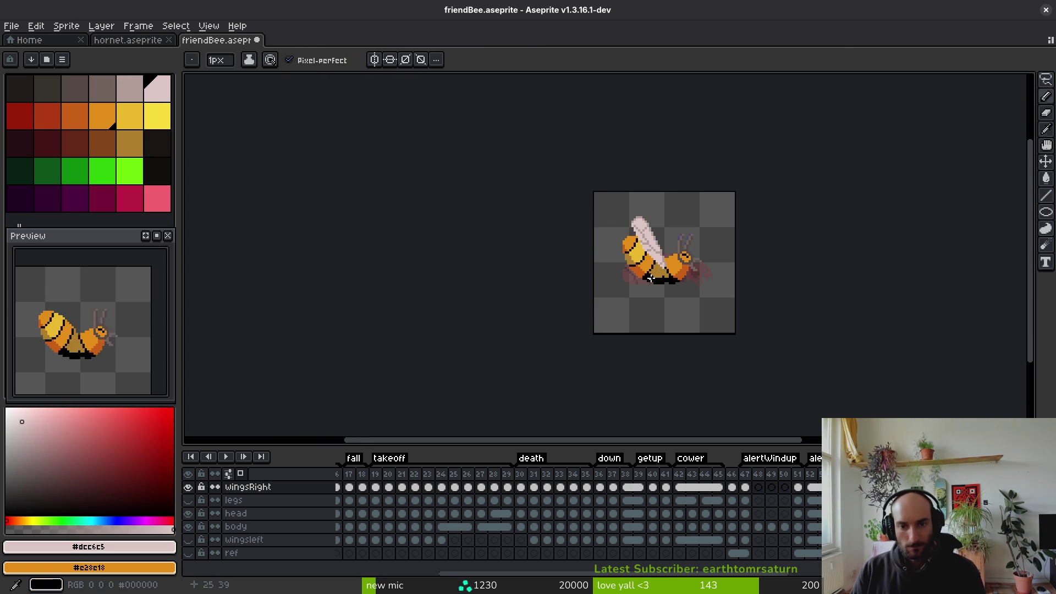
Play the bee animation, stop it, jump to frame 51, and play it again
key(alt)
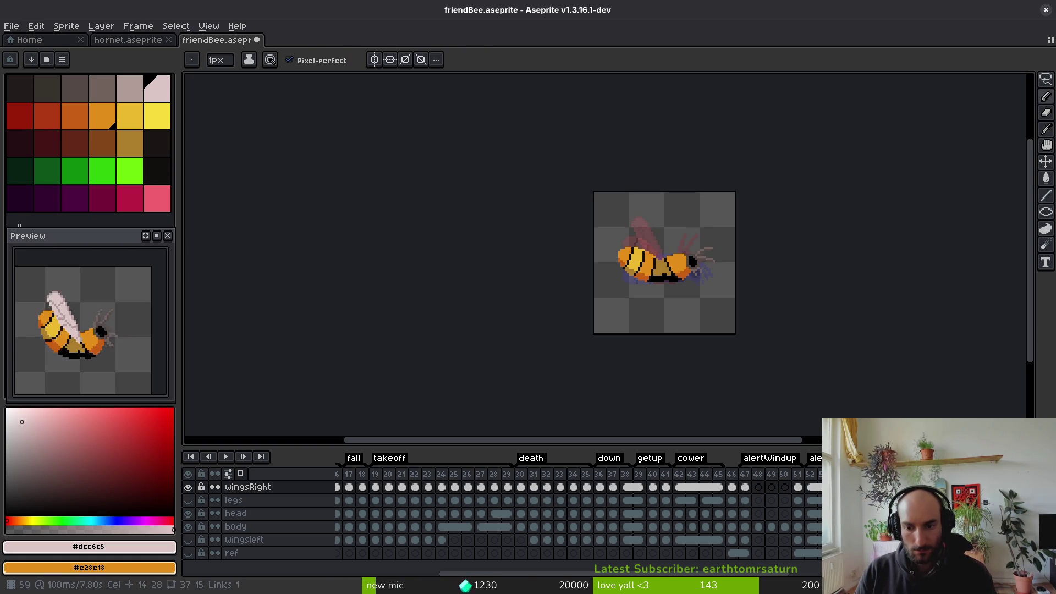
key(space)
drag(678, 233, 619, 241)
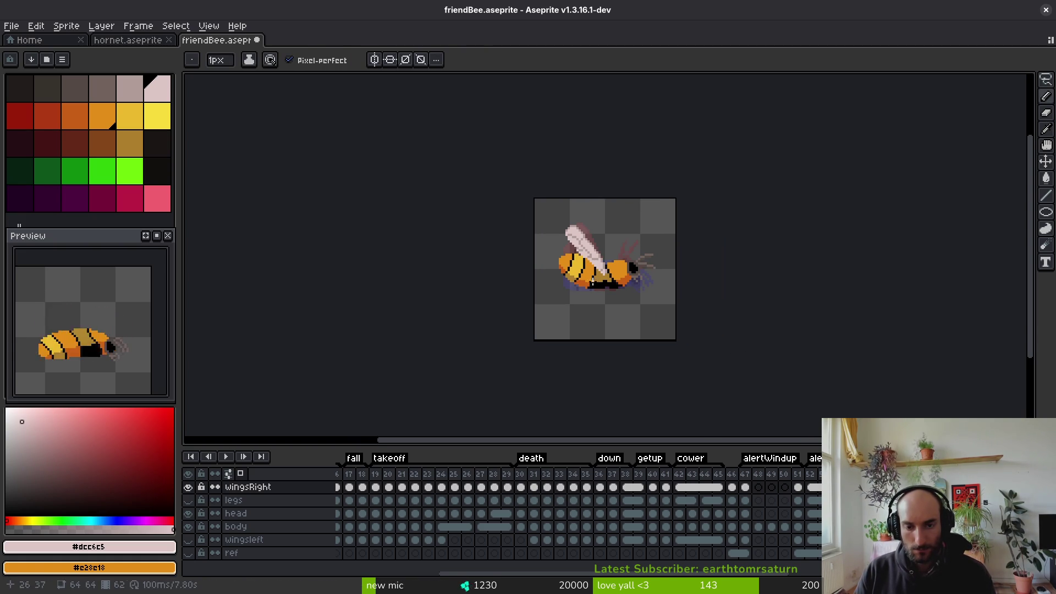
click(799, 492)
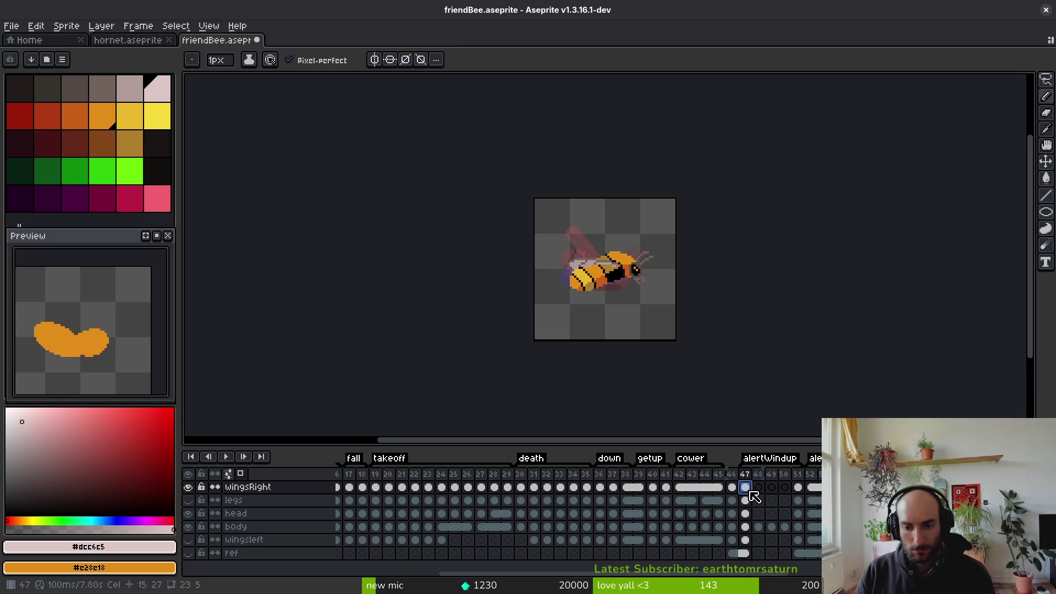
key(Return)
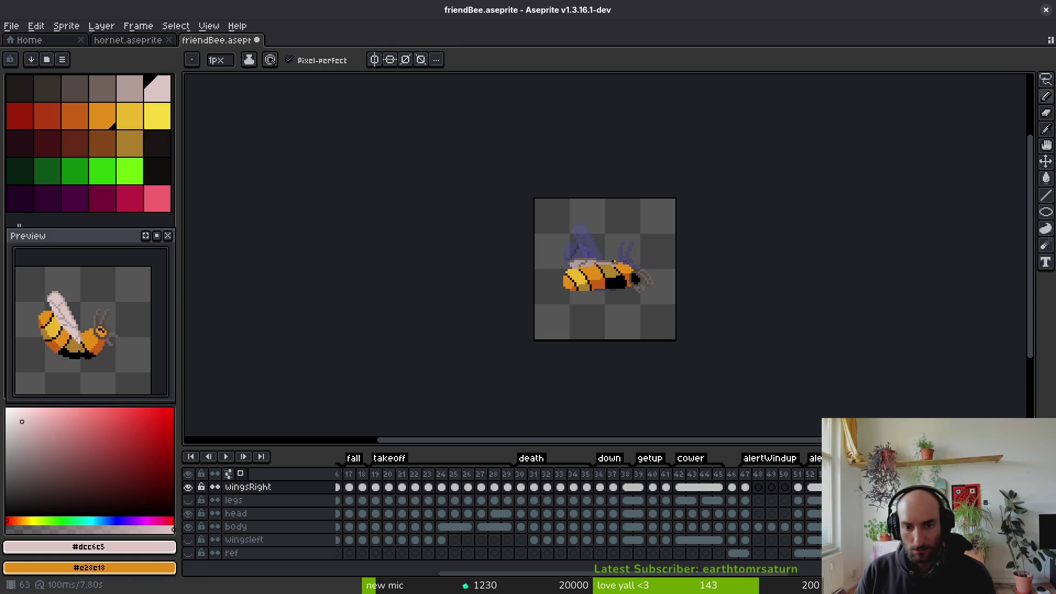
scroll(532, 288, up, 5)
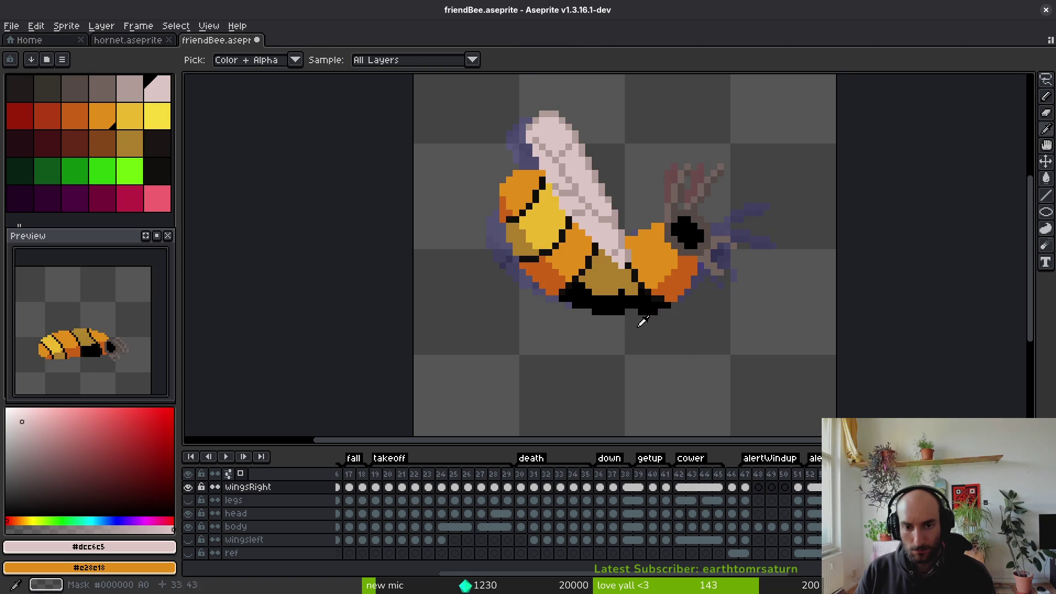
Lasso the wing, move it up about 12 px, and advance to the next frame
key(q)
mouse_move(665, 172)
mouse_down()
mouse_move(491, 145)
mouse_move(680, 203)
mouse_move(667, 175)
mouse_up()
drag(617, 222, 617, 215)
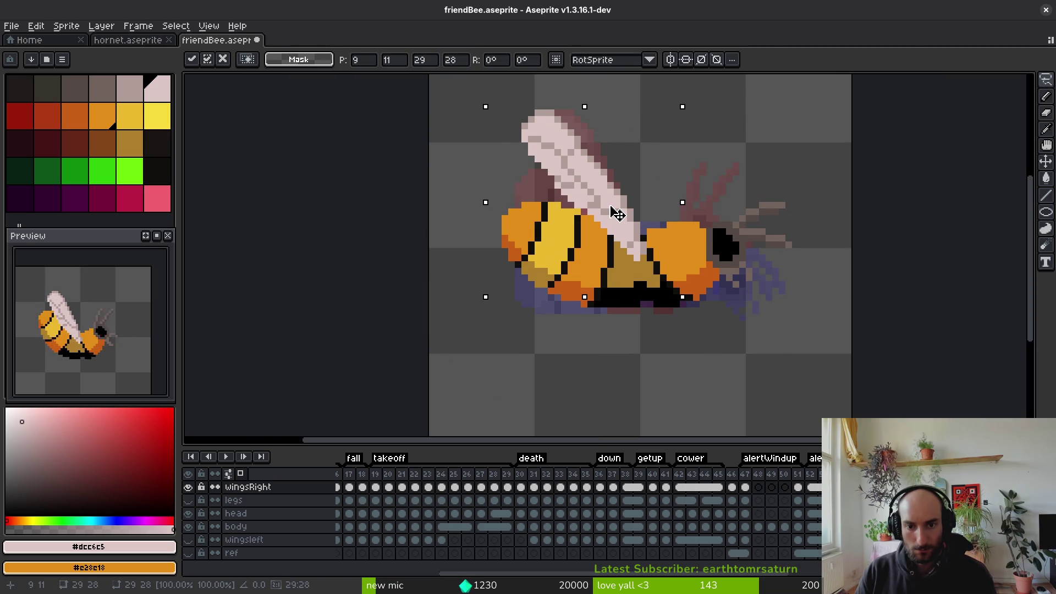
key(ctrl+d)
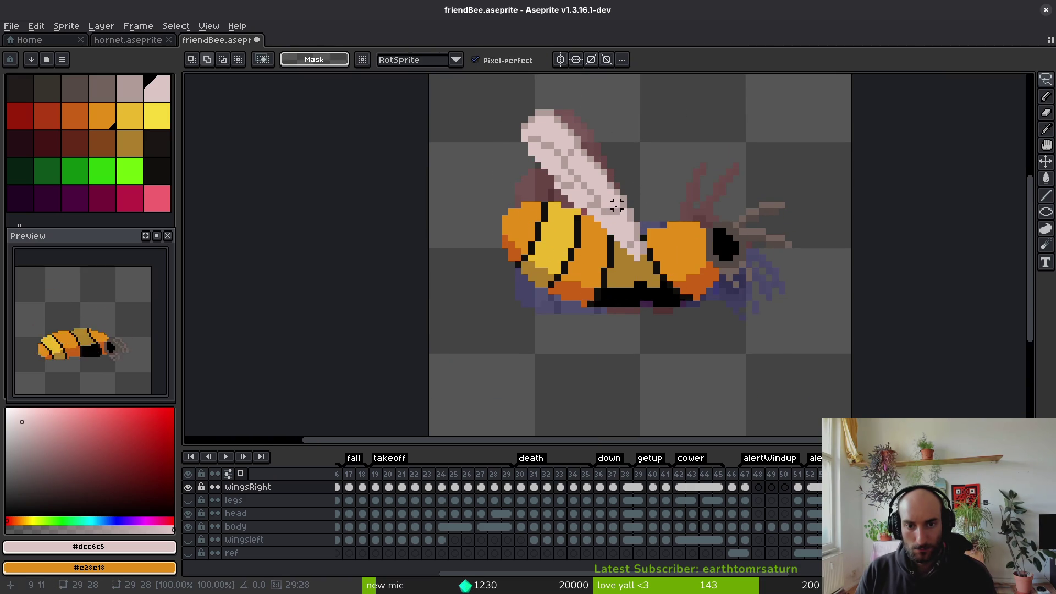
scroll(621, 212, down, 2)
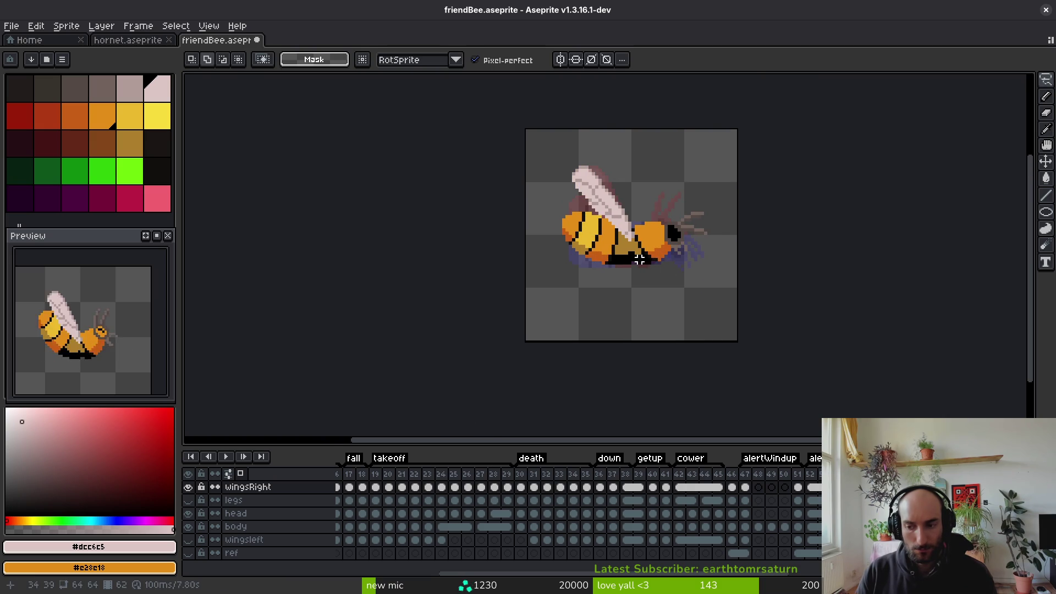
key(Right)
scroll(638, 238, up, 1)
key(ctrl+z)
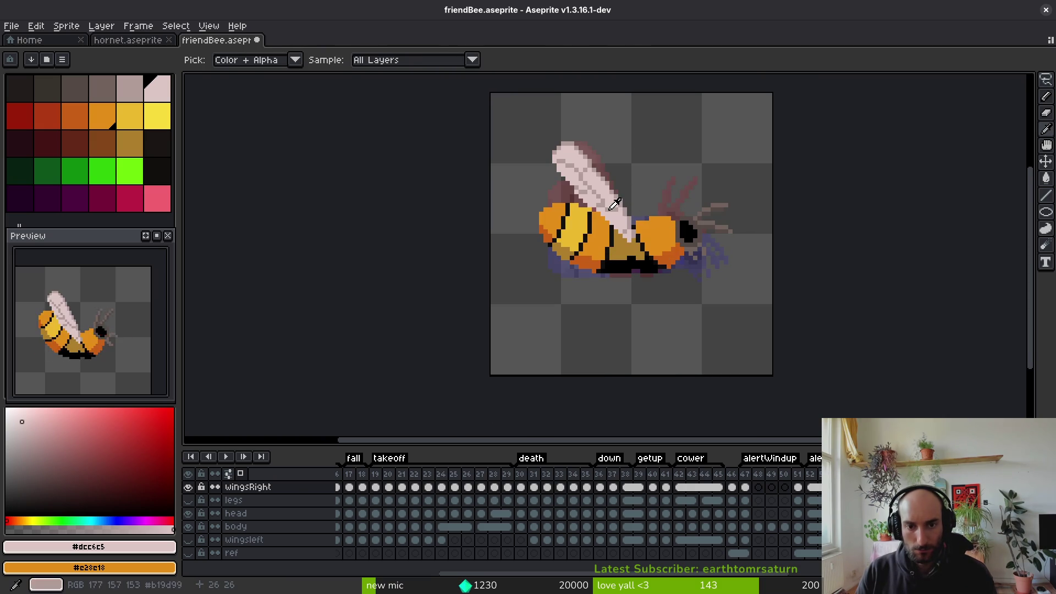
key(ctrl+y)
Select the upright wing, rotate it about 35°, and lower it onto the bee's back
mouse_move(633, 142)
mouse_down()
mouse_move(614, 273)
mouse_move(666, 180)
mouse_up()
click(654, 244)
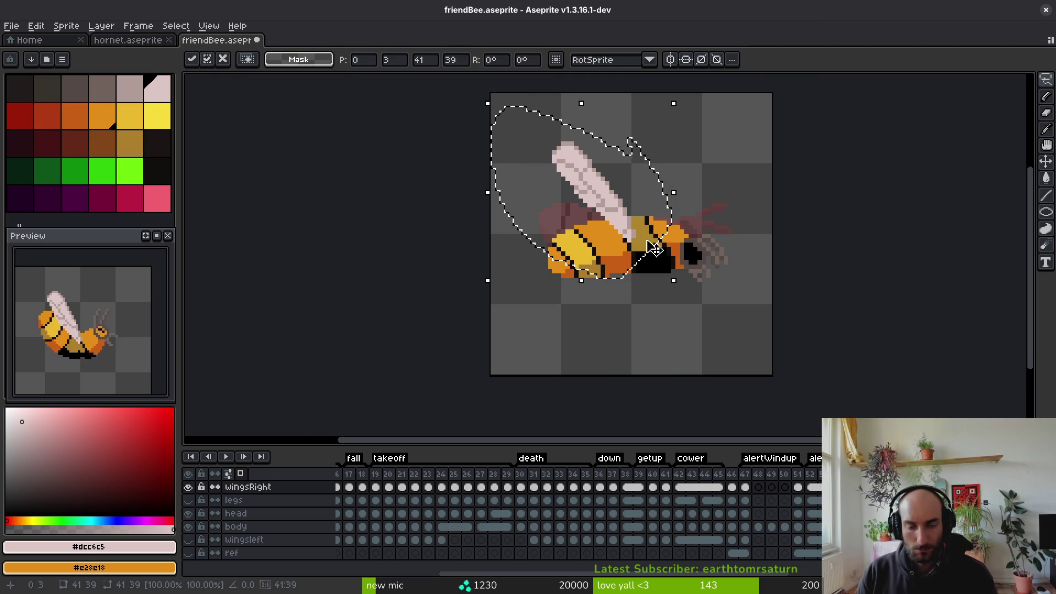
mouse_move(682, 288)
mouse_down()
mouse_move(742, 220)
mouse_move(729, 165)
mouse_move(699, 123)
mouse_up()
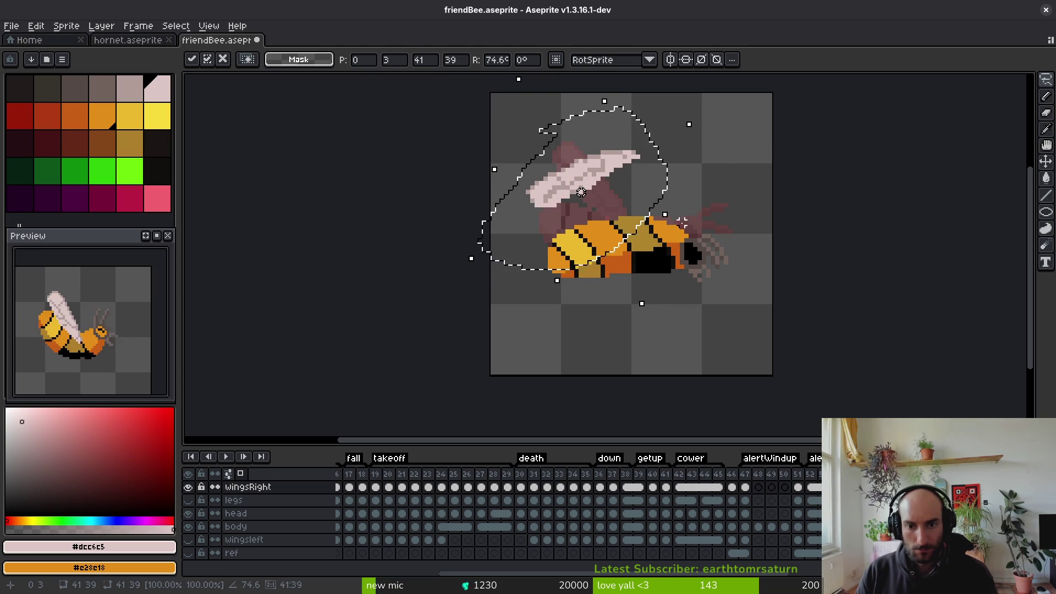
mouse_move(690, 108)
mouse_down()
mouse_move(732, 222)
mouse_move(731, 212)
mouse_up()
drag(641, 196, 643, 231)
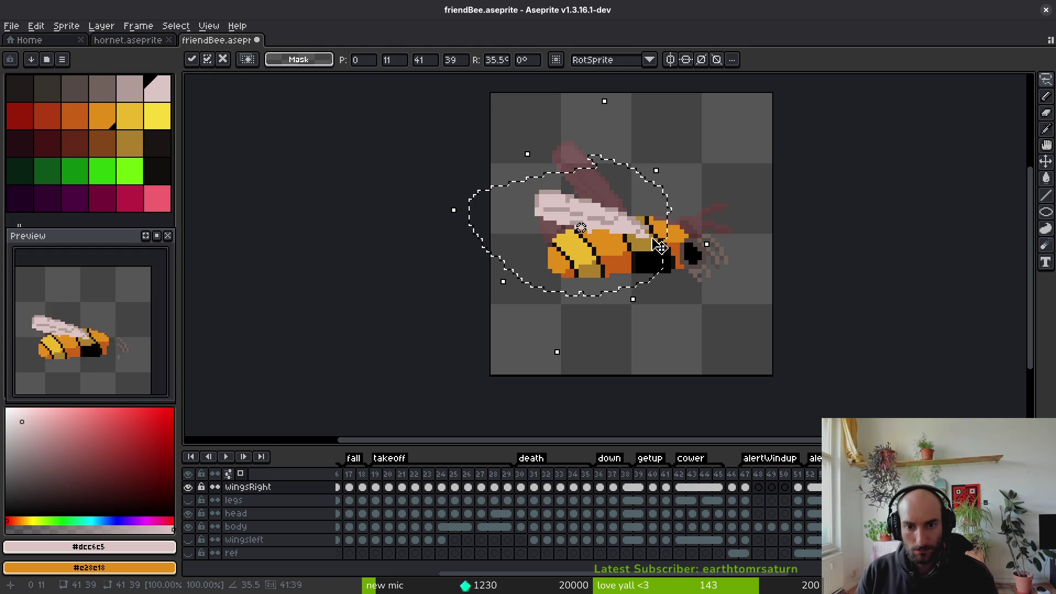
scroll(655, 242, up, 5)
Add a grey shade pixel at the wing tip, fill an olive gap pink, and erase a stray pixel
key(e)
key(b)
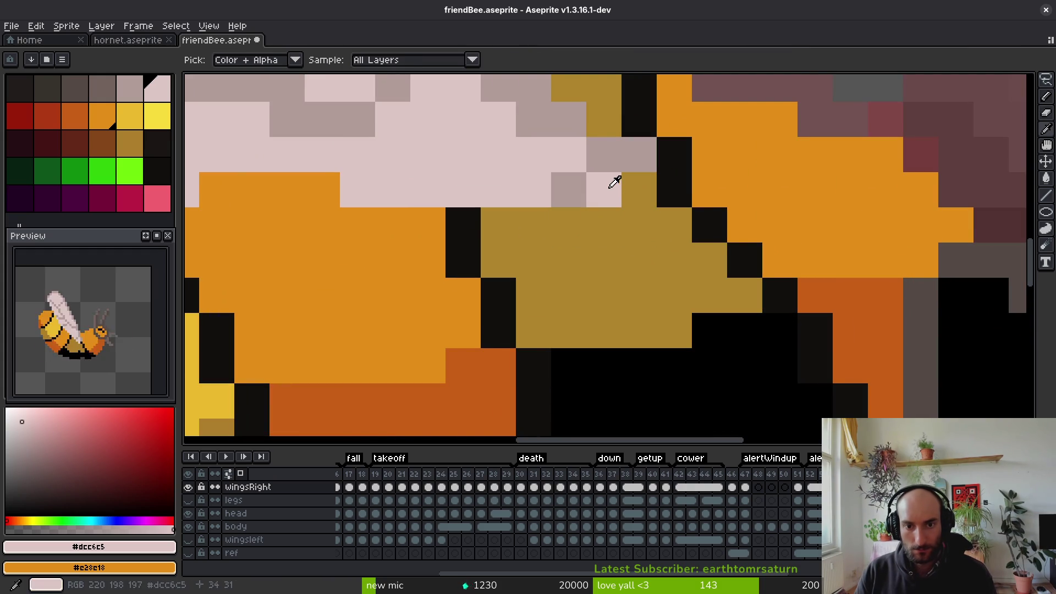
click(601, 212)
alt+click(656, 171)
click(673, 178)
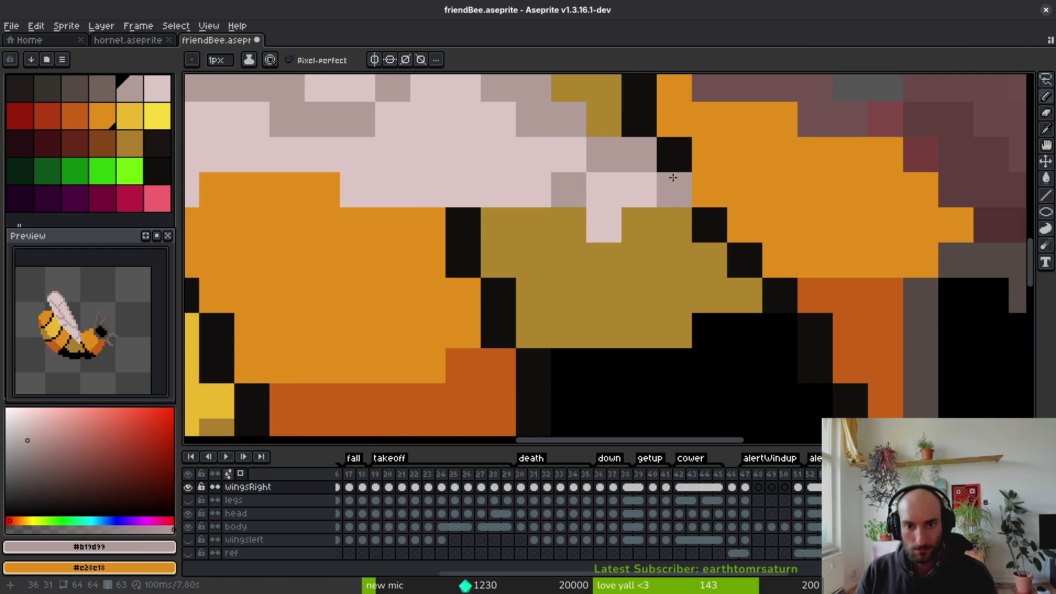
alt+click(649, 199)
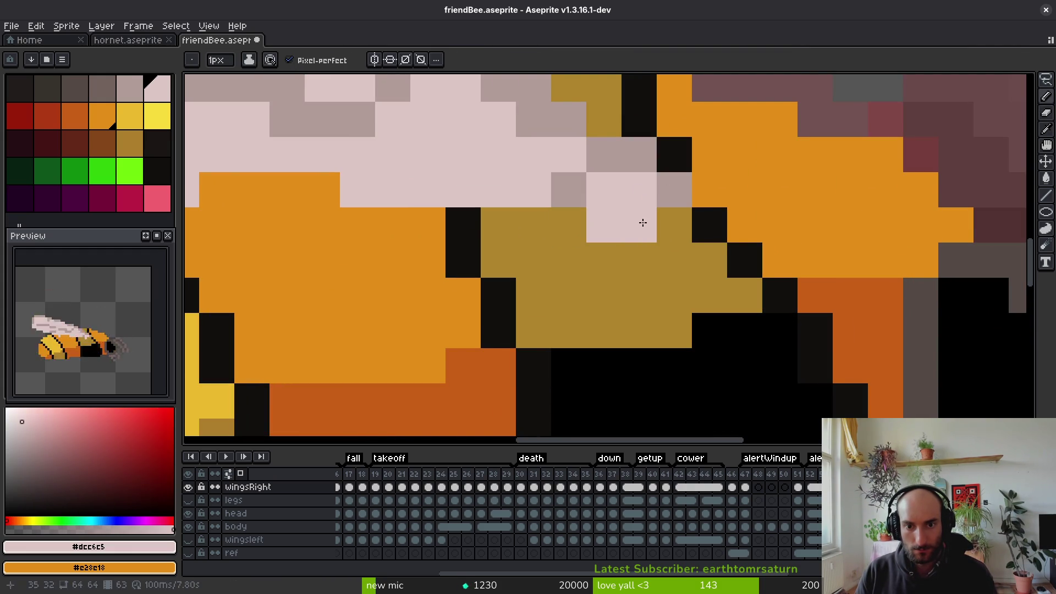
click(570, 225)
key(e)
scroll(572, 231, down, 4)
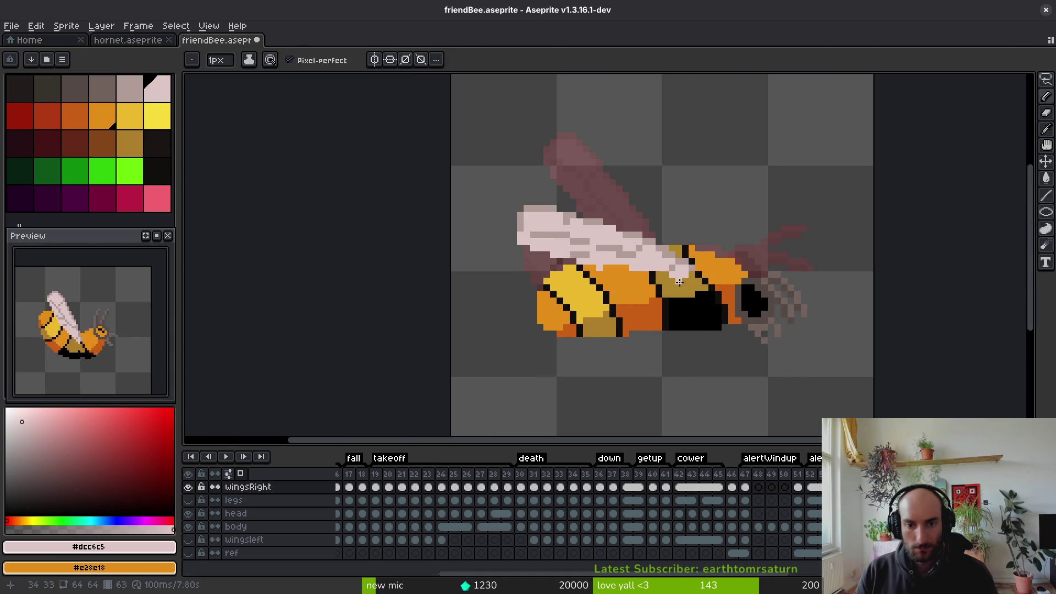
scroll(604, 258, up, 3)
click(498, 223)
Paint grey #b19d99 shading along the wing's top and a streak across the wing
scroll(385, 231, down, 1)
scroll(380, 184, up, 1)
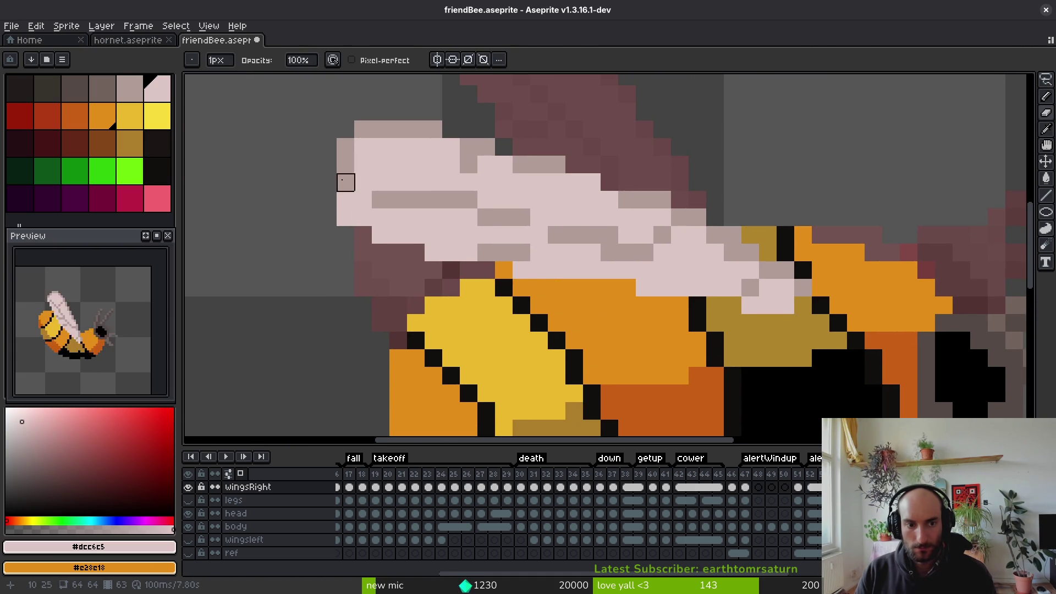
key(b)
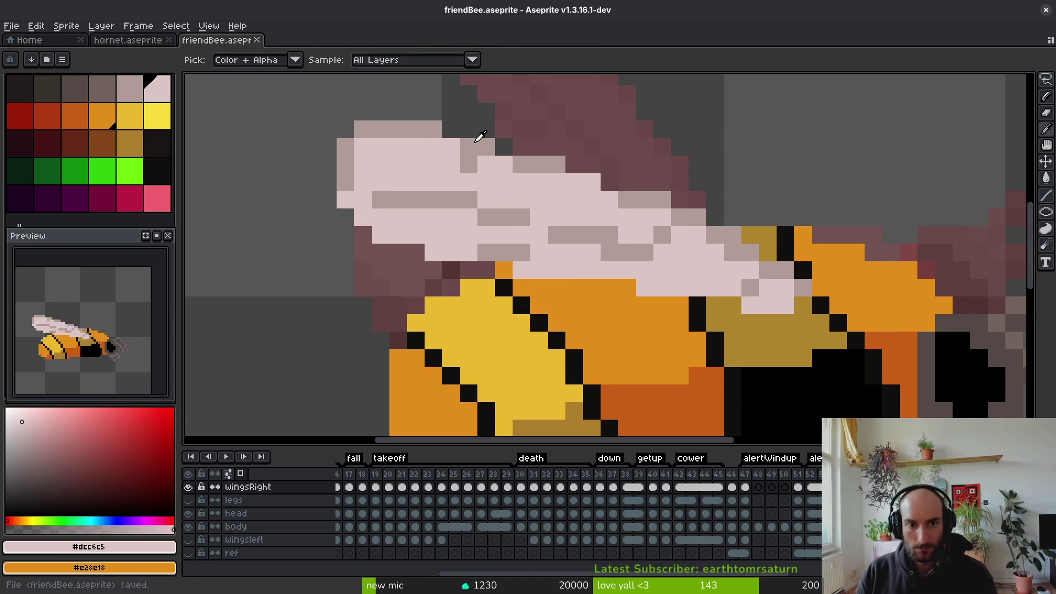
alt+click(473, 141)
click(444, 135)
key(ctrl+z)
click(448, 144)
click(504, 147)
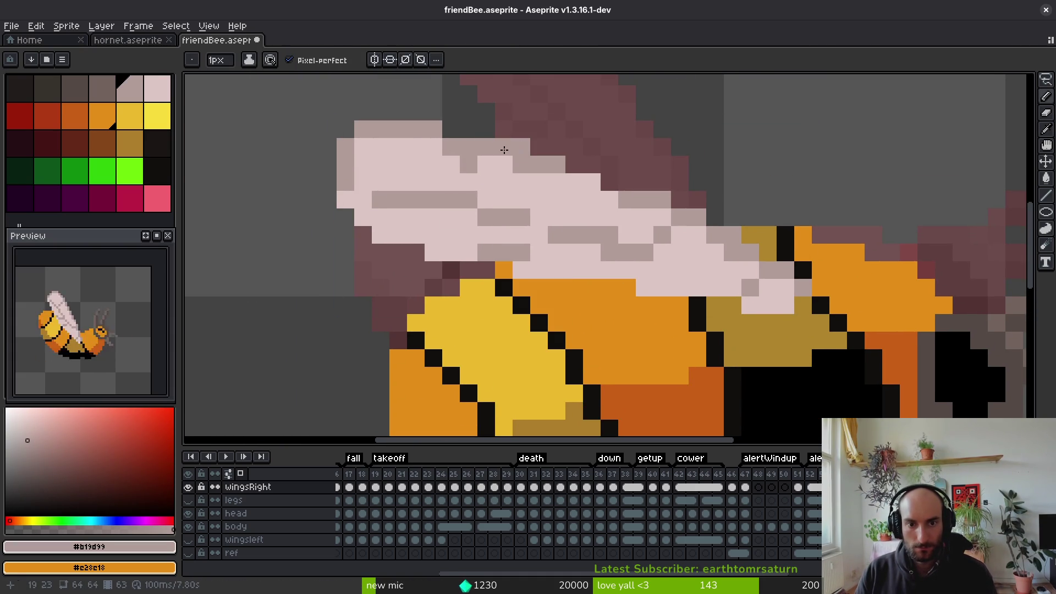
click(592, 182)
click(574, 182)
click(609, 182)
click(716, 269)
Restore a wing pixel to pink, paint two edge pixels body orange, and fill a pink edge
key(ctrl+z)
alt+click(721, 268)
right_click(645, 288)
right_click(522, 269)
alt+click(412, 193)
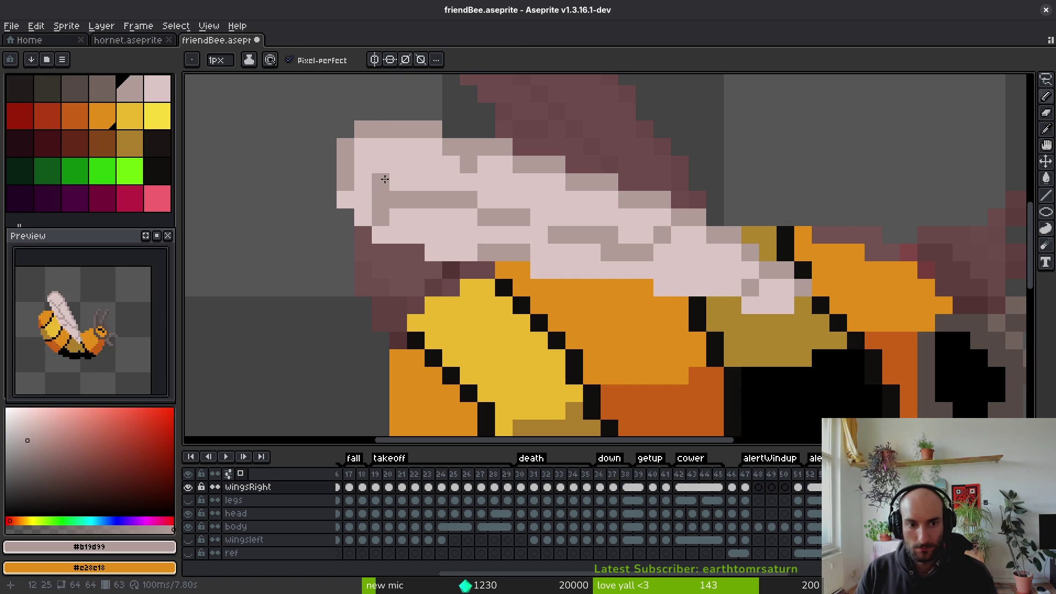
alt+click(387, 190)
click(346, 182)
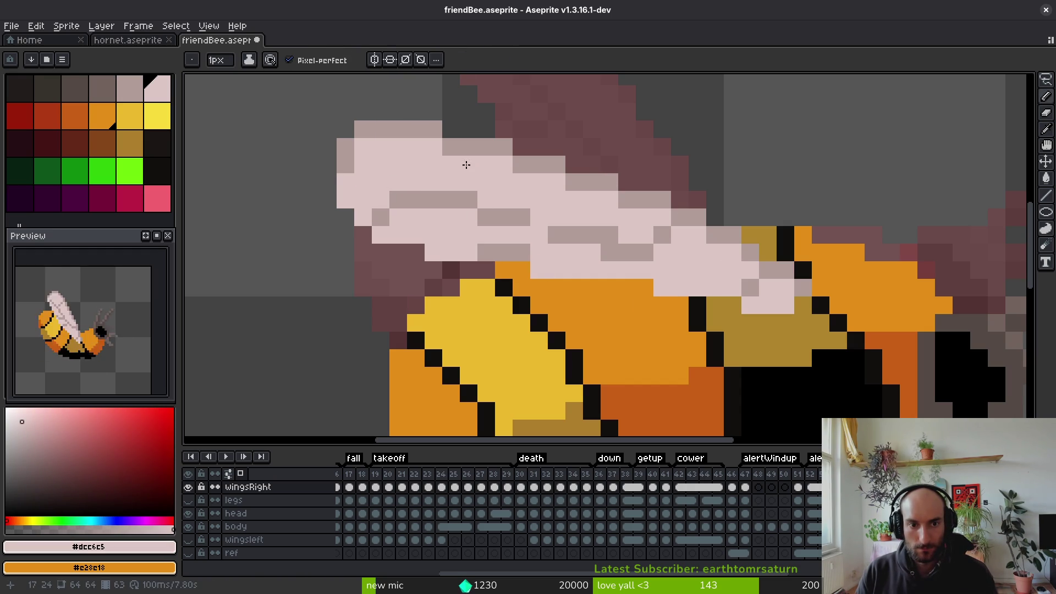
Add more grey shading pixels to the lower wing and save friendBee.aseprite
alt+click(468, 196)
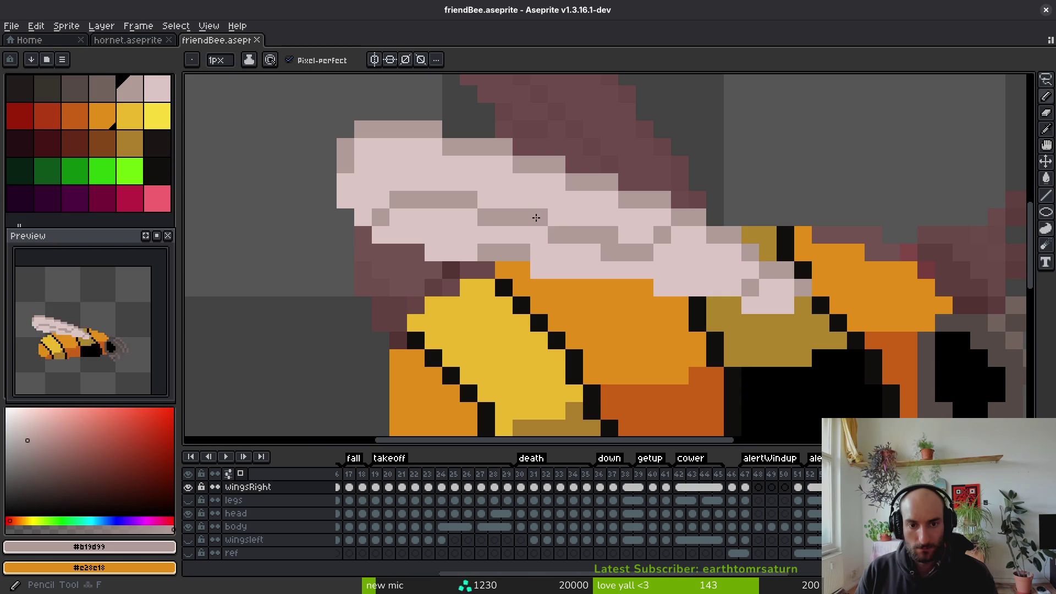
click(556, 217)
alt+click(571, 252)
click(557, 235)
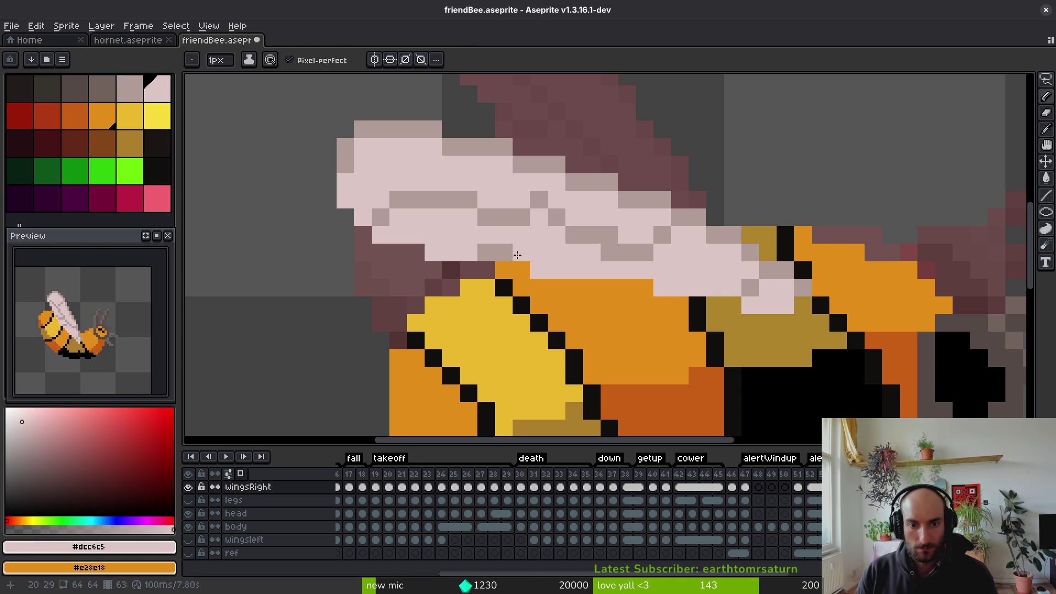
alt+click(522, 252)
click(540, 253)
alt+click(550, 245)
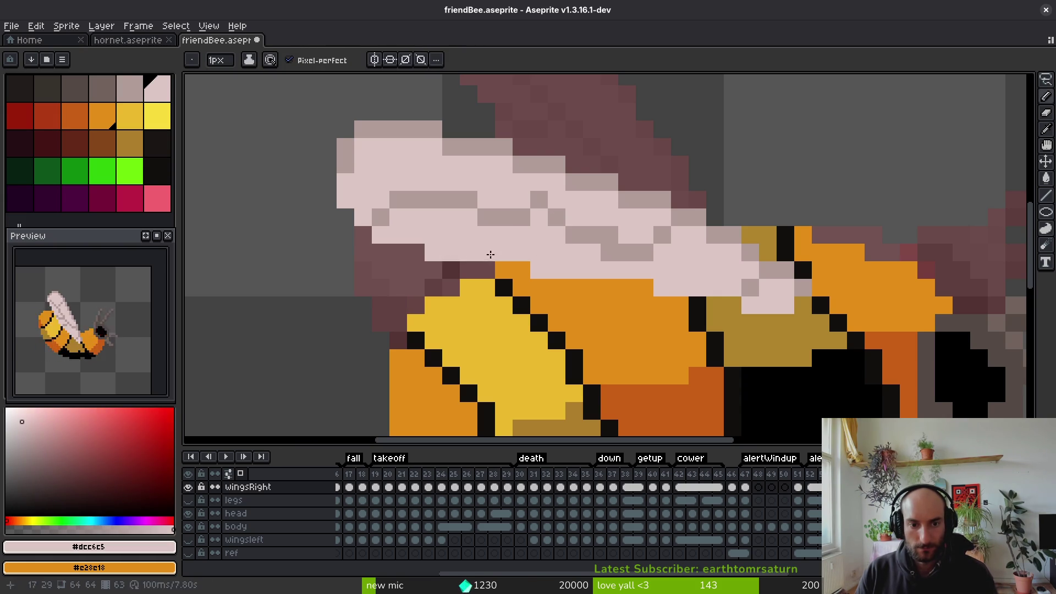
key(ctrl+s)
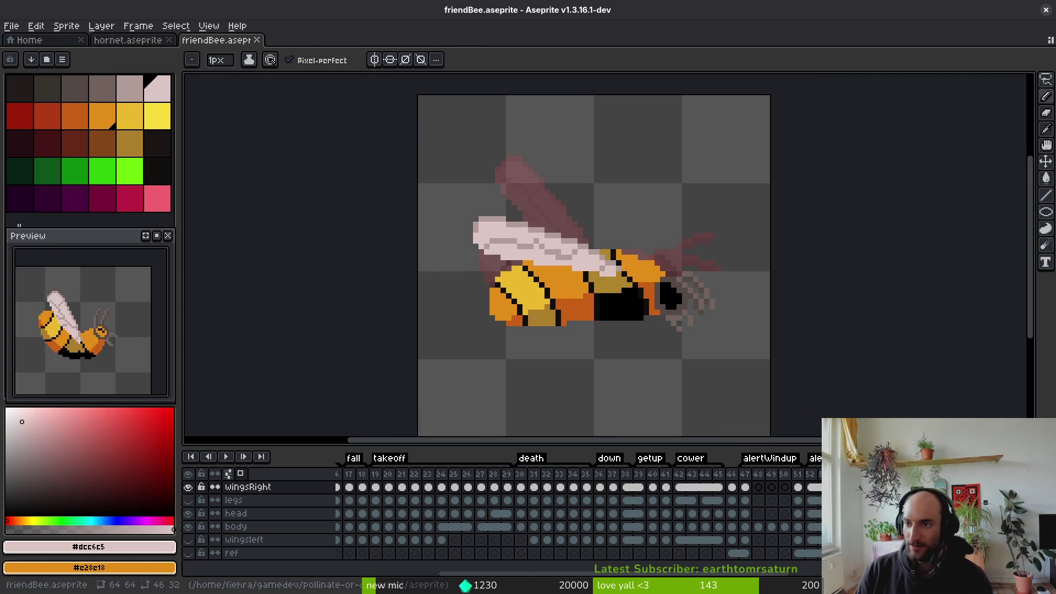
key(alt+Tab)
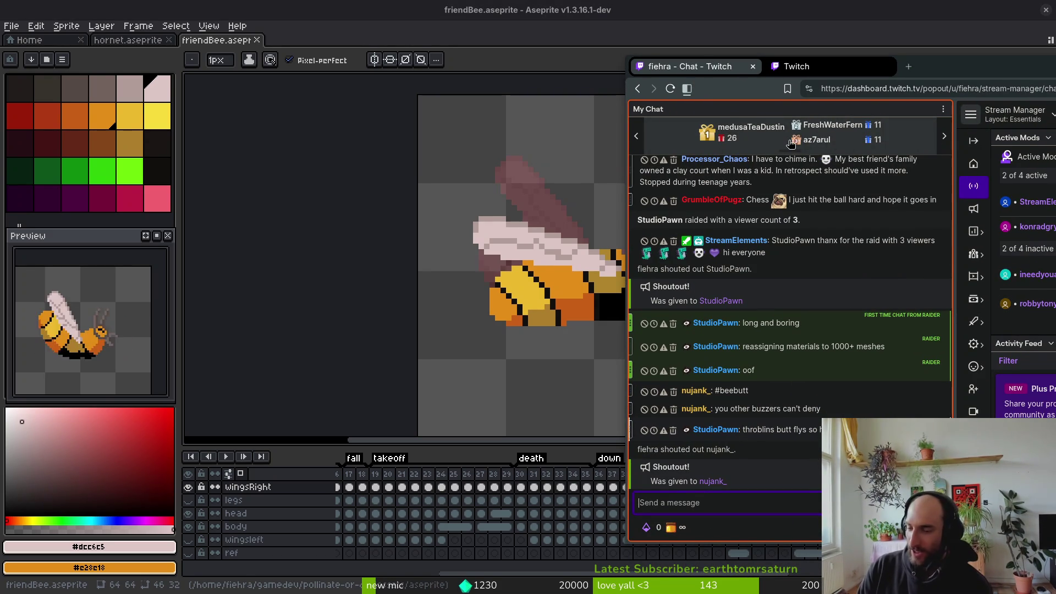
click(945, 137)
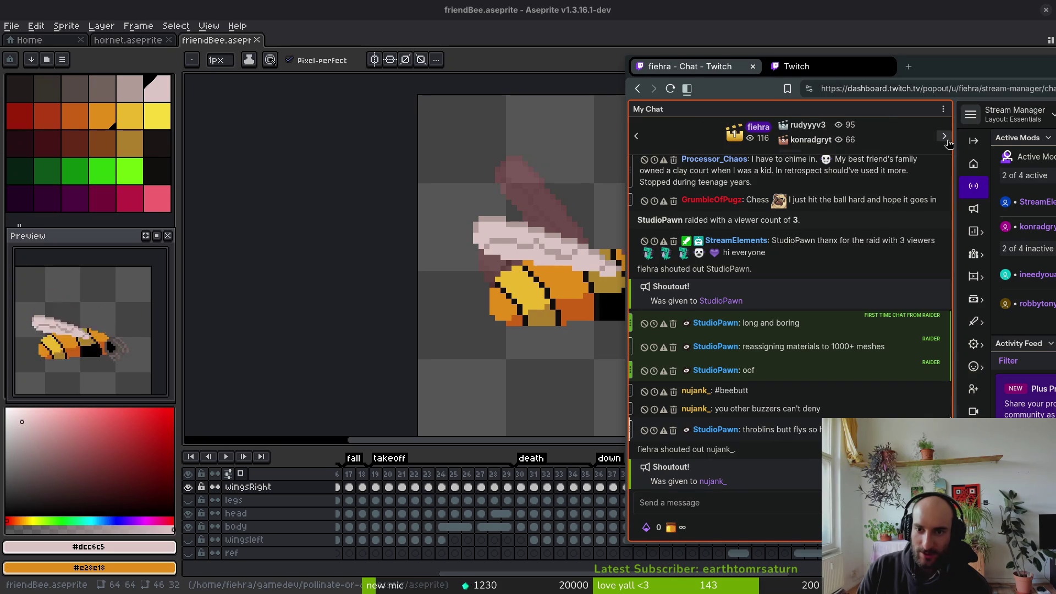
click(944, 137)
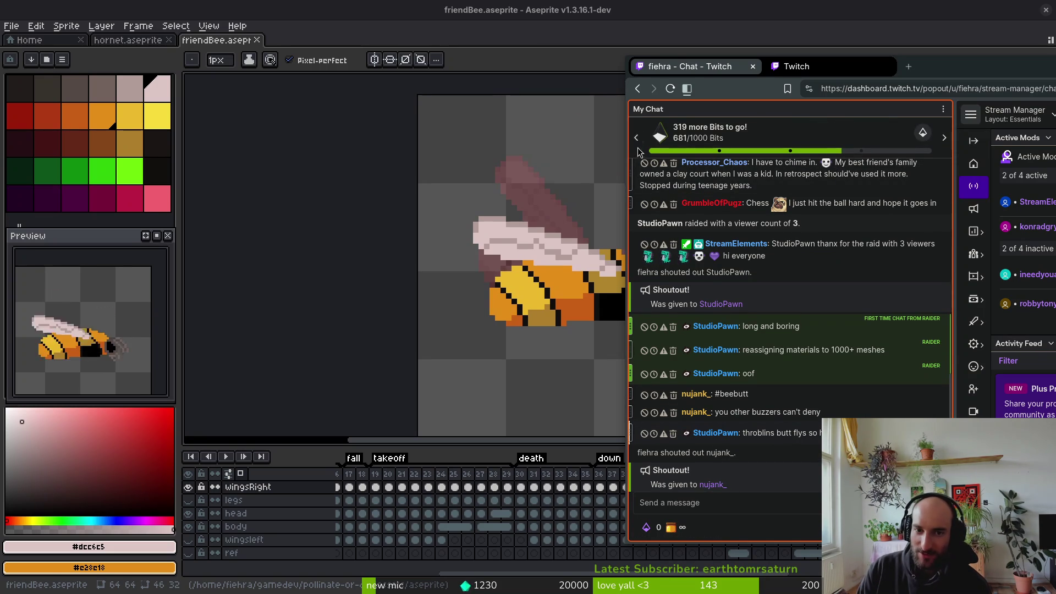
click(945, 138)
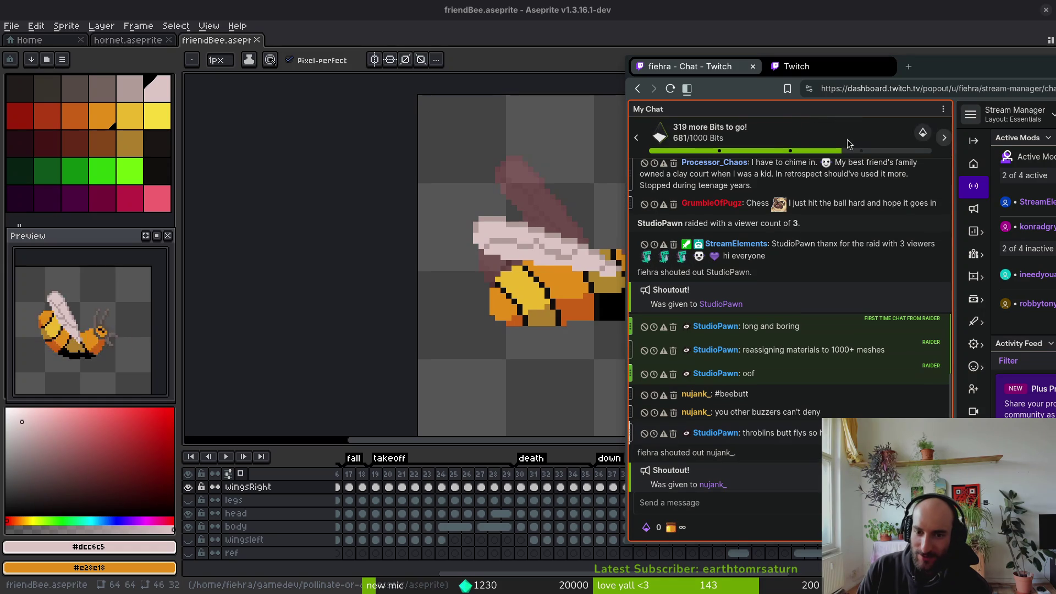
drag(850, 63, 1055, 64)
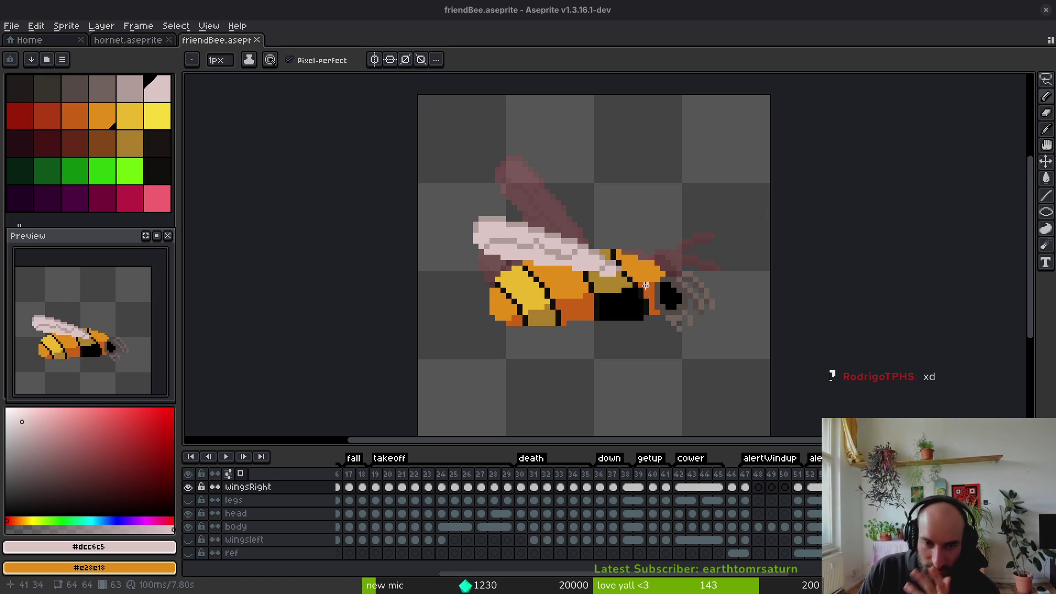
scroll(631, 279, up, 2)
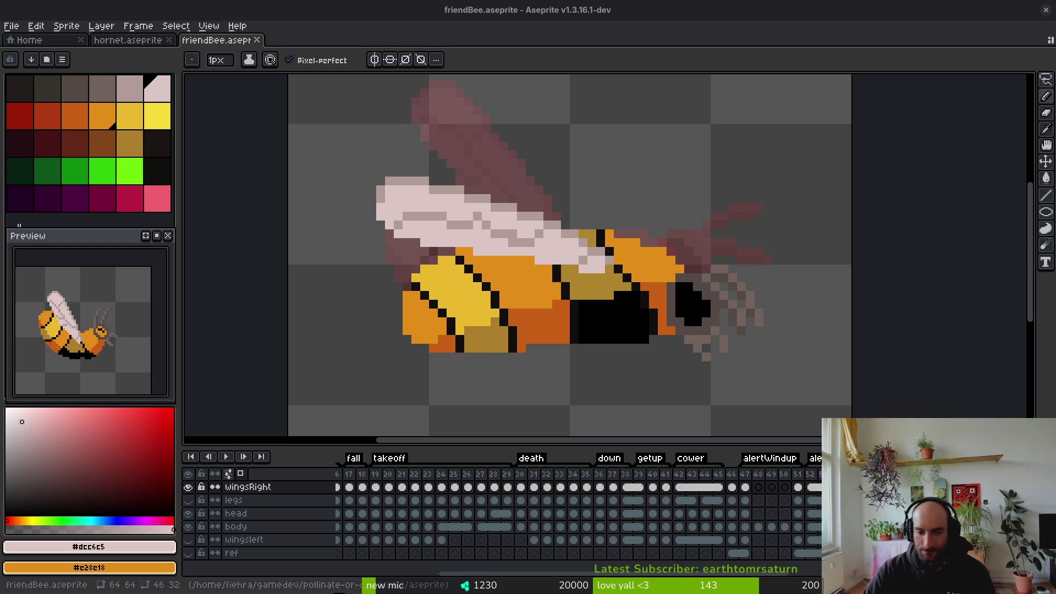
scroll(603, 341, down, 1)
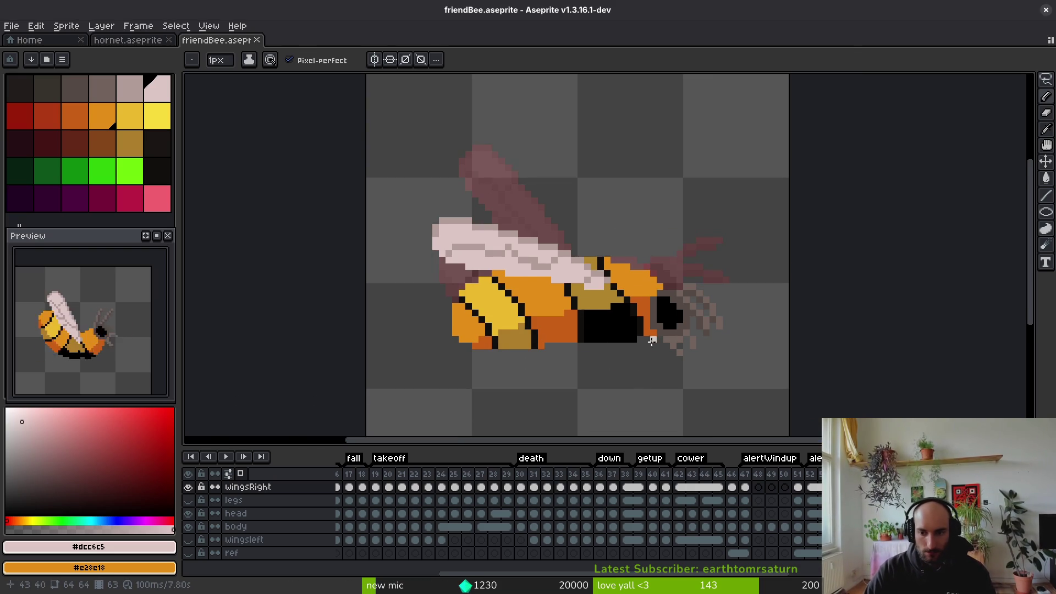
drag(652, 345, 632, 286)
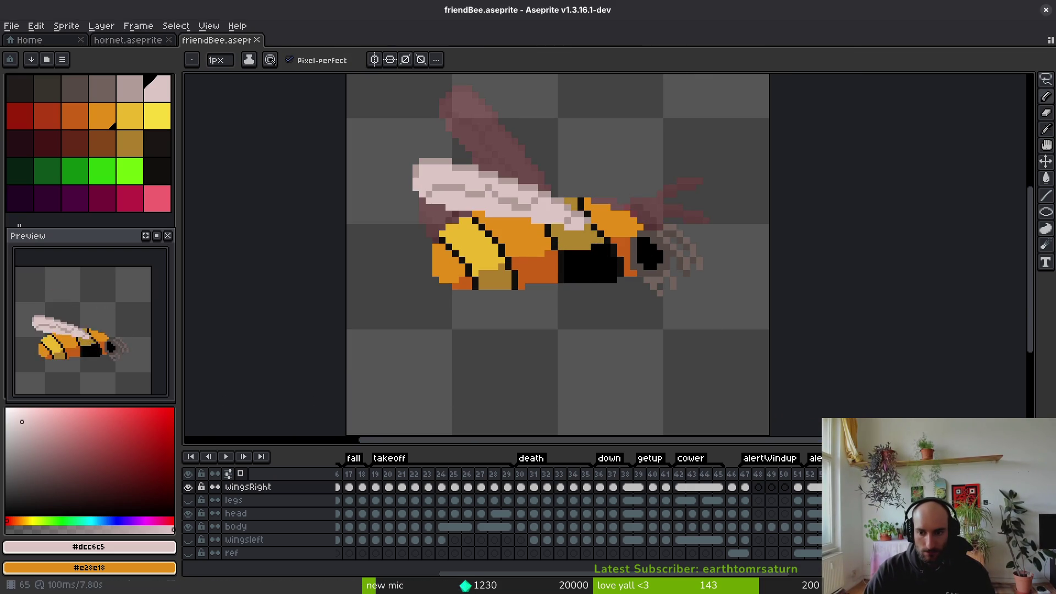
Lasso the pale wing, rotate it about 42° downward, and move it across the body
key(shift+w)
mouse_move(553, 131)
mouse_down()
mouse_move(457, 236)
mouse_move(583, 125)
mouse_up()
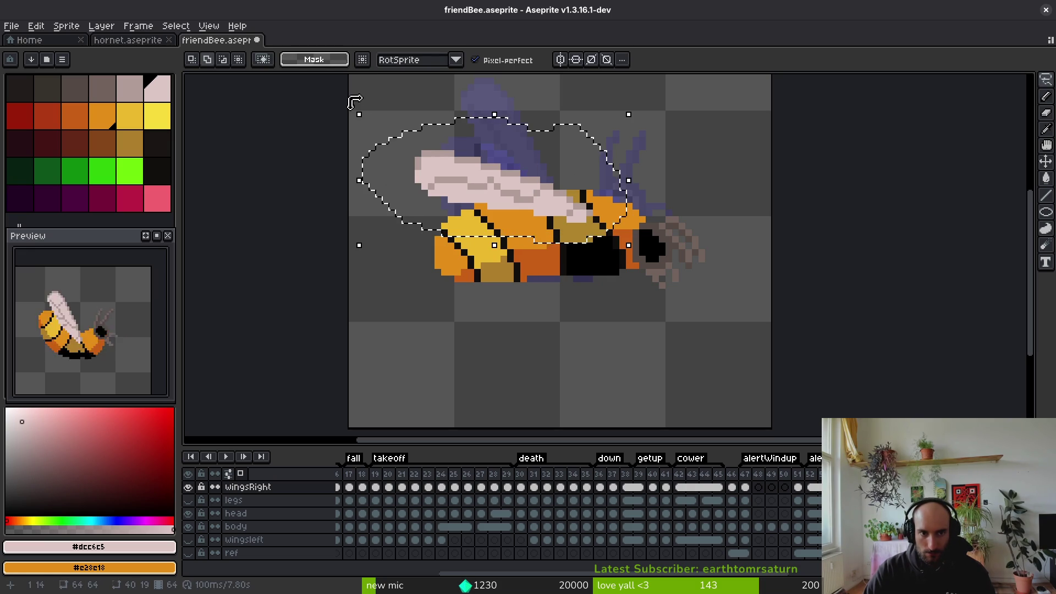
mouse_move(353, 101)
mouse_down()
mouse_move(325, 198)
mouse_move(330, 230)
mouse_up()
drag(515, 176, 528, 244)
click(538, 258)
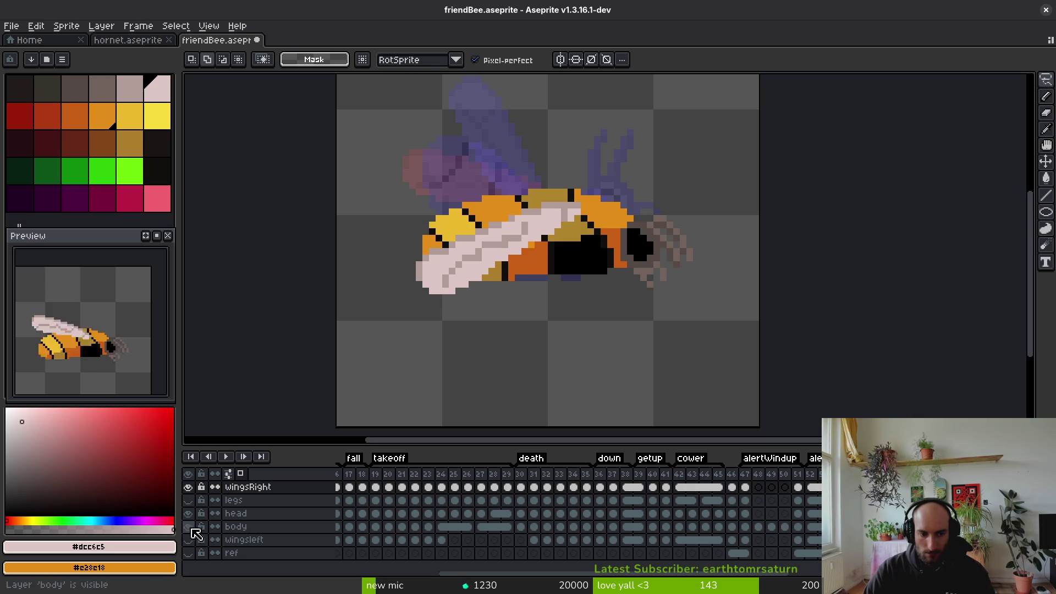
Show the legs layer and sample the grey wing shade from the canvas
click(188, 501)
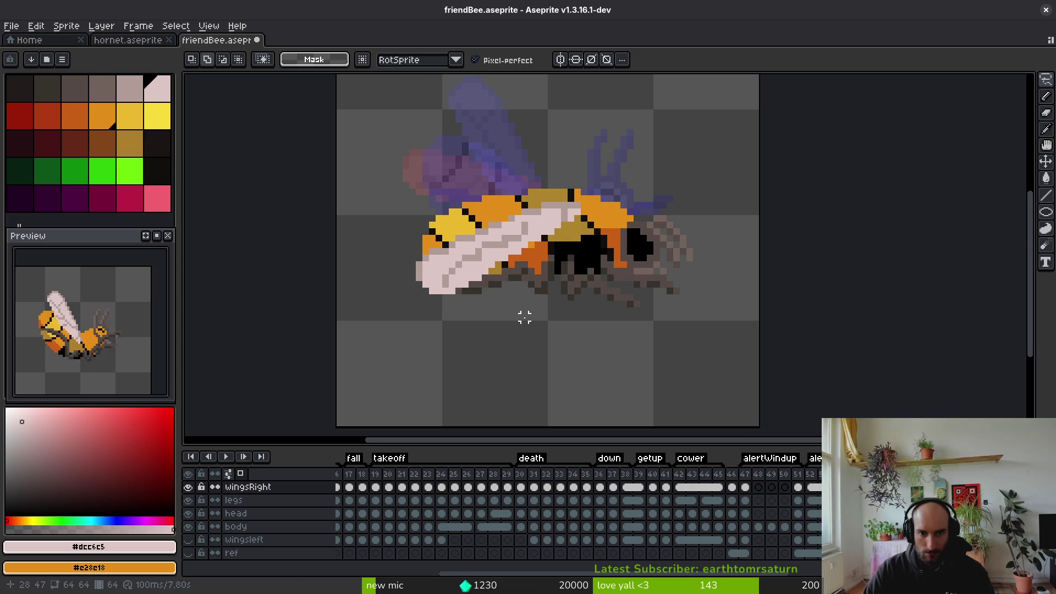
scroll(537, 217, up, 2)
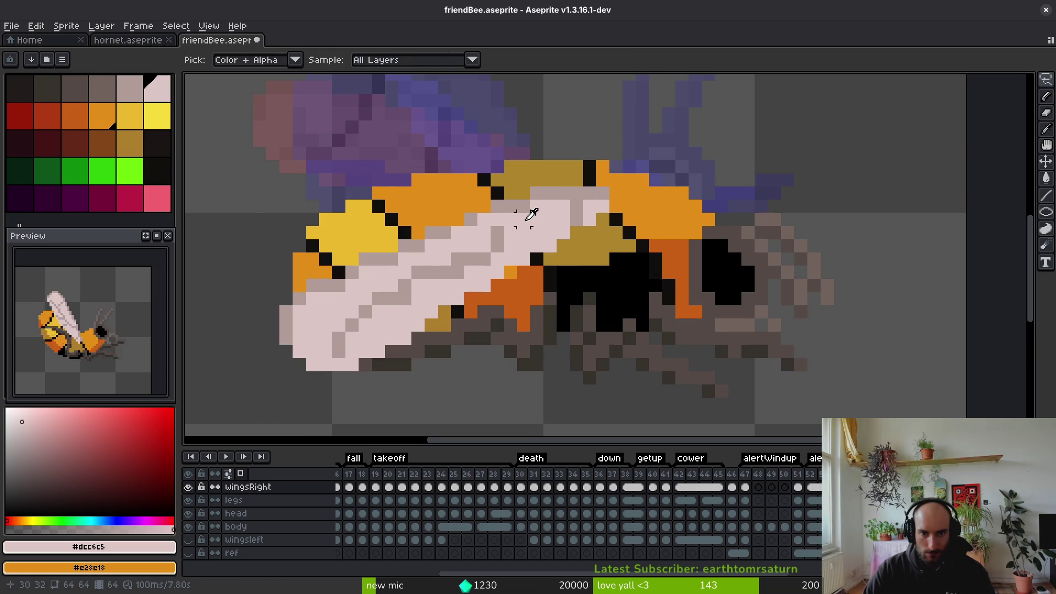
key(i)
click(620, 215)
key(b)
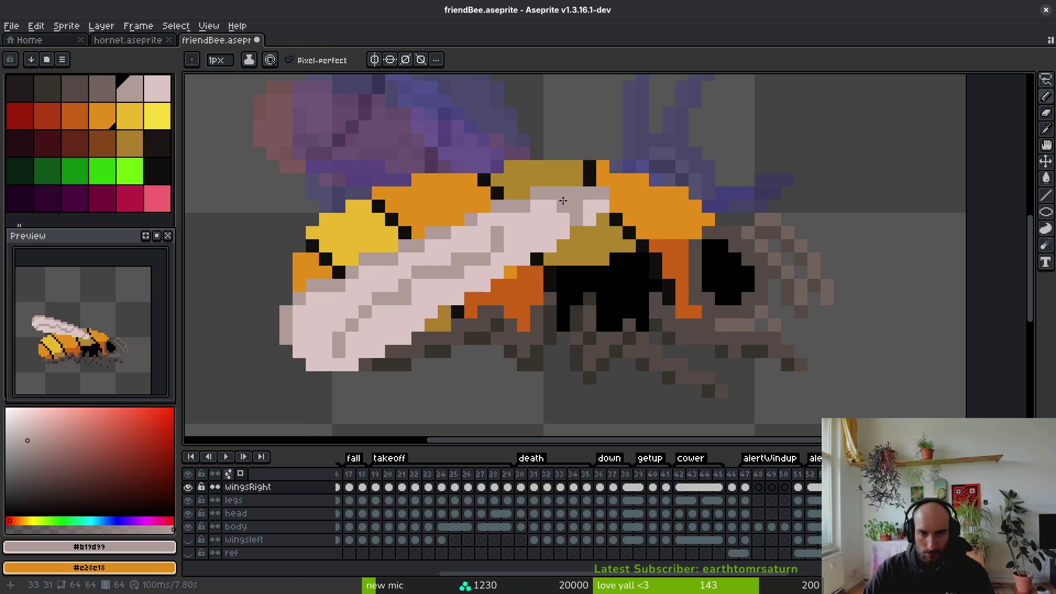
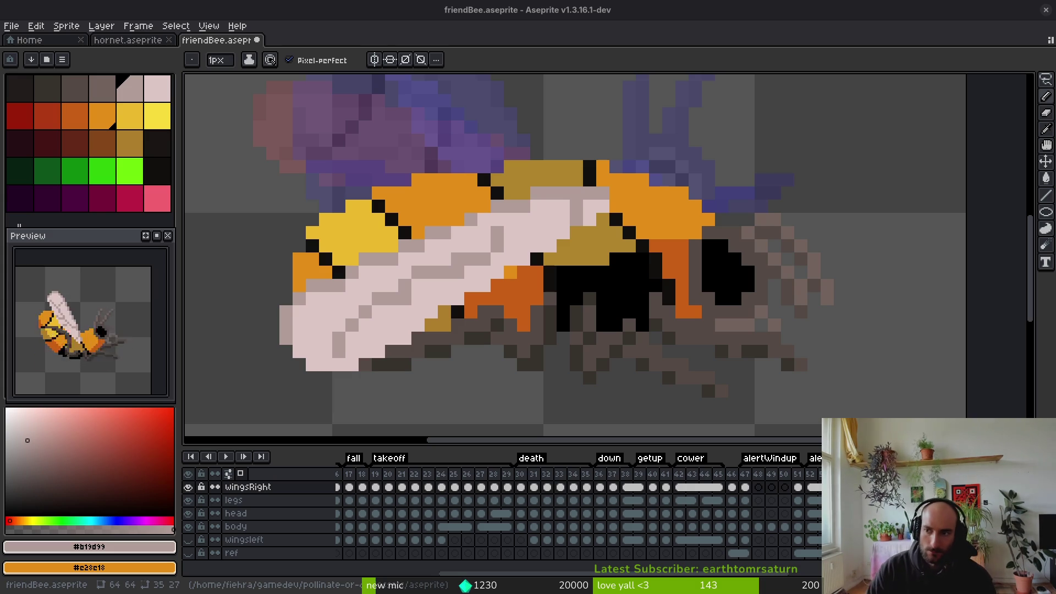
Lasso the pale front wing, nudge it one pixel down-right, and erase a stray wing pixel
mouse_move(485, 210)
mouse_down()
mouse_move(677, 125)
mouse_move(699, 155)
mouse_up()
key(q)
mouse_move(632, 108)
mouse_down()
mouse_move(435, 175)
mouse_move(569, 258)
mouse_move(681, 187)
mouse_move(632, 110)
mouse_up()
mouse_move(616, 181)
mouse_down()
mouse_move(632, 205)
mouse_move(636, 197)
mouse_up()
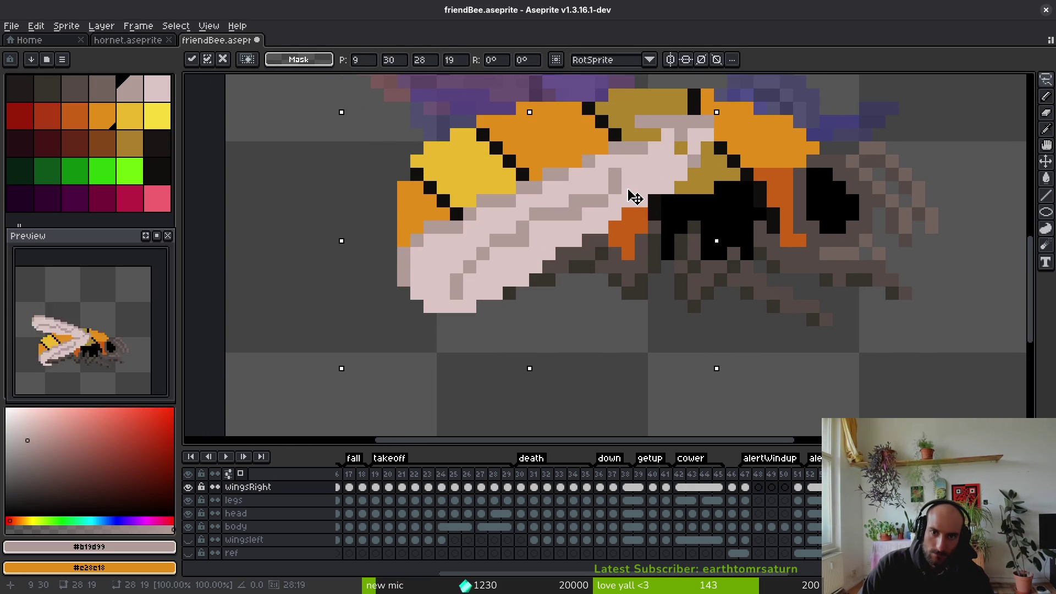
key(ctrl+d)
key(e)
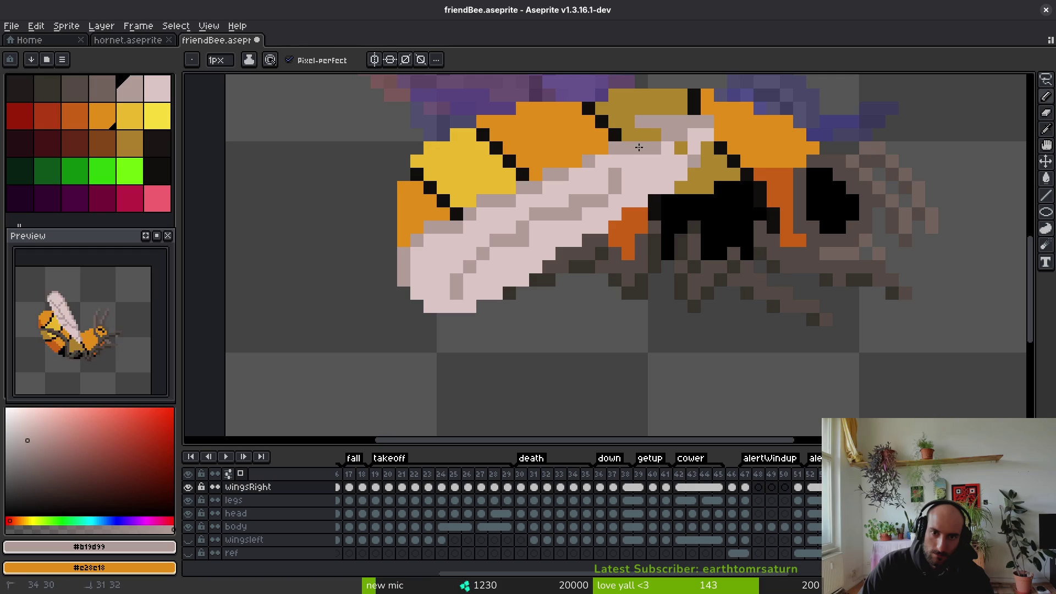
click(642, 122)
Erase a wing pixel over the olive stripe, then undo a mistaken grey-pink #b19d99 stroke across the body
click(668, 122)
key(b)
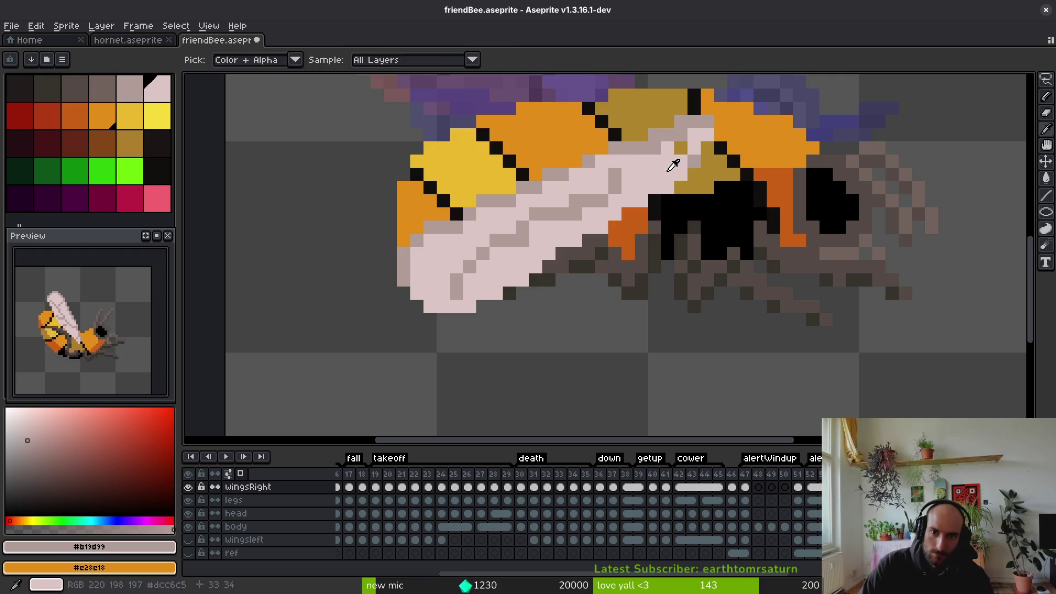
alt+click(655, 156)
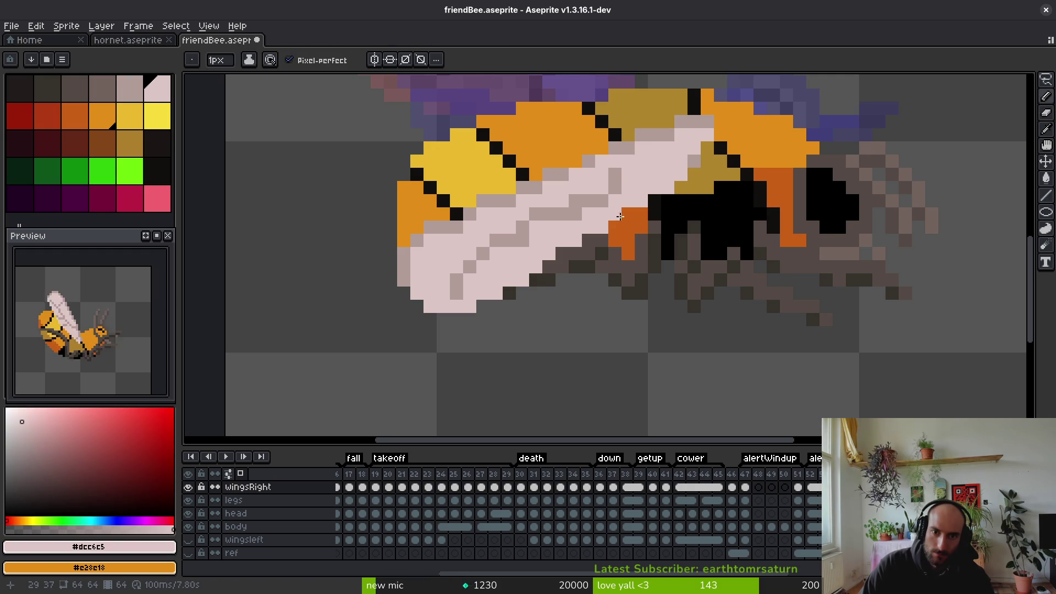
scroll(639, 188, left, 2)
scroll(638, 188, left, 1)
alt+click(662, 142)
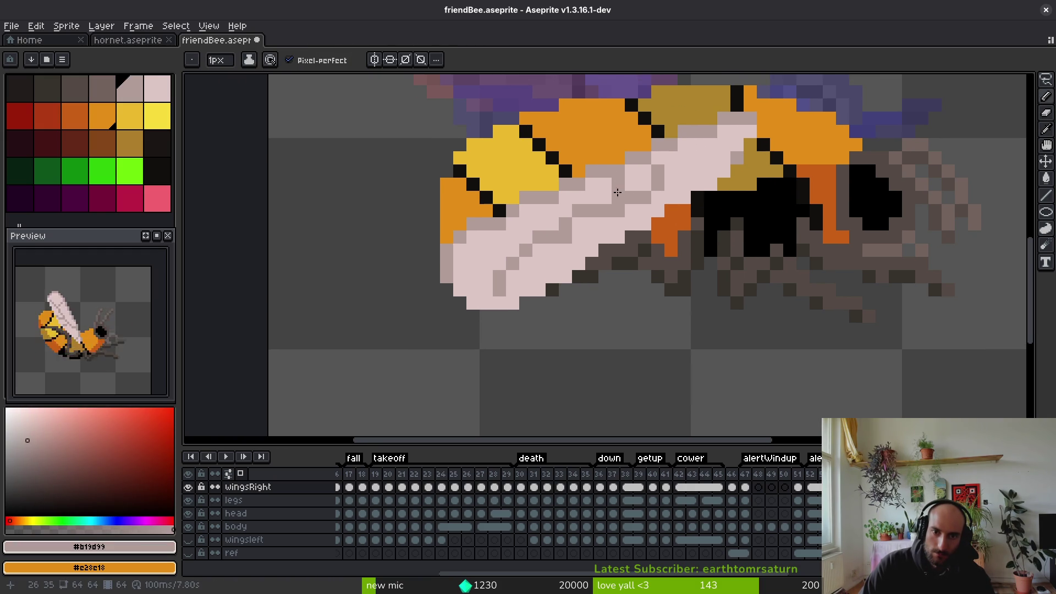
scroll(640, 193, left, 1)
mouse_move(609, 187)
mouse_down()
mouse_move(641, 170)
mouse_move(620, 187)
mouse_move(503, 215)
mouse_move(598, 187)
mouse_move(594, 227)
mouse_up()
key(ctrl+z)
Eyedrop the light pink #dcc6c5 from the wing as the drawing colour
alt+click(620, 225)
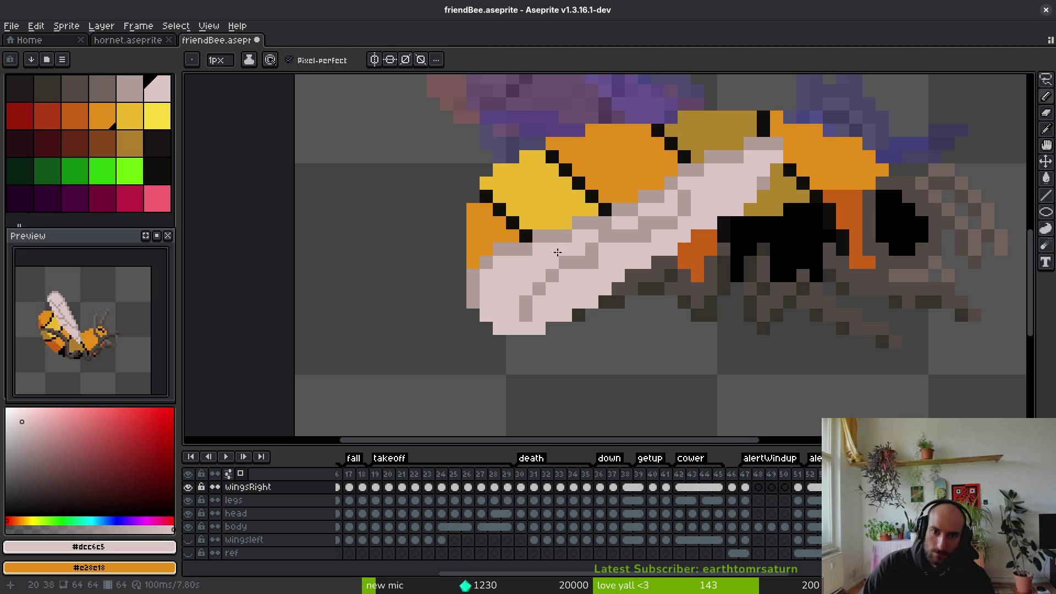
scroll(581, 240, left, 5)
scroll(580, 240, down, 2)
alt+click(602, 215)
click(593, 213)
scroll(577, 251, down, 1)
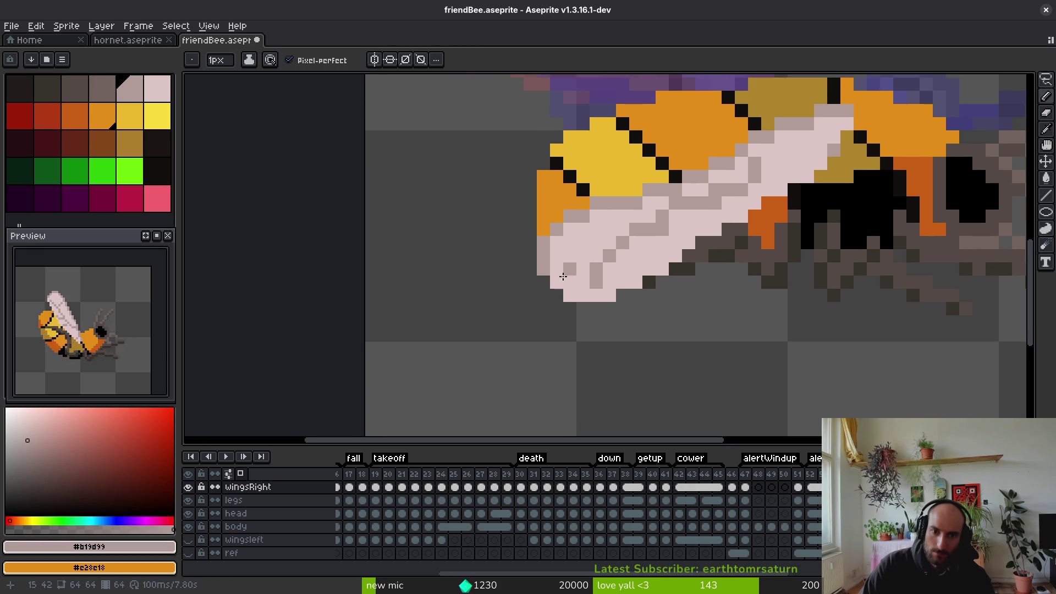
alt+click(566, 252)
scroll(699, 267, down, 1)
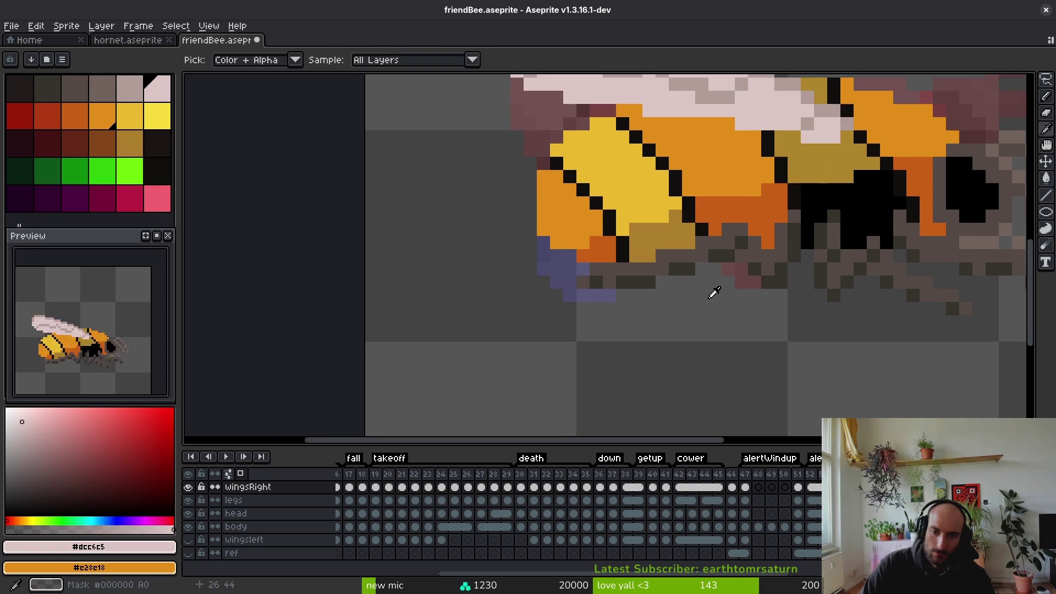
scroll(686, 249, down, 3)
scroll(710, 220, up, 4)
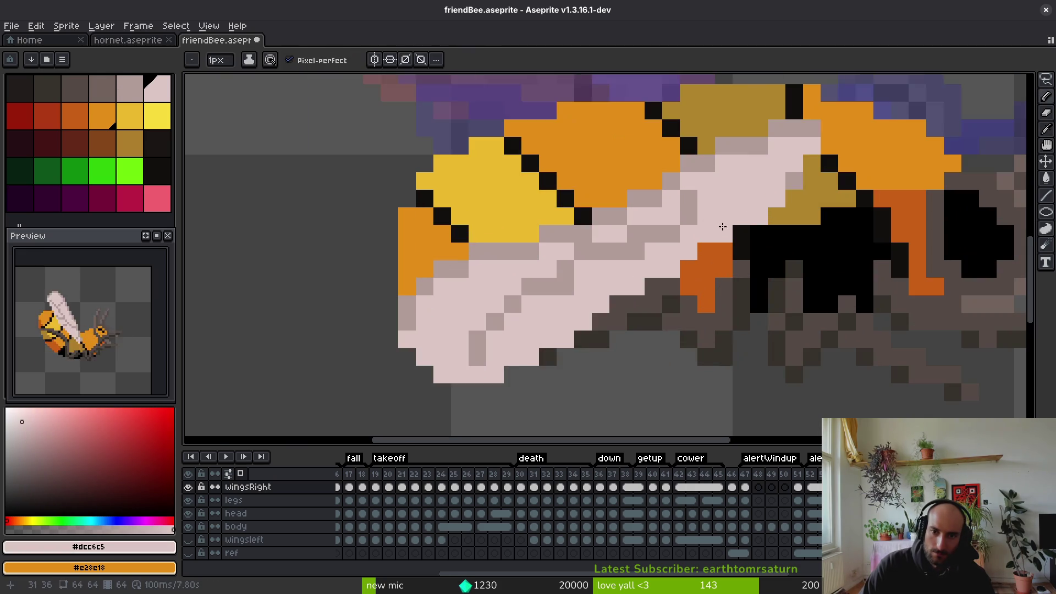
Repaint the grey, dark and orange pixels along the wing's lower edge in light pink
click(794, 181)
click(706, 250)
click(636, 304)
click(742, 234)
click(724, 250)
click(654, 287)
click(619, 304)
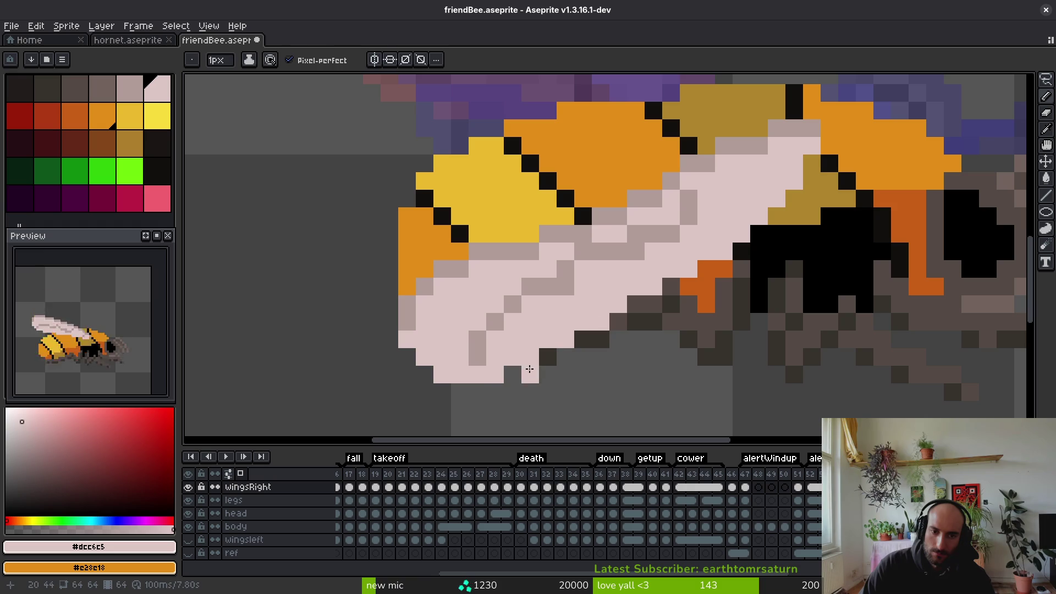
Try erasing a pale wing-tip pixel, undo it, and sample a colour from the bee
key(e)
click(495, 375)
key(ctrl+z)
key(b)
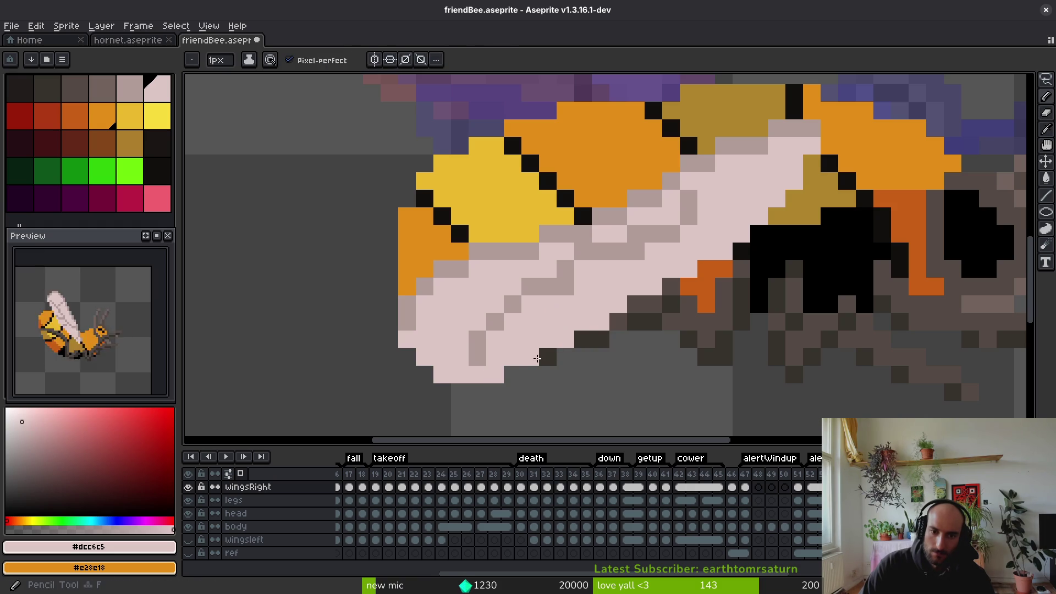
scroll(736, 322, down, 4)
alt+click(675, 337)
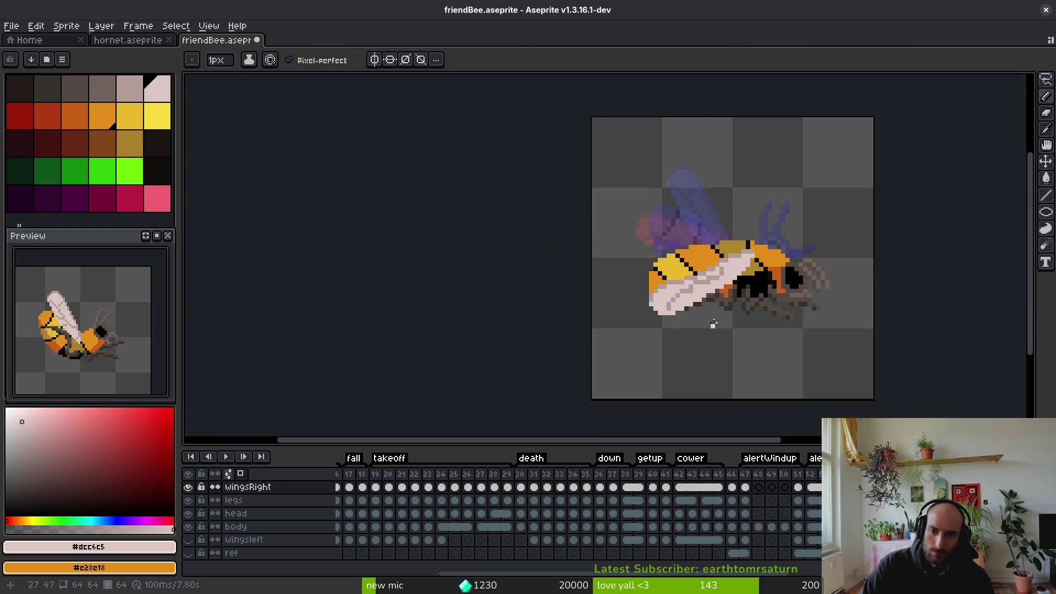
Eyedrop the grey-pink #b19d99 shade and flip between animation frames to compare the wing
scroll(735, 259, up, 4)
alt+click(722, 259)
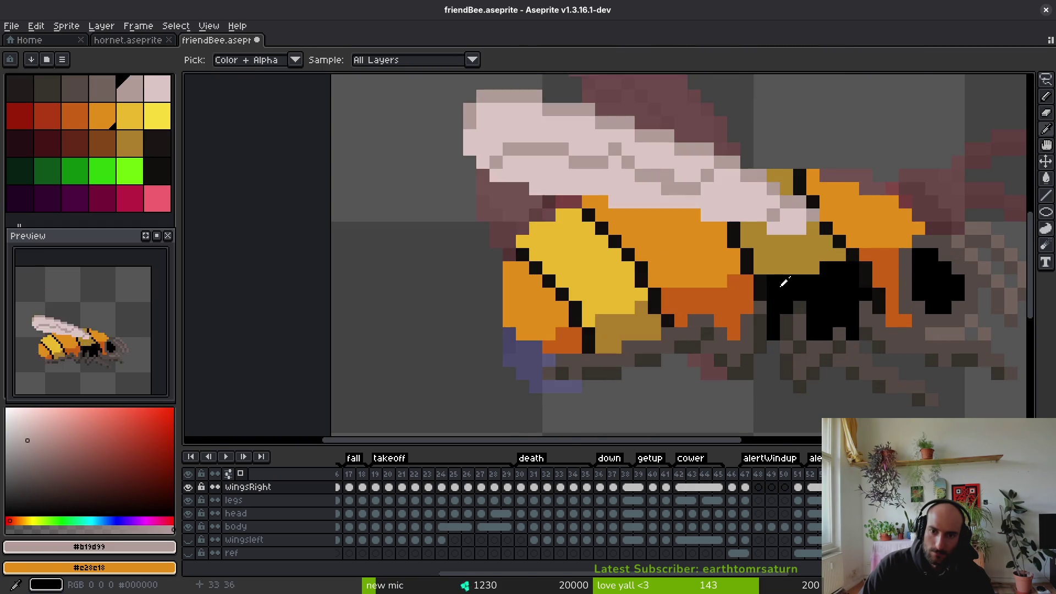
scroll(775, 238, up, 1)
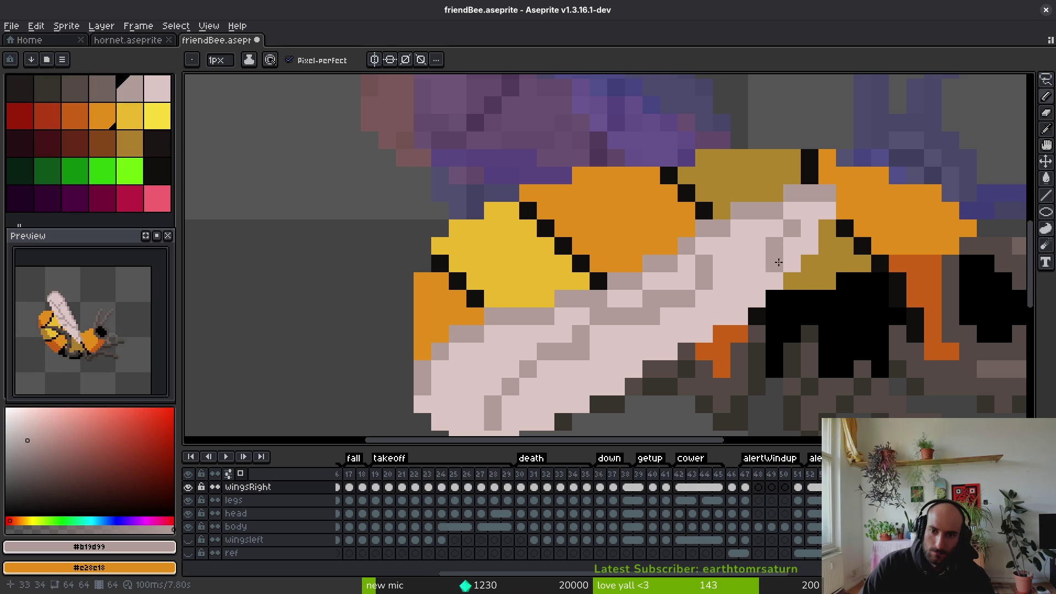
scroll(792, 264, down, 4)
key(Right)
key(Left)
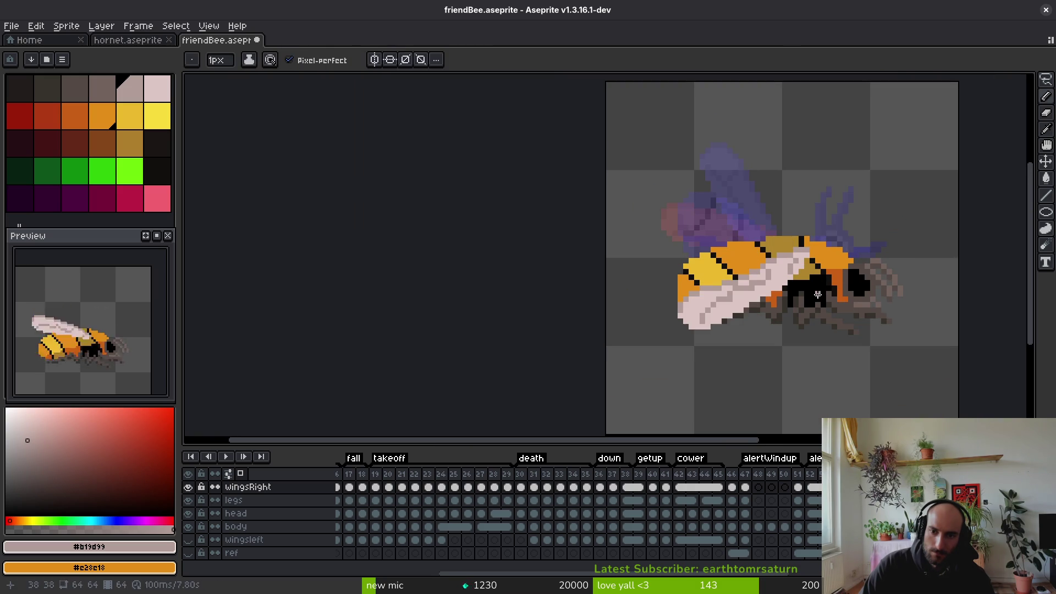
key(Right)
key(Right)
key(Right)
key(Left)
key(Right)
key(Right)
key(Left)
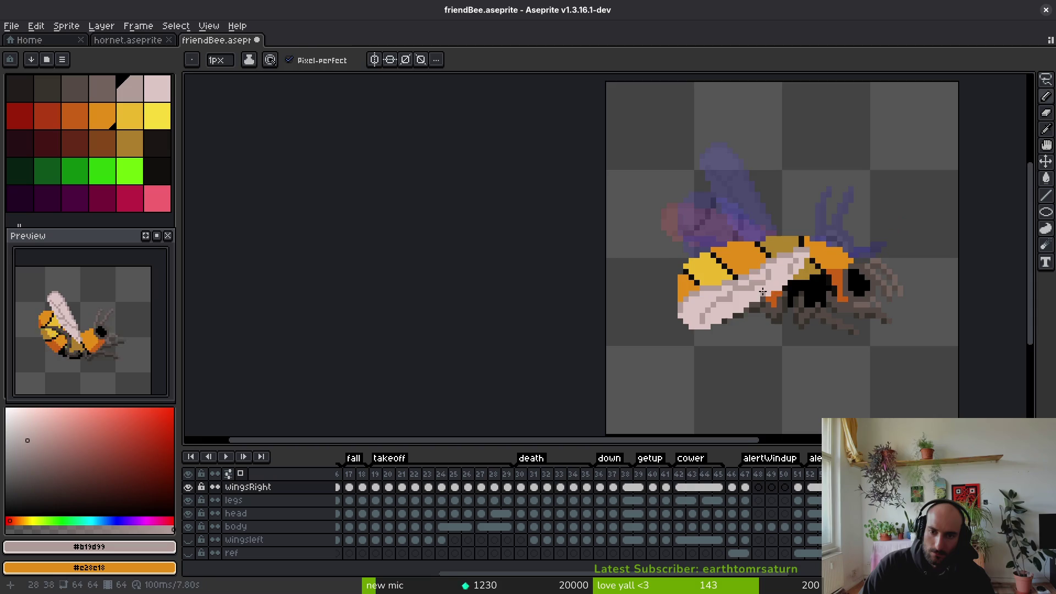
Sample light pink #dcc6c5 and grey-pink #b19d99 from the wing in turn
scroll(763, 282, up, 4)
alt+click(734, 277)
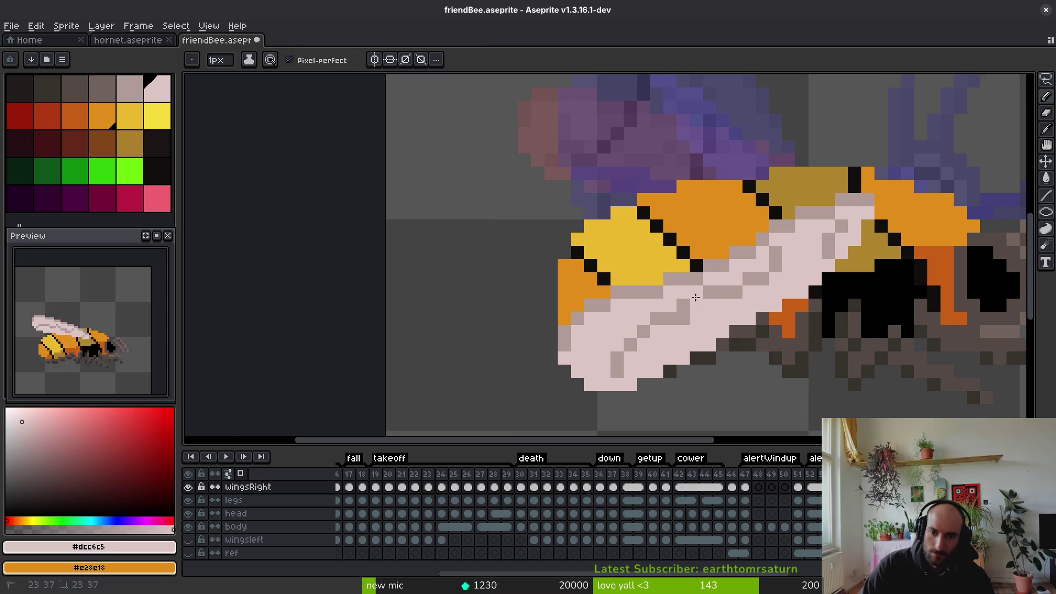
alt+click(718, 291)
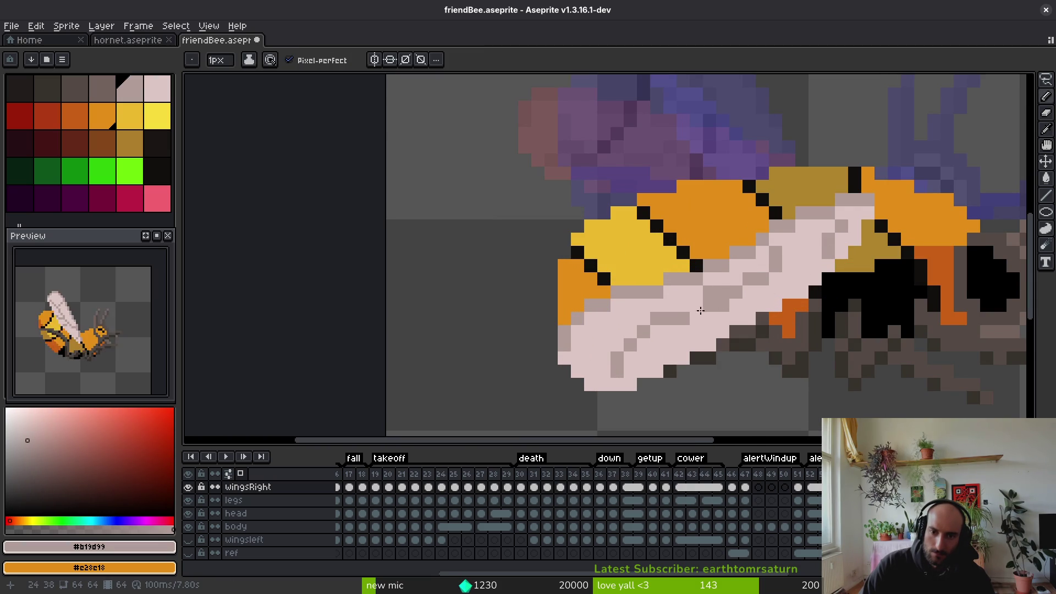
alt+click(718, 279)
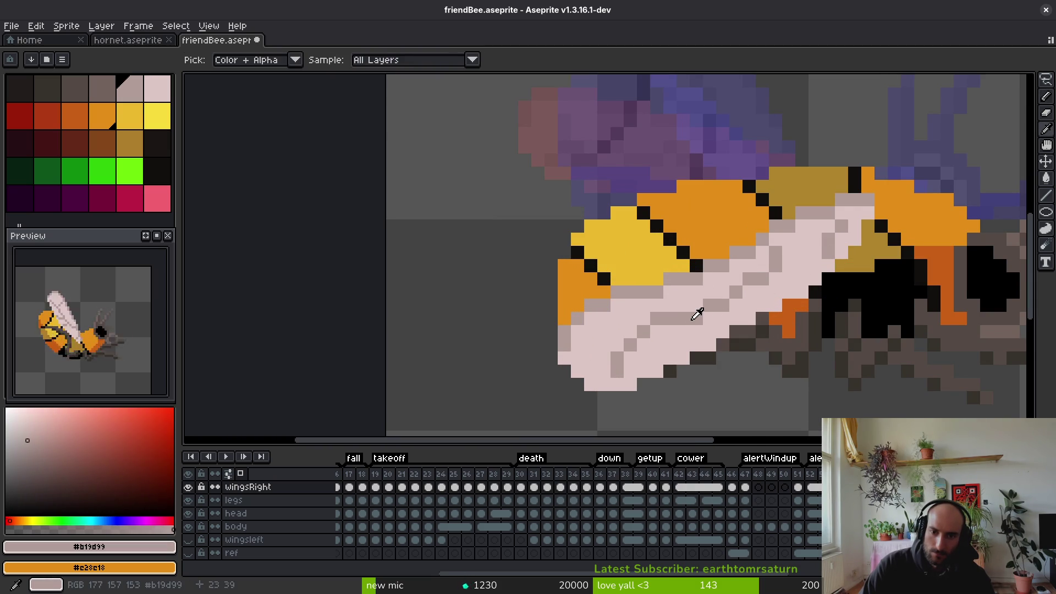
alt+click(693, 318)
scroll(697, 314, down, 4)
Switch between the diagonal-wing and horizontal-wing frames, settling on the horizontal-wing frame
key(Right)
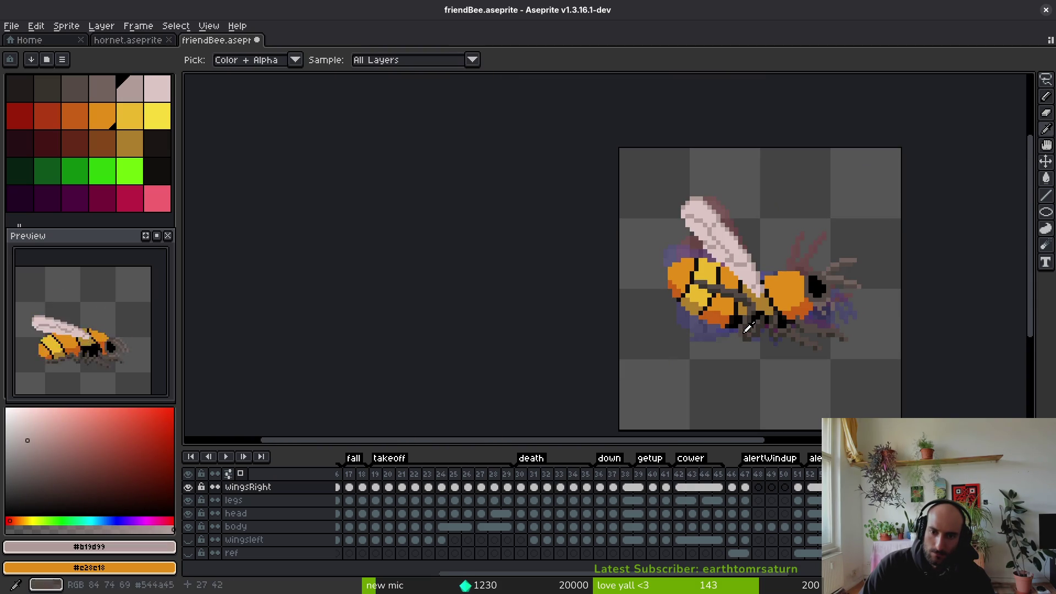
key(Left)
scroll(749, 330, up, 5)
key(Right)
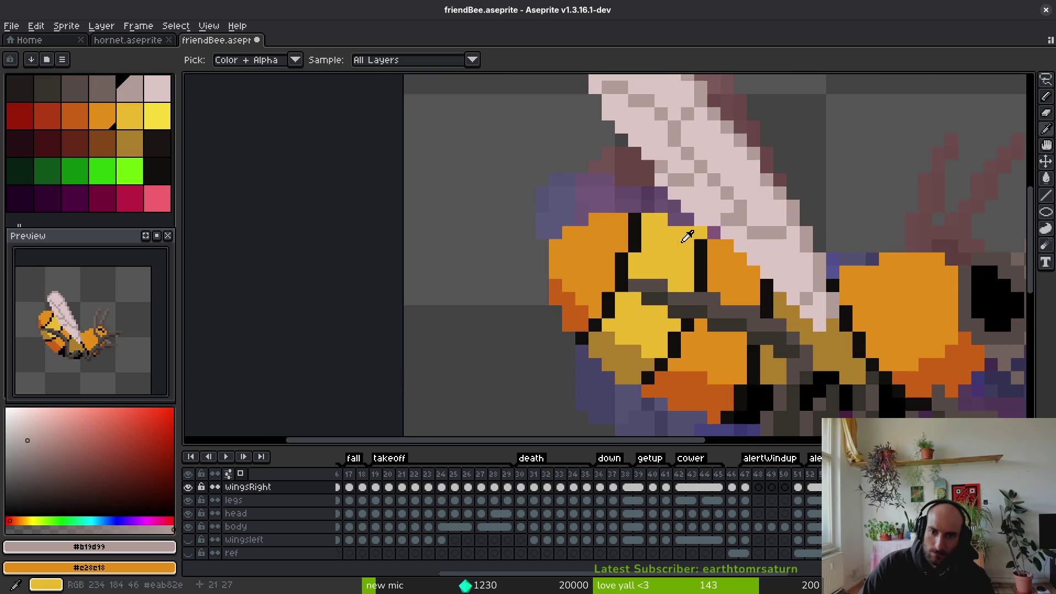
key(Left)
key(alt)
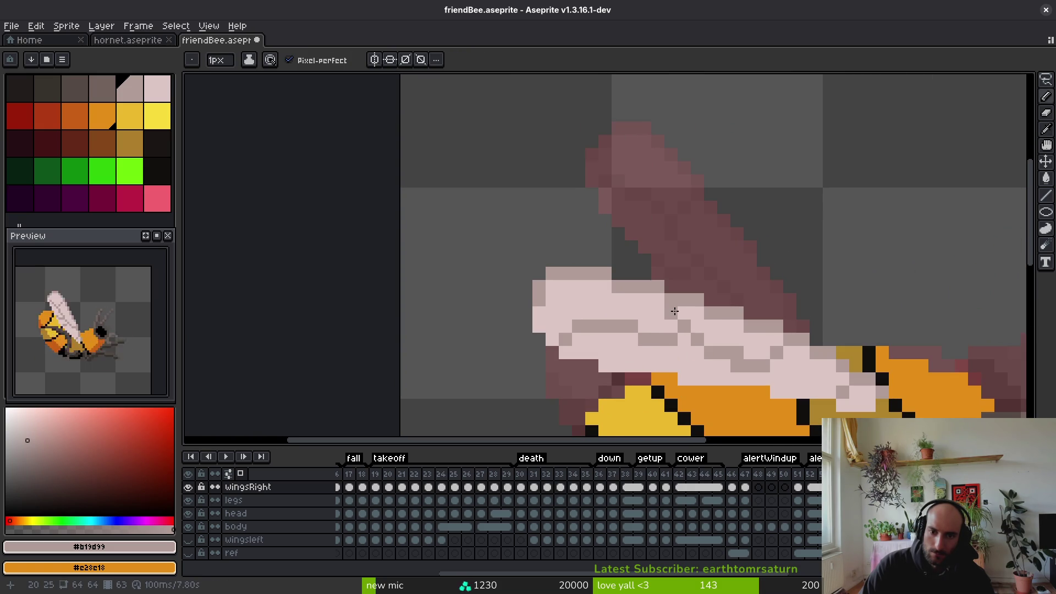
scroll(675, 312, down, 3)
key(Right)
key(alt)
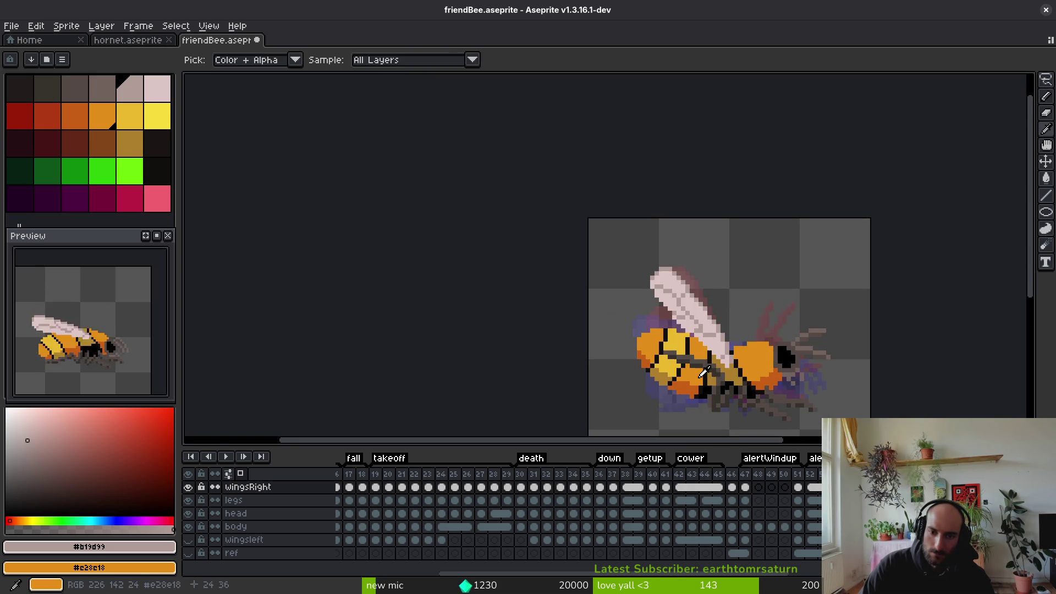
key(Left)
scroll(677, 308, up, 5)
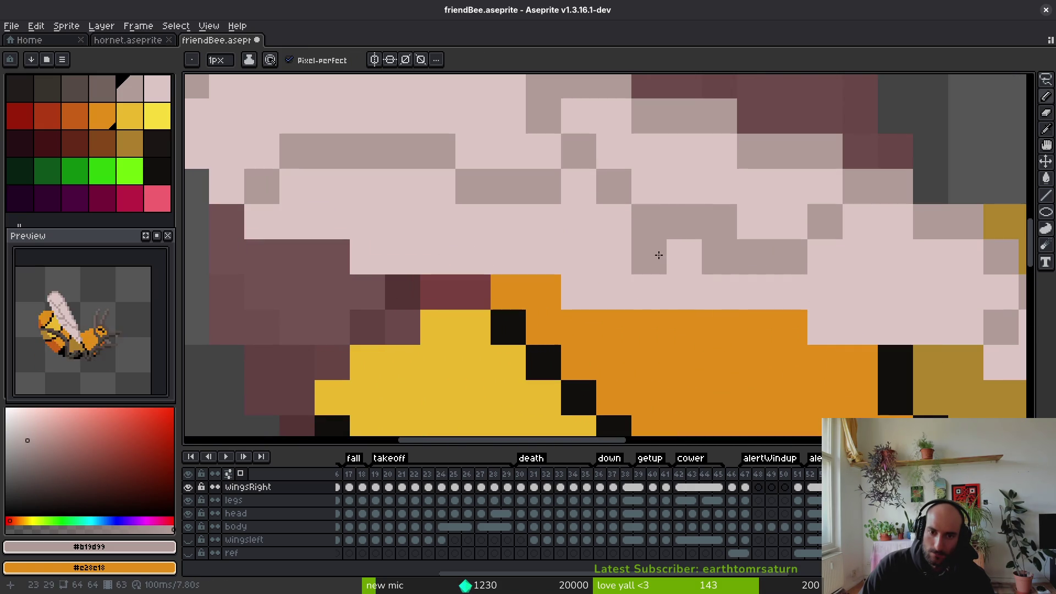
Paint one wing pixel grey-pink and two grey wing pixels light pink on the horizontal wing
click(612, 284)
alt+click(585, 240)
click(649, 221)
click(720, 257)
Test a grey-pink pixel on the wing, then revert it to light pink
scroll(722, 259, down, 4)
scroll(723, 237, up, 3)
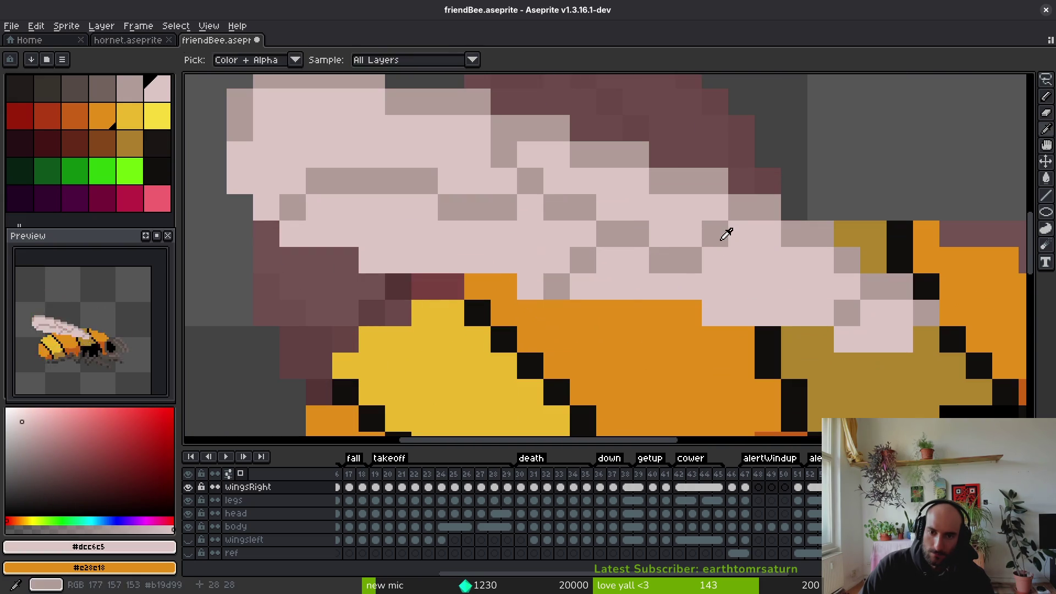
alt+click(724, 233)
click(705, 244)
alt+click(696, 242)
click(705, 244)
scroll(736, 253, down, 4)
scroll(739, 285, up, 3)
scroll(749, 321, down, 3)
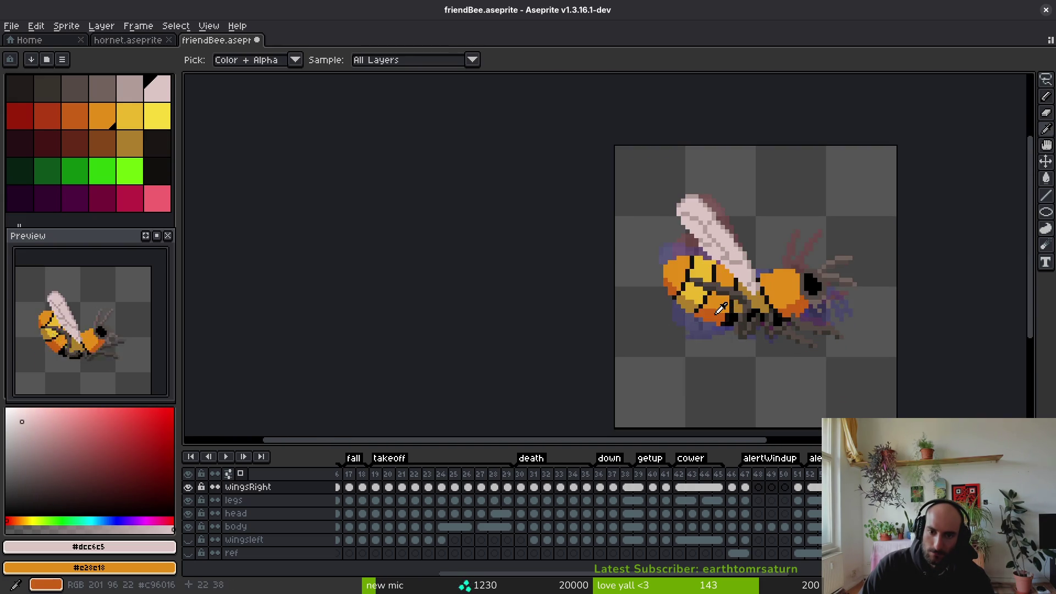
scroll(651, 221, up, 3)
scroll(651, 231, down, 3)
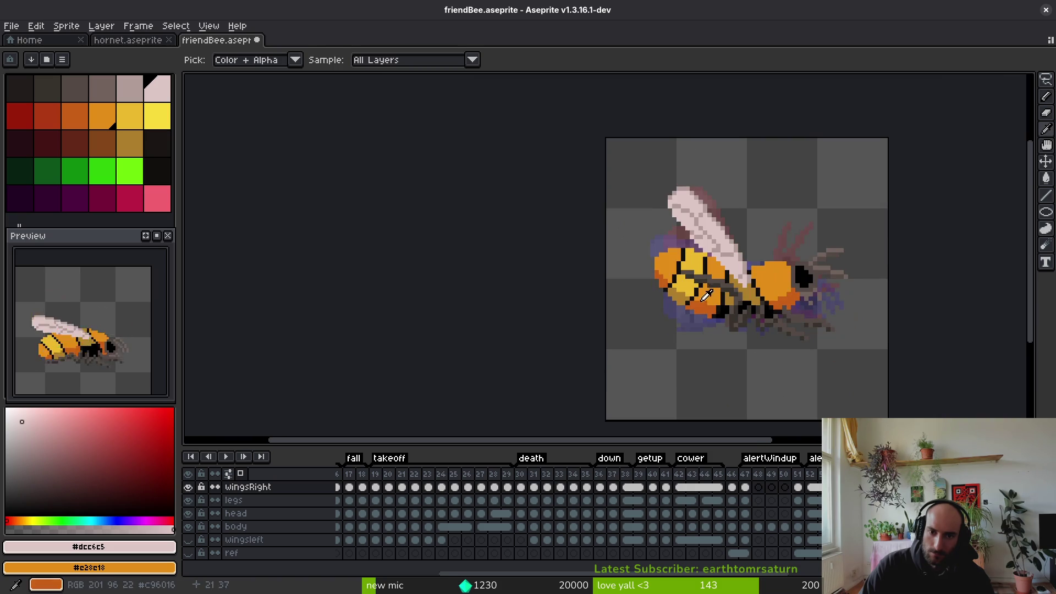
scroll(649, 325, up, 5)
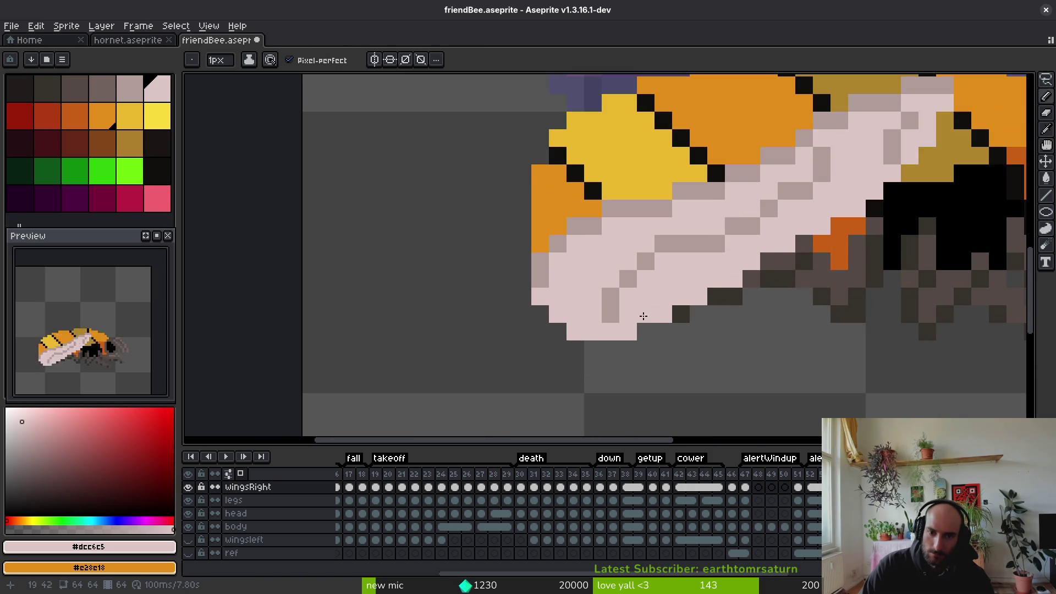
Sample grey-pink, compare against the wing-up frame, and undo the last pencil stroke
alt+click(610, 306)
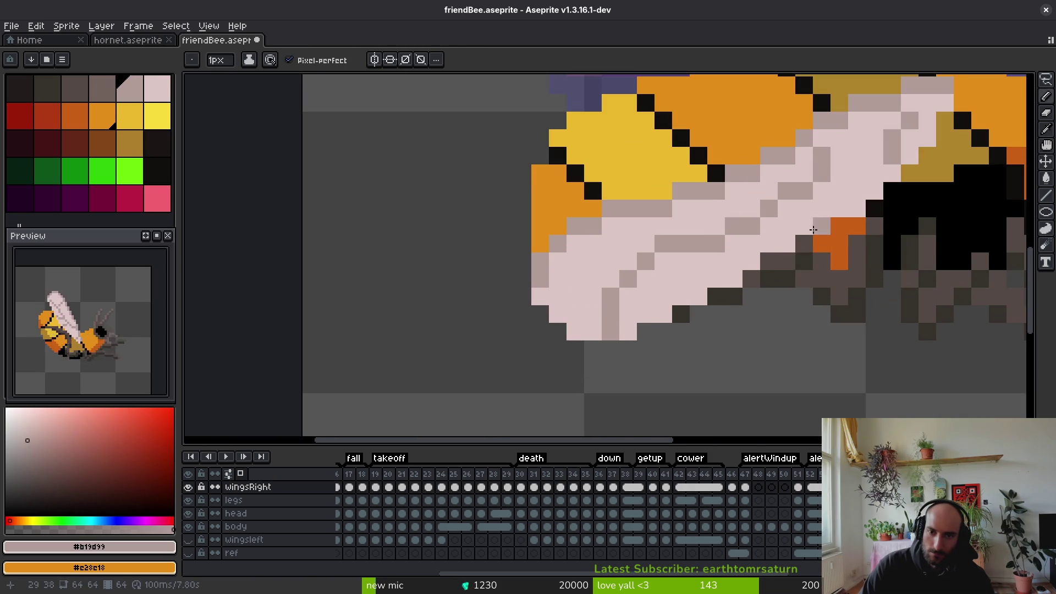
key(Right)
scroll(775, 249, down, 3)
key(Left)
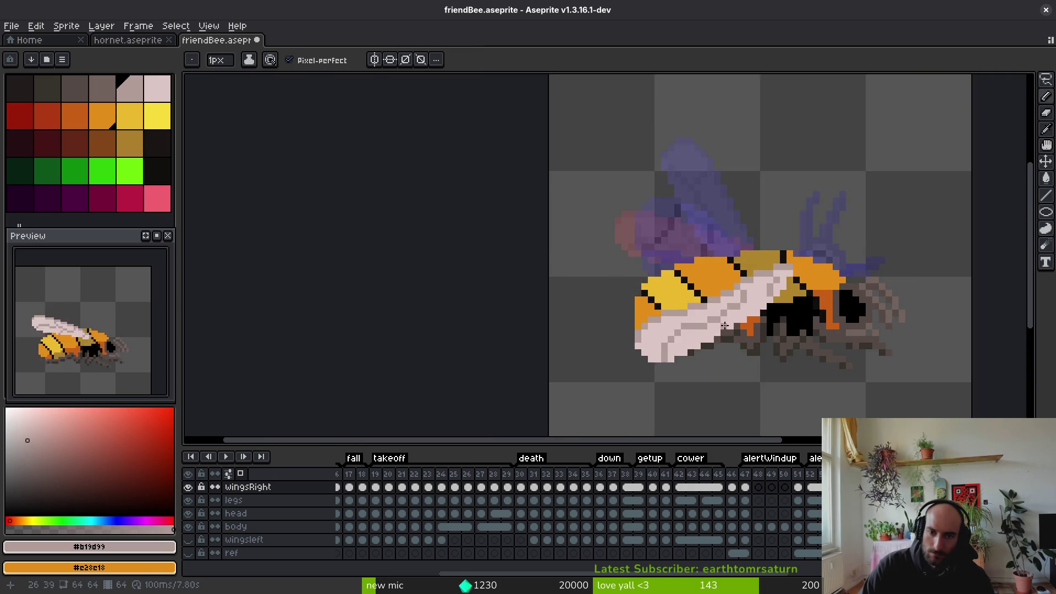
scroll(719, 314, up, 4)
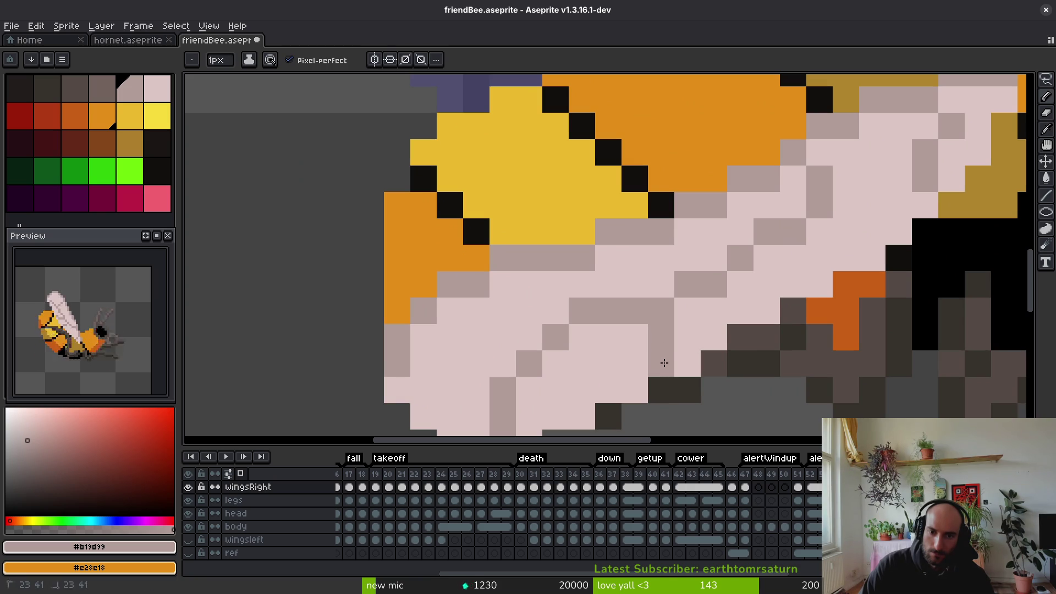
scroll(664, 363, down, 4)
scroll(745, 313, up, 3)
scroll(802, 302, down, 2)
key(ctrl+z)
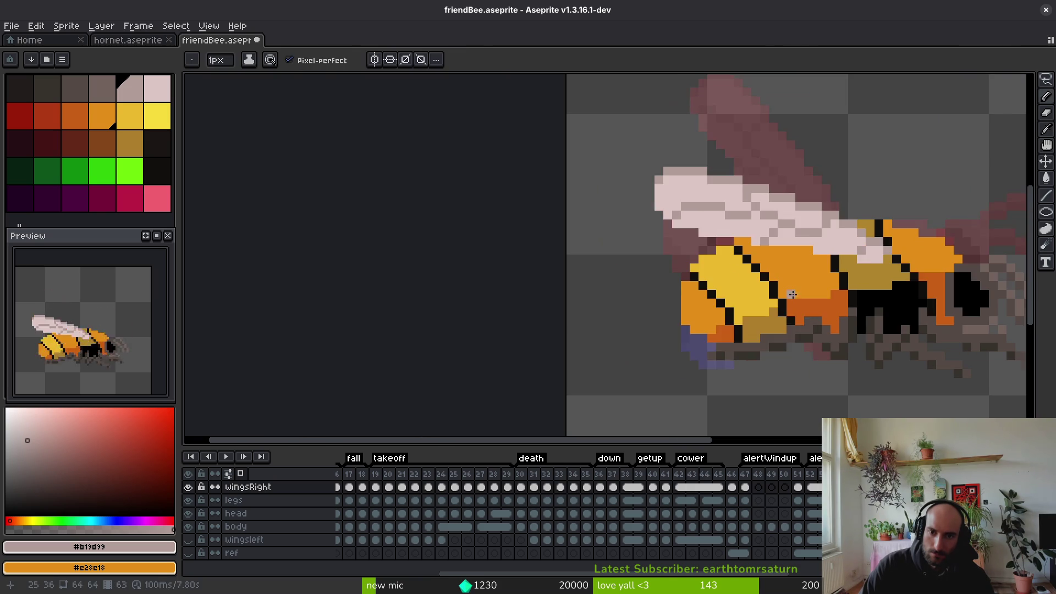
scroll(786, 330, up, 2)
scroll(760, 311, down, 2)
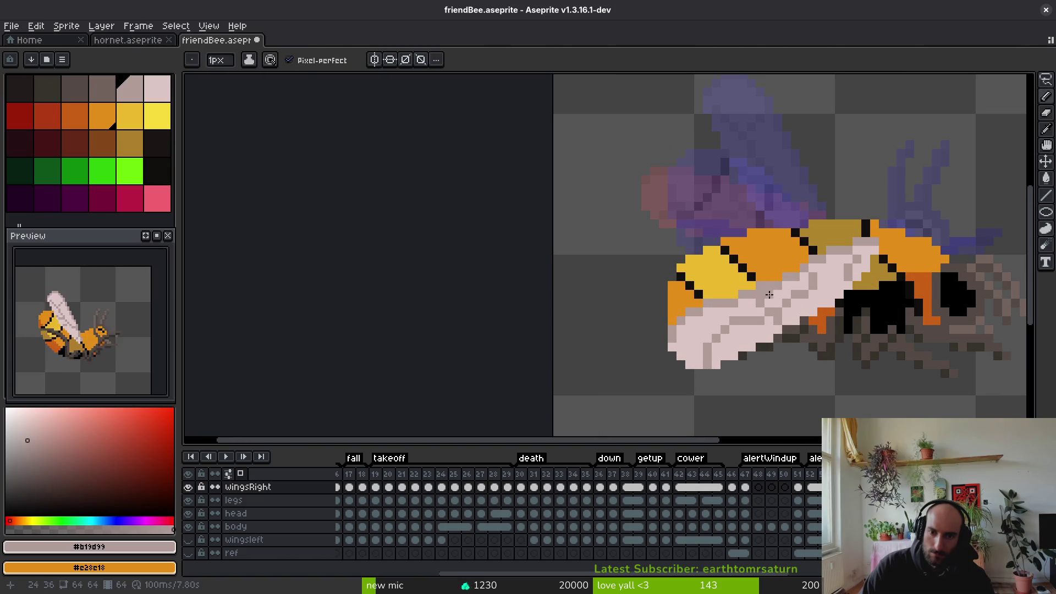
Resample light pink and grey-pink from the wing, then isolate the body layer to inspect it
alt+click(762, 306)
scroll(805, 328, down, 5)
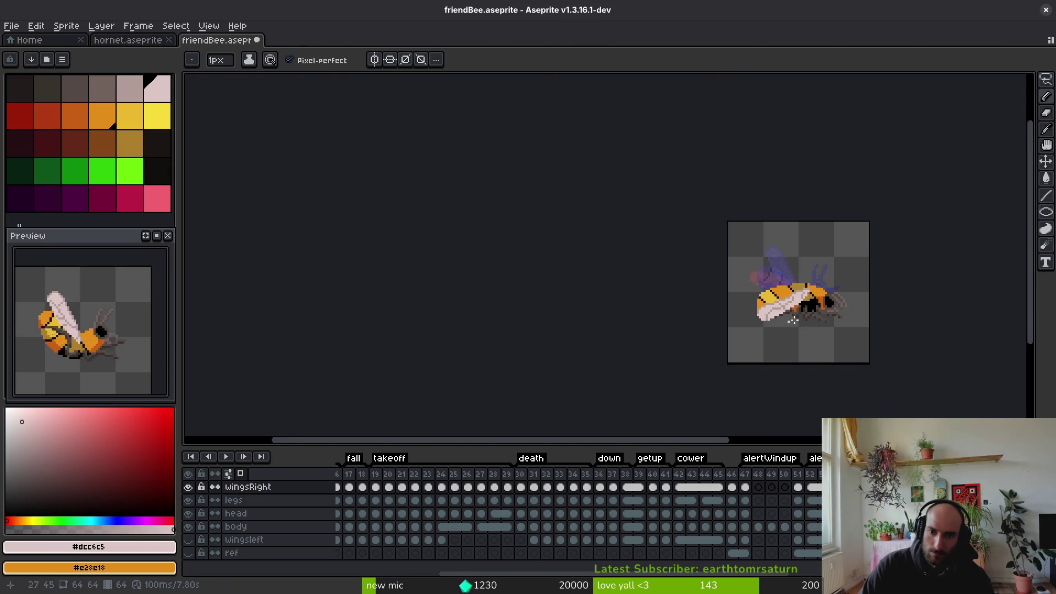
scroll(803, 320, up, 5)
alt+click(704, 269)
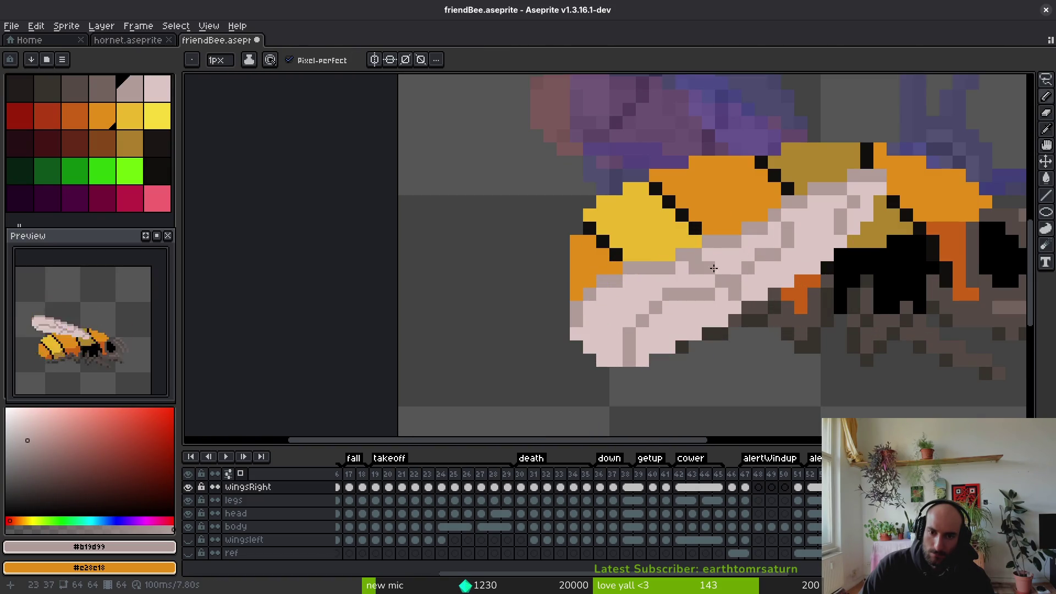
alt+click(682, 267)
scroll(711, 288, down, 4)
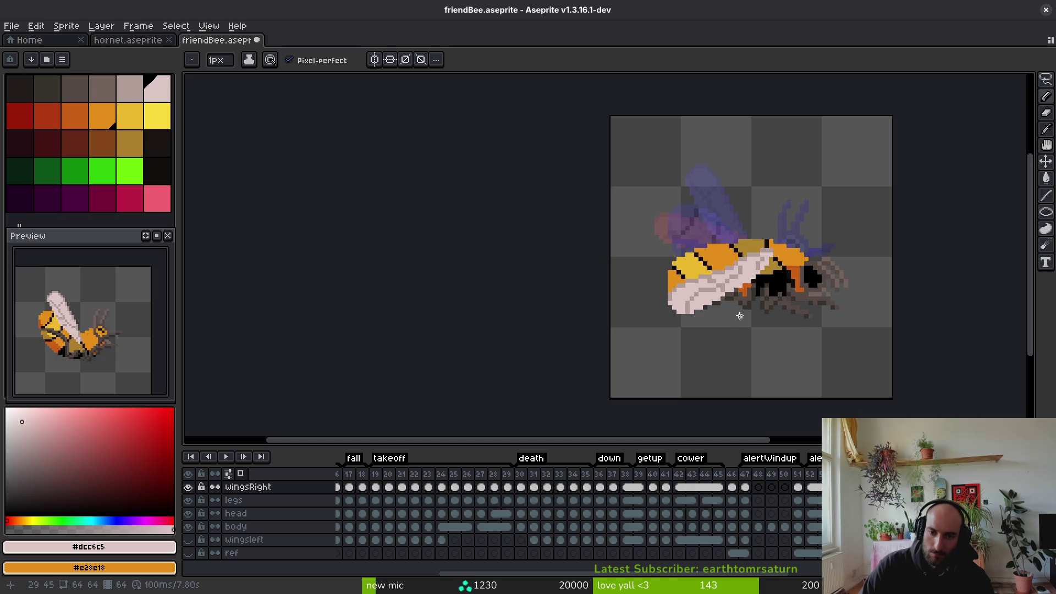
scroll(740, 313, down, 3)
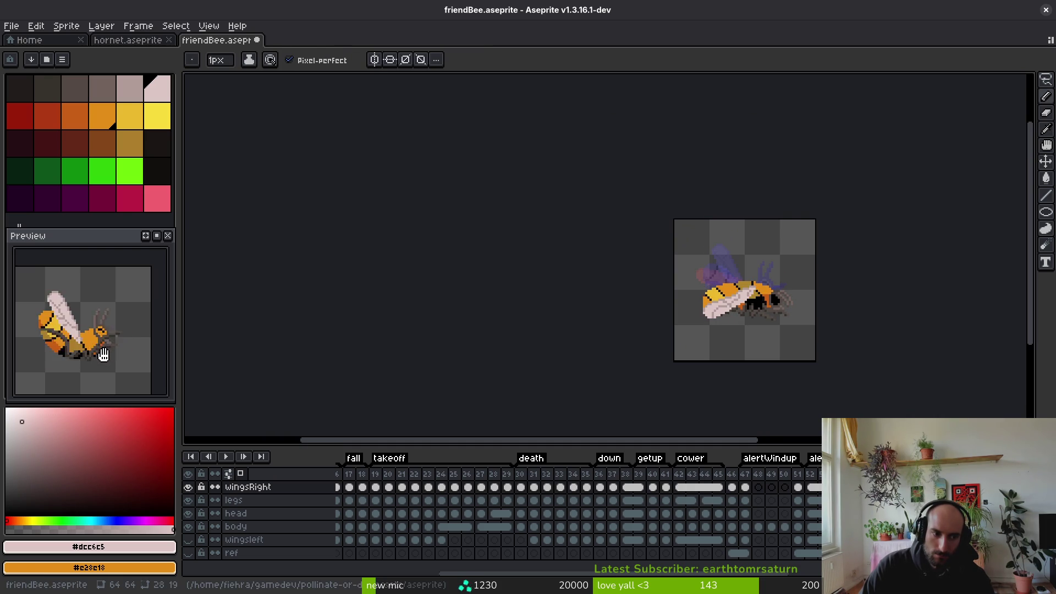
scroll(715, 331, right, 4)
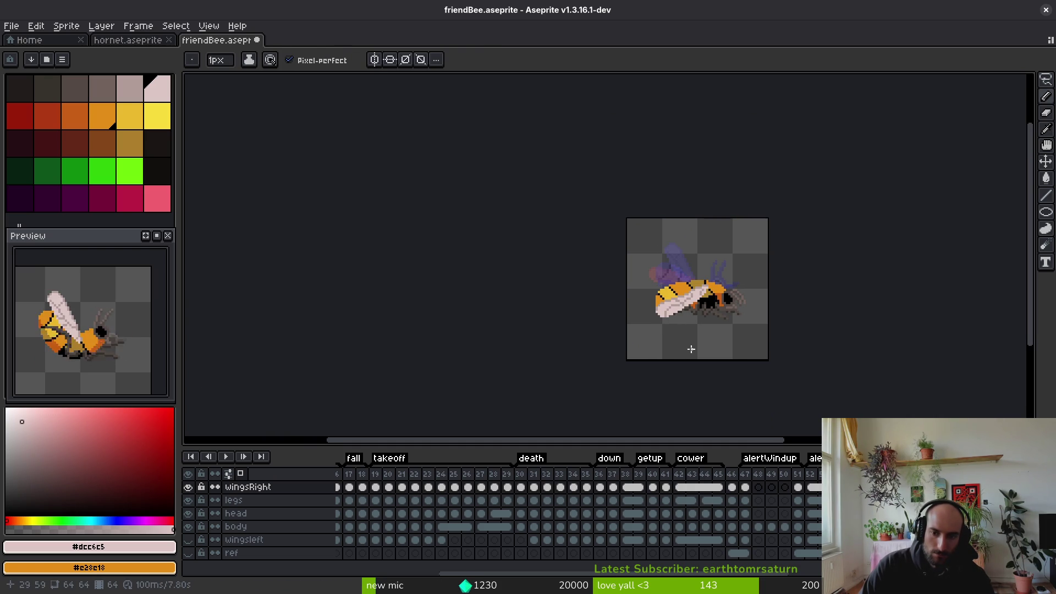
scroll(663, 341, up, 3)
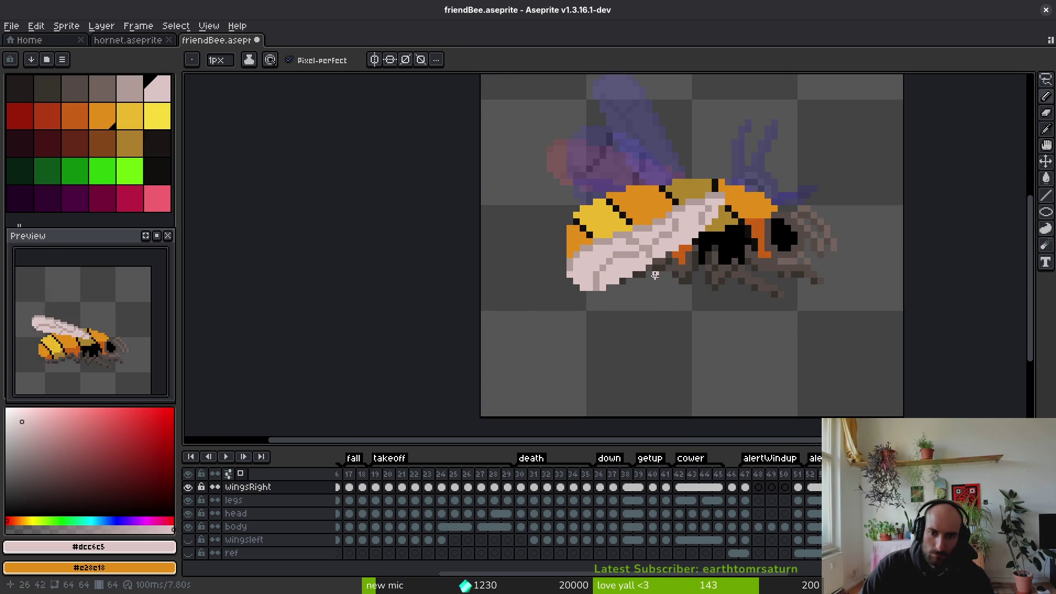
scroll(747, 326, right, 3)
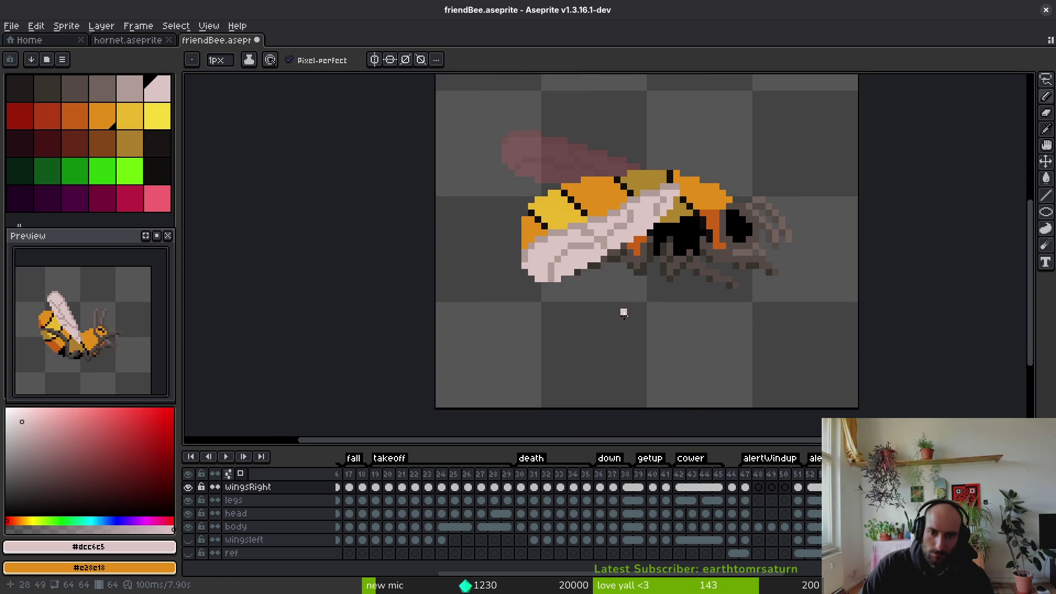
scroll(613, 248, up, 1)
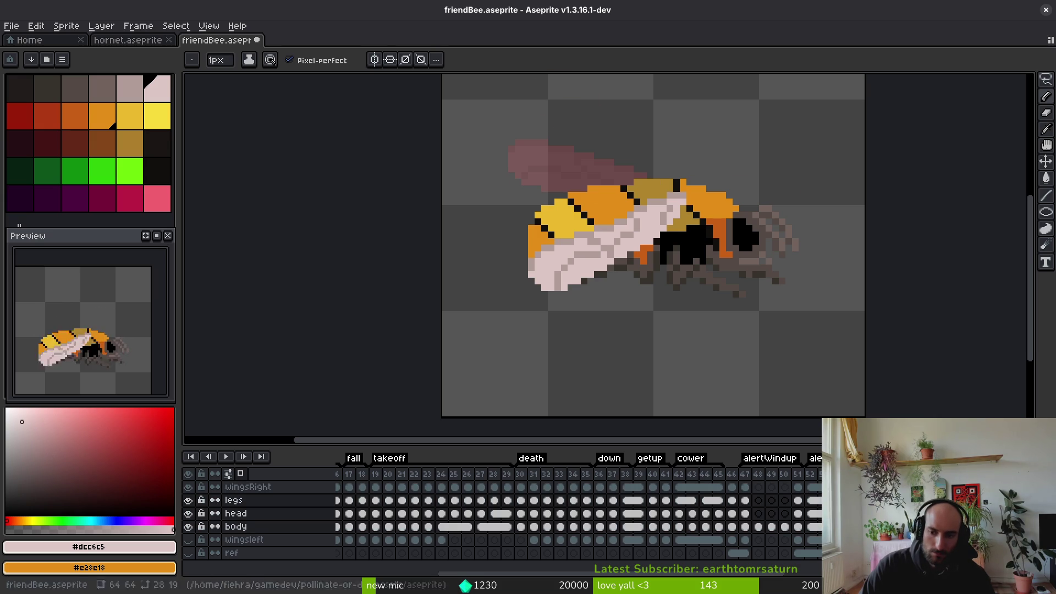
alt+click(188, 527)
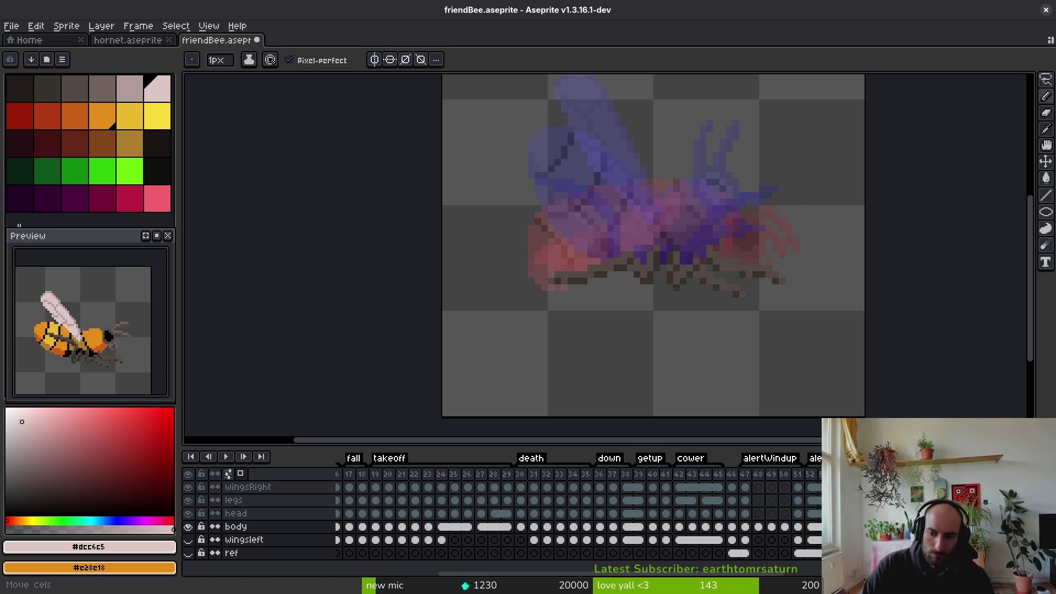
Show all layers again, select the wingsRight layer, and eyedrop #b19d99 as the outline colour
key(Left)
alt+click(188, 526)
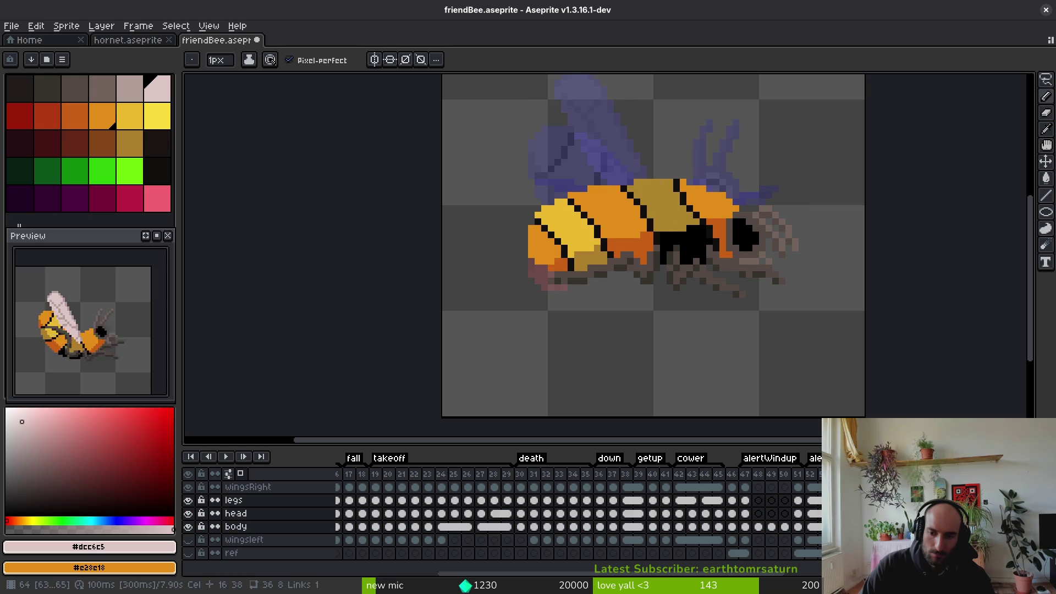
click(248, 487)
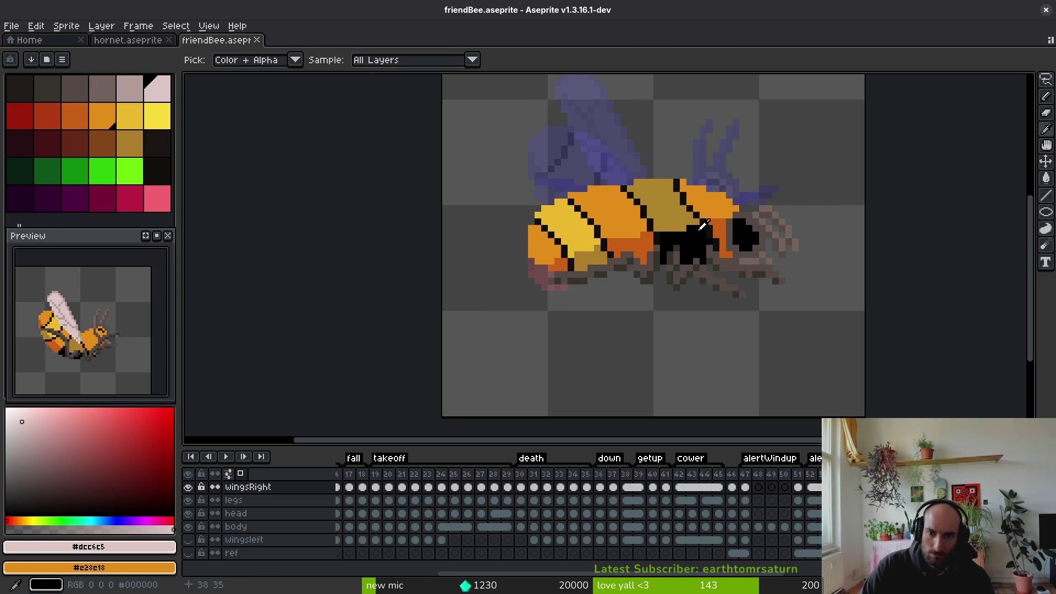
alt+click(681, 213)
Draw the right wing's looping outline down-left from the body across the underside
scroll(672, 204, up, 2)
mouse_move(721, 175)
mouse_down()
mouse_move(676, 209)
mouse_move(609, 317)
mouse_move(480, 389)
mouse_up()
scroll(480, 389, down, 1)
mouse_move(651, 191)
mouse_down()
mouse_move(567, 286)
mouse_move(504, 317)
mouse_move(523, 347)
mouse_move(601, 344)
mouse_move(668, 264)
mouse_move(726, 126)
mouse_up()
key(Left)
key(Right)
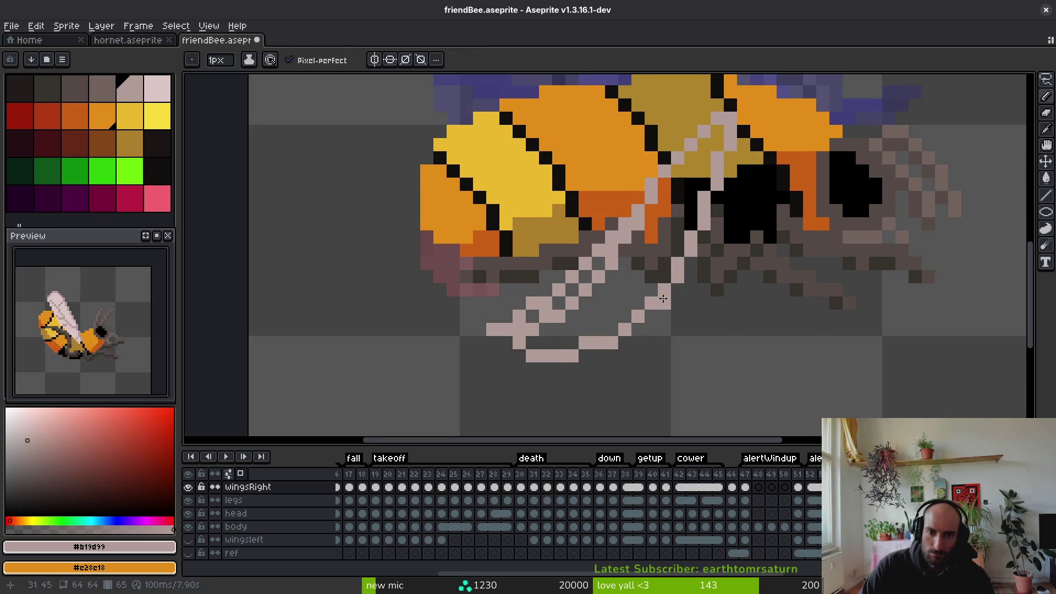
scroll(633, 308, up, 1)
Thicken the wing outline and extend its lower tip down-left
mouse_move(509, 331)
mouse_down()
mouse_move(545, 302)
mouse_move(507, 357)
mouse_up()
drag(600, 344, 536, 382)
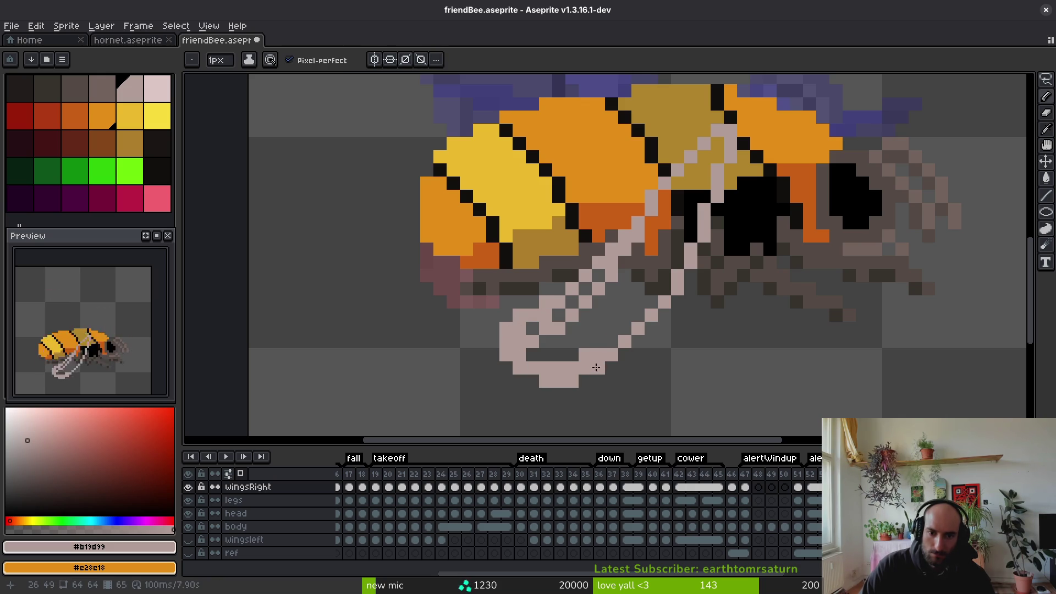
scroll(616, 308, down, 3)
scroll(616, 308, up, 3)
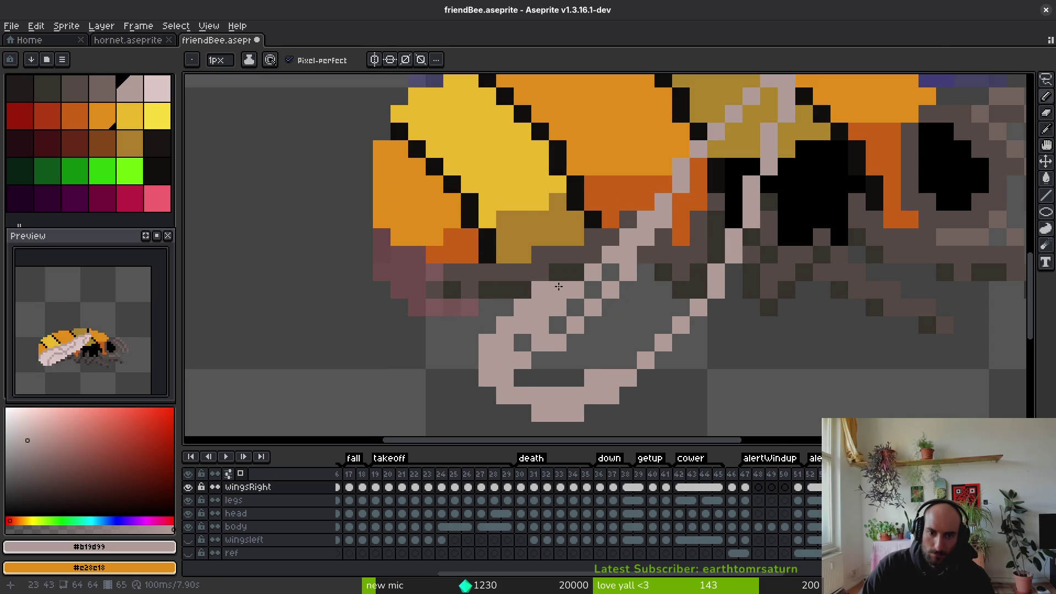
scroll(600, 255, down, 3)
key(alt)
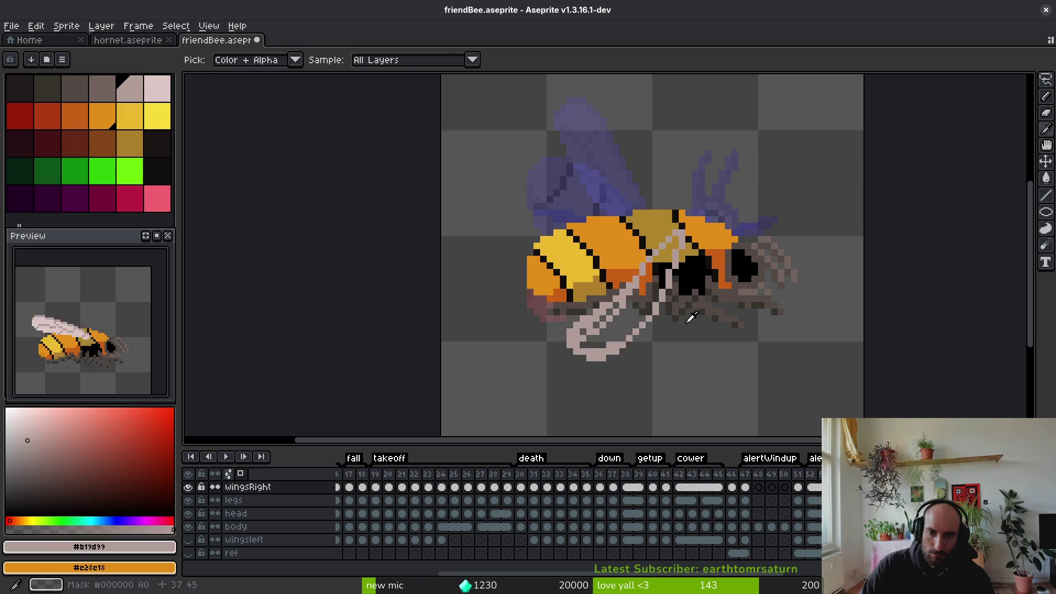
Bucket-fill the right wing outline and its lower region with light pink #dcc6c5
click(663, 274)
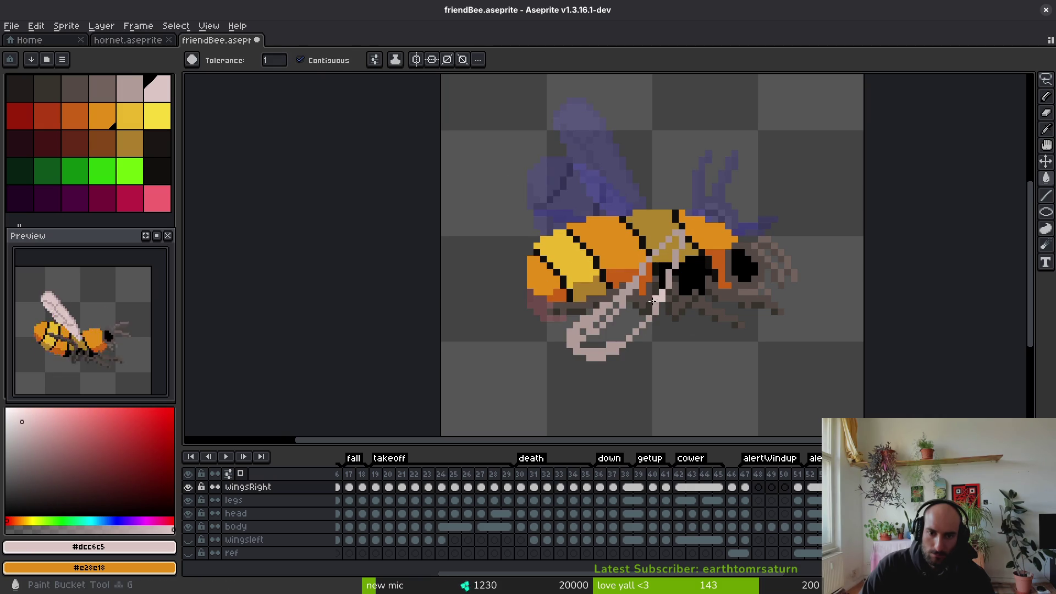
click(657, 297)
scroll(584, 383, up, 2)
click(584, 383)
Pencil light pink along the wing's edges and over the dark specks inside it
key(b)
drag(716, 264, 645, 353)
drag(732, 224, 767, 130)
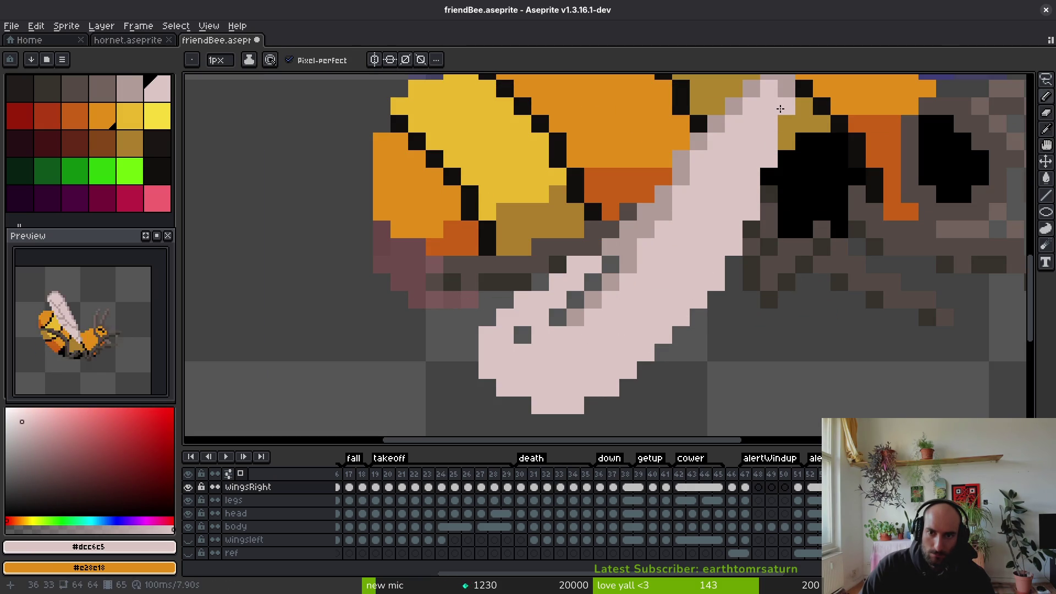
scroll(783, 143, up, 1)
mouse_move(671, 235)
mouse_down()
mouse_move(583, 329)
mouse_move(552, 345)
mouse_up()
Shade the wing's lower-left edge in greyish-pink
click(523, 359)
alt+click(615, 263)
drag(611, 270, 490, 365)
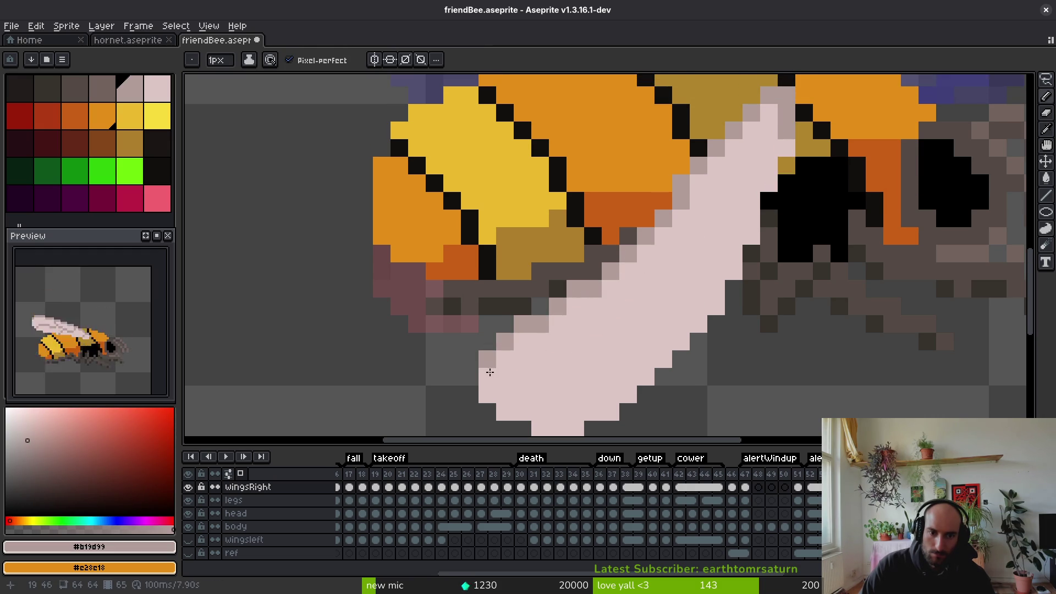
scroll(708, 306, down, 5)
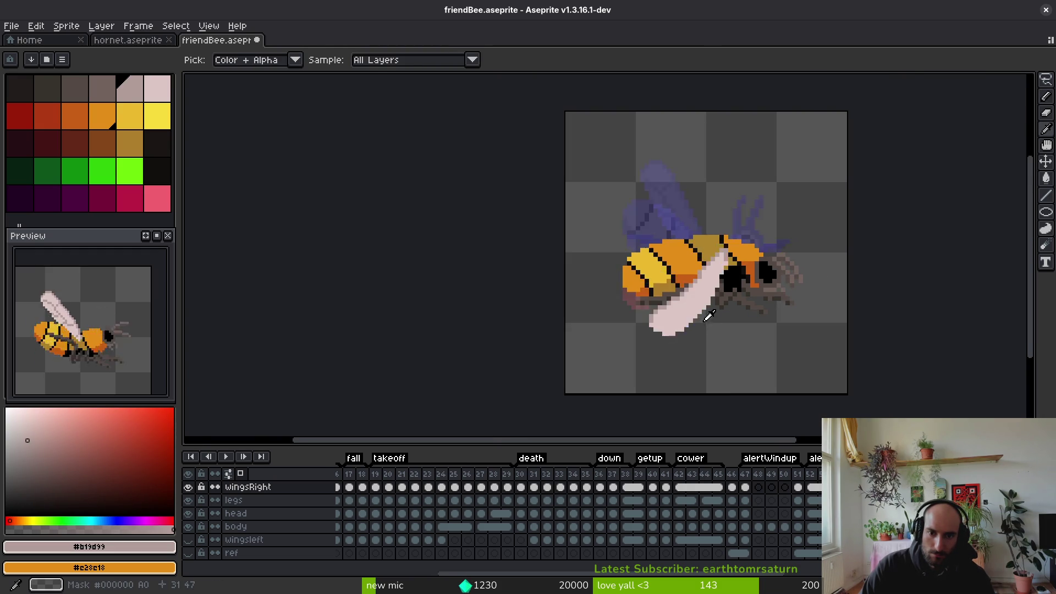
scroll(709, 321, up, 3)
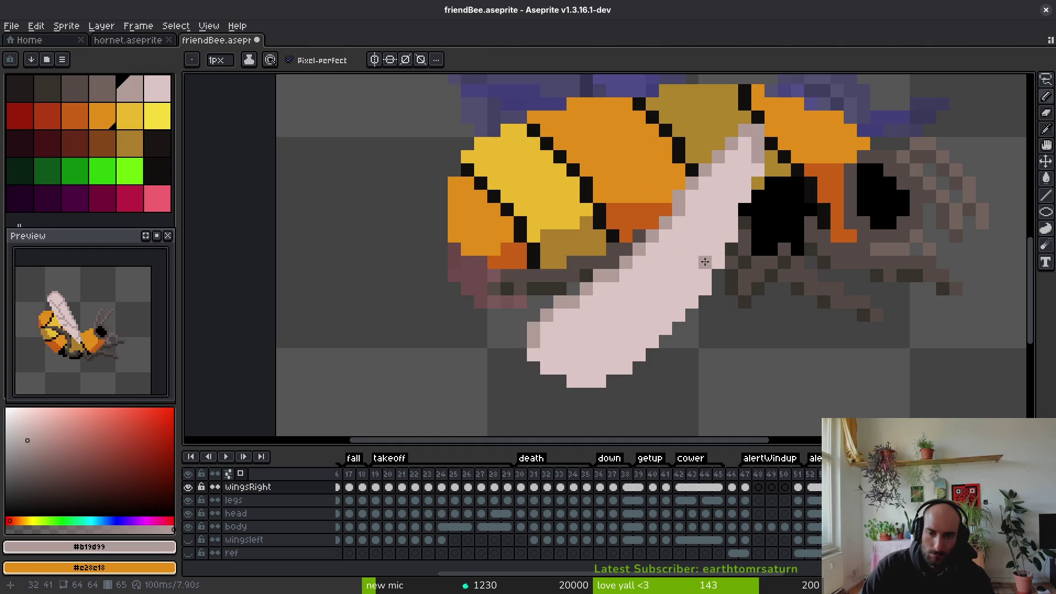
Lasso-select the lower wing area and nudge it to the right
key(shift+w)
mouse_move(654, 254)
mouse_down()
mouse_move(507, 306)
mouse_move(708, 295)
mouse_move(550, 297)
mouse_up()
mouse_move(528, 258)
mouse_down()
mouse_move(632, 337)
mouse_move(638, 327)
mouse_up()
key(i)
Add light pink pixels on the wing's lower-right edge and erase two stray tip pixels
click(699, 286)
key(b)
click(683, 307)
click(669, 321)
key(e)
click(709, 281)
click(696, 295)
scroll(733, 339, down, 4)
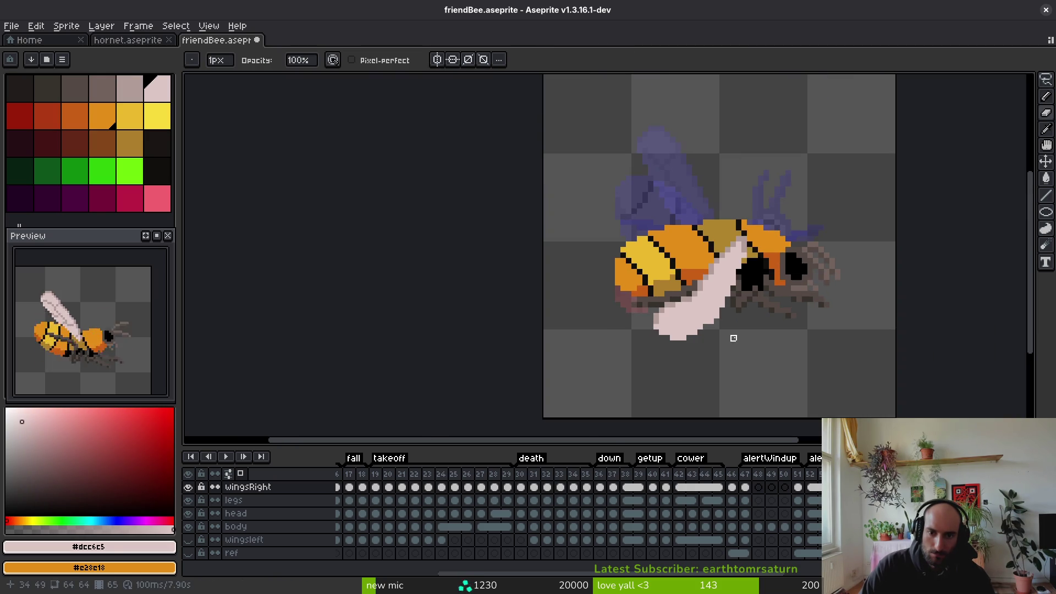
scroll(733, 338, up, 4)
Touch up the wing's right edge and save friendBee.aseprite
key(b)
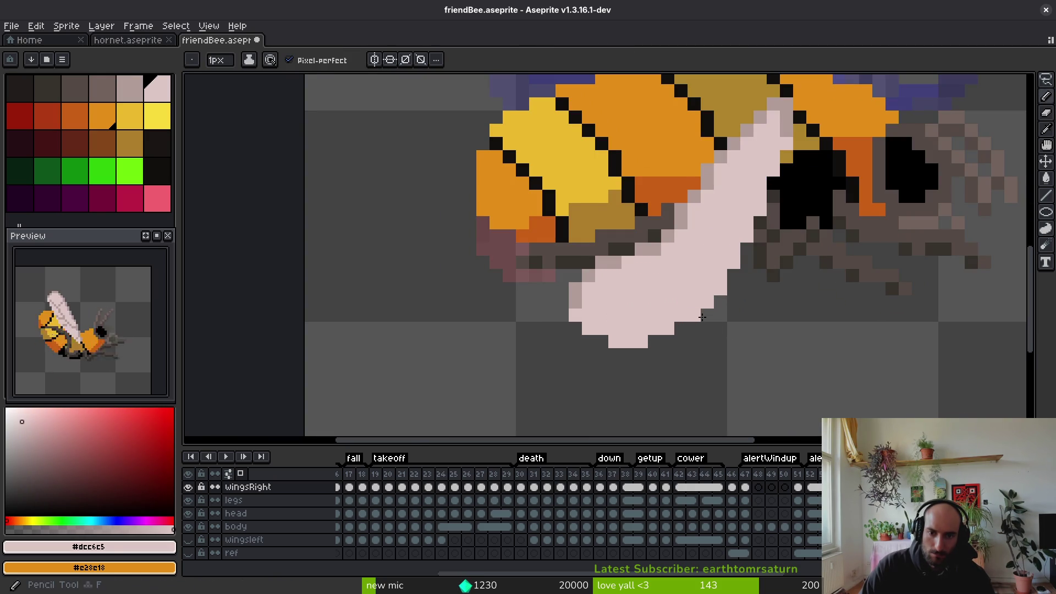
drag(721, 330, 718, 402)
key(ctrl+s)
scroll(726, 385, down, 5)
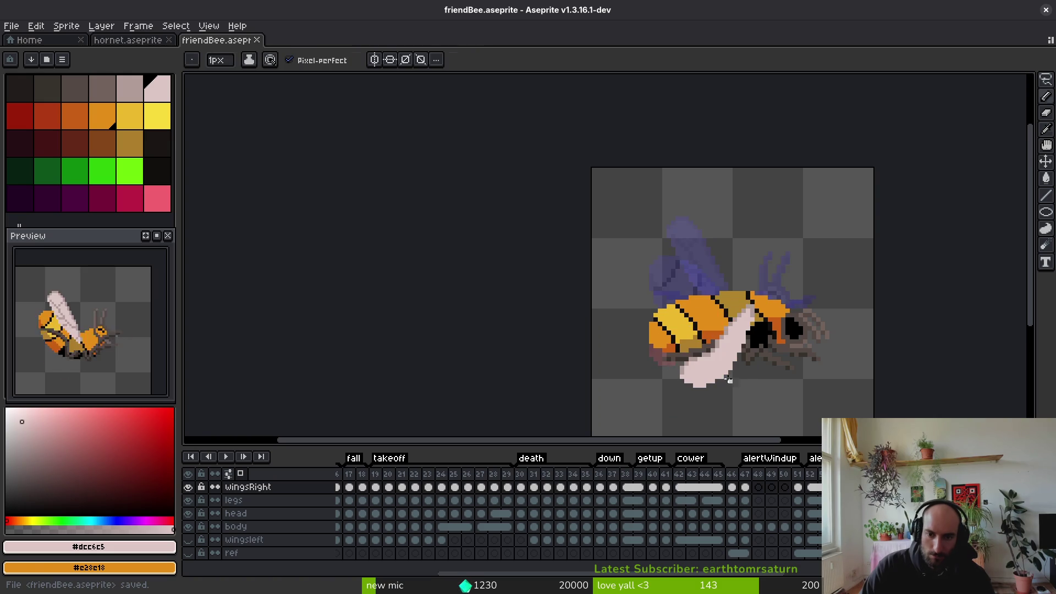
scroll(715, 352, up, 3)
Add a #b19d99 grey-pink shading pixel on the wing
alt+click(711, 324)
scroll(746, 330, up, 2)
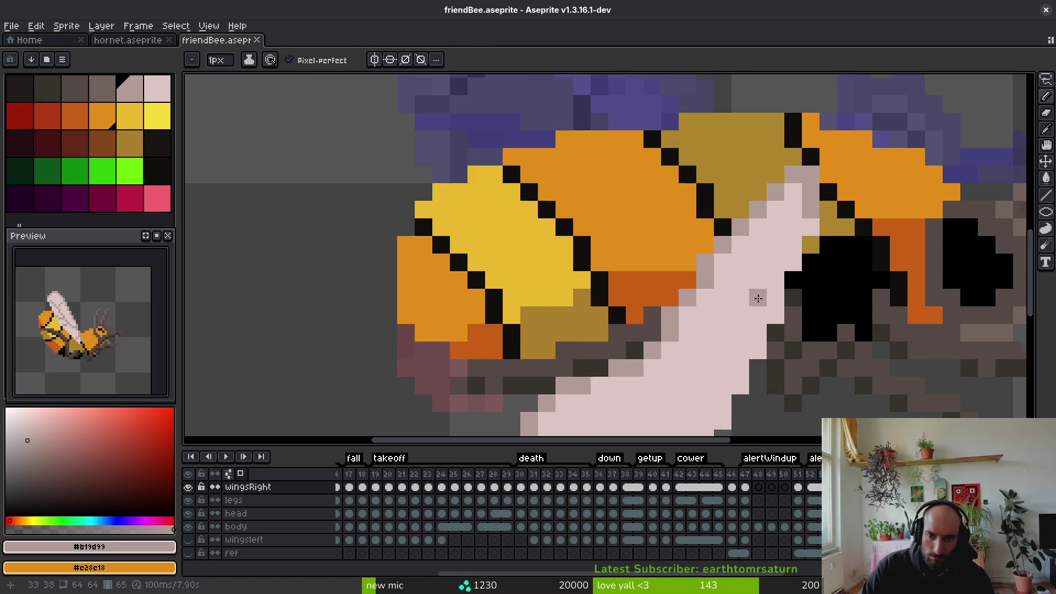
click(776, 245)
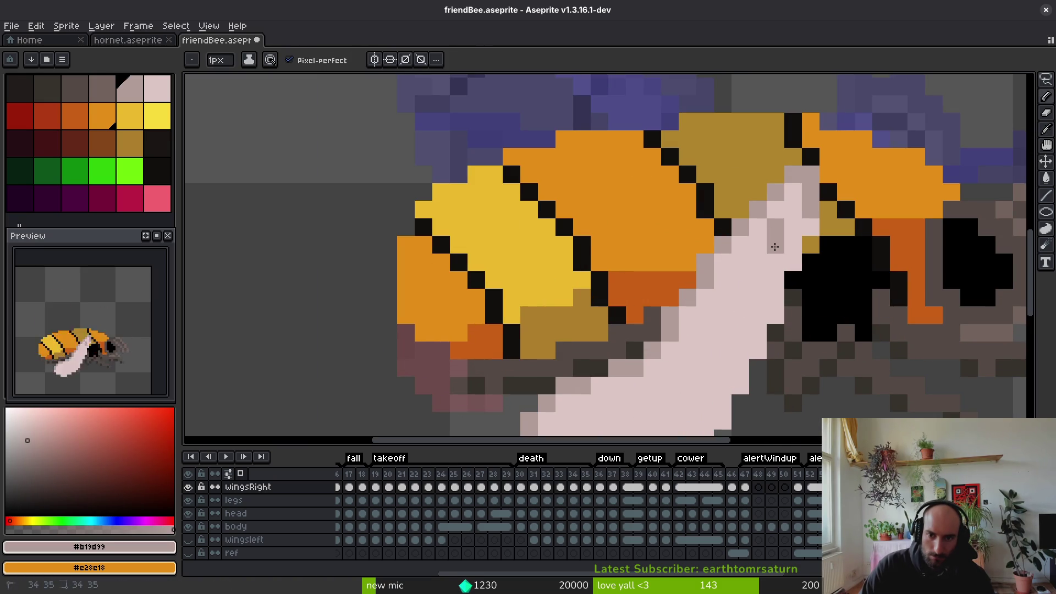
scroll(762, 314, down, 4)
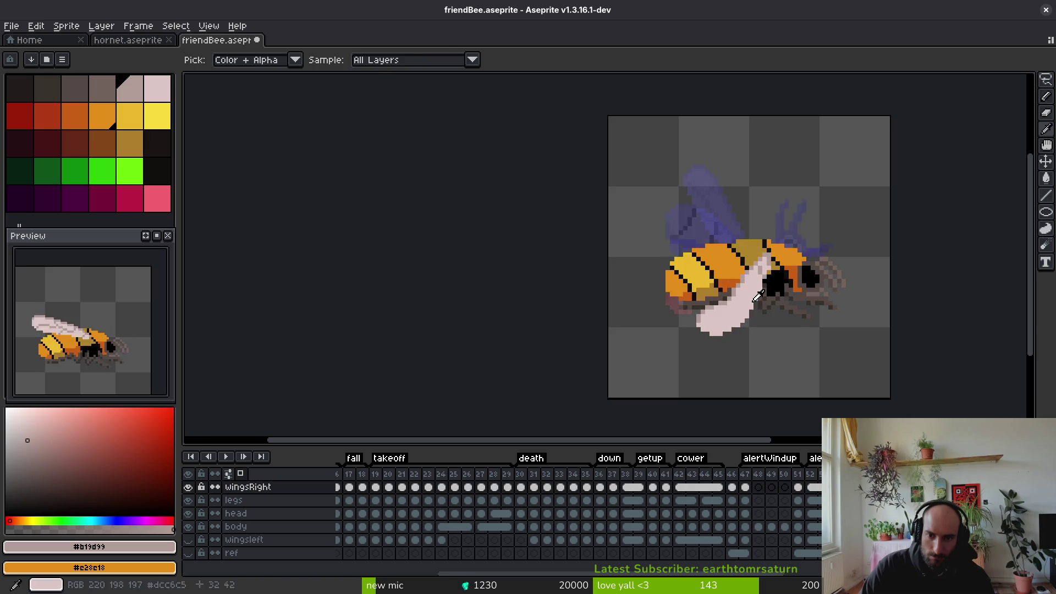
Shade grey down the pink wing and compare it against the next animation frame
scroll(765, 310, up, 4)
mouse_move(747, 251)
mouse_down()
mouse_move(760, 273)
mouse_move(744, 314)
mouse_move(652, 378)
mouse_up()
alt+click(748, 286)
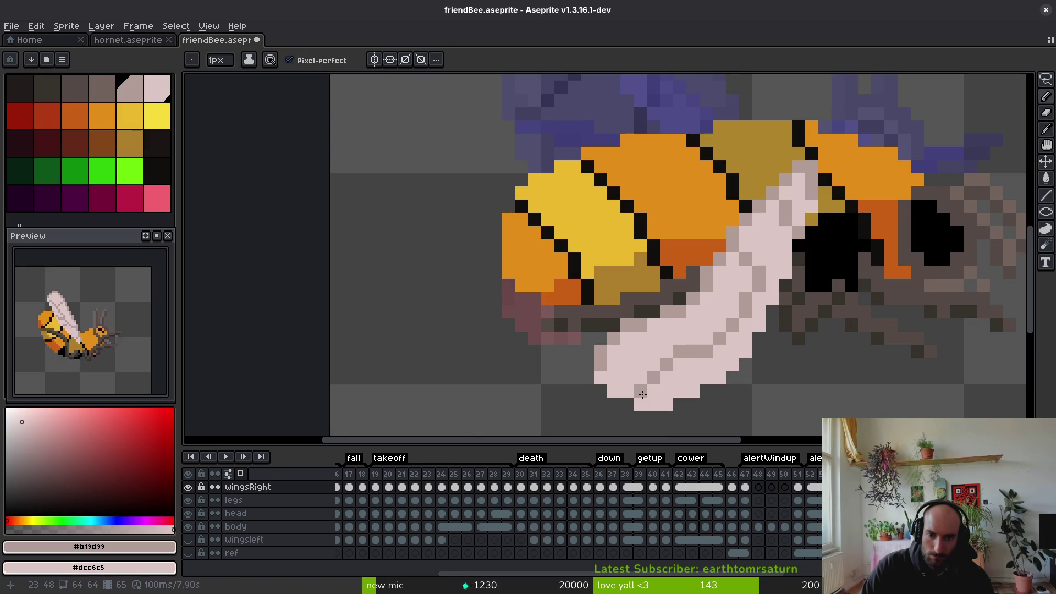
key(Right)
key(Left)
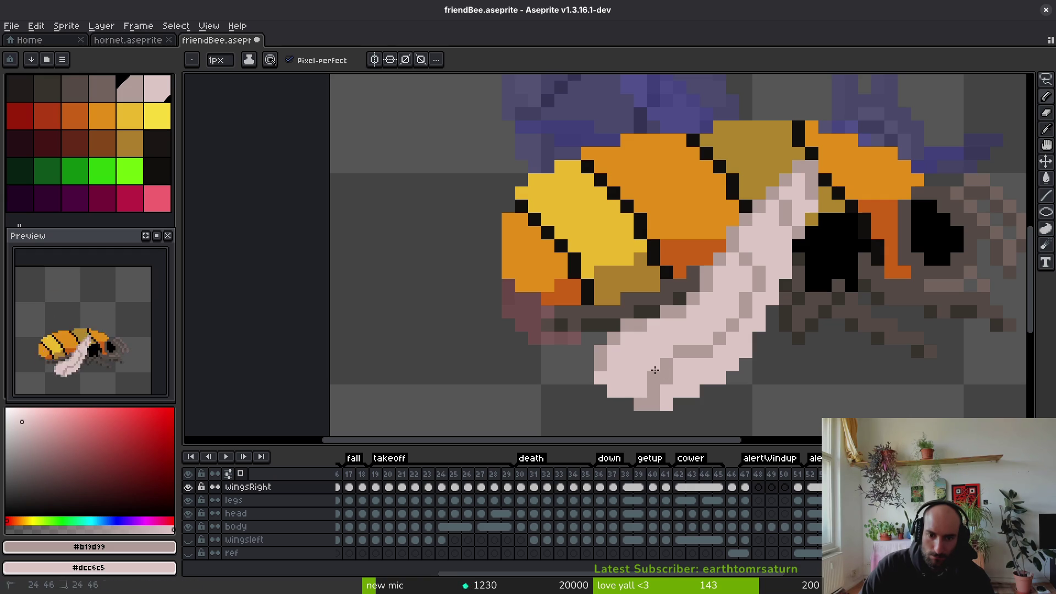
scroll(650, 397, down, 3)
key(Right)
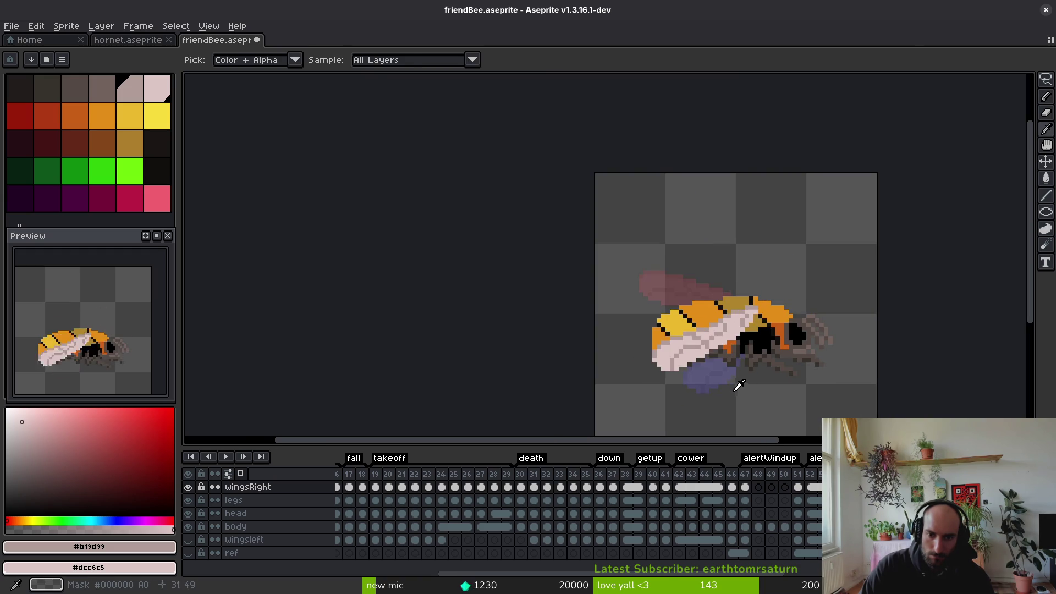
key(Left)
scroll(739, 355, up, 3)
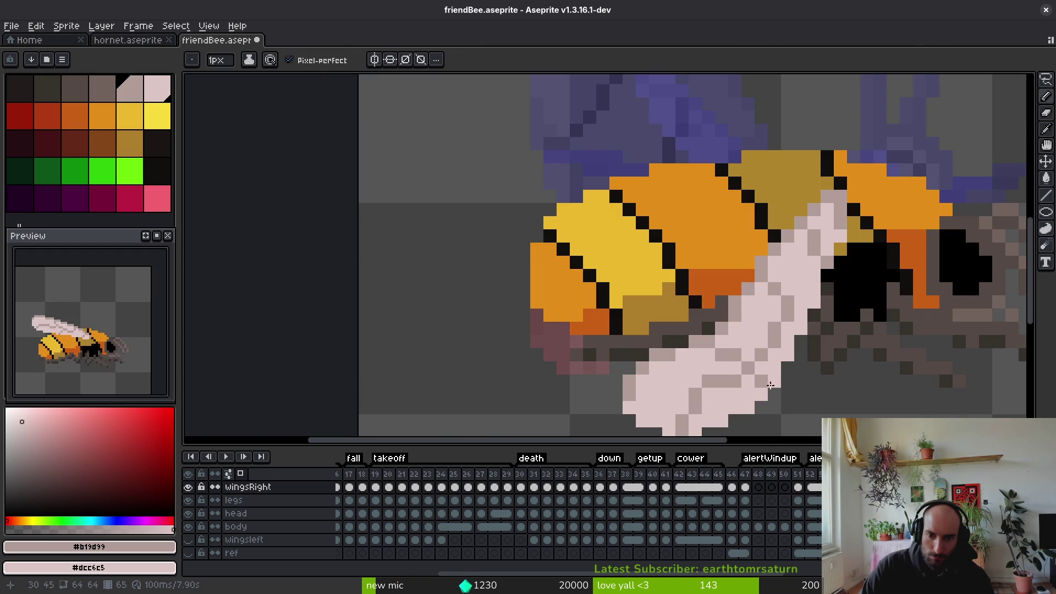
key(Right)
key(Left)
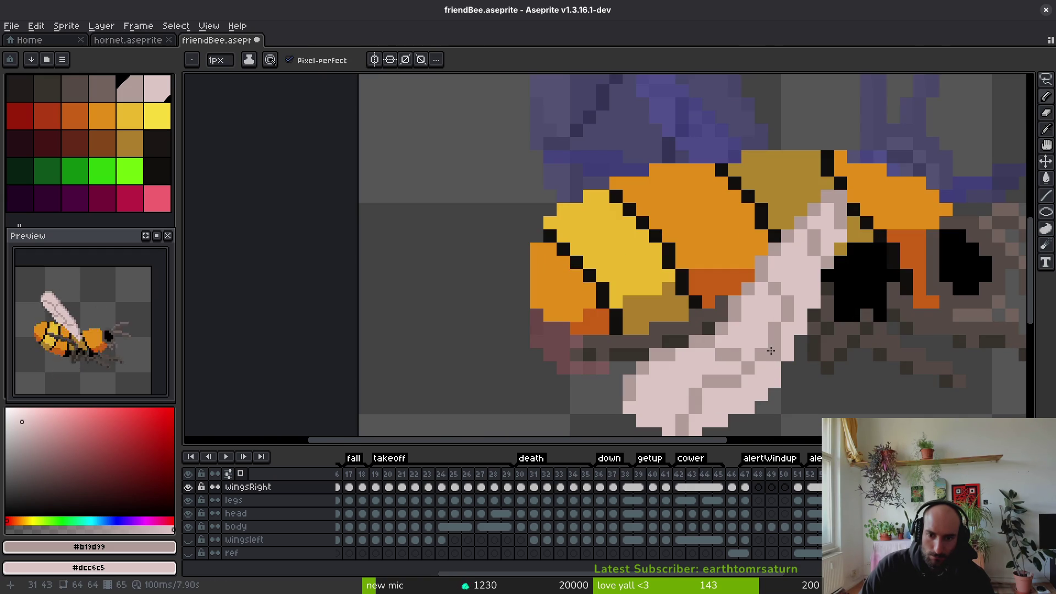
Darken two wing pixels in the darker pink and save friendBee.aseprite
click(782, 354)
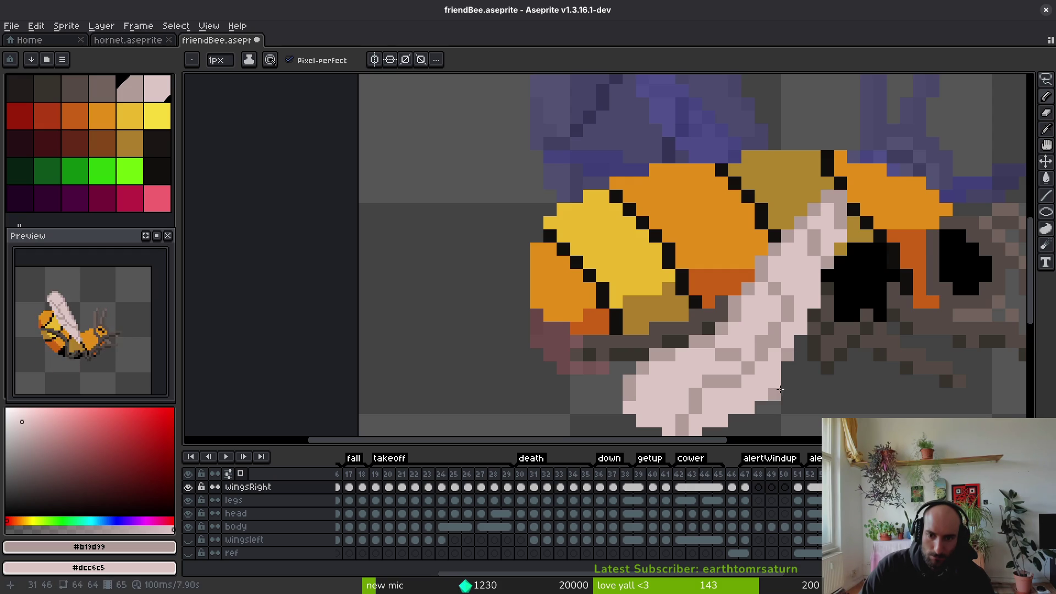
click(750, 354)
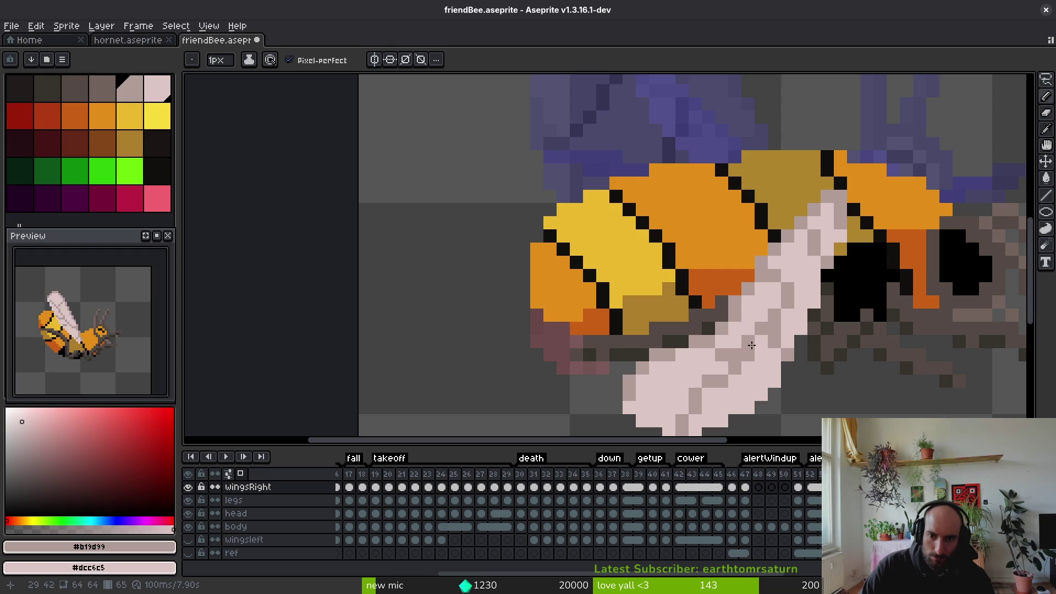
scroll(795, 349, down, 6)
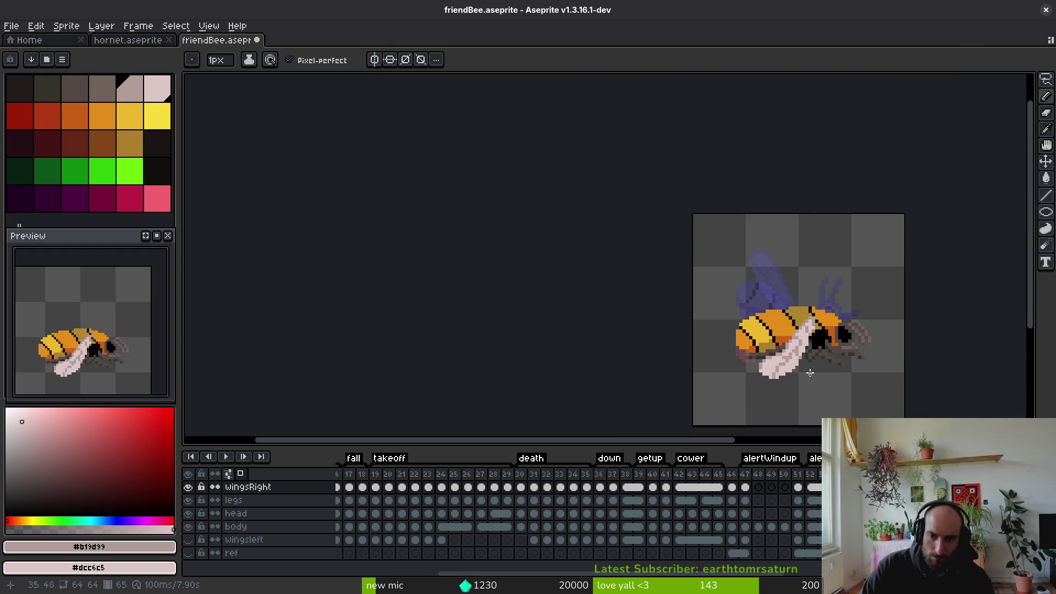
scroll(793, 355, up, 4)
scroll(791, 356, up, 1)
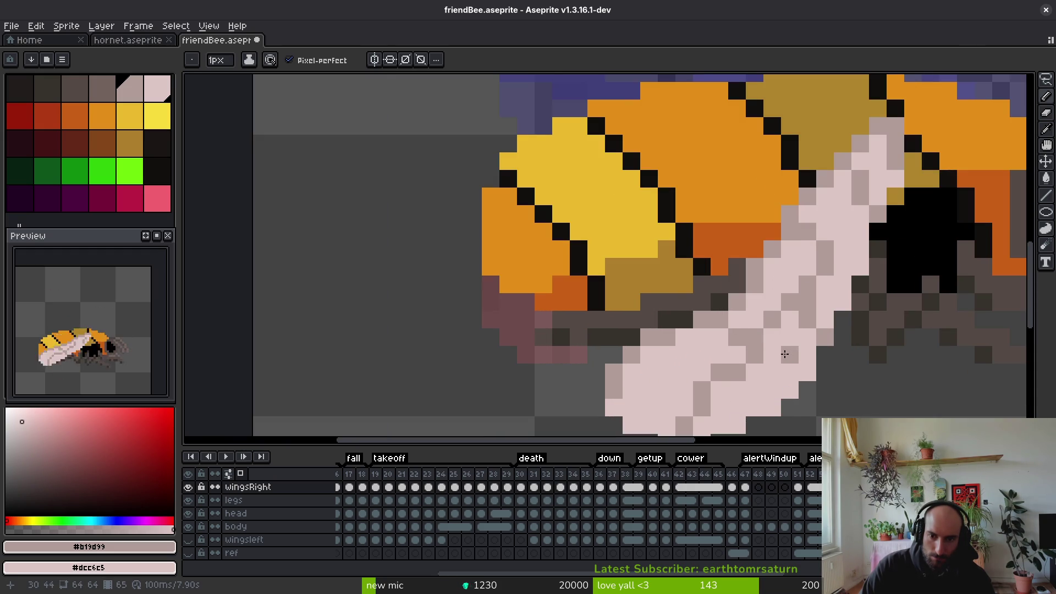
scroll(792, 366, down, 2)
scroll(802, 364, down, 1)
key(ctrl+s)
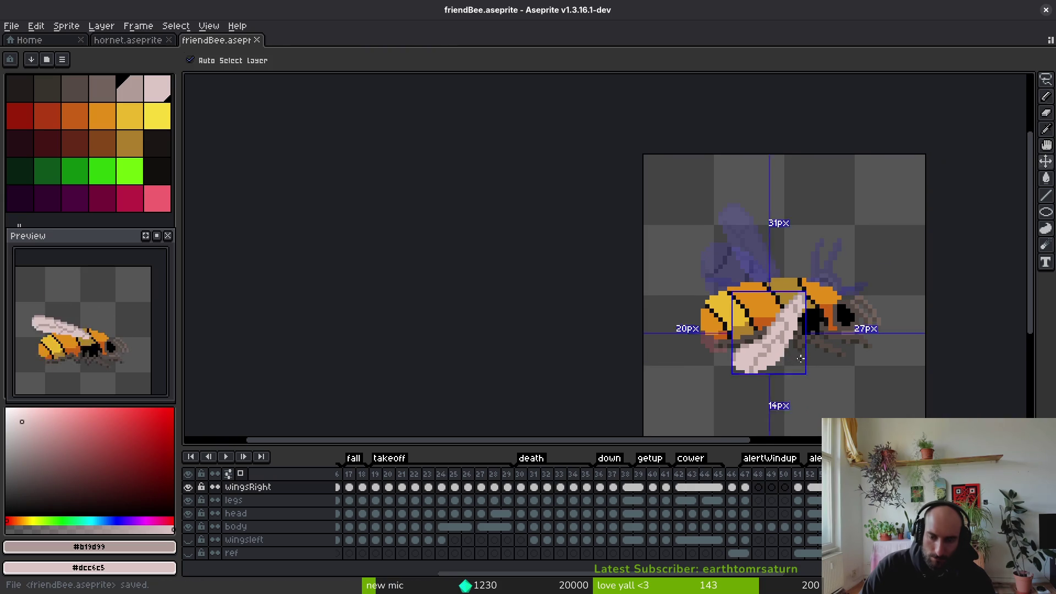
key(alt)
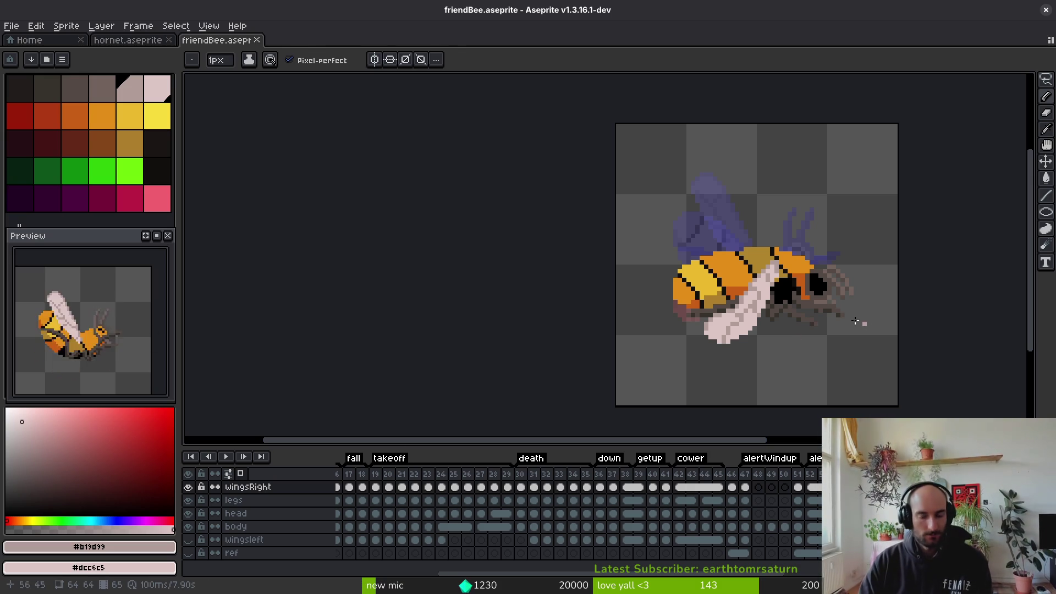
Hide the head and legs layers, eyedrop black, and select the body layer
scroll(790, 318, down, 4)
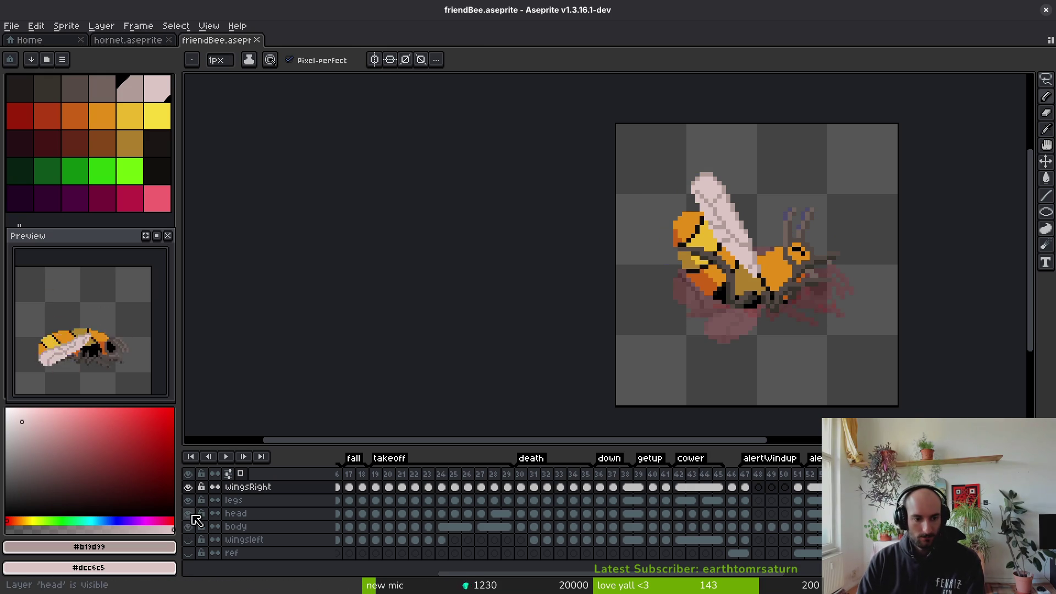
drag(188, 513, 188, 500)
scroll(735, 292, up, 5)
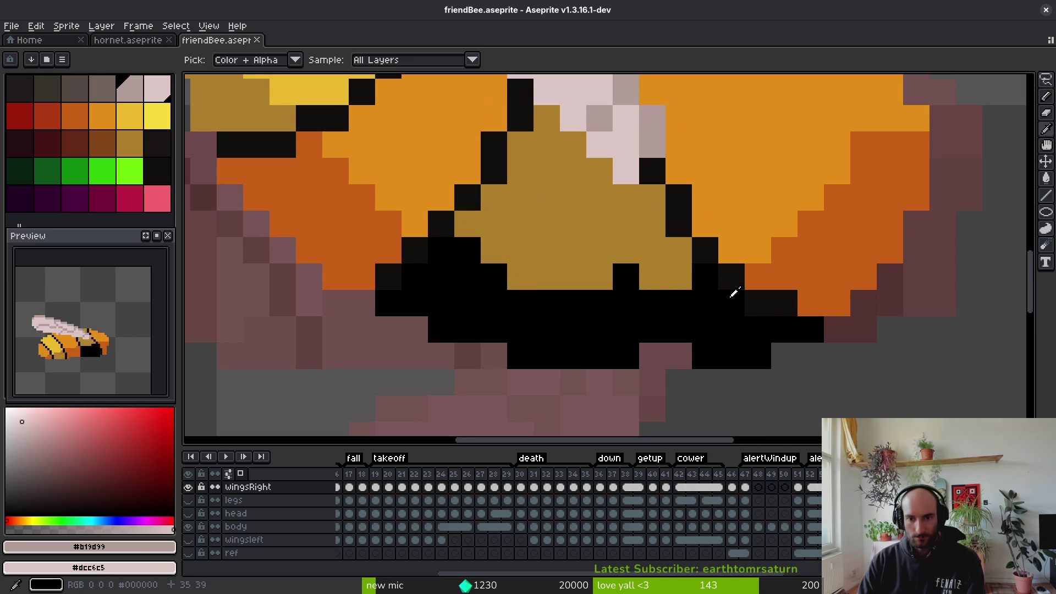
click(735, 292)
key(Down)
key(Down)
key(Down)
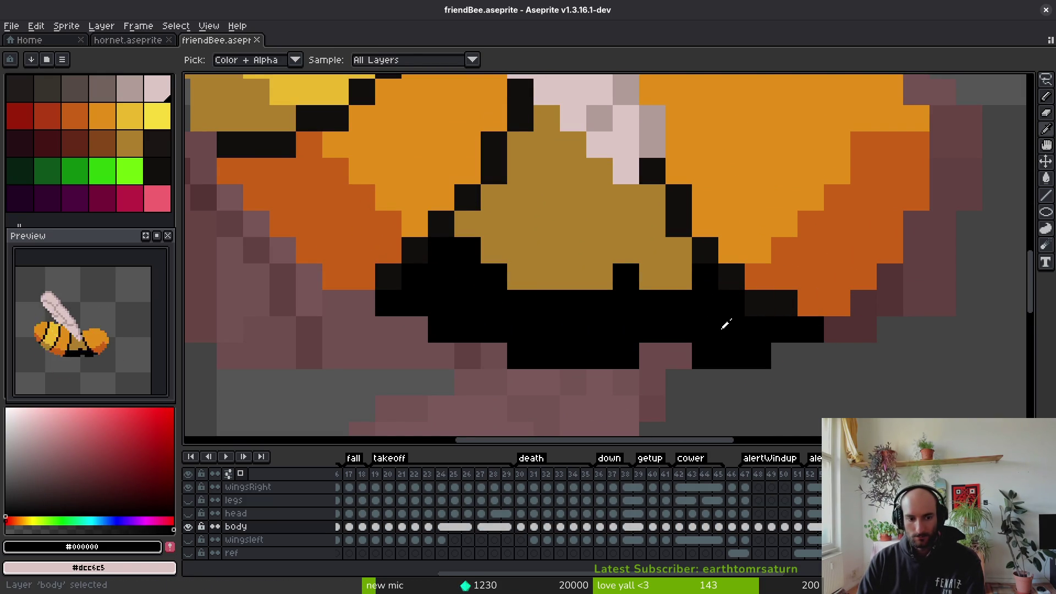
Paint the bee's gold underside black on the current frame, then move to the lying-pose frame
mouse_move(672, 282)
mouse_down()
mouse_move(622, 248)
mouse_move(595, 283)
mouse_move(543, 283)
mouse_move(494, 257)
mouse_up()
scroll(494, 257, down, 5)
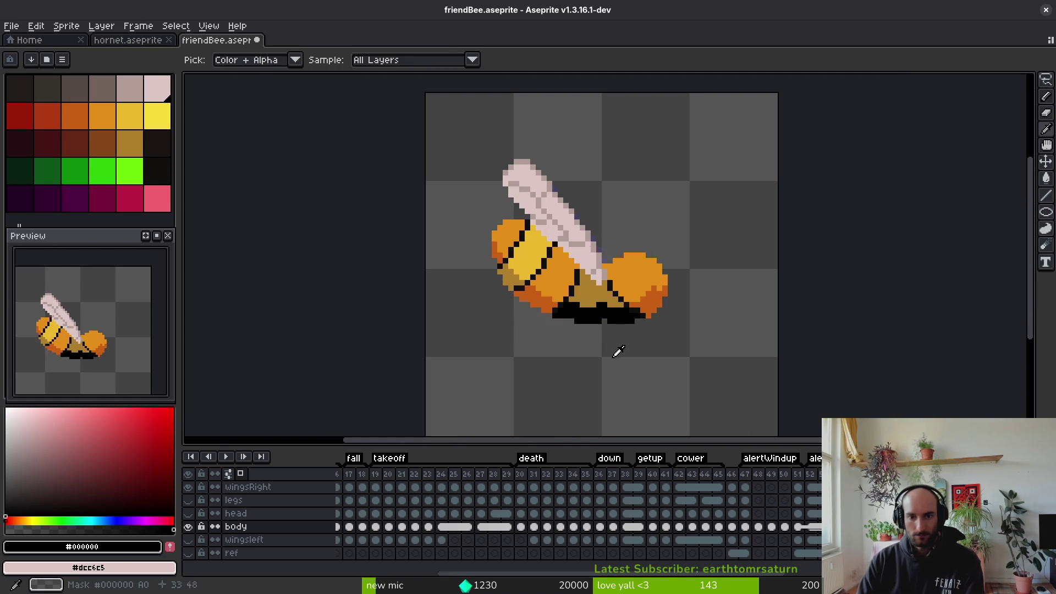
click(607, 299)
scroll(607, 300, up, 5)
key(Right)
key(Left)
key(Right)
key(Right)
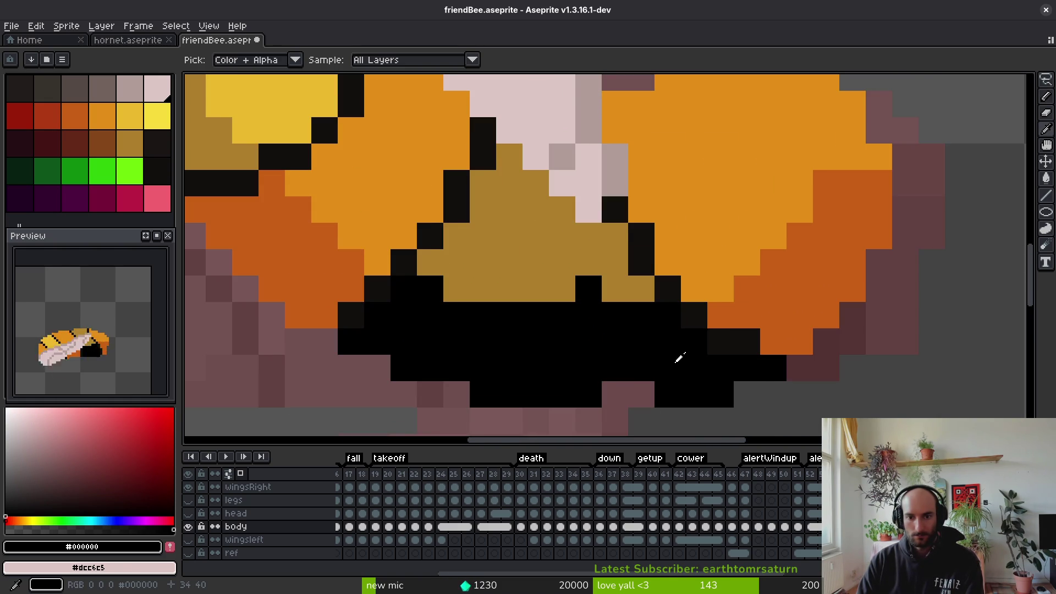
key(Right)
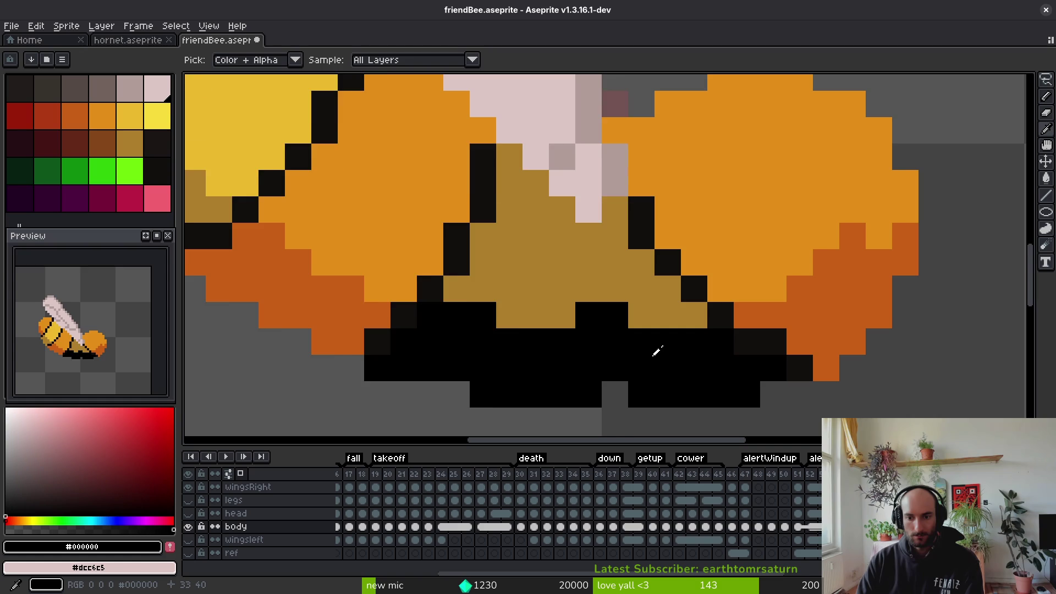
Advance to frame 51 and paint black along the bee's underside
key(Right)
key(Right)
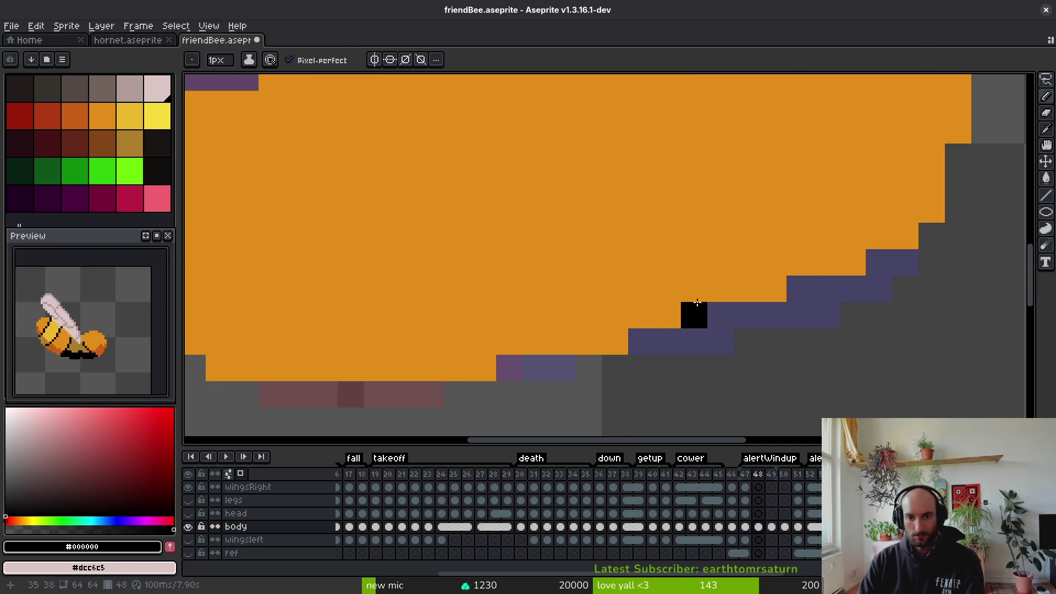
scroll(696, 305, down, 5)
key(Right)
key(Right)
key(Right)
scroll(620, 189, up, 5)
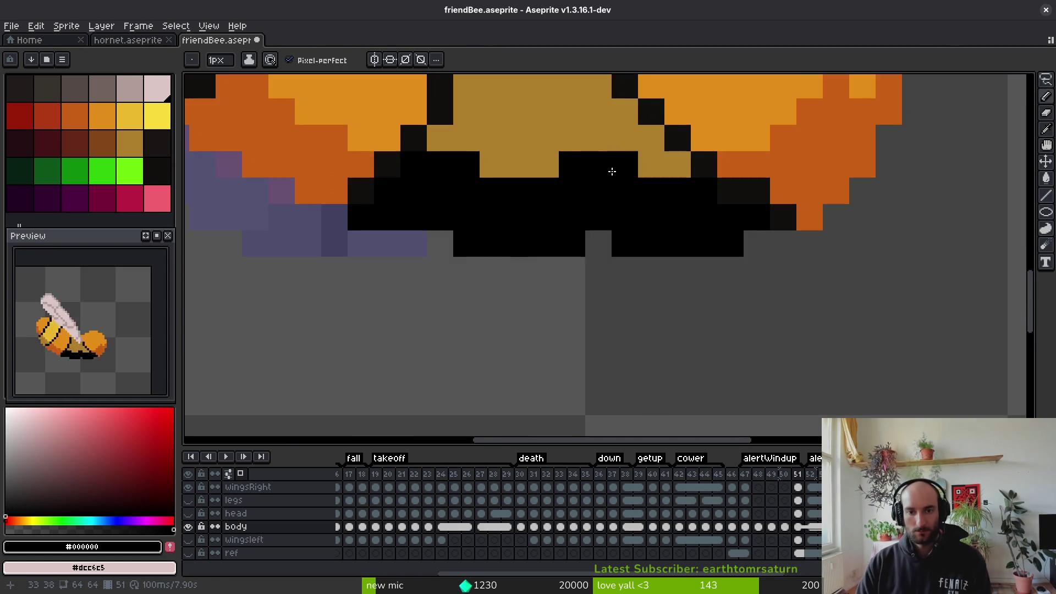
mouse_move(707, 228)
mouse_down()
mouse_move(639, 226)
mouse_move(609, 202)
mouse_move(448, 254)
mouse_move(554, 231)
mouse_move(622, 276)
mouse_up()
scroll(533, 286, down, 5)
key(alt)
scroll(575, 303, up, 3)
scroll(616, 278, down, 3)
key(alt)
Step through frames up to 63 to review the underside, ending on frame 47
key(Right)
key(Right)
key(Right)
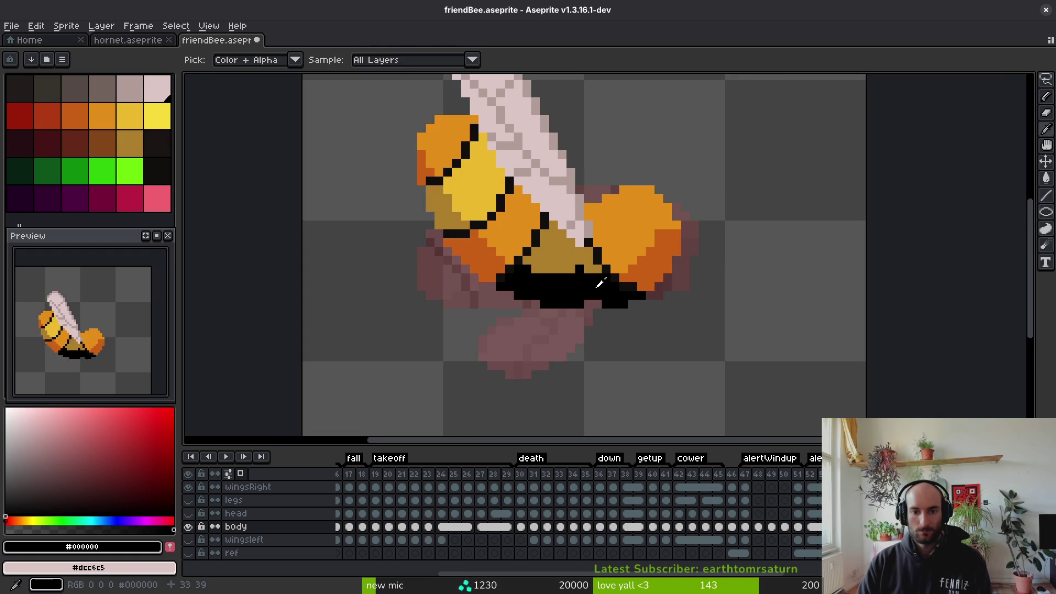
key(Right)
key(Right)
key(Right)
key(Left)
key(Left)
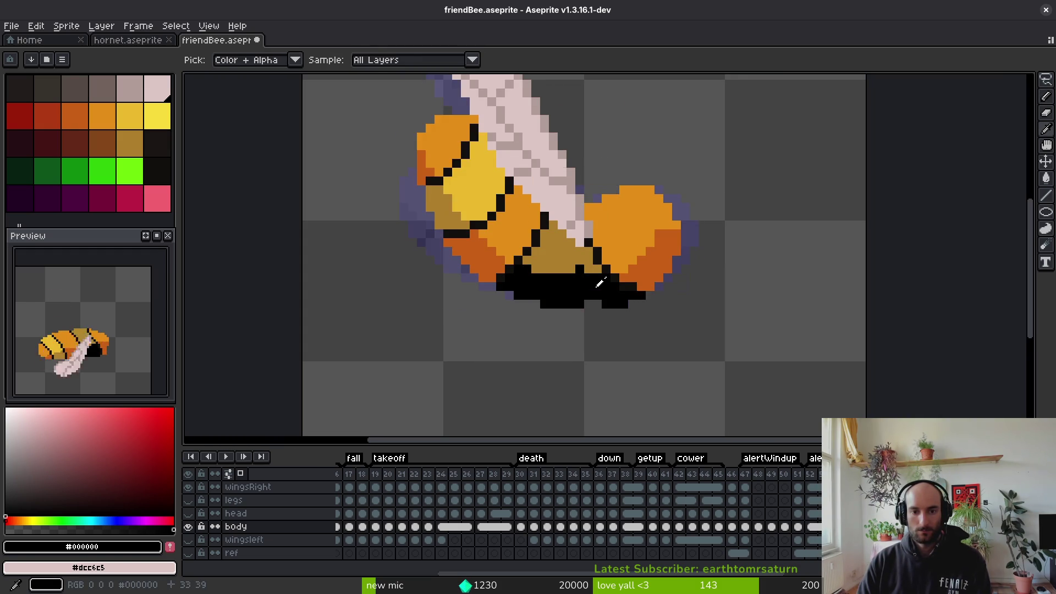
key(Left)
scroll(626, 224, up, 5)
scroll(626, 224, down, 4)
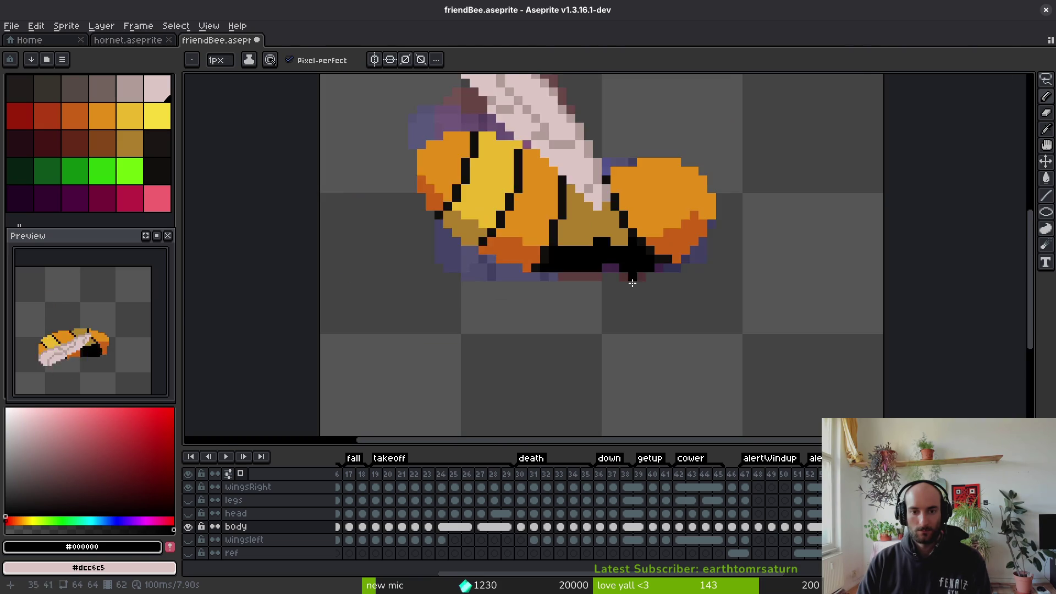
key(Right)
key(Right)
key(Right)
key(Right)
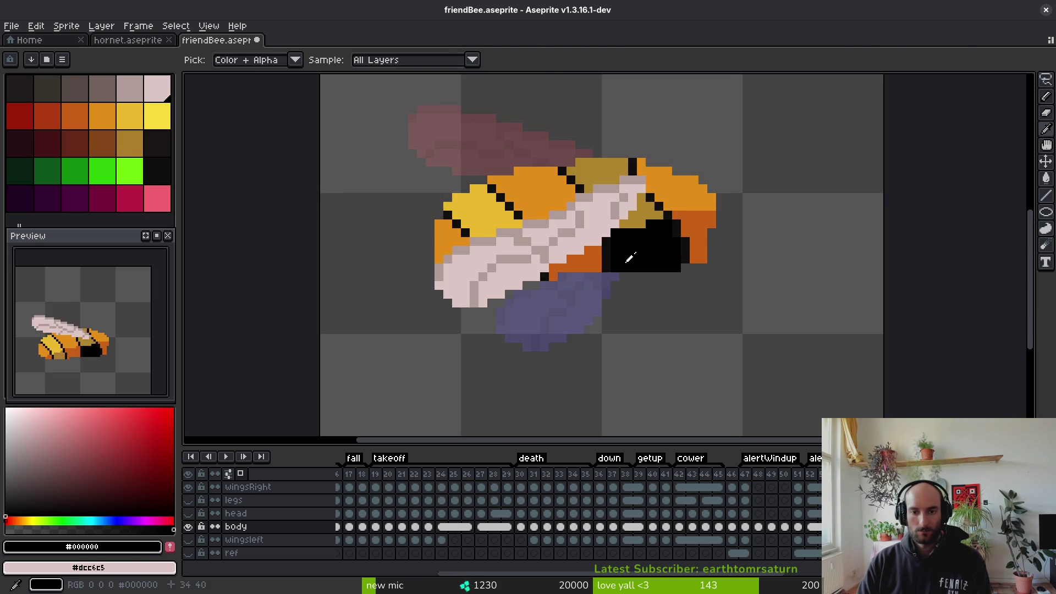
key(Right)
key(Right)
key(Right)
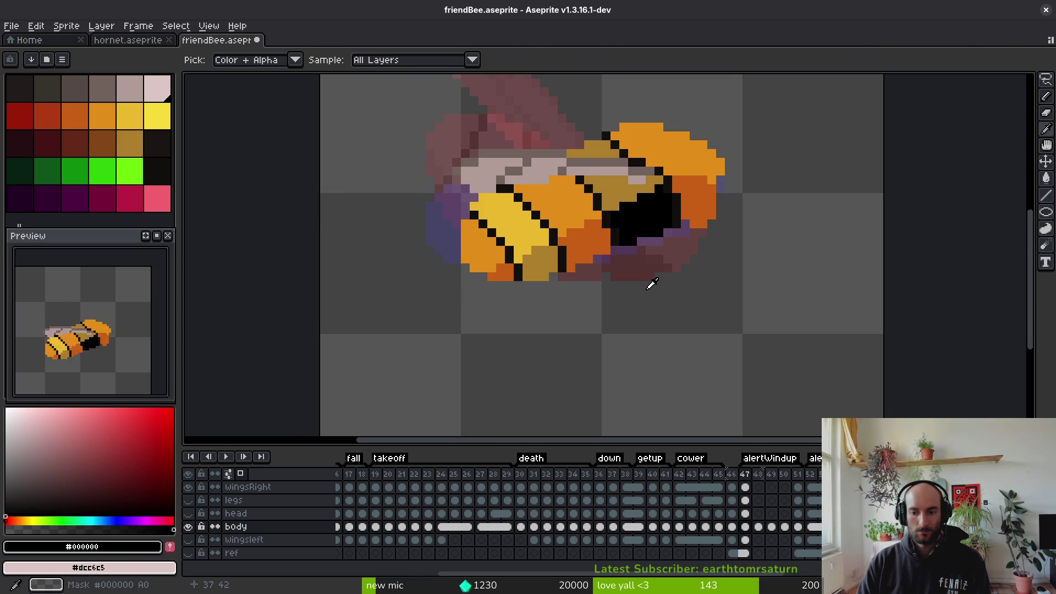
key(Right)
key(Right)
key(Right)
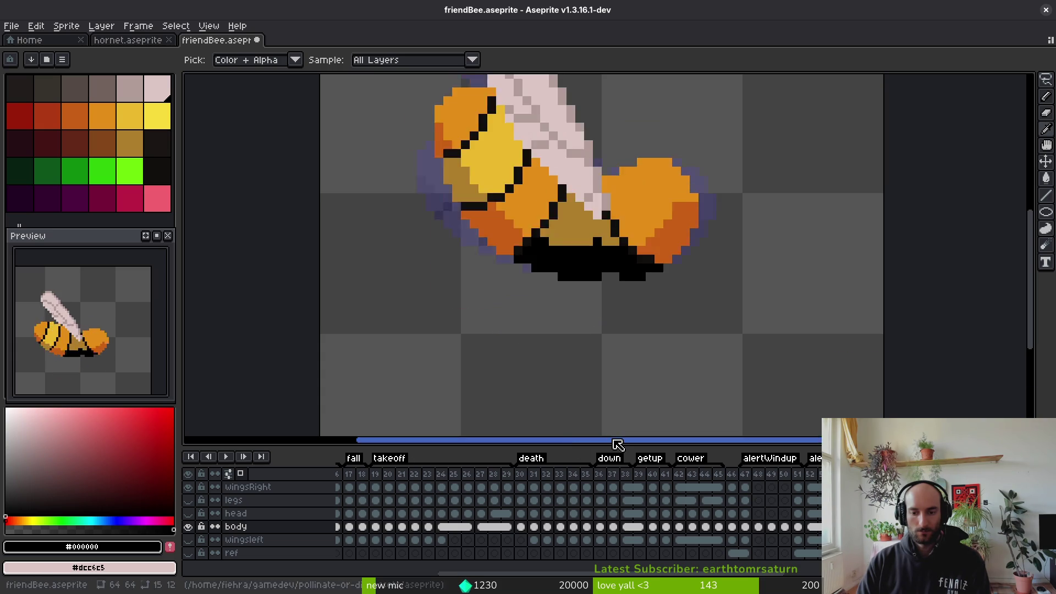
key(Left)
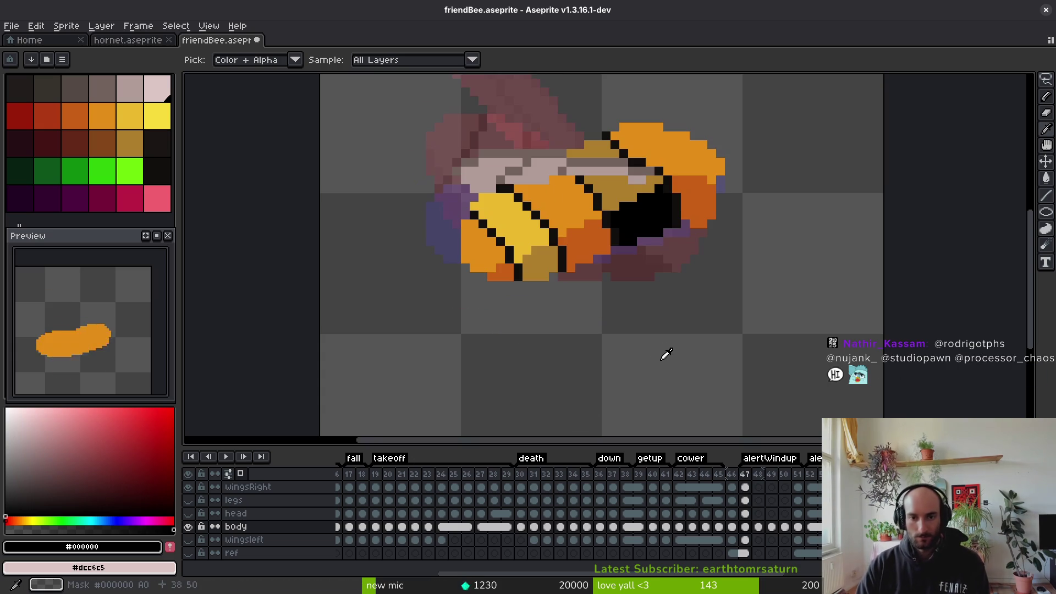
Pick near-black and draw a diagonal stripe across the bee body on frame 48
click(621, 140)
scroll(678, 213, up, 3)
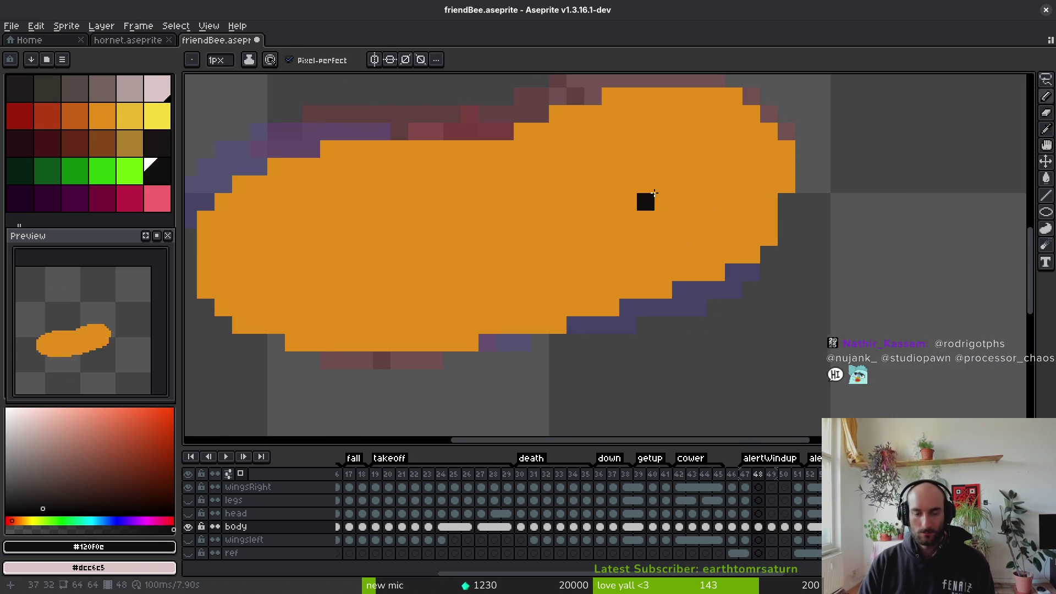
scroll(674, 226, down, 2)
key(Right)
key(Left)
key(Right)
click(707, 298)
mouse_move(711, 296)
mouse_down()
mouse_move(608, 159)
mouse_move(591, 156)
mouse_up()
Clean up stray pixels on the first stripe, swapping them between orange and black
key(Left)
key(Right)
alt+click(628, 170)
click(607, 156)
alt+click(642, 209)
click(607, 191)
alt+click(694, 259)
click(678, 278)
click(642, 208)
click(624, 190)
alt+click(641, 224)
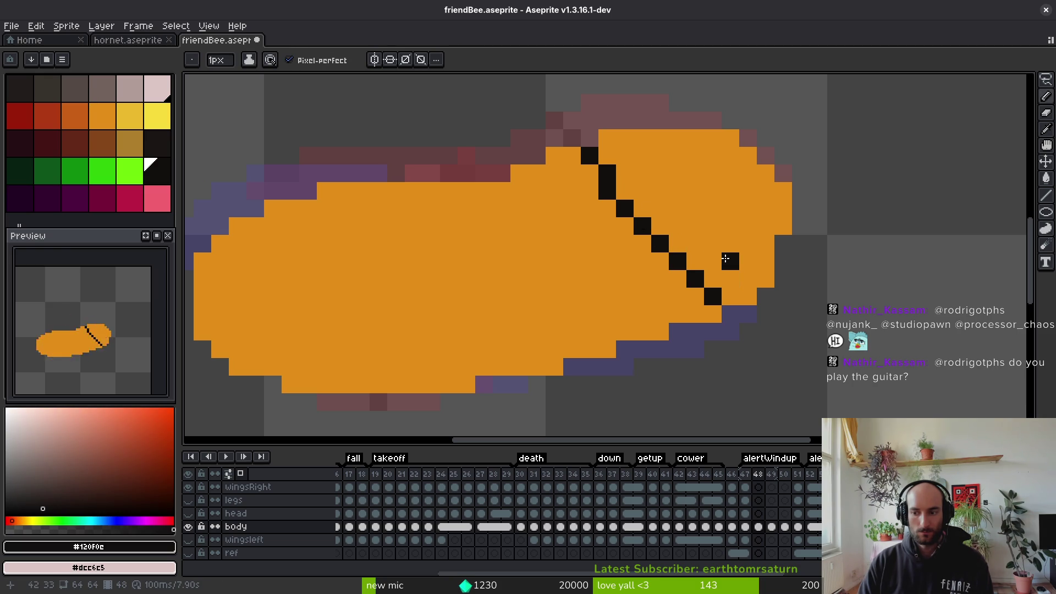
Keep reshaping the first stripe, extending it in black and trimming edges in orange
alt+click(729, 258)
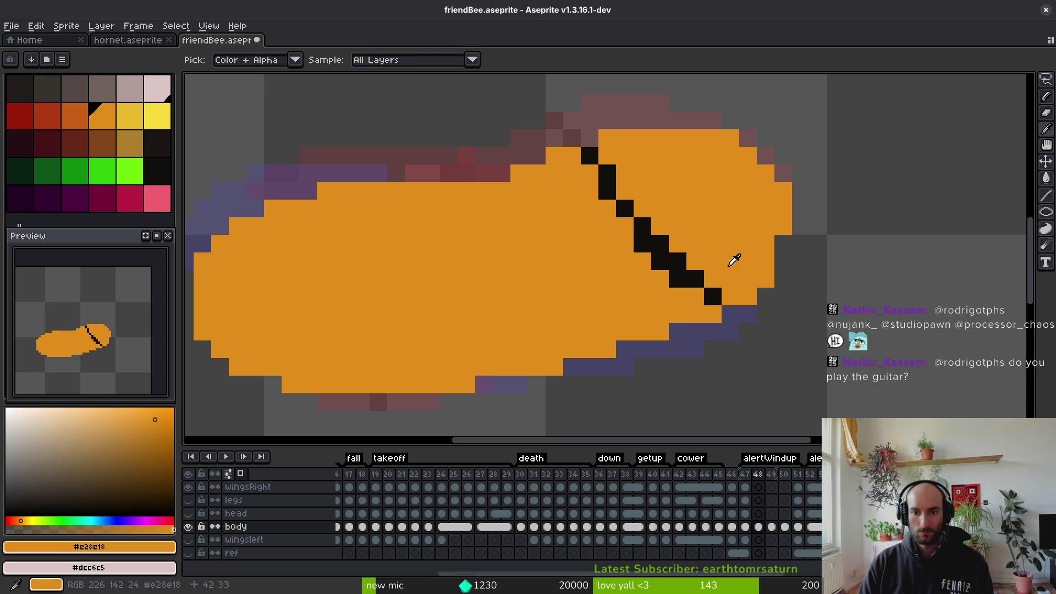
click(678, 261)
scroll(725, 283, down, 4)
scroll(710, 278, up, 4)
alt+click(625, 207)
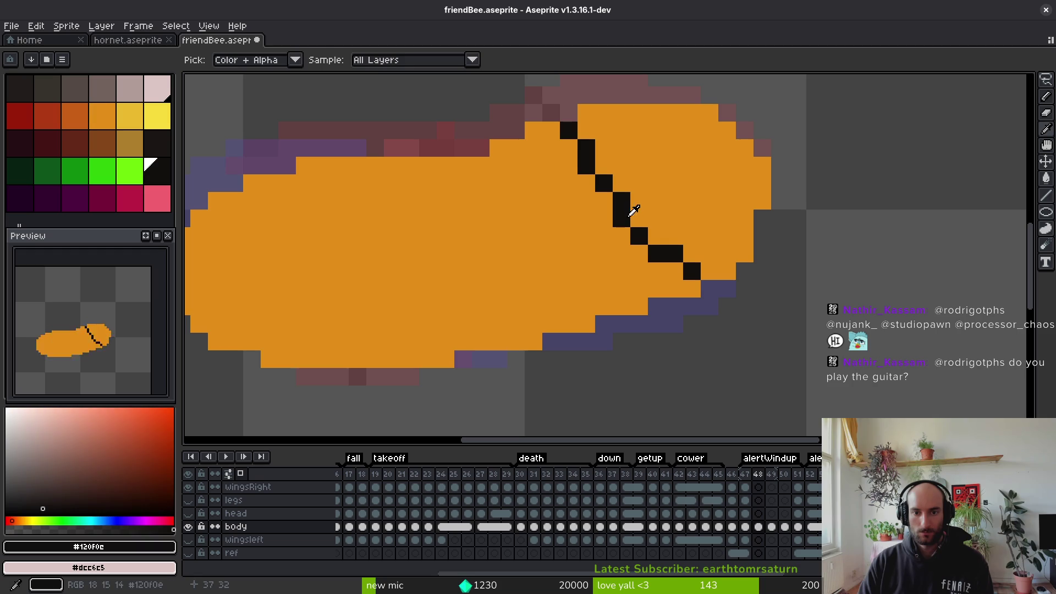
click(652, 235)
click(685, 285)
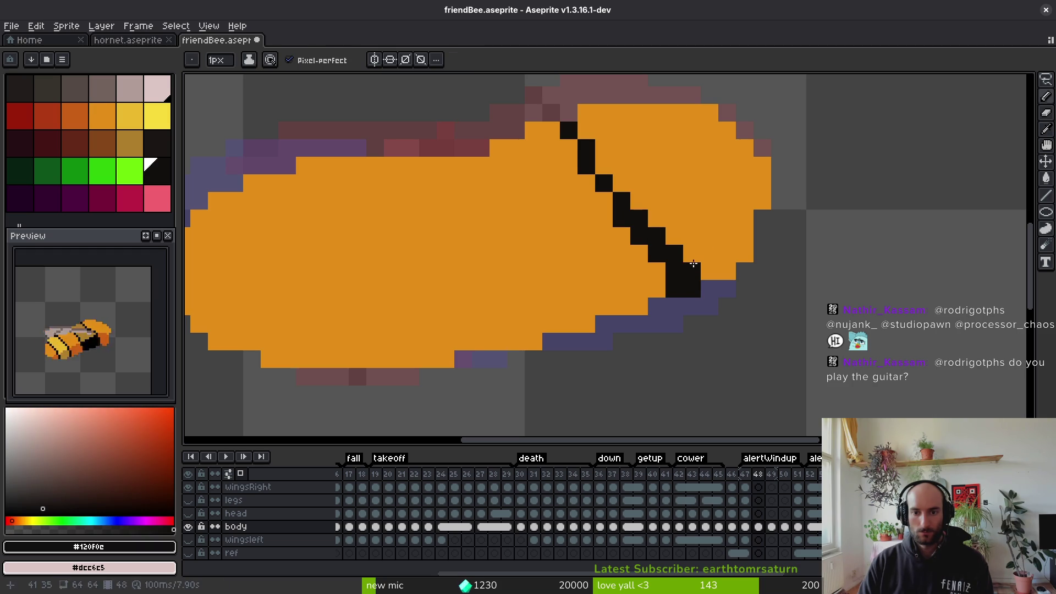
alt+click(693, 258)
click(691, 272)
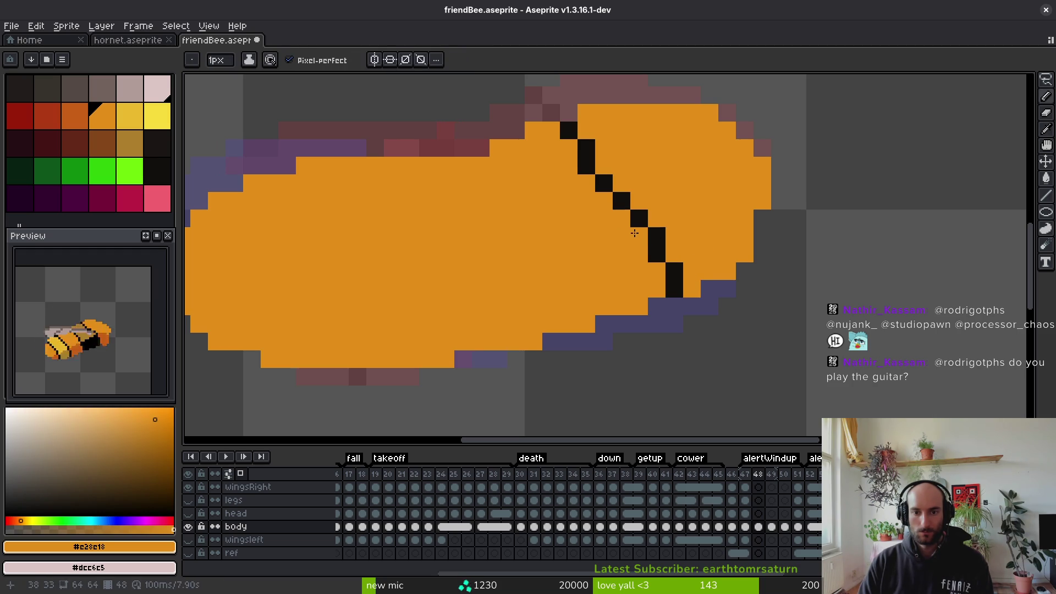
alt+click(647, 227)
alt+click(656, 220)
click(657, 237)
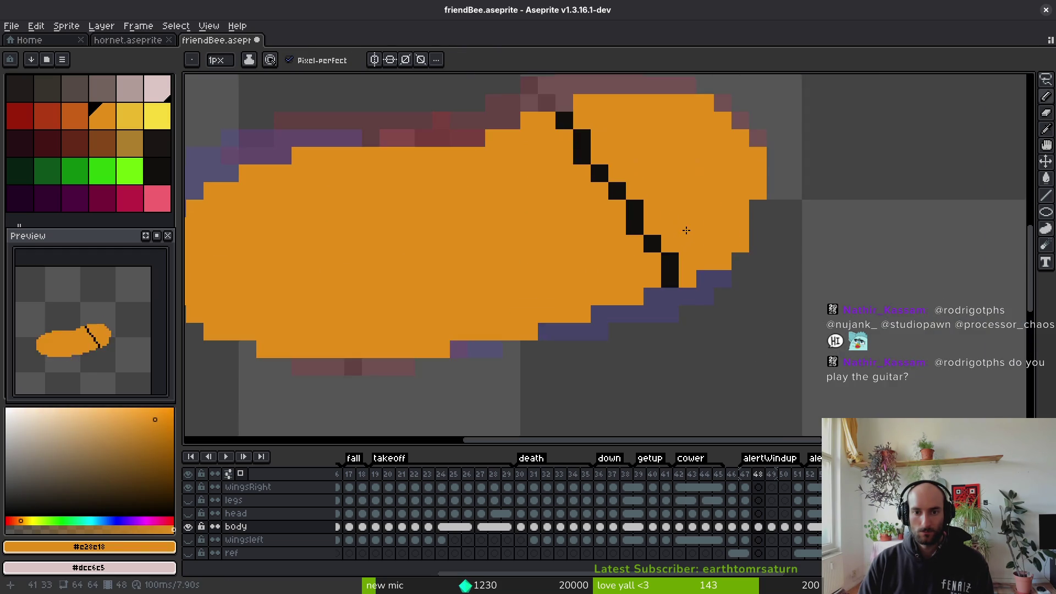
scroll(687, 230, down, 6)
Hide the wingsRight layer and draw a second diagonal black stripe on frame 48
key(Left)
alt+click(677, 227)
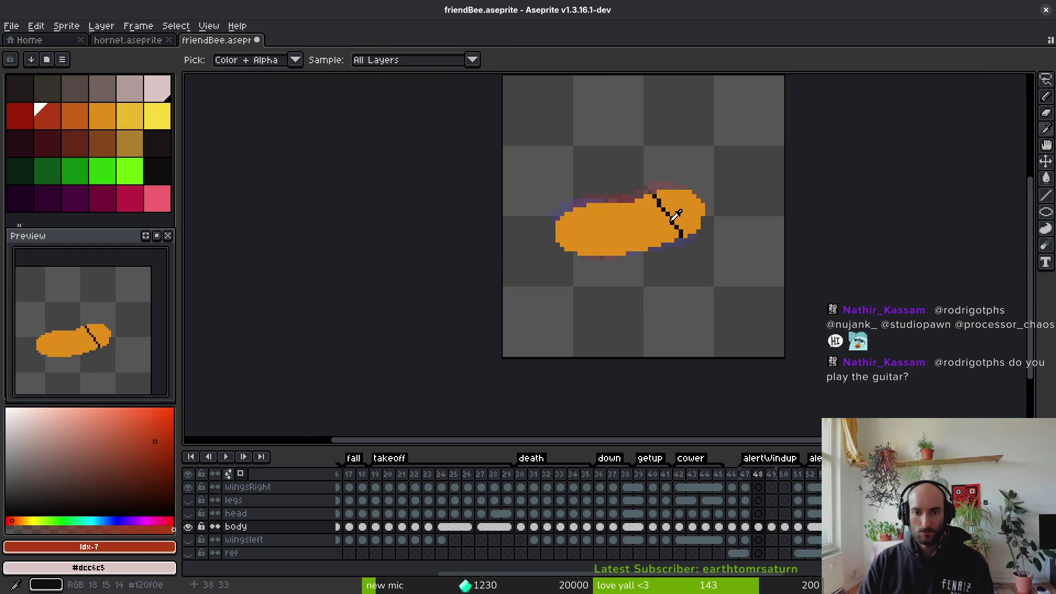
scroll(634, 210, up, 4)
click(188, 487)
alt+click(623, 216)
key(Right)
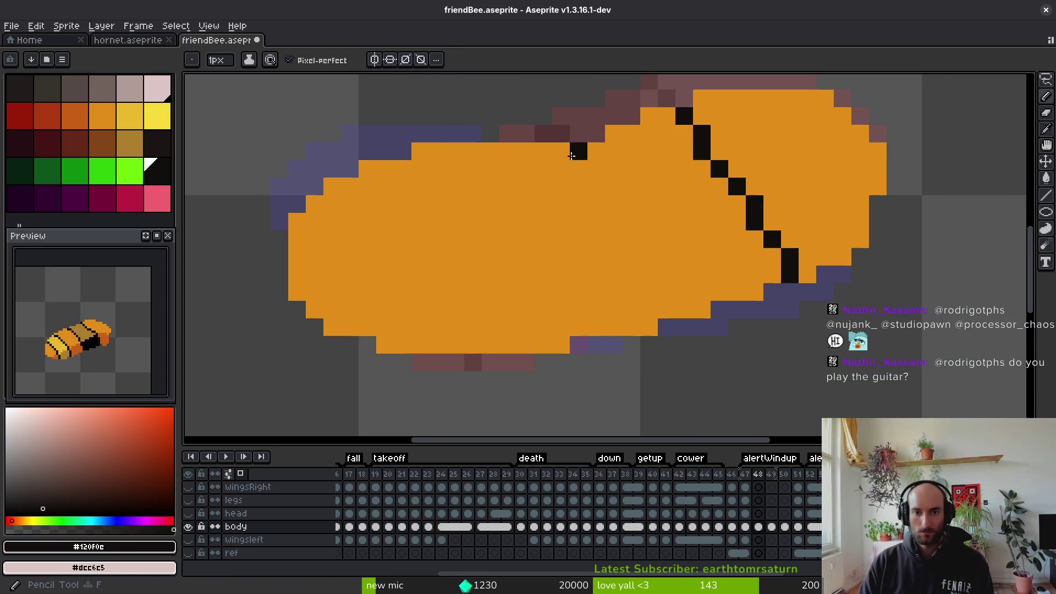
mouse_move(562, 153)
mouse_down()
mouse_move(600, 181)
mouse_move(642, 297)
mouse_up()
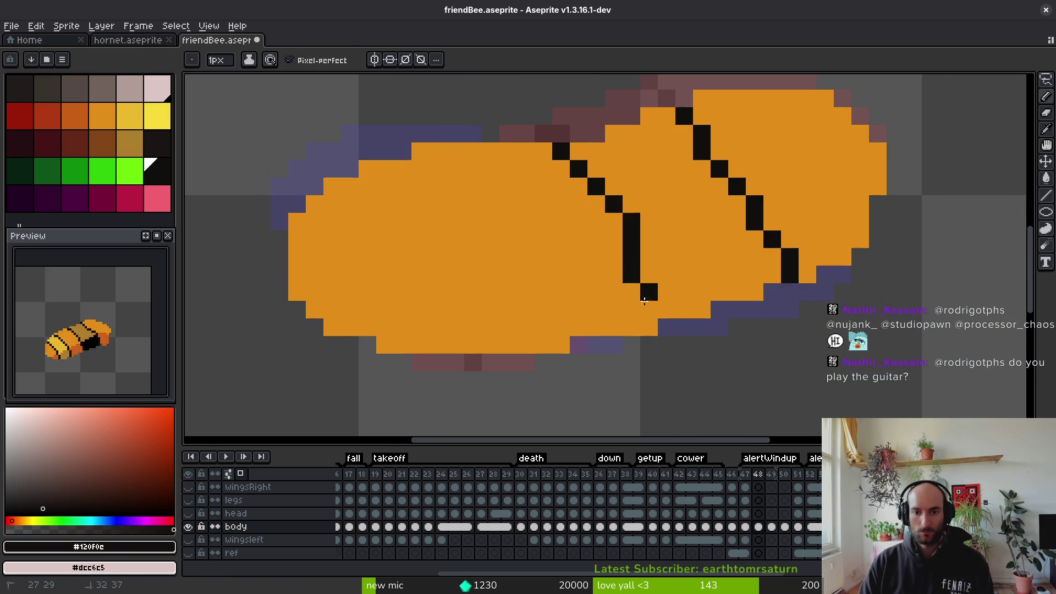
Reshape the second stripe's edges pixel by pixel in black and orange
alt+click(646, 245)
scroll(641, 247, down, 6)
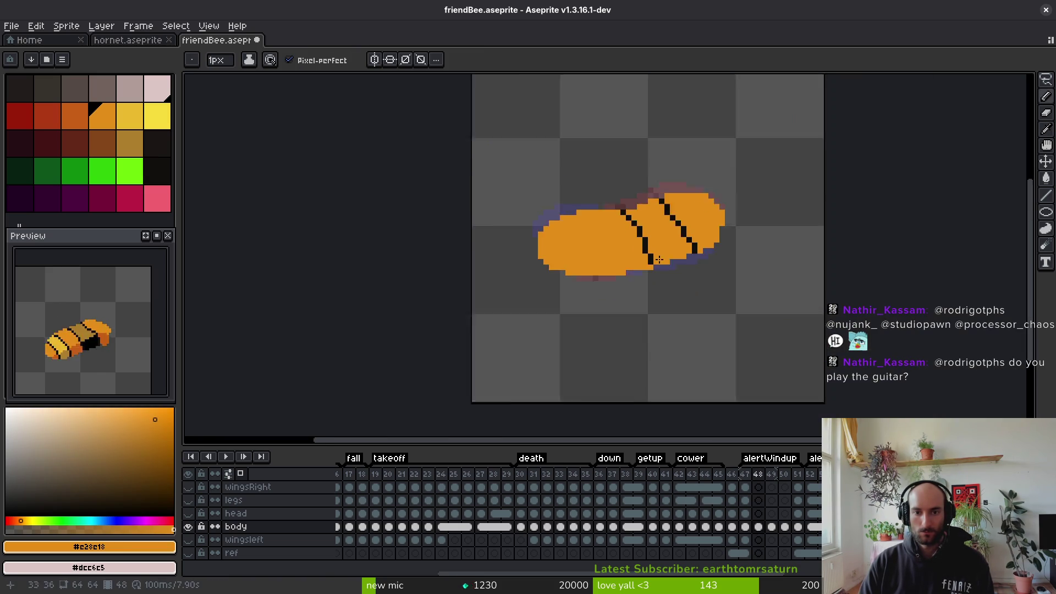
scroll(648, 253, up, 2)
scroll(647, 253, up, 2)
alt+click(648, 215)
click(659, 242)
alt+click(639, 256)
click(647, 242)
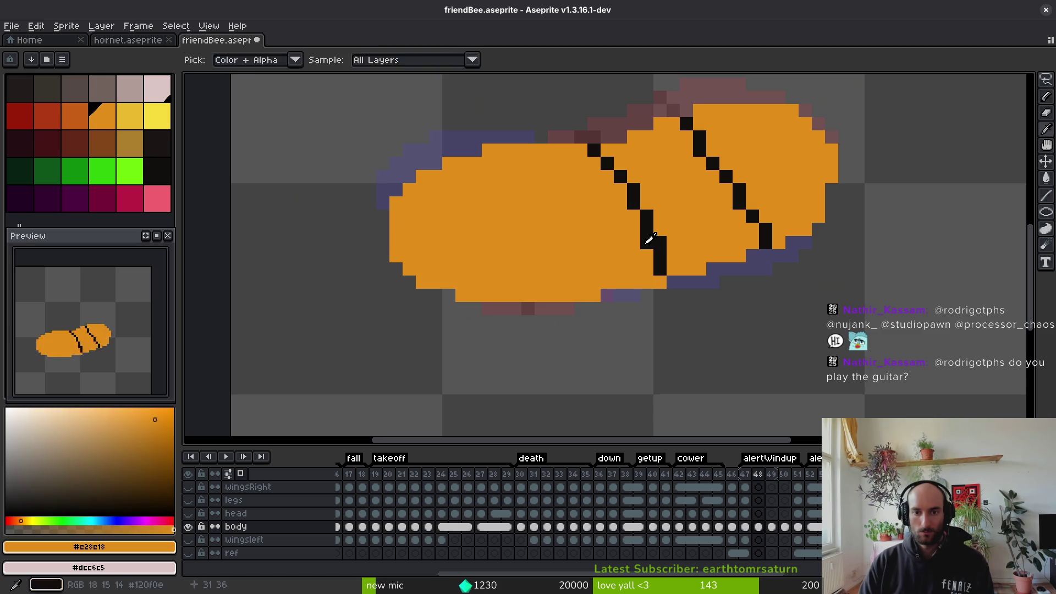
alt+click(661, 243)
Try a black stripe down the bee's front, undo it, and return to frame 48
key(Left)
key(Right)
key(Left)
key(Right)
mouse_move(437, 174)
mouse_down()
mouse_move(462, 212)
mouse_move(470, 258)
mouse_up()
key(ctrl+z)
key(ctrl+z)
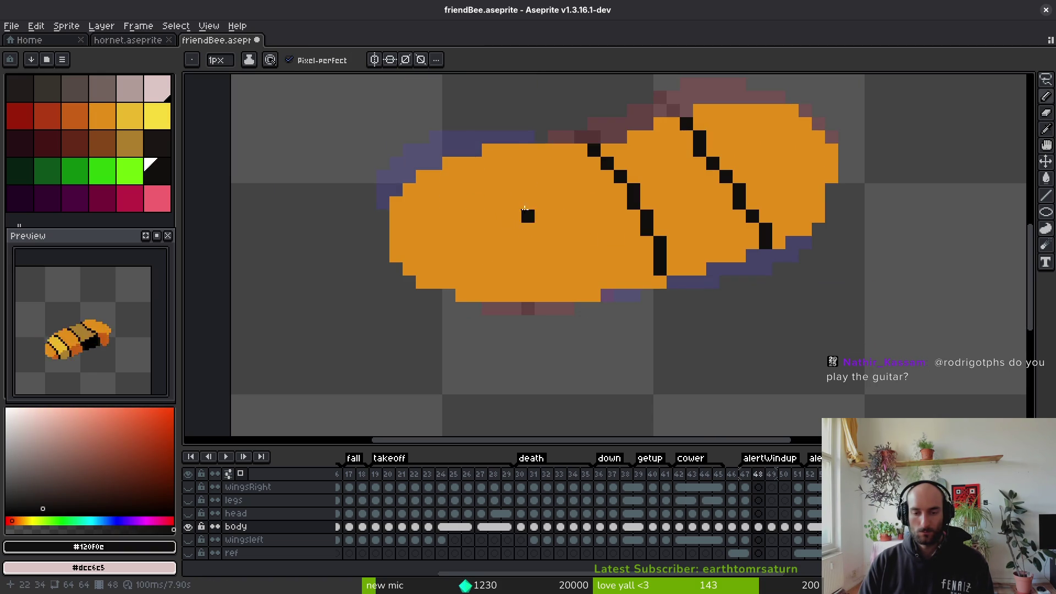
key(Left)
key(Right)
key(Right)
key(Right)
key(Left)
key(Left)
key(Left)
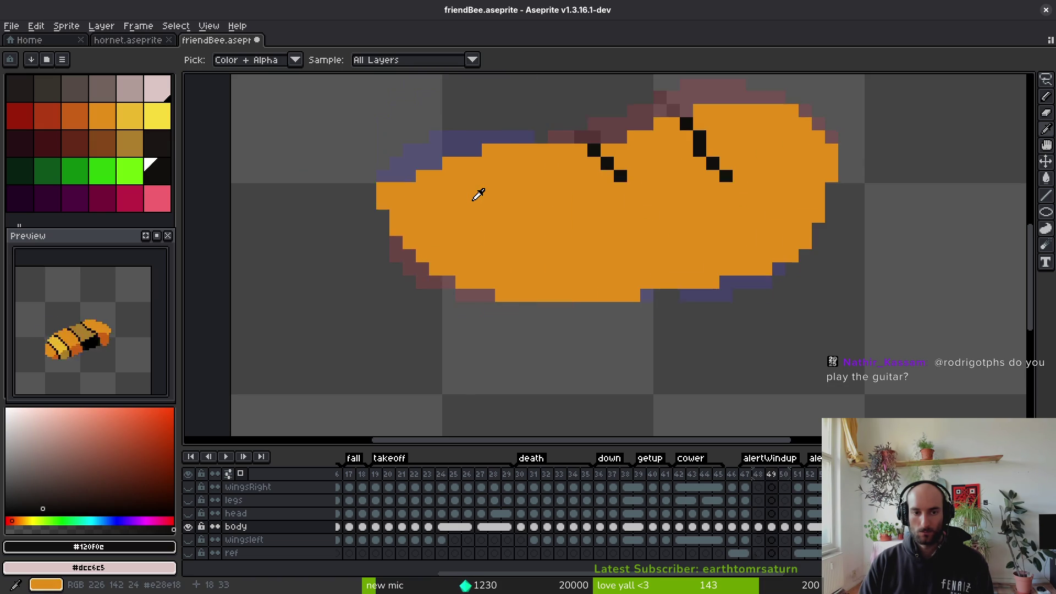
Draw a diagonal black stripe at the front of the body on frame 48 and add pixels beside it
drag(439, 177, 472, 271)
key(i)
key(Right)
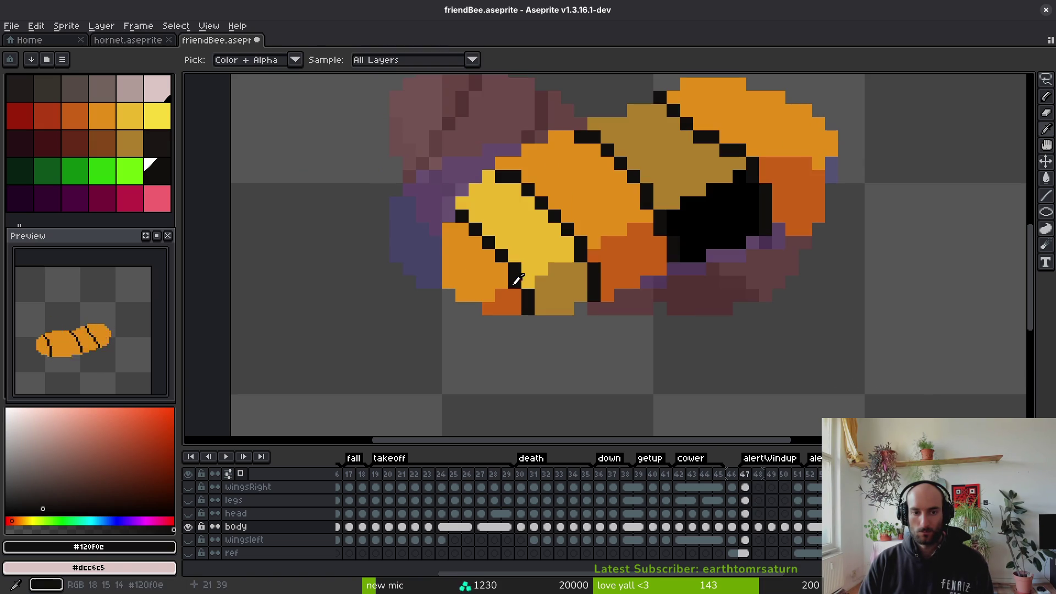
key(Left)
key(b)
click(463, 295)
click(515, 280)
Tidy the front stripe with orange as secondary colour, fixing its foot and top pixels
alt+right_click(502, 283)
scroll(508, 284, down, 1)
scroll(508, 284, left, 1)
click(472, 272)
right_click(472, 285)
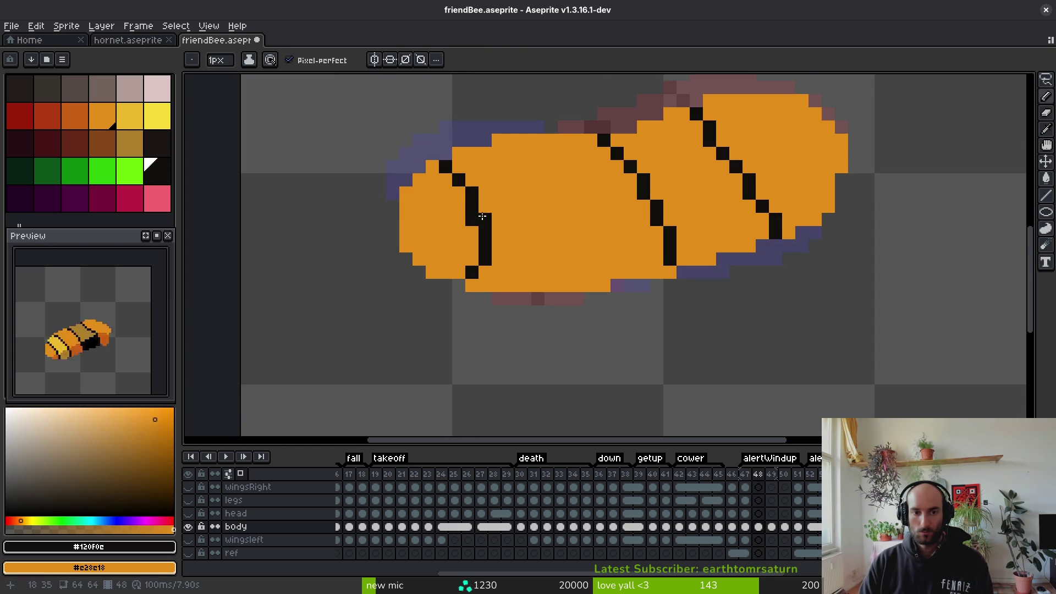
right_click(445, 167)
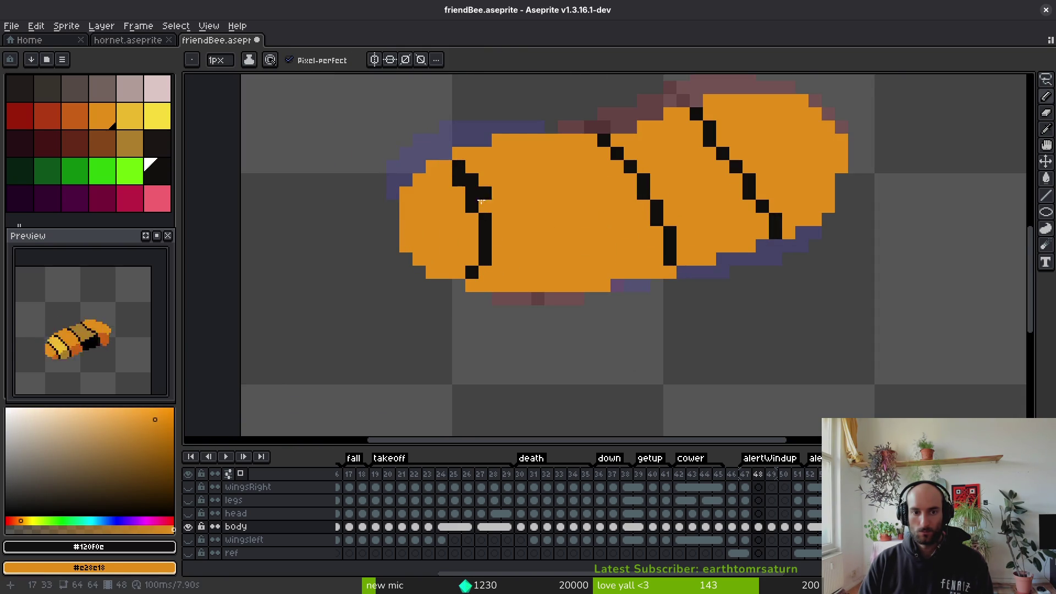
right_click(448, 171)
click(494, 224)
Advance to frame 49 of the animation
scroll(559, 276, down, 5)
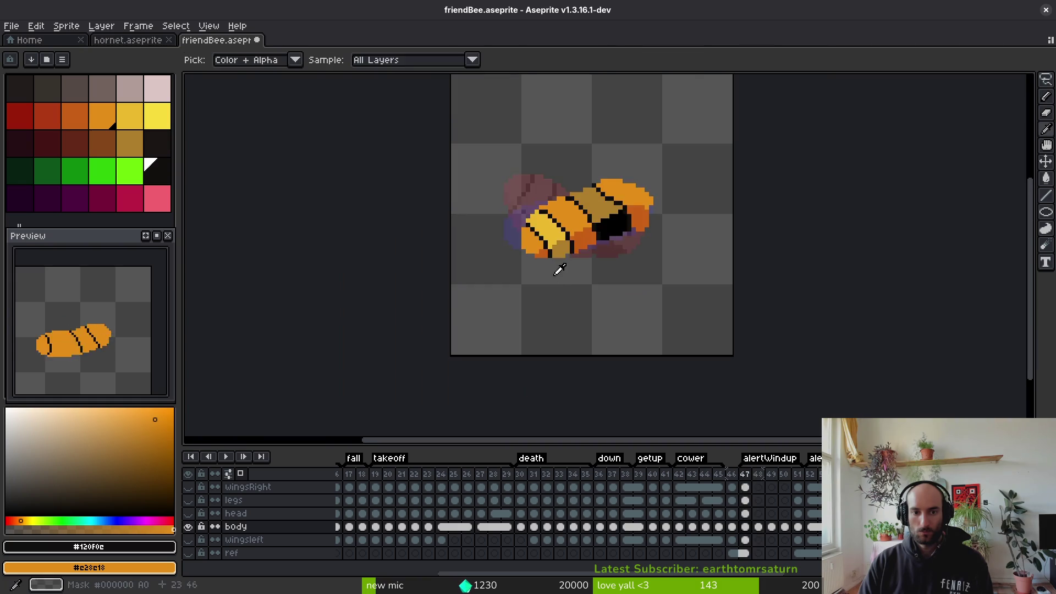
scroll(559, 275, up, 5)
scroll(579, 257, down, 3)
scroll(578, 257, down, 1)
key(i)
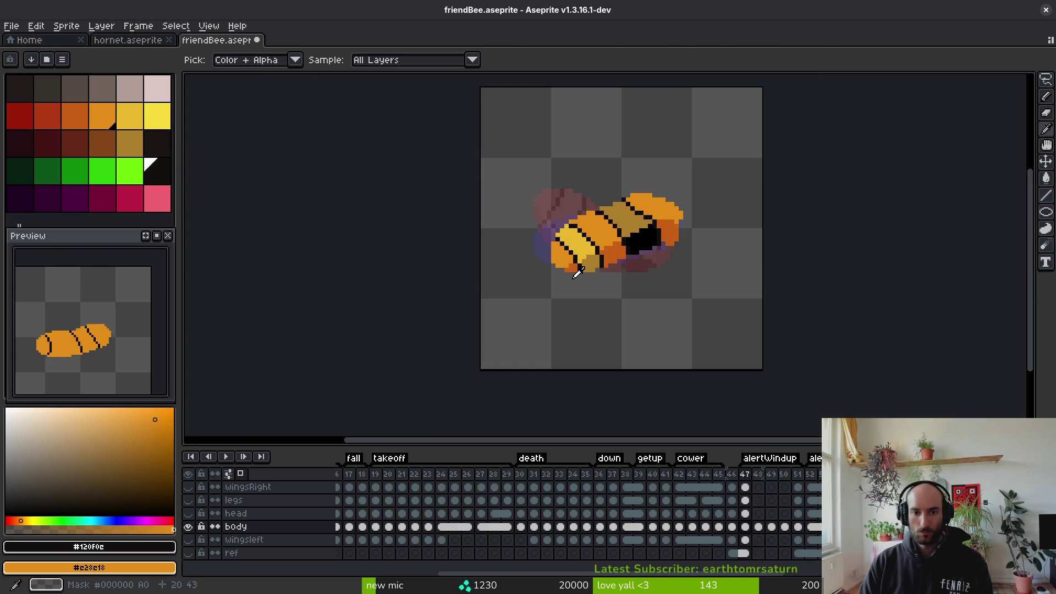
key(.)
scroll(566, 238, up, 3)
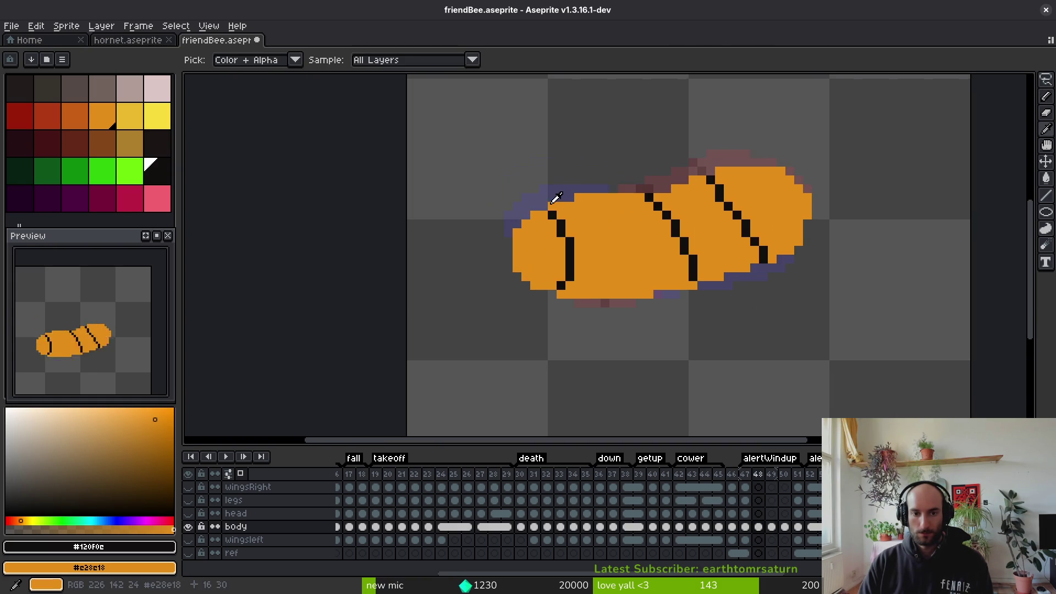
Draw a curved black stripe at the front of the body on frame 49
key(b)
drag(543, 197, 551, 217)
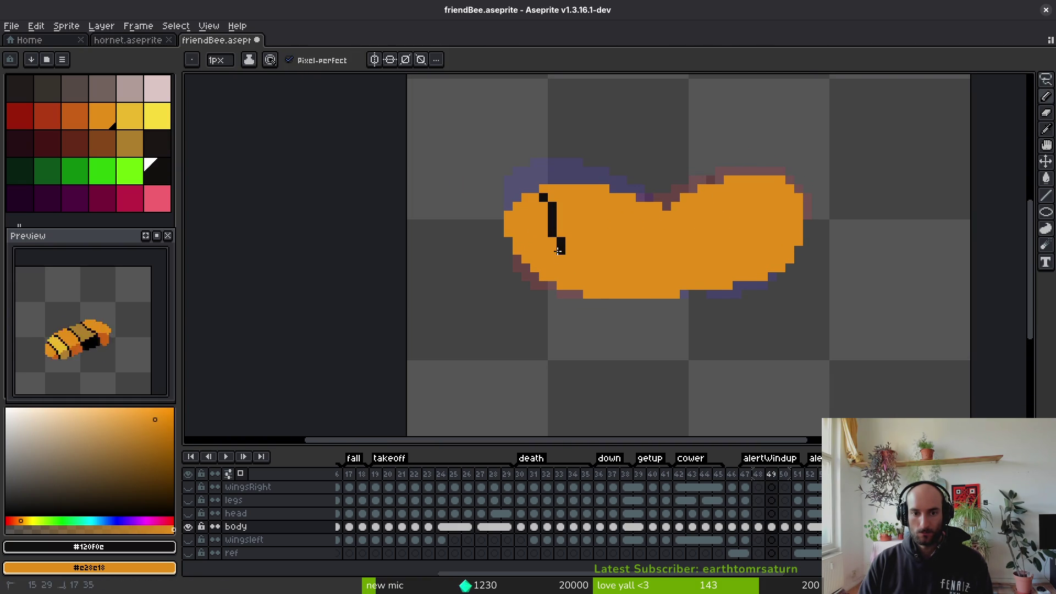
drag(553, 269, 558, 274)
key(ctrl+z)
scroll(555, 249, down, 3)
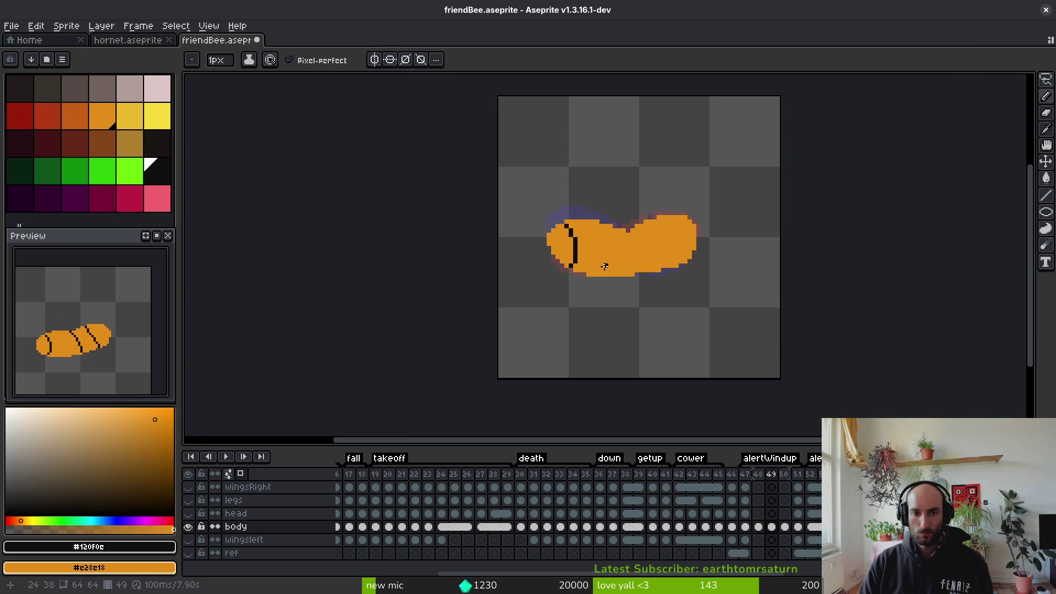
scroll(539, 243, up, 5)
click(538, 254)
click(521, 272)
right_click(538, 272)
drag(555, 236, 556, 254)
click(556, 272)
Flip through frames 47 to 50 comparing stripes, ending on frame 48
scroll(560, 268, down, 3)
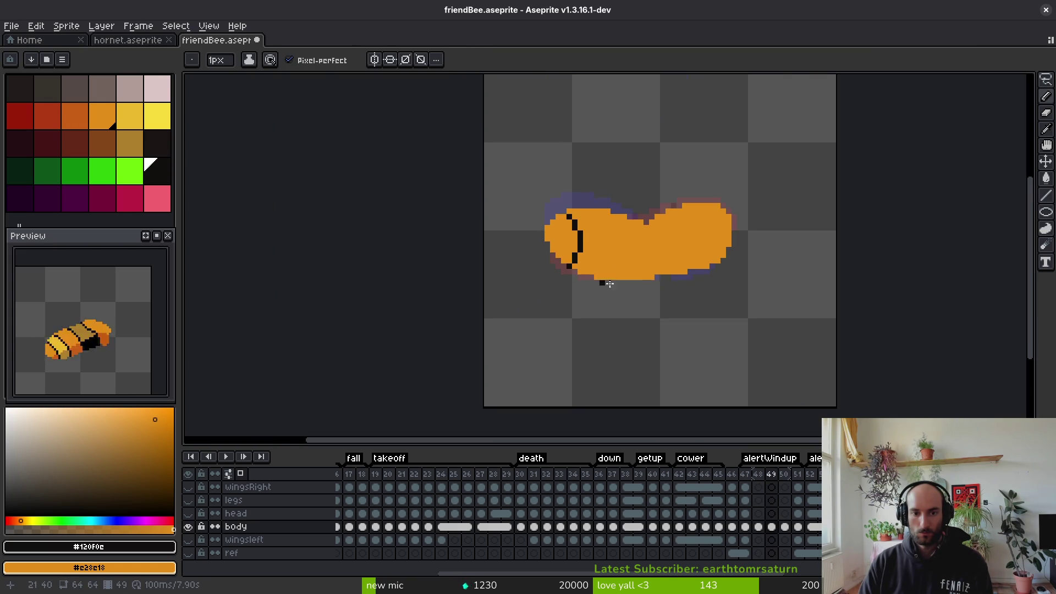
key(Right)
key(Left)
key(Right)
key(Left)
key(Left)
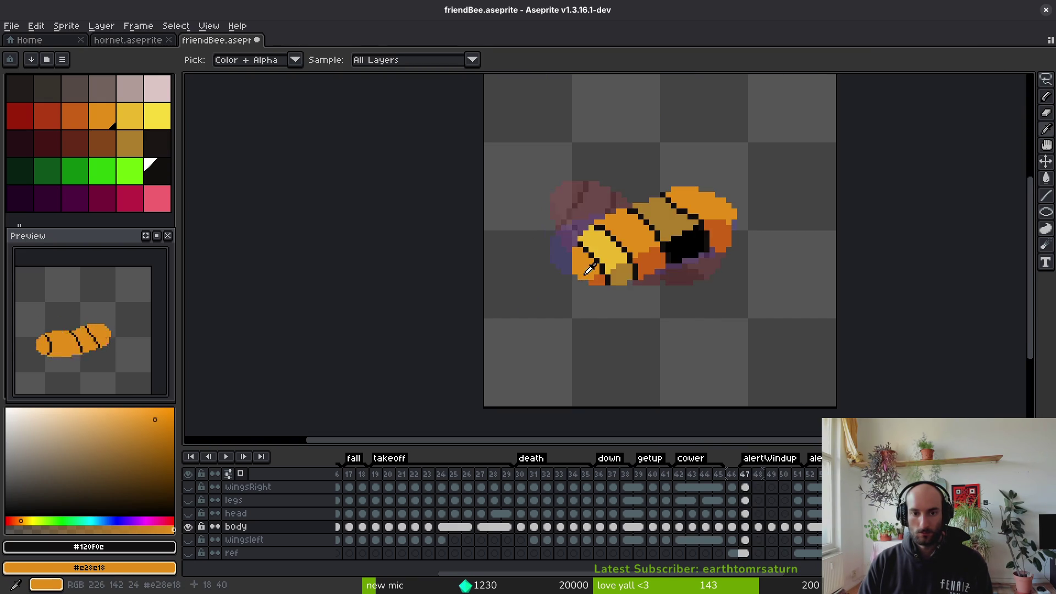
key(Right)
key(Left)
key(Right)
key(Left)
key(Left)
key(Right)
key(Right)
key(Left)
Shift frame 48's front stripe one pixel left and clean its stray pixels orange
key(b)
scroll(591, 285, up, 3)
click(579, 212)
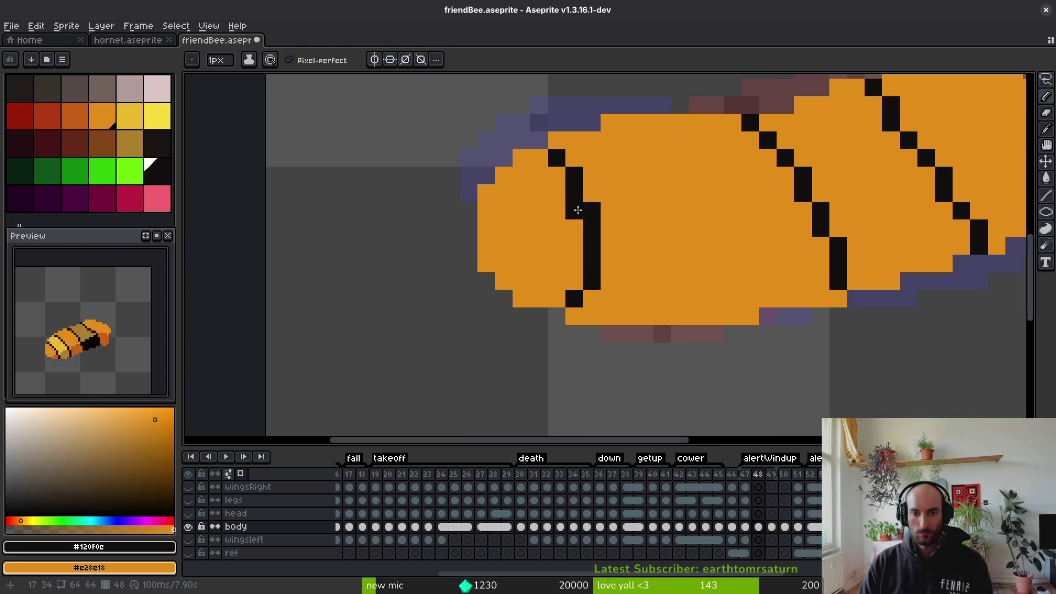
mouse_move(574, 264)
mouse_down()
mouse_move(574, 204)
mouse_move(592, 270)
mouse_up()
click(557, 176)
click(540, 158)
right_click(557, 158)
right_click(575, 176)
scroll(645, 277, down, 4)
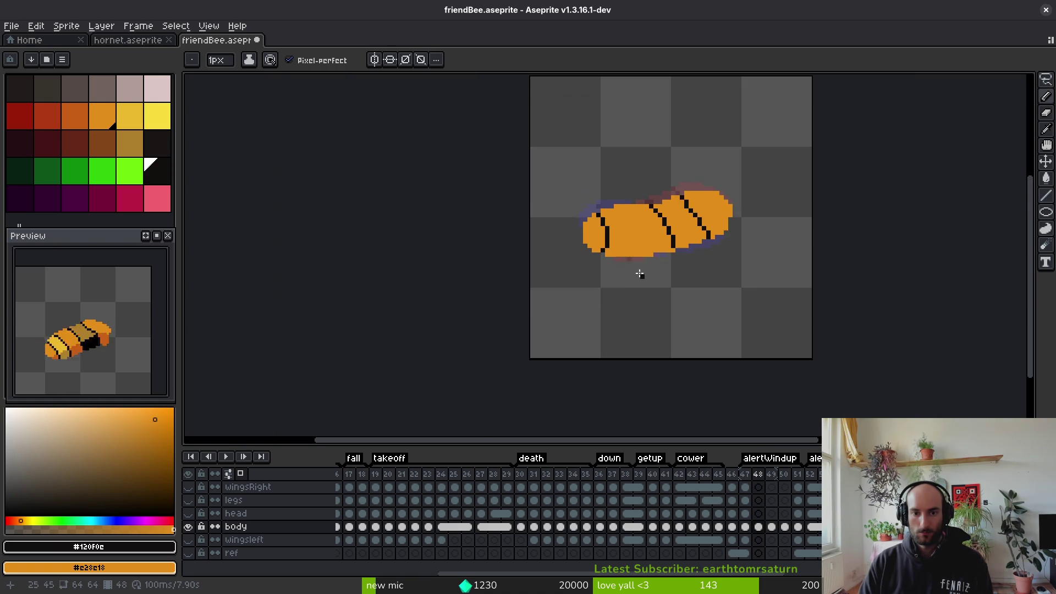
key(ctrl+z)
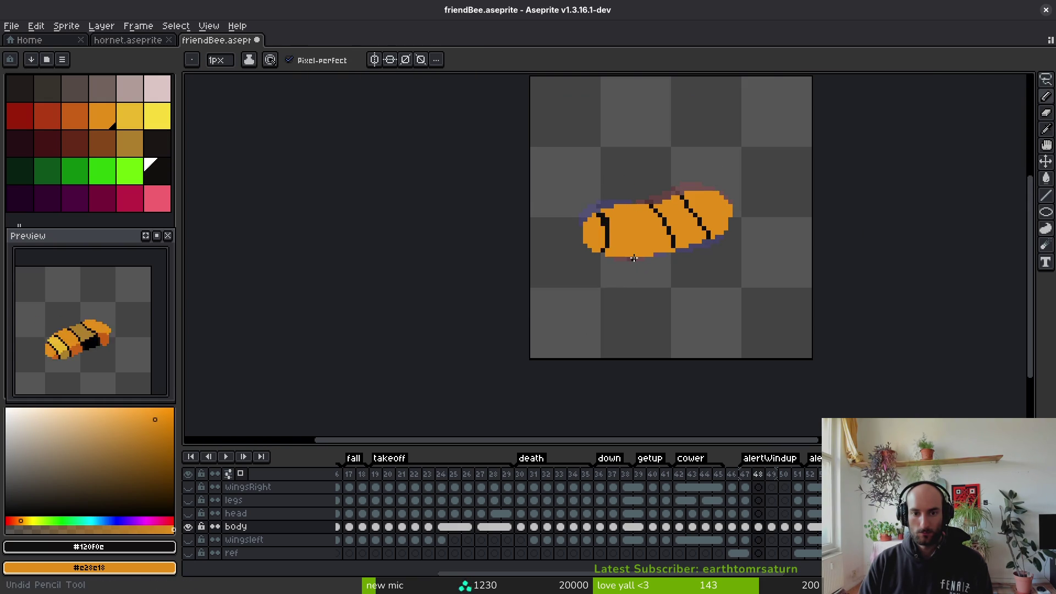
Undo and redo the last front-stripe edit on frame 48 while comparing with frame 47
scroll(634, 258, up, 3)
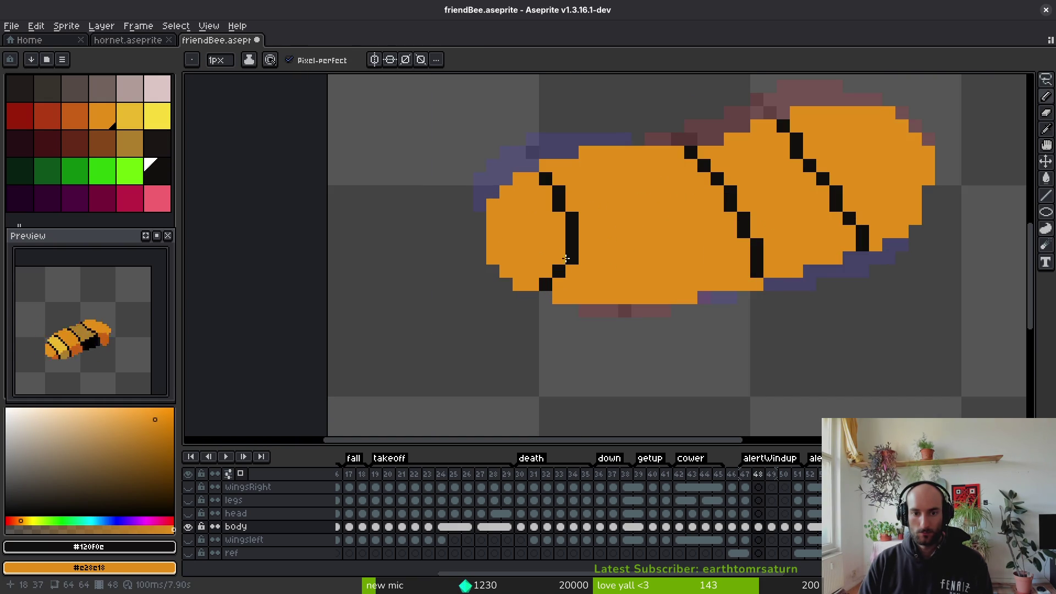
scroll(628, 254, down, 4)
key(Left)
key(i)
key(ctrl+z)
key(b)
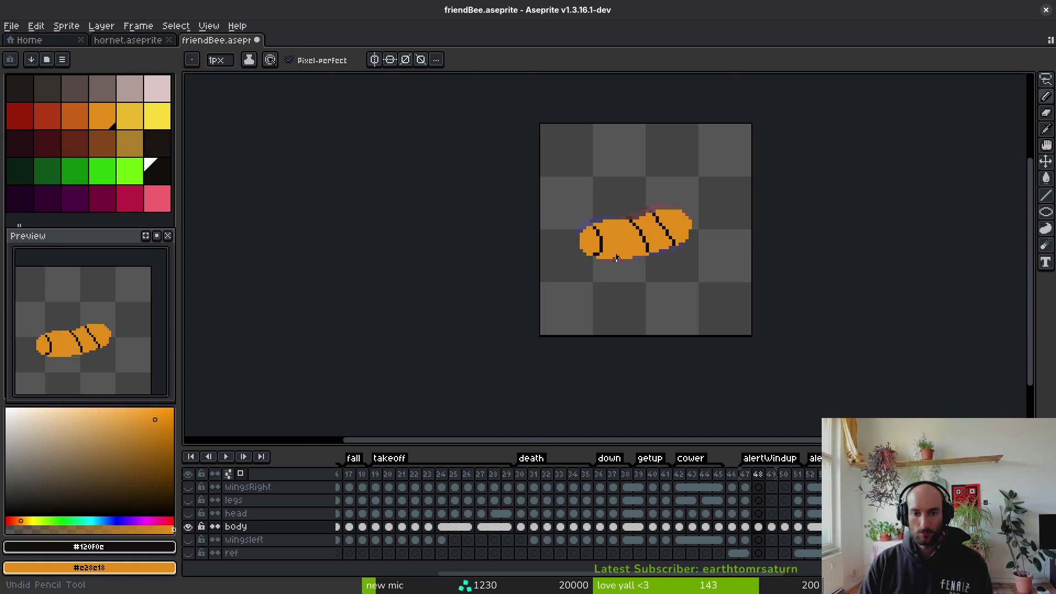
scroll(616, 258, down, 2)
key(ctrl+y)
scroll(626, 263, up, 5)
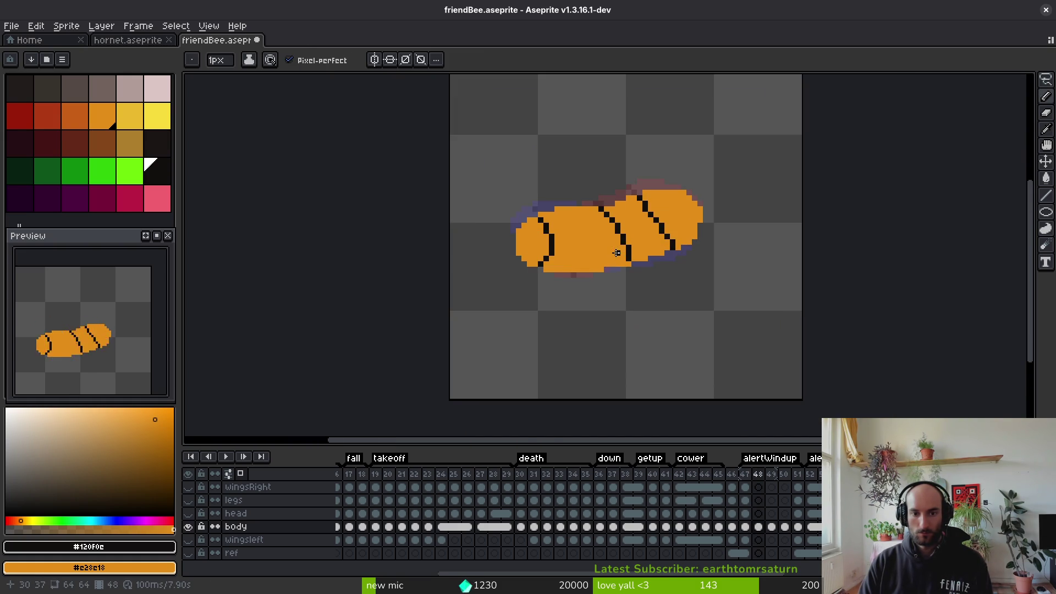
scroll(615, 258, down, 5)
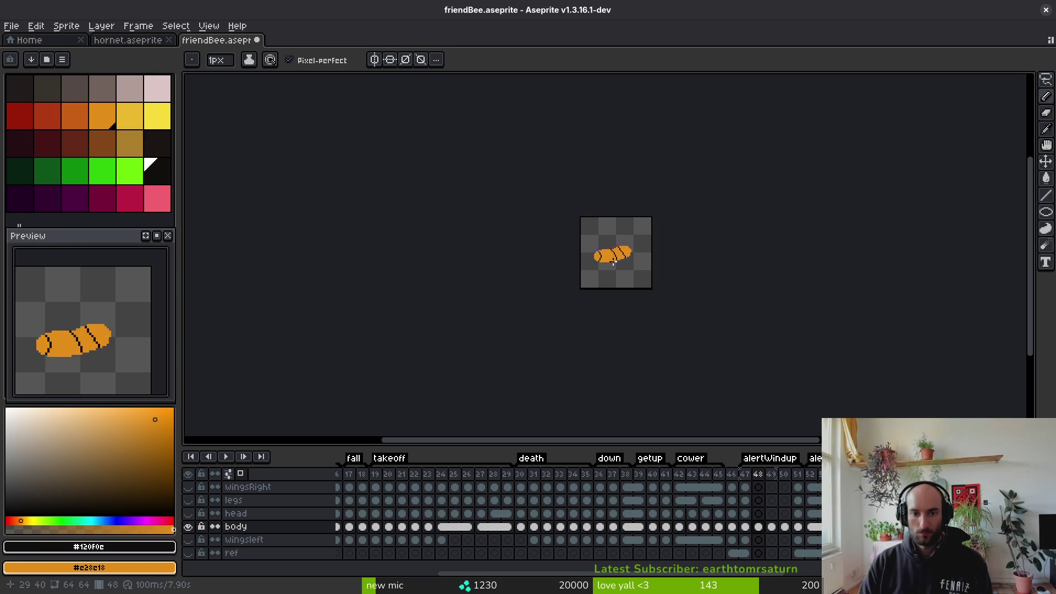
scroll(614, 264, up, 4)
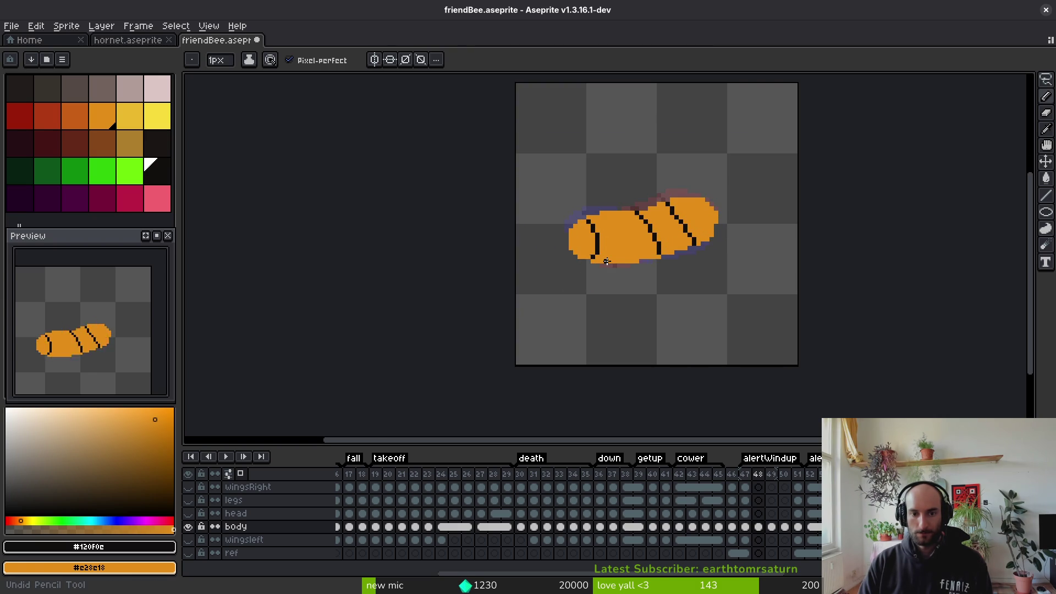
scroll(638, 265, down, 1)
key(Left)
key(alt)
key(Right)
key(Right)
key(Right)
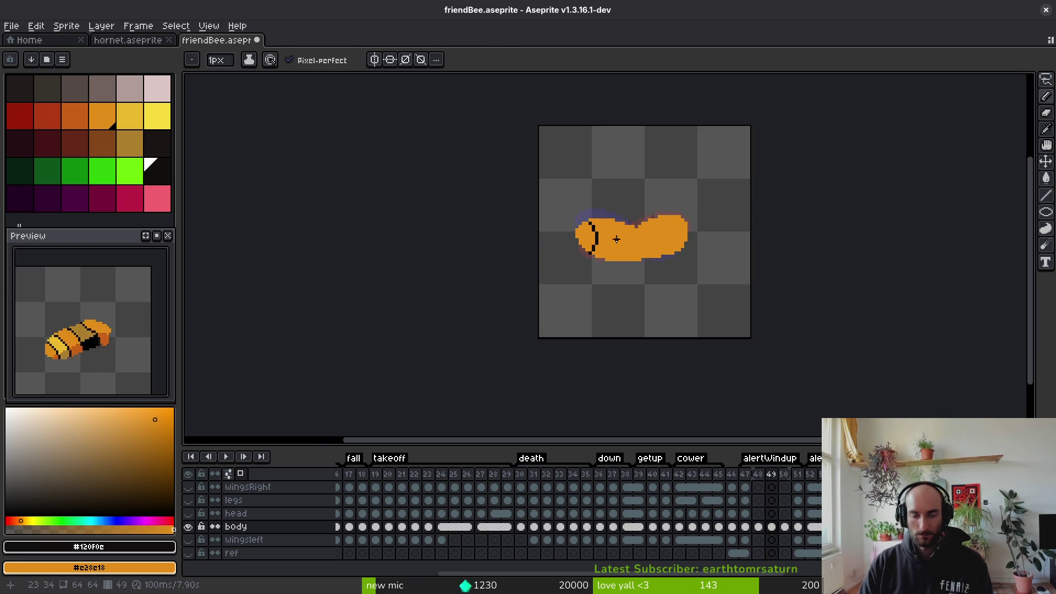
scroll(626, 236, up, 3)
Draw a thin diagonal black stripe on frame 50's body, fixing stray steps in orange
key(alt)
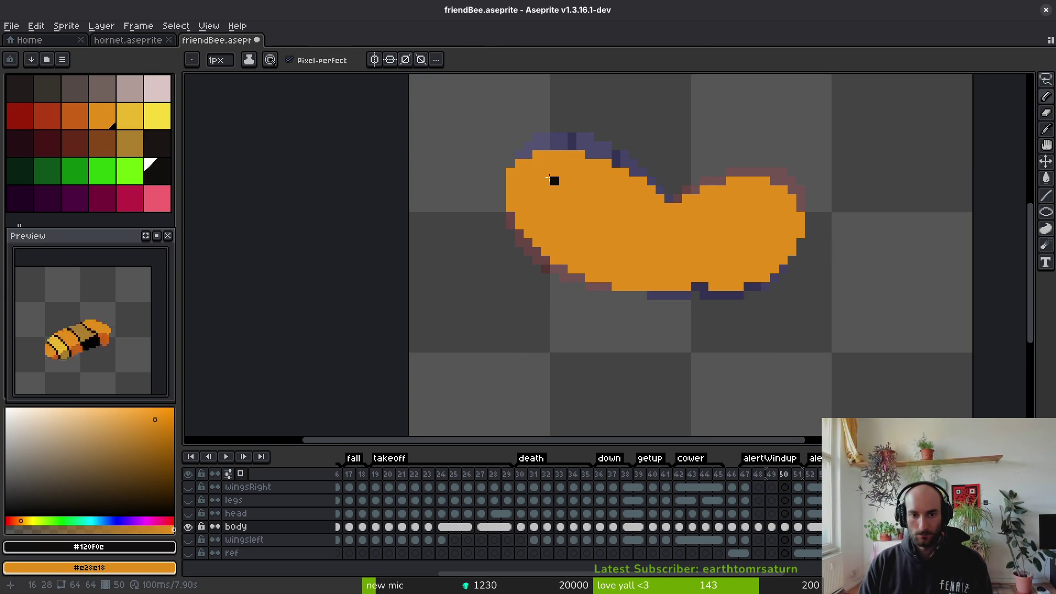
drag(571, 156, 571, 167)
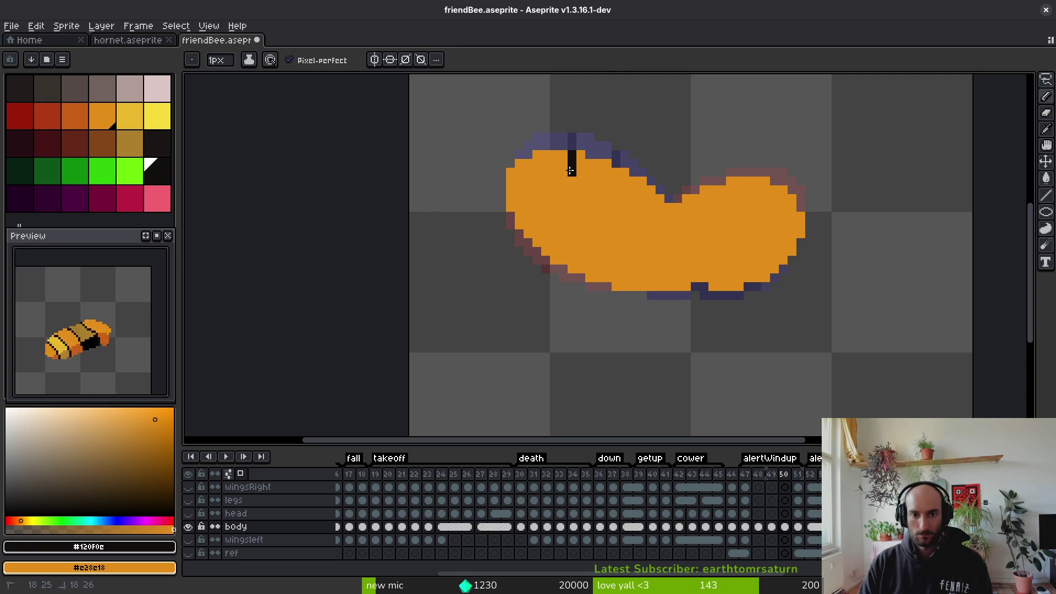
drag(528, 234, 553, 236)
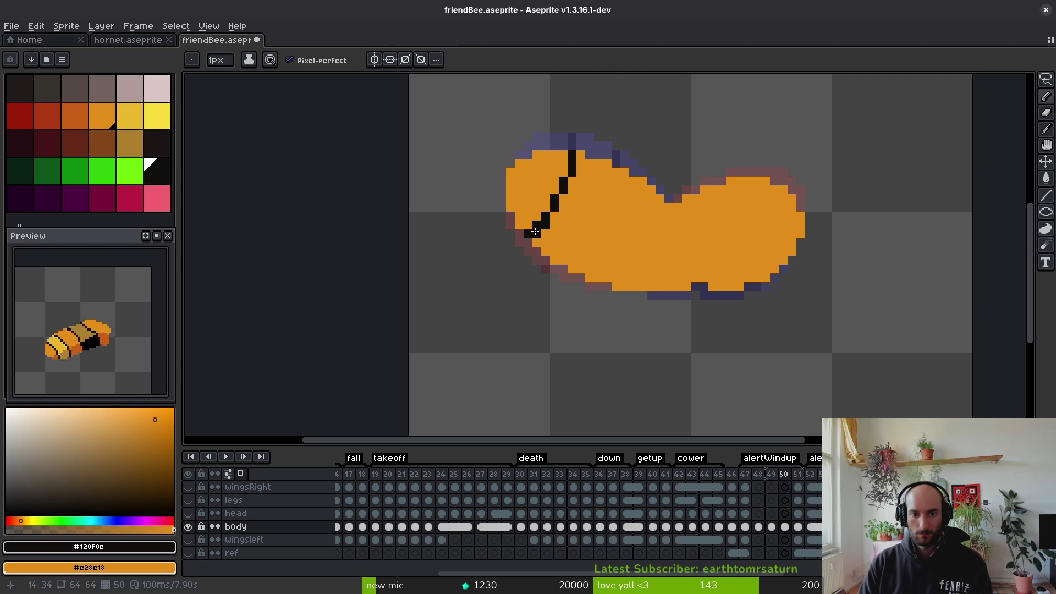
right_click(535, 224)
click(554, 217)
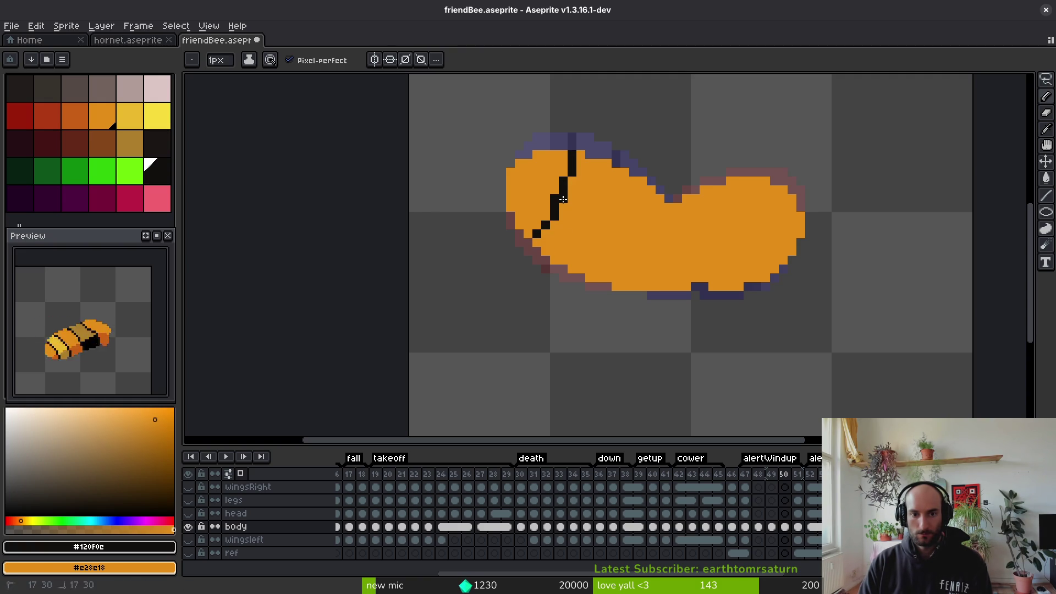
click(573, 181)
right_click(564, 181)
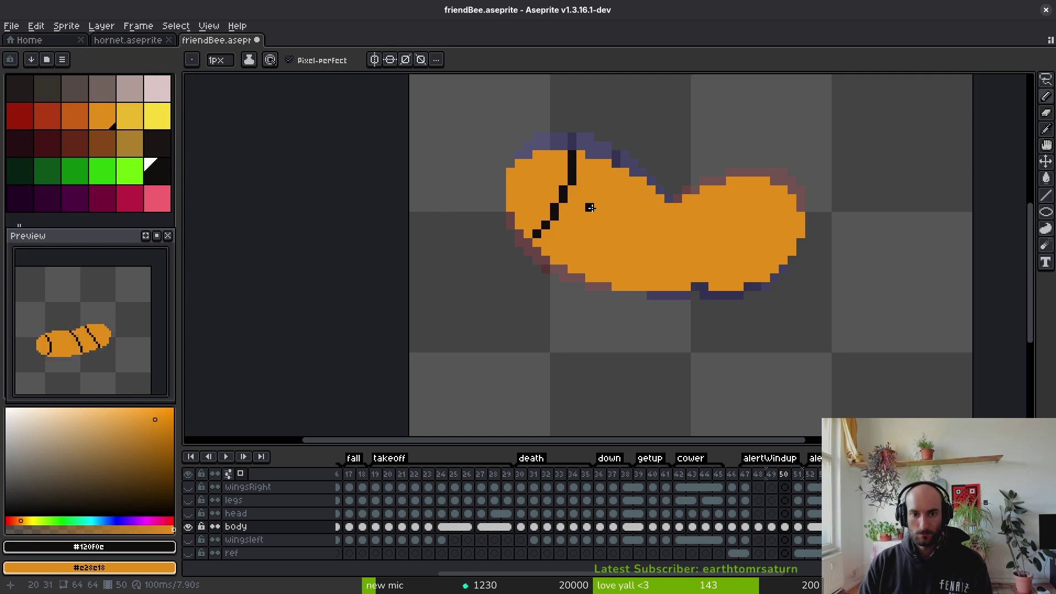
Thicken the stripe's upper part, then thin its top with orange pixels
scroll(600, 190, down, 4)
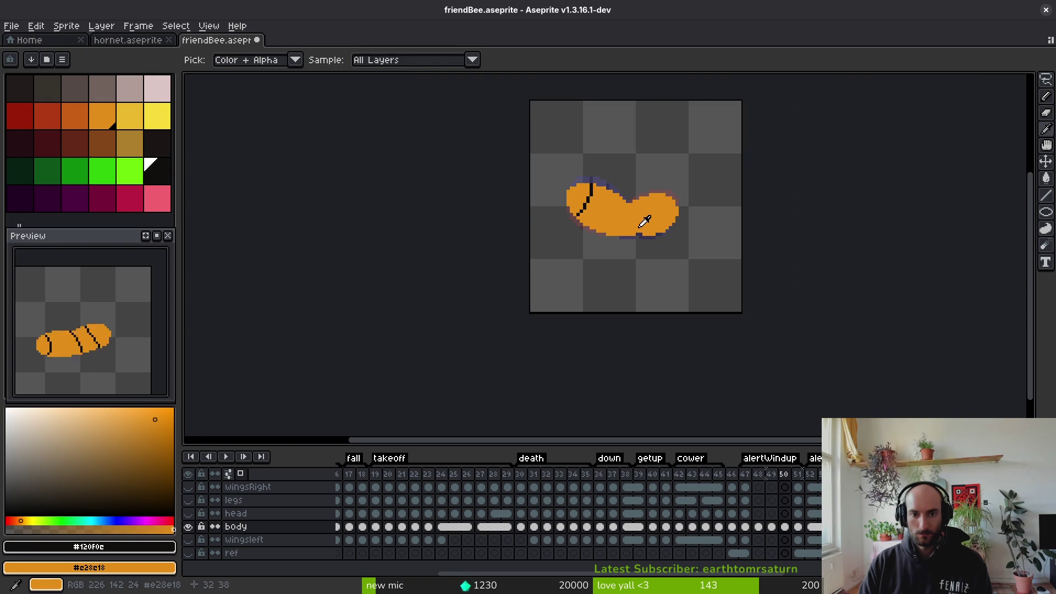
scroll(603, 186, up, 6)
mouse_move(567, 151)
mouse_down()
mouse_move(564, 181)
mouse_move(577, 171)
mouse_move(576, 138)
mouse_up()
right_click(576, 165)
right_click(564, 139)
right_click(565, 149)
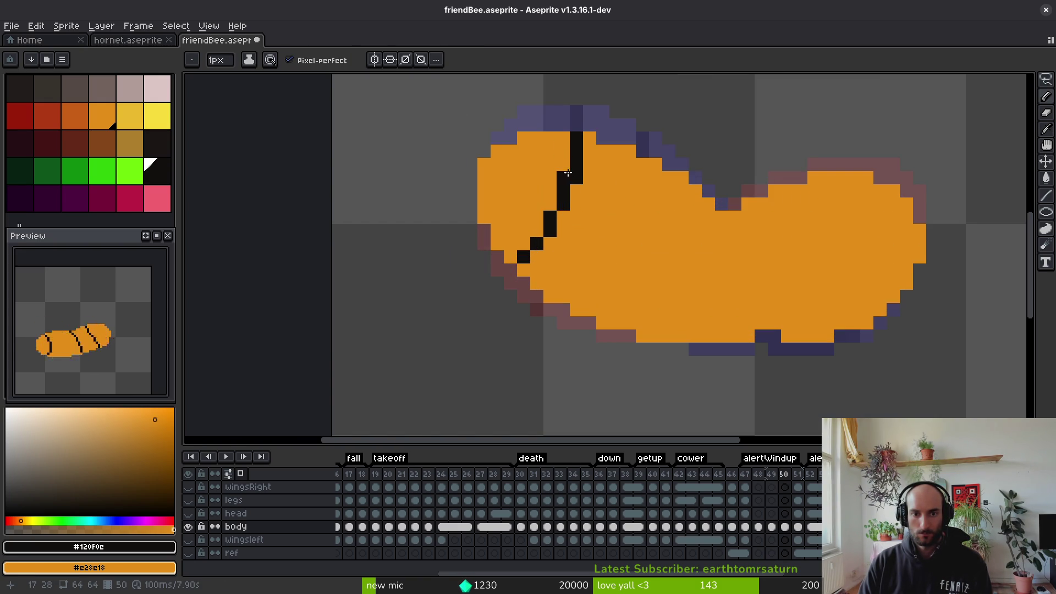
scroll(593, 177, down, 5)
Flip between frames 47 to 50 to compare the stripes, settling on frame 49
key(i)
key(Left)
key(Right)
key(Left)
key(Right)
key(Right)
key(Left)
key(Left)
key(Left)
key(Right)
key(Right)
key(Left)
key(Left)
key(Left)
key(Right)
key(Right)
key(b)
key(Left)
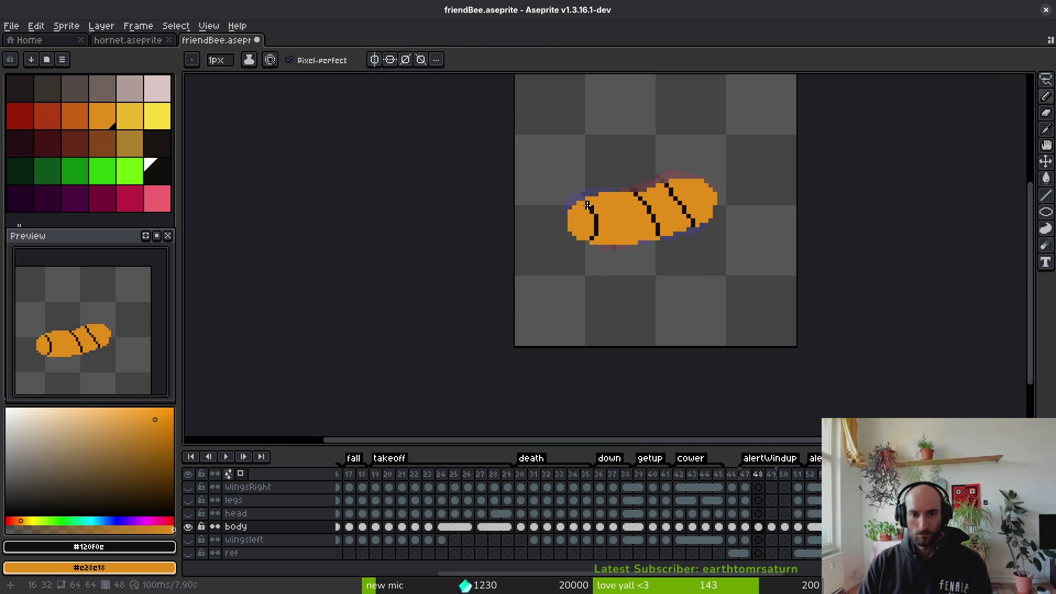
key(Right)
Remove three stray black pixels from the stripe by painting them orange
scroll(585, 190, up, 4)
right_click(583, 190)
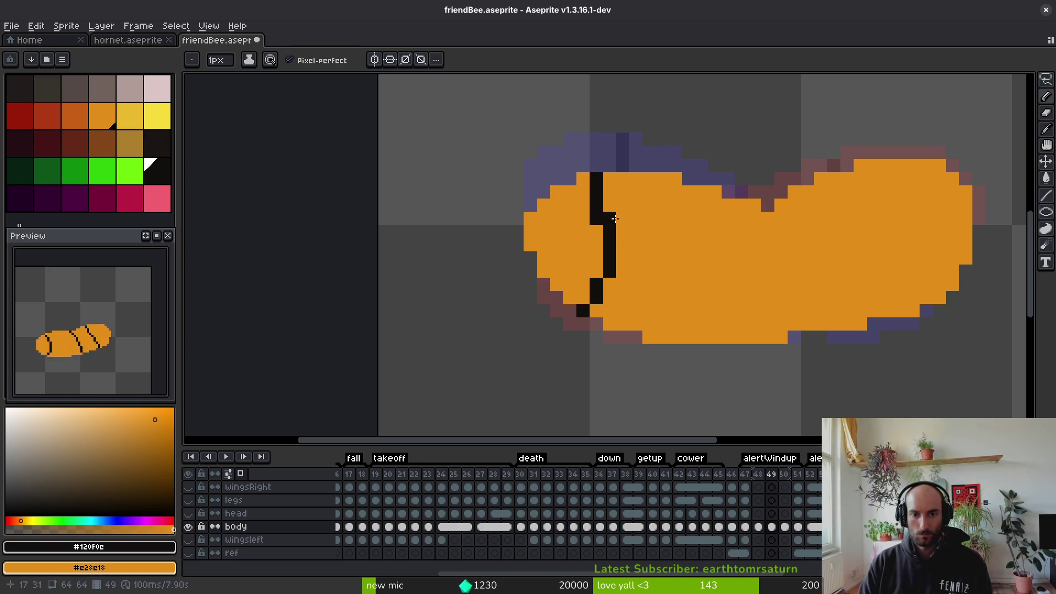
right_click(597, 212)
scroll(641, 244, down, 3)
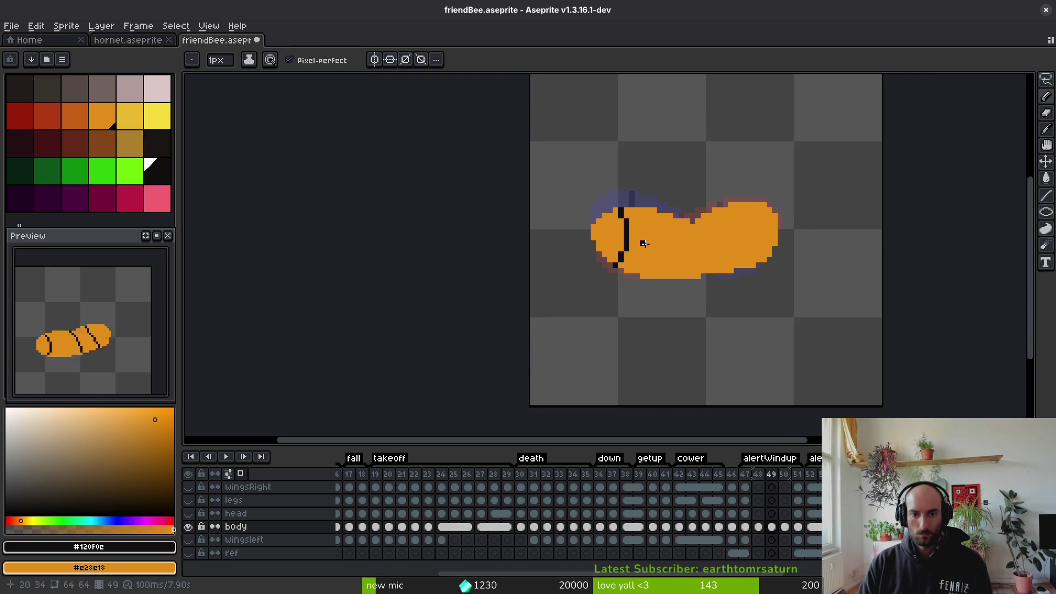
scroll(641, 244, up, 4)
On the next frame, thin the stripe with orange pixels and restore one black pixel
key(period)
drag(641, 184, 638, 281)
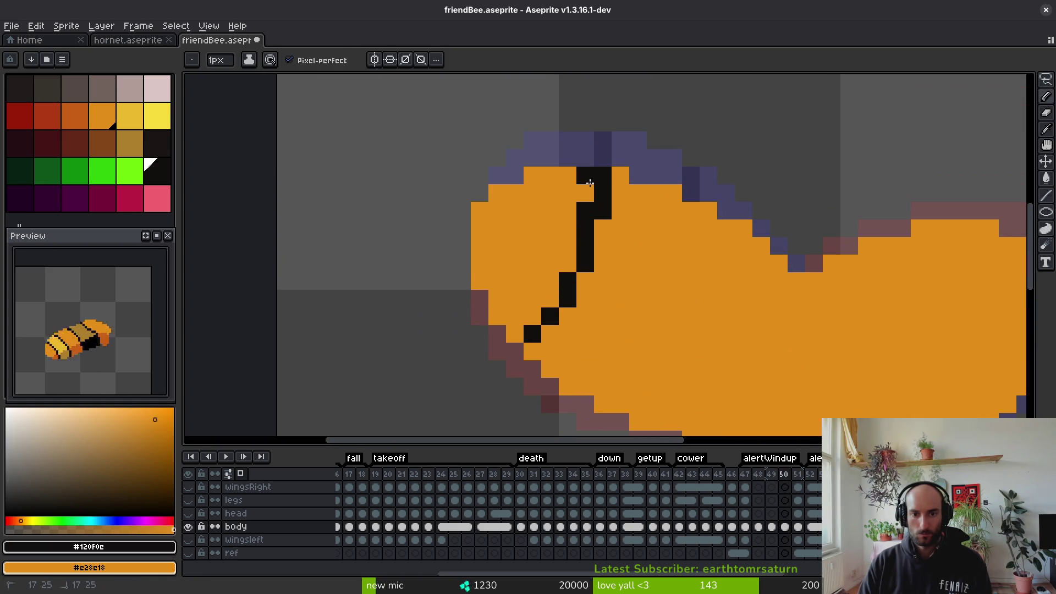
right_click(603, 192)
right_click(585, 259)
click(550, 299)
scroll(627, 335, down, 3)
Compare poses, then add a black pixel and extend the stripe diagonally down-left
key(period)
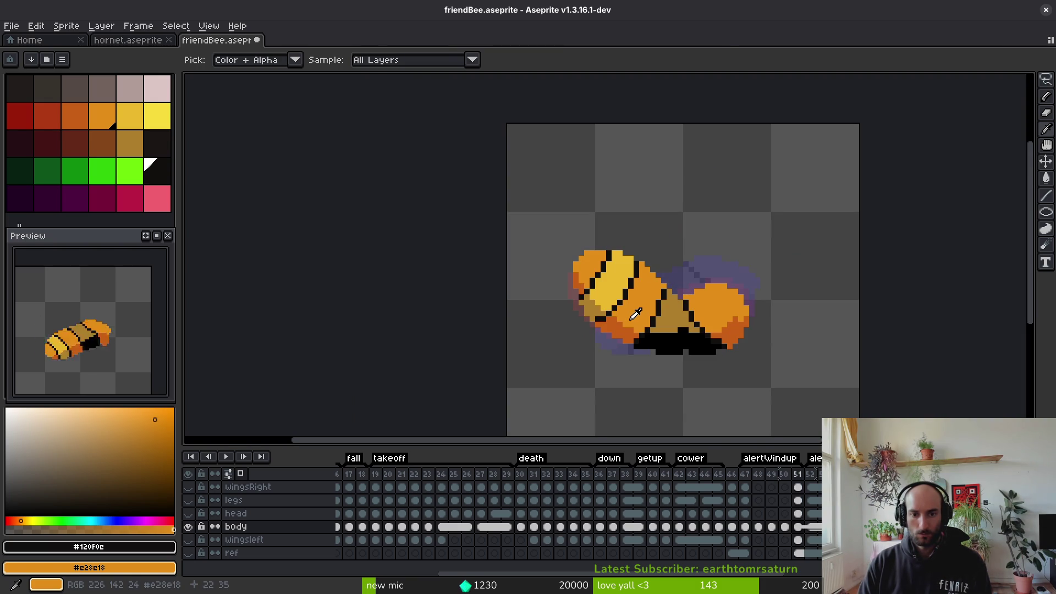
key(comma)
key(period)
scroll(621, 280, up, 3)
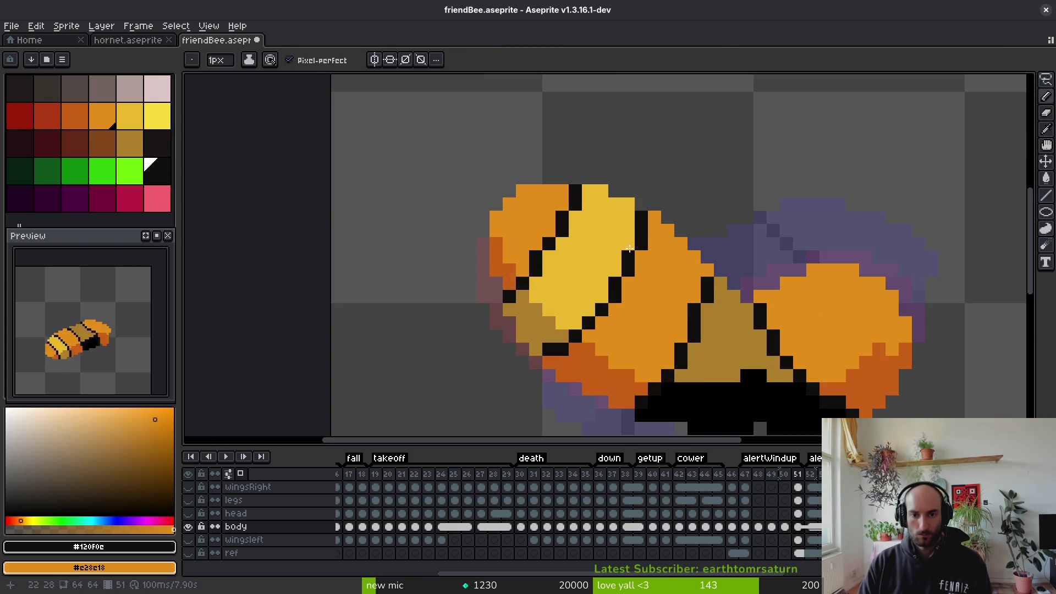
key(comma)
click(640, 240)
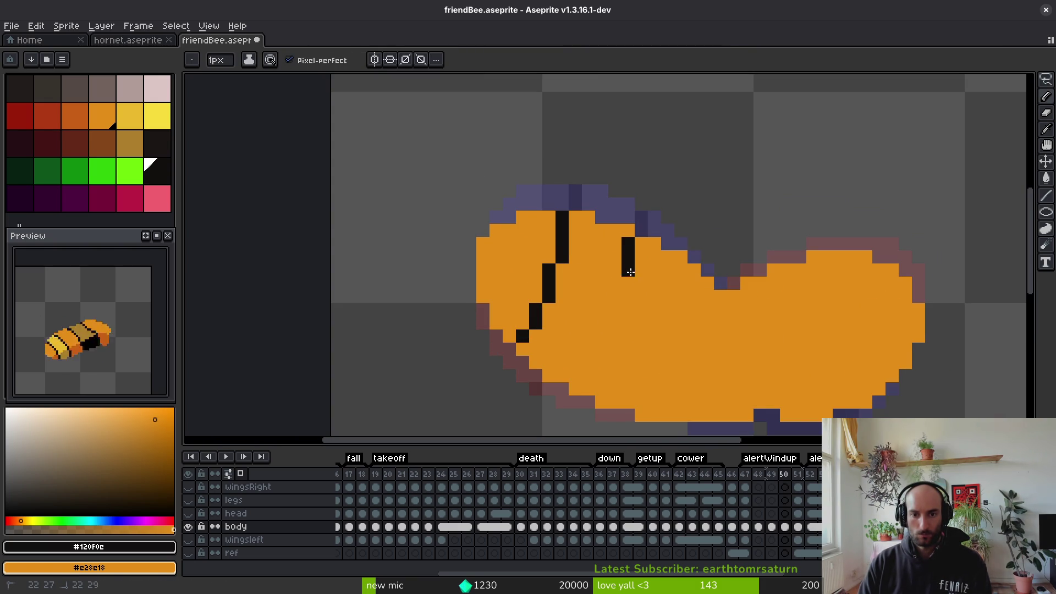
drag(610, 328, 576, 376)
scroll(594, 346, down, 1)
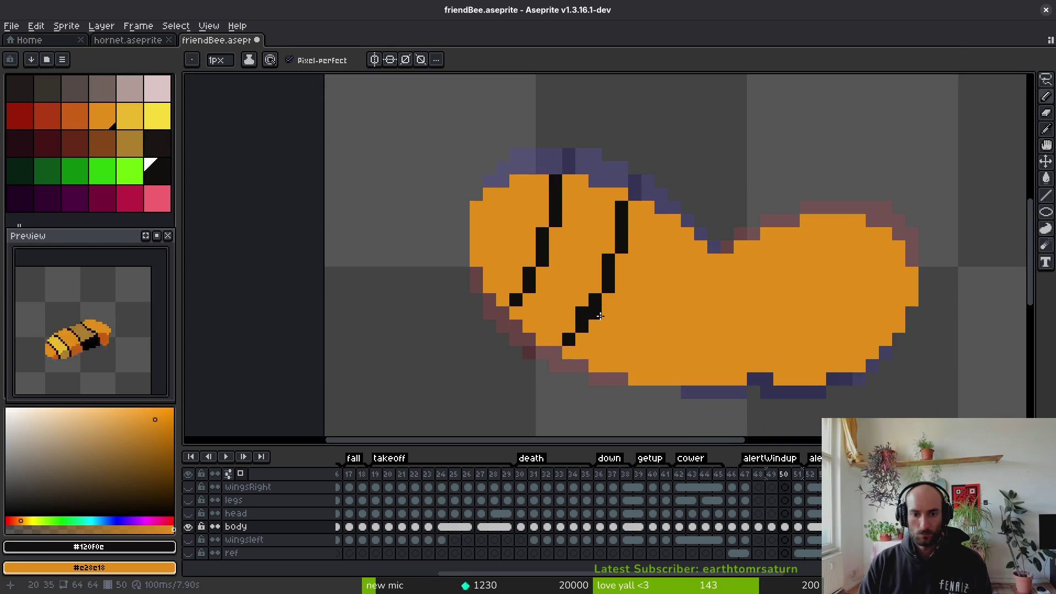
scroll(646, 304, down, 4)
drag(644, 305, 621, 273)
Compare the stripes across frames, then draw a short black stripe segment on frame 49
key(period)
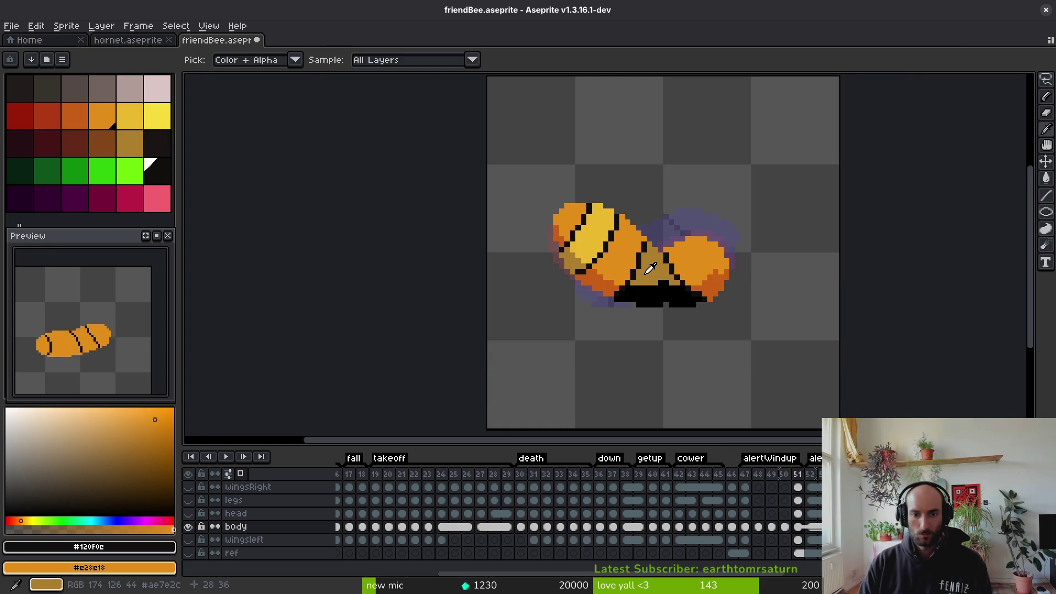
key(comma)
key(comma)
key(comma)
key(period)
key(period)
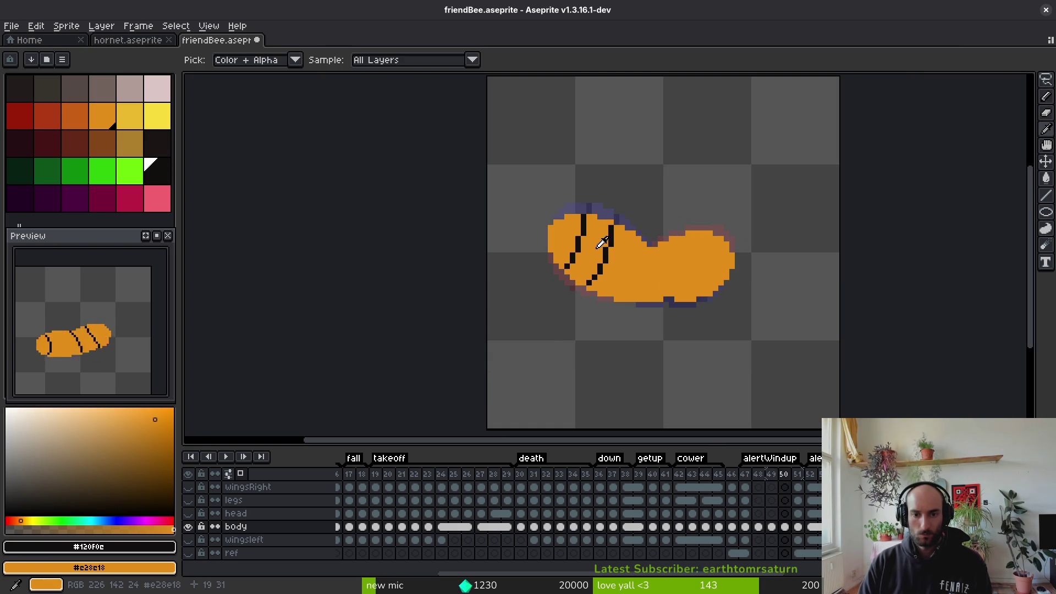
key(b)
key(comma)
scroll(605, 233, up, 6)
mouse_move(629, 131)
mouse_down()
mouse_move(653, 236)
mouse_move(649, 150)
mouse_move(621, 330)
mouse_move(597, 372)
mouse_up()
Thicken the lower stripe in black, play the animation, and redraw the stripe's bottom end
scroll(600, 369, down, 6)
scroll(632, 323, up, 4)
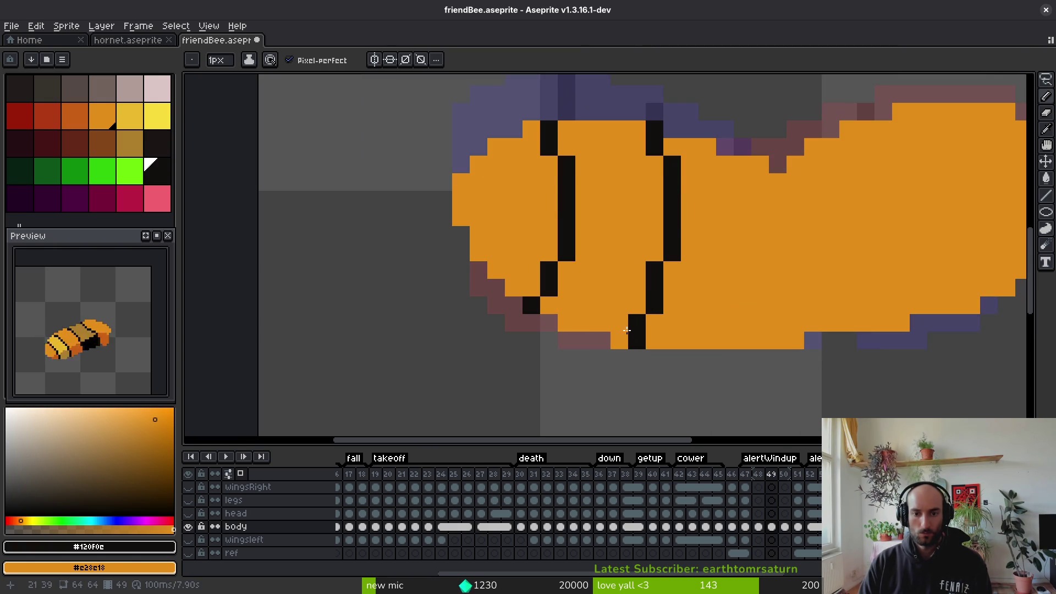
scroll(706, 318, down, 4)
scroll(660, 300, up, 5)
mouse_move(627, 362)
mouse_down()
mouse_move(652, 335)
mouse_move(672, 273)
mouse_move(625, 358)
mouse_move(661, 248)
mouse_move(653, 256)
mouse_up()
scroll(724, 266, down, 4)
key(Return)
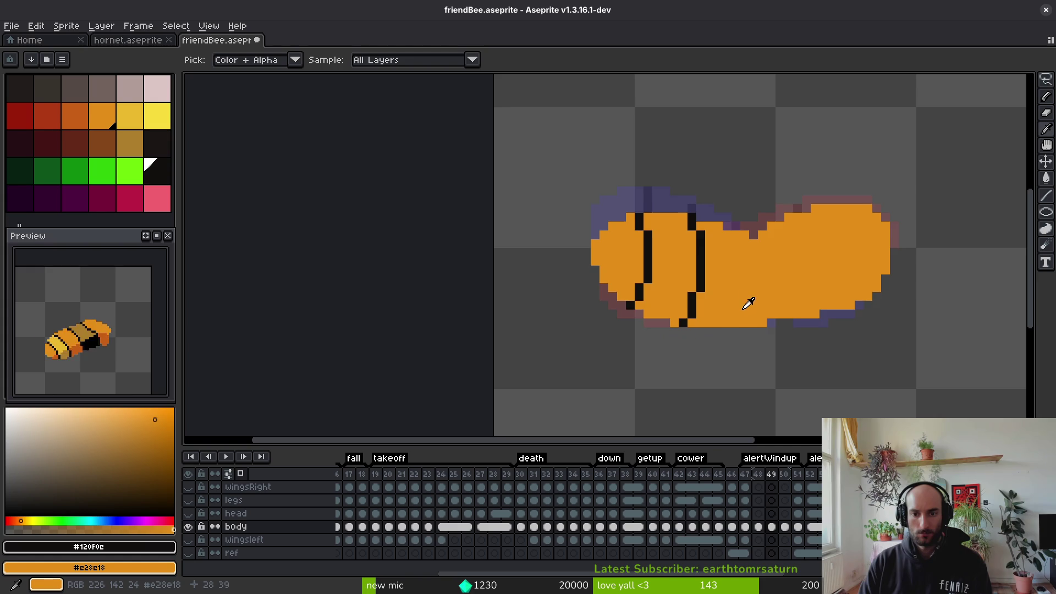
scroll(701, 249, up, 3)
mouse_move(666, 204)
mouse_down()
mouse_move(701, 252)
mouse_move(674, 210)
mouse_move(719, 329)
mouse_move(729, 398)
mouse_move(701, 399)
mouse_up()
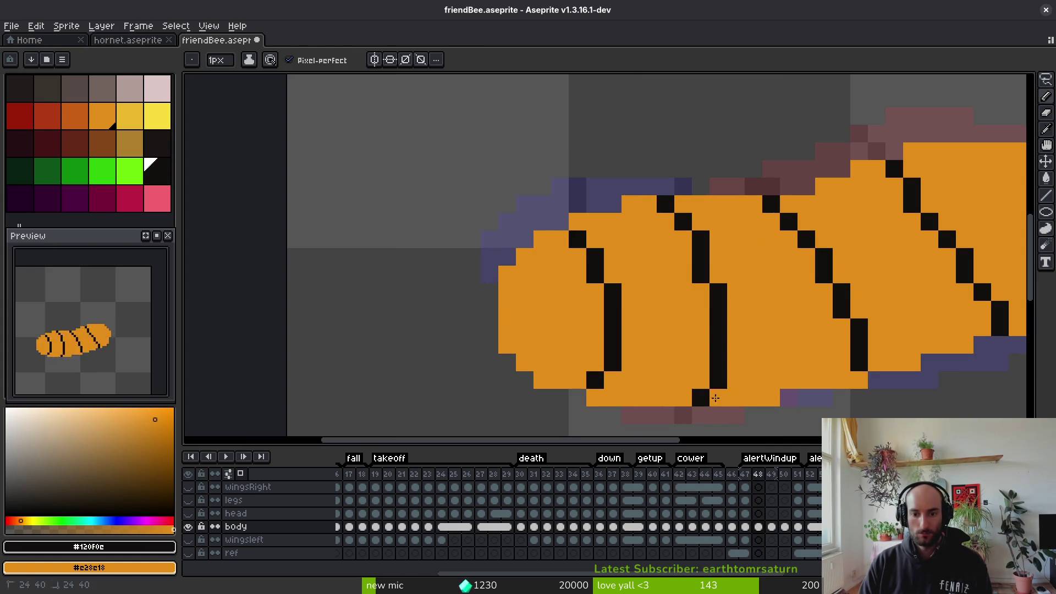
On frame 48, shift the stripe end one pixel left, painting the old end pixels orange
scroll(710, 394, down, 5)
scroll(740, 376, up, 4)
scroll(741, 376, down, 2)
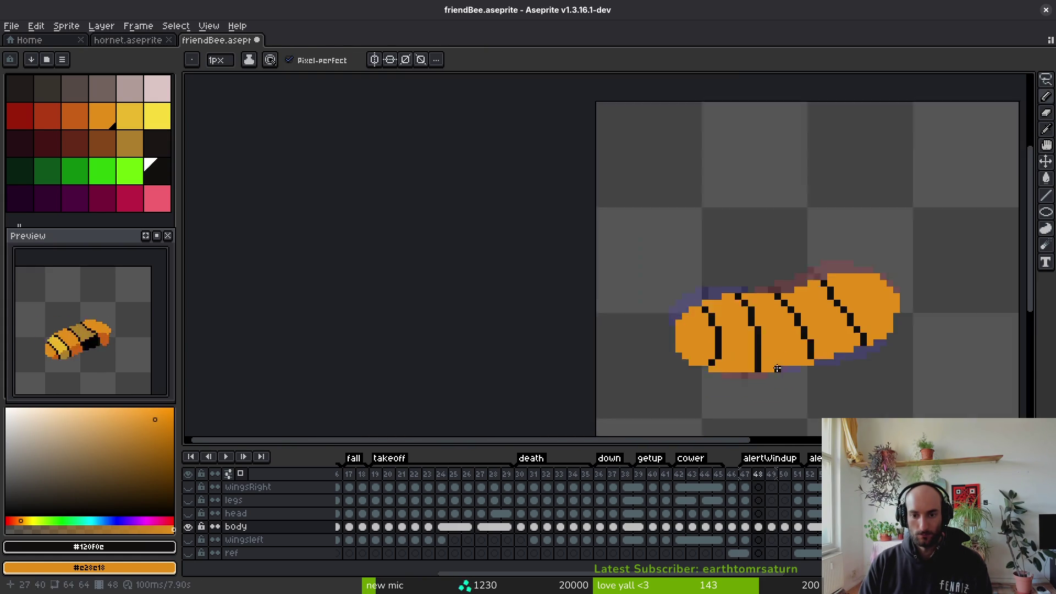
key(alt)
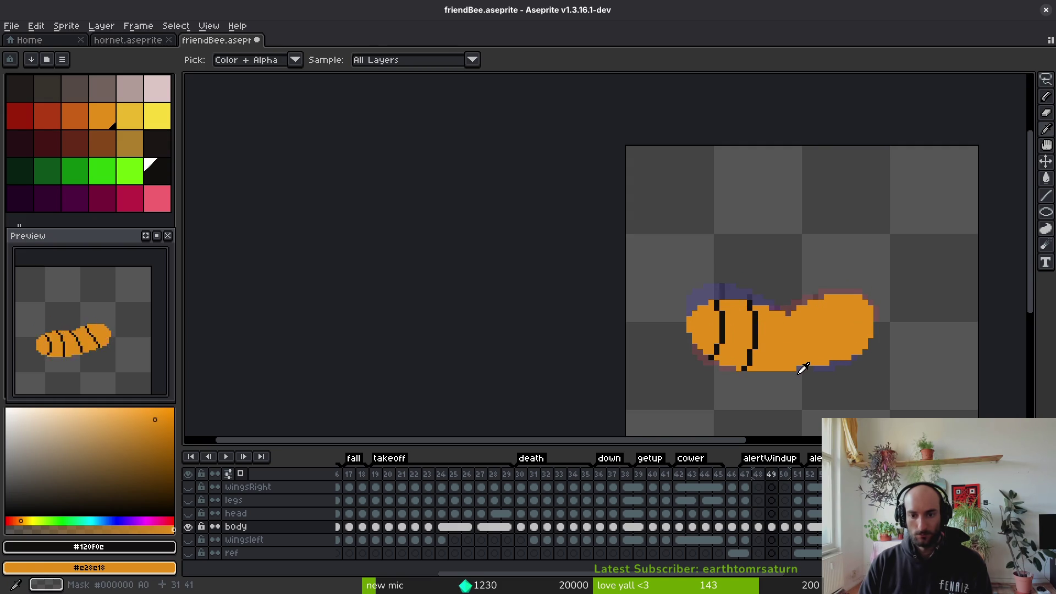
key(Left)
key(Right)
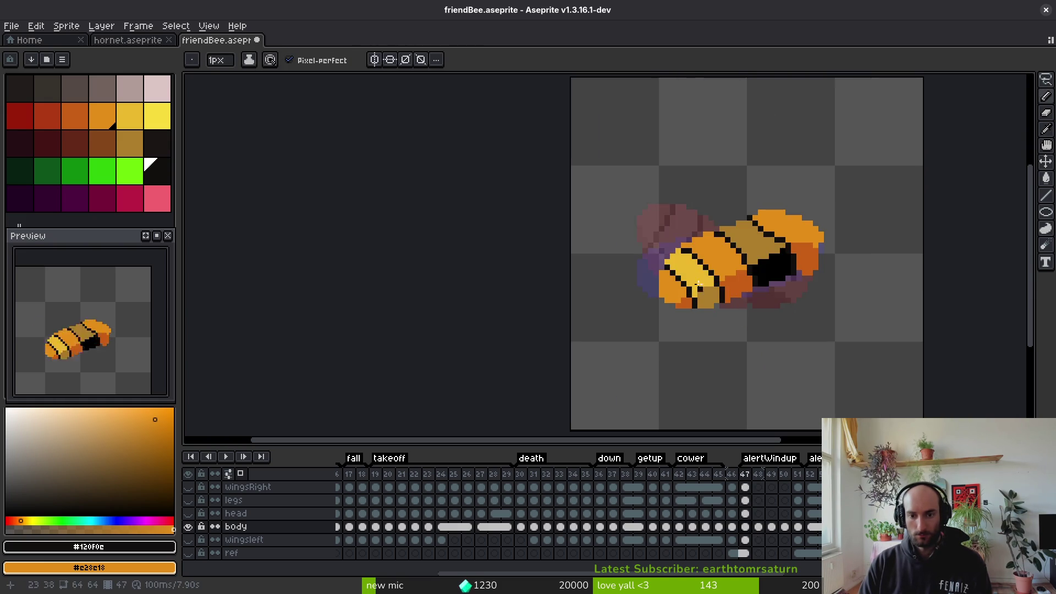
scroll(695, 202, up, 5)
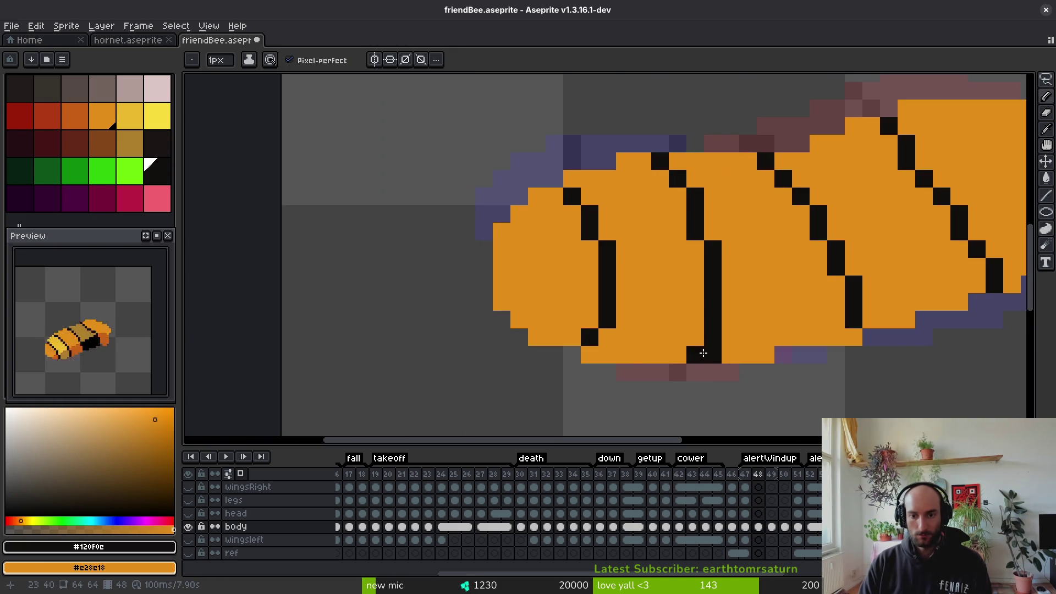
click(695, 355)
right_click(713, 355)
right_click(713, 337)
scroll(715, 341, down, 5)
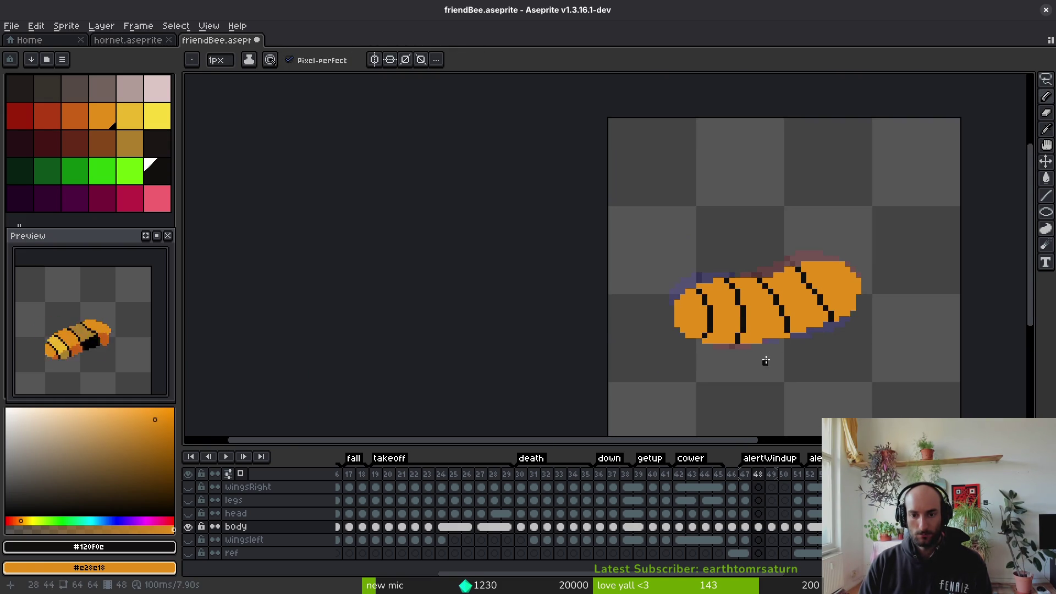
scroll(735, 321, up, 4)
scroll(778, 337, down, 3)
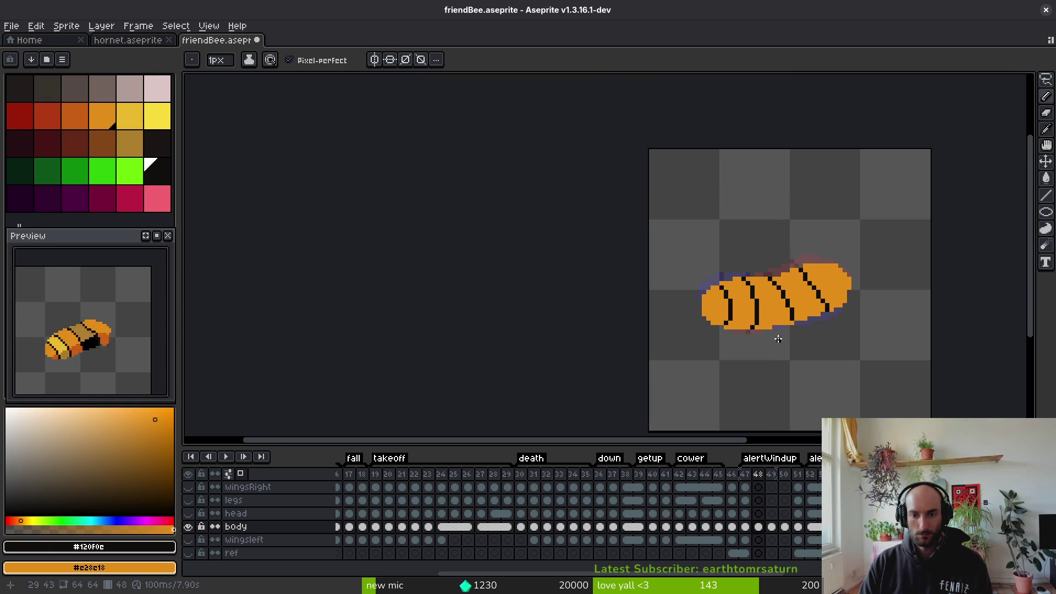
Tidy frame 48's stripe: paint two stray black pixels orange and add one black pixel
key(Left)
key(Right)
scroll(801, 317, up, 3)
right_click(800, 317)
key(Left)
key(Right)
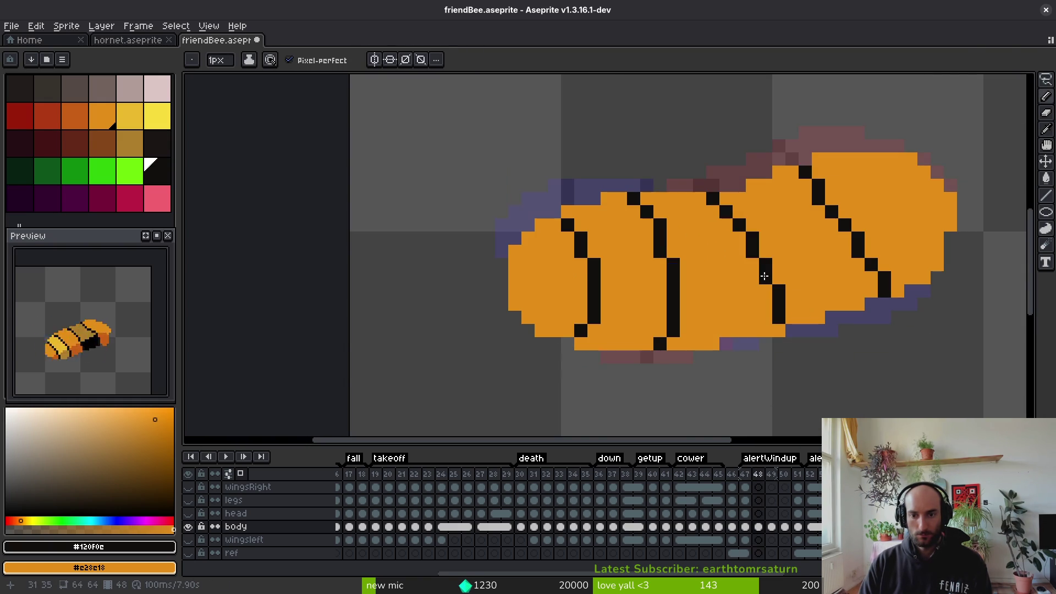
right_click(779, 290)
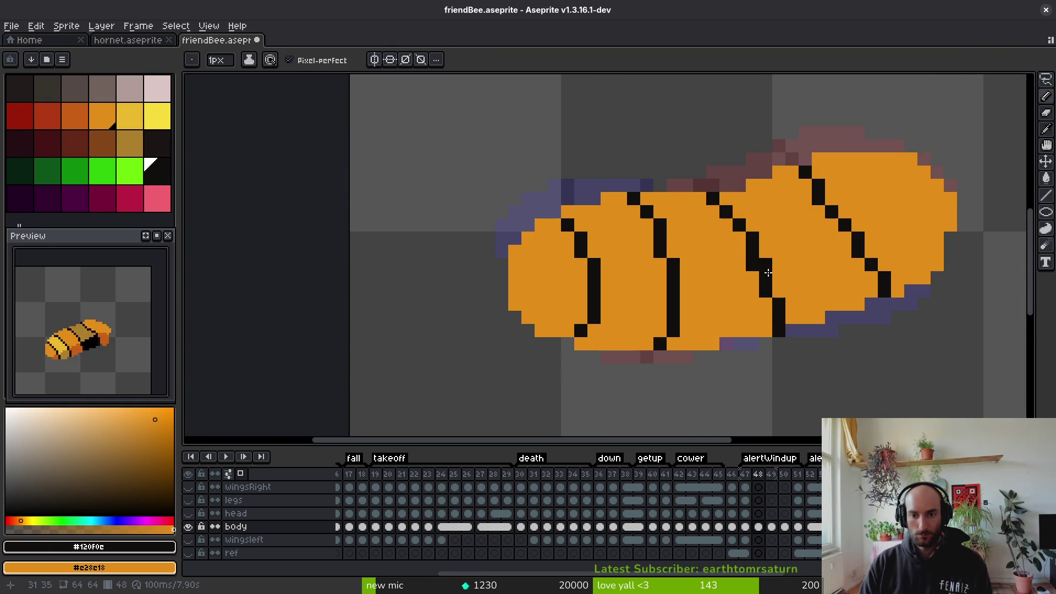
click(745, 232)
scroll(755, 235, down, 3)
On frame 49, draw a third black stripe upward through the middle of the body
key(Right)
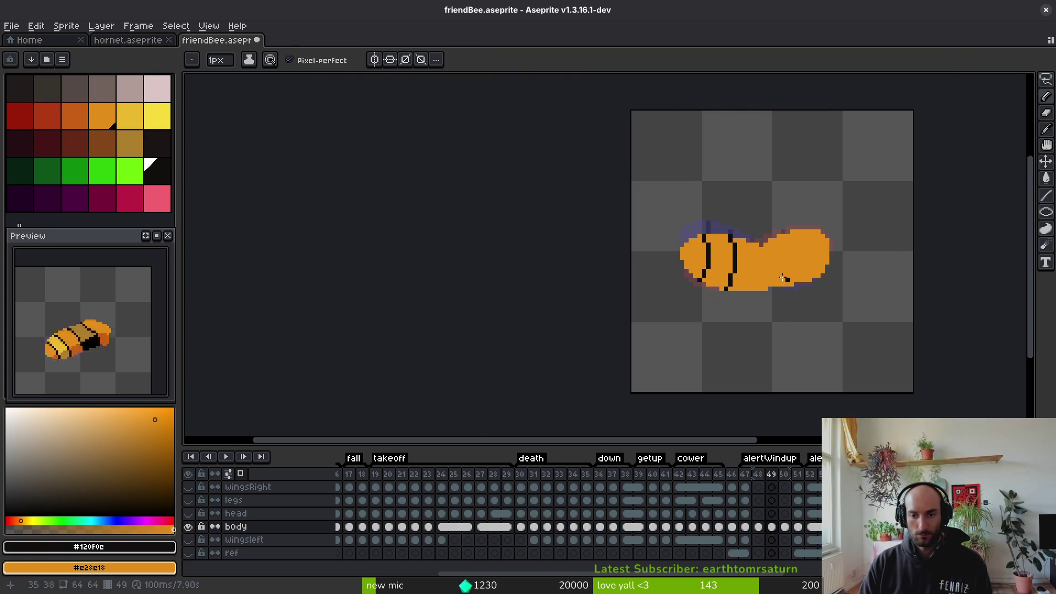
scroll(788, 279, up, 3)
key(alt)
key(Left)
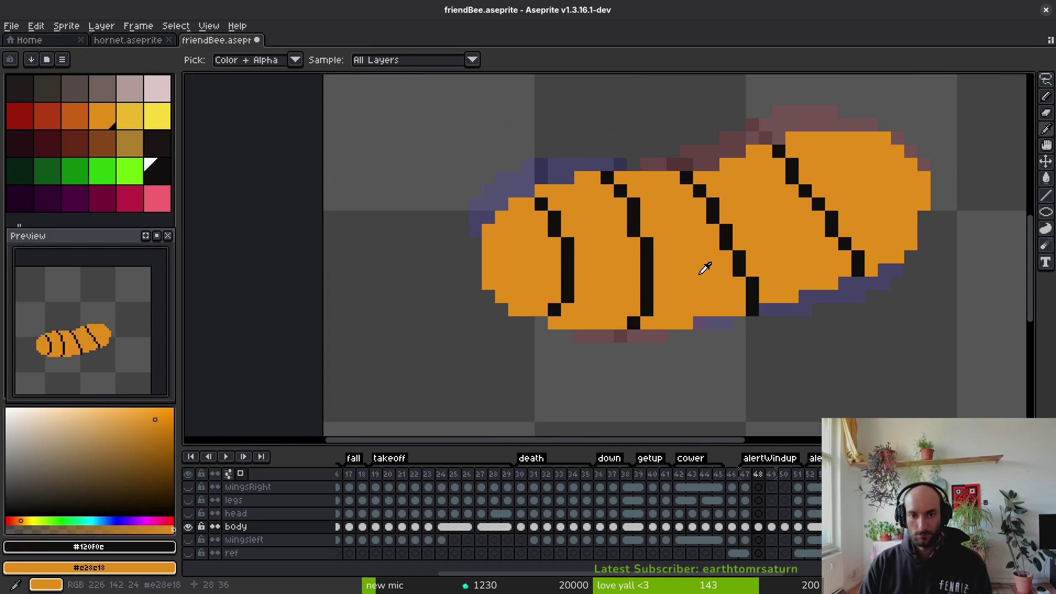
key(Right)
click(685, 220)
key(alt)
key(Left)
key(Right)
key(Left)
key(Right)
click(751, 308)
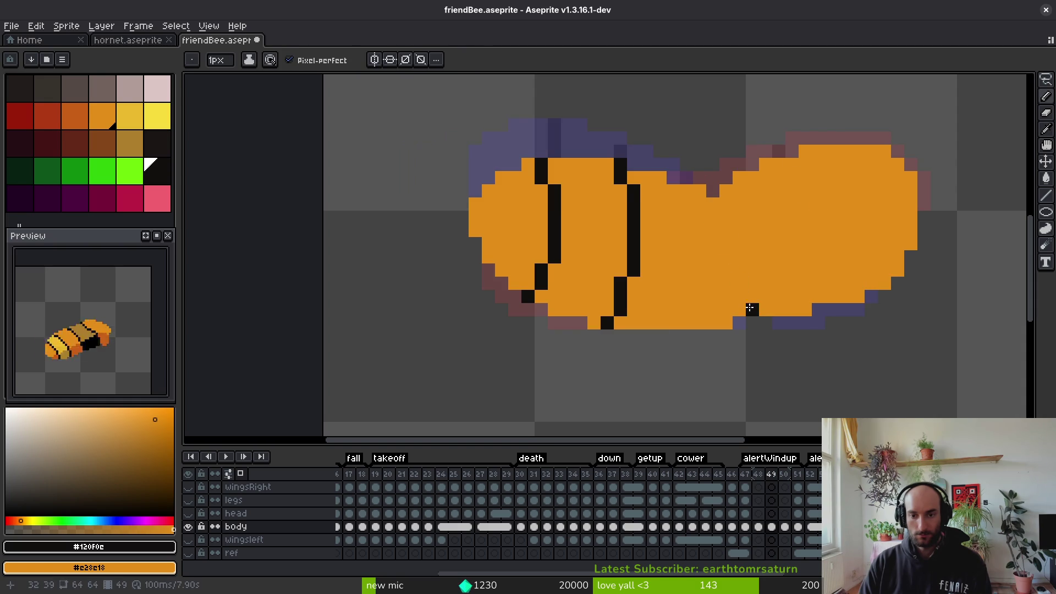
drag(727, 320, 724, 266)
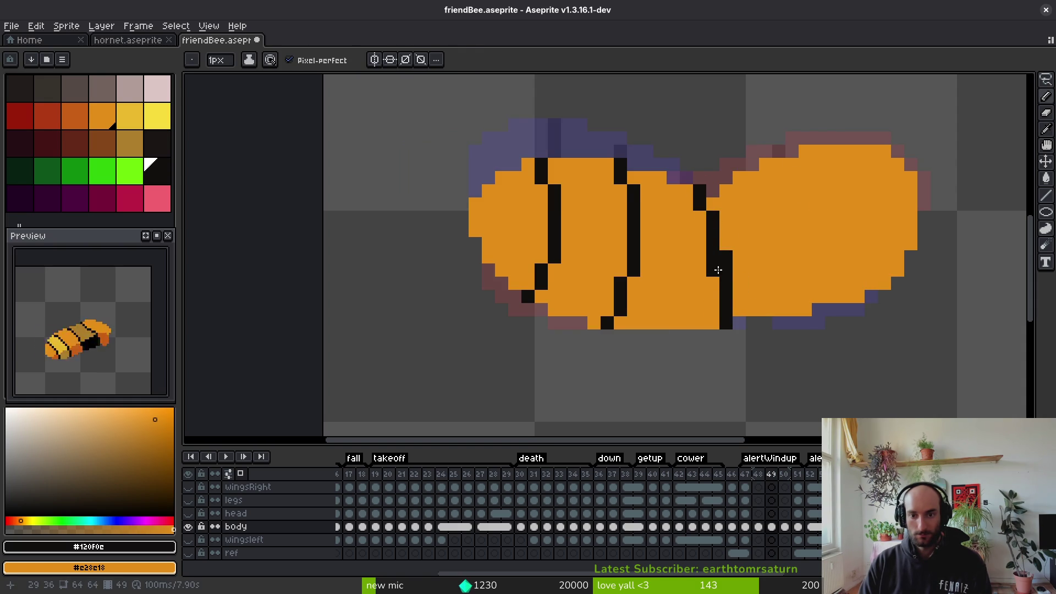
Compare with frame 48 and play the animation to review the new stripes
key(Left)
key(alt)
scroll(793, 347, down, 5)
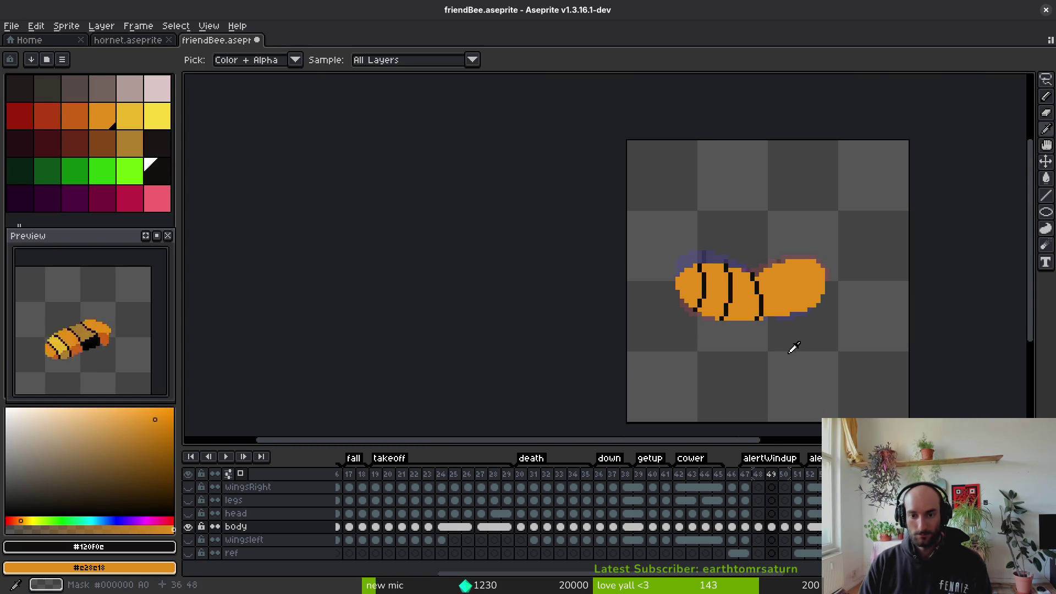
key(Return)
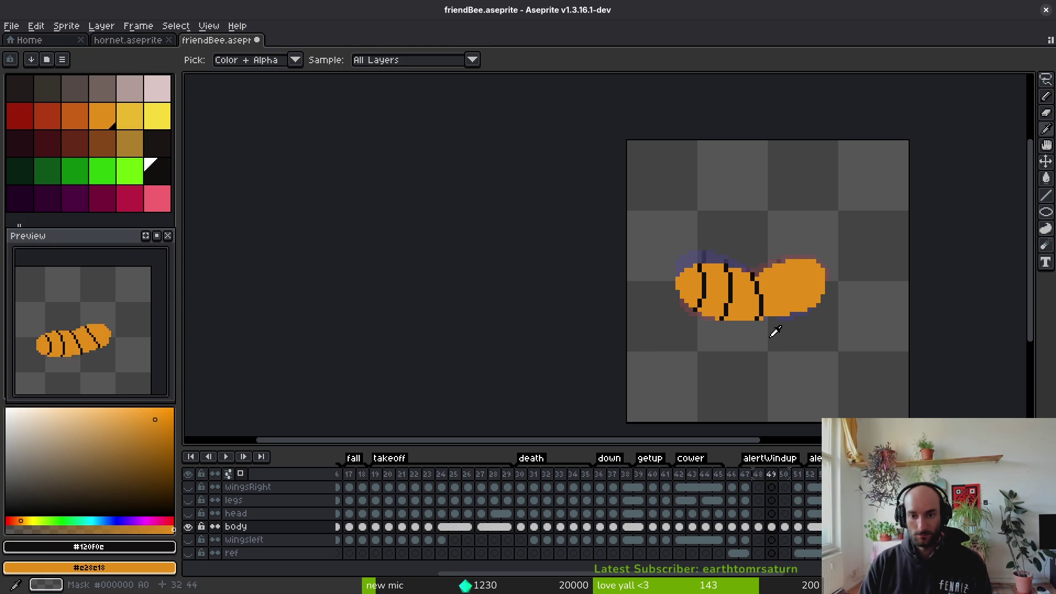
scroll(748, 234, up, 5)
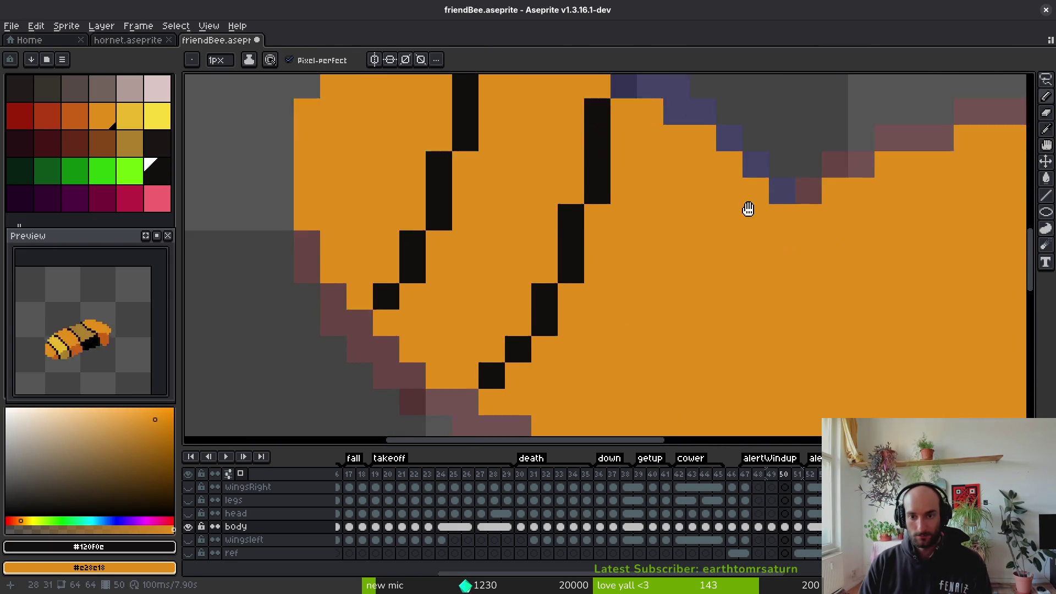
Draw a black stripe line down frame 49's body, then revert its stray pixels to orange
mouse_move(744, 167)
mouse_down()
mouse_move(745, 318)
mouse_move(750, 283)
mouse_move(714, 340)
mouse_up()
scroll(714, 340, down, 5)
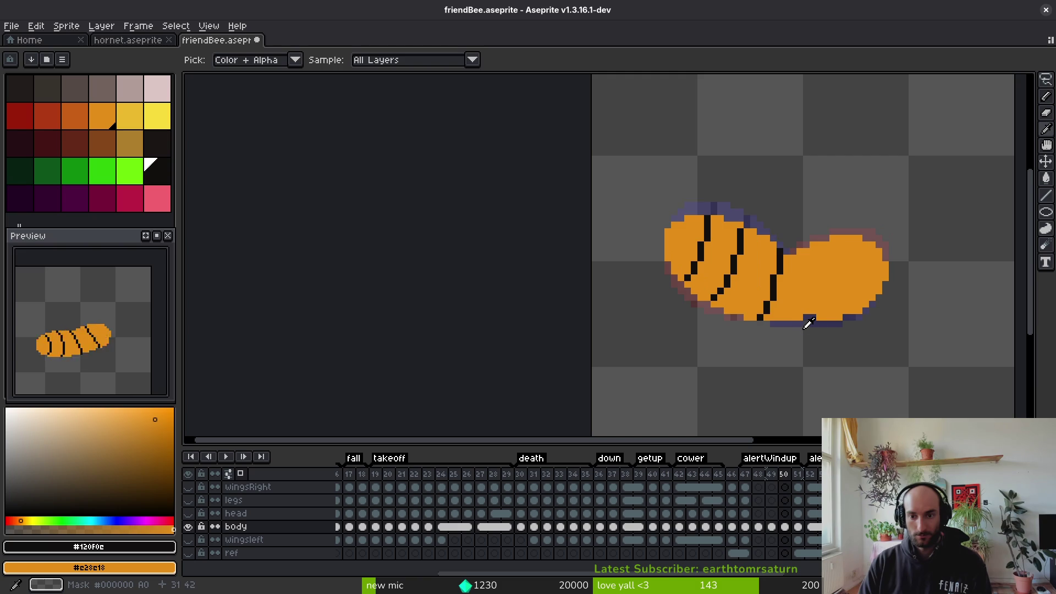
scroll(773, 233, up, 5)
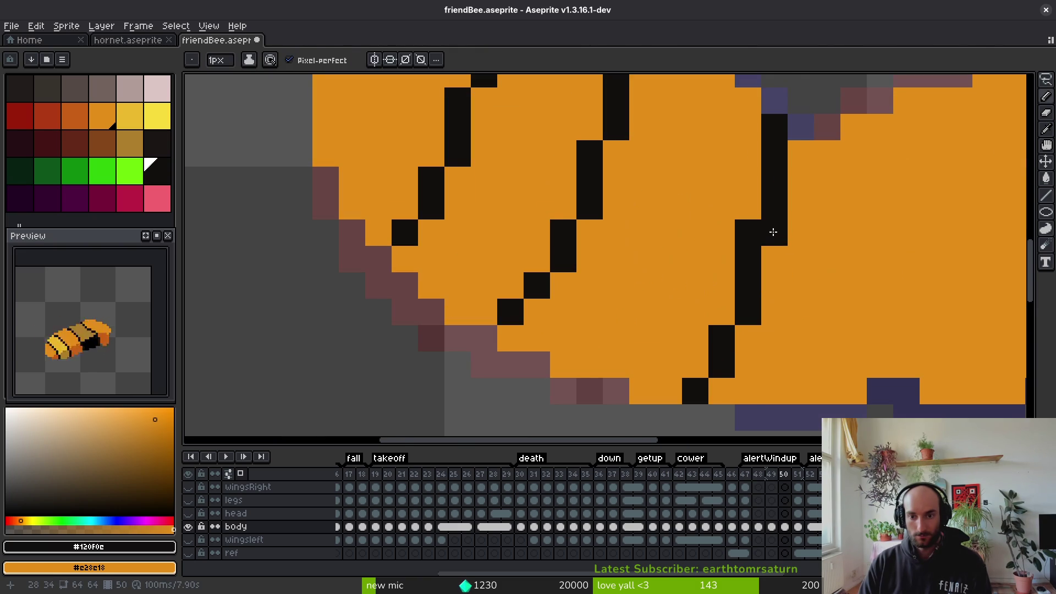
click(722, 391)
right_click(695, 389)
right_click(748, 311)
right_click(725, 333)
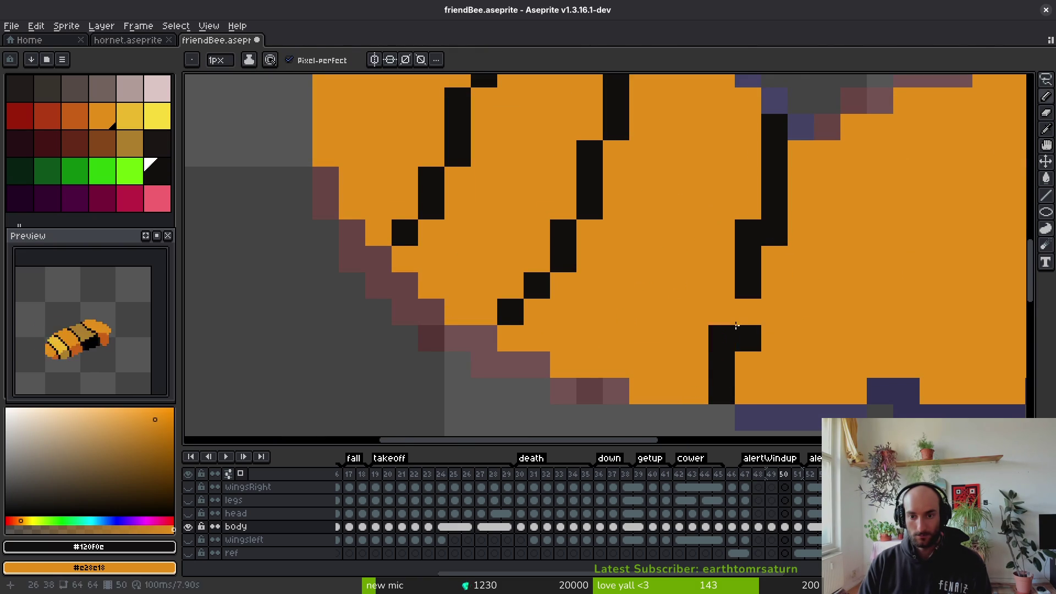
Touch up the stripe by redrawing two black pixels and reverting one to orange
scroll(750, 230, down, 5)
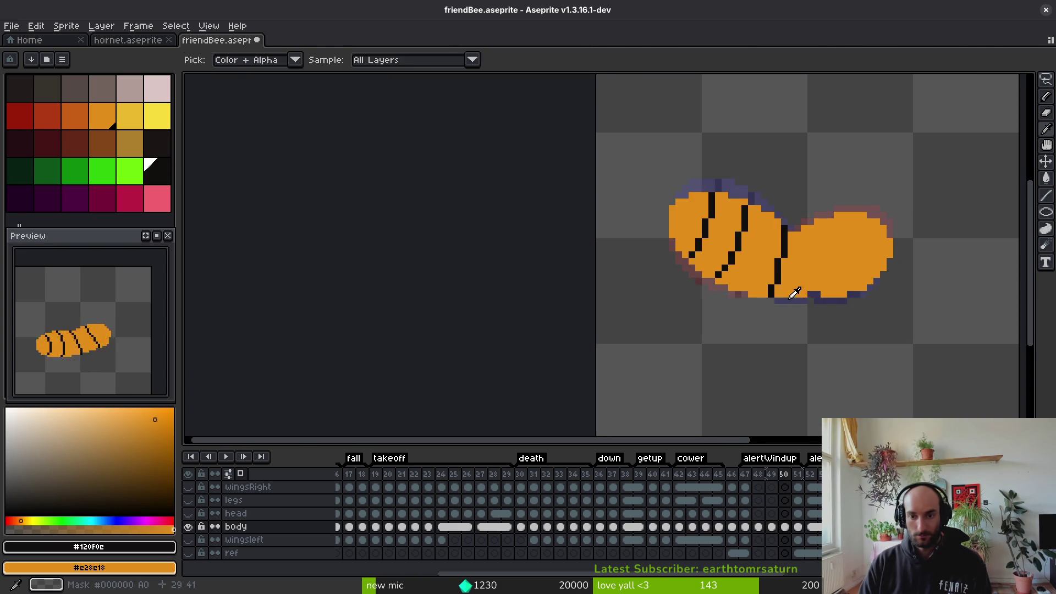
scroll(742, 296, up, 5)
click(724, 292)
click(750, 240)
right_click(751, 292)
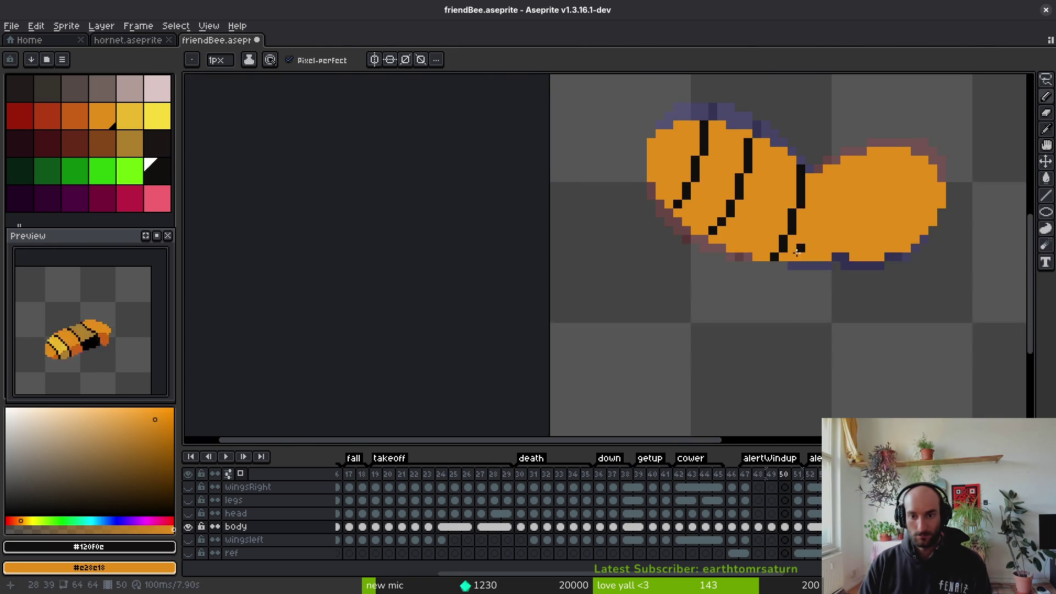
Play the animation to check the stripes, then stop back on frame 49
scroll(809, 298, down, 4)
key(Return)
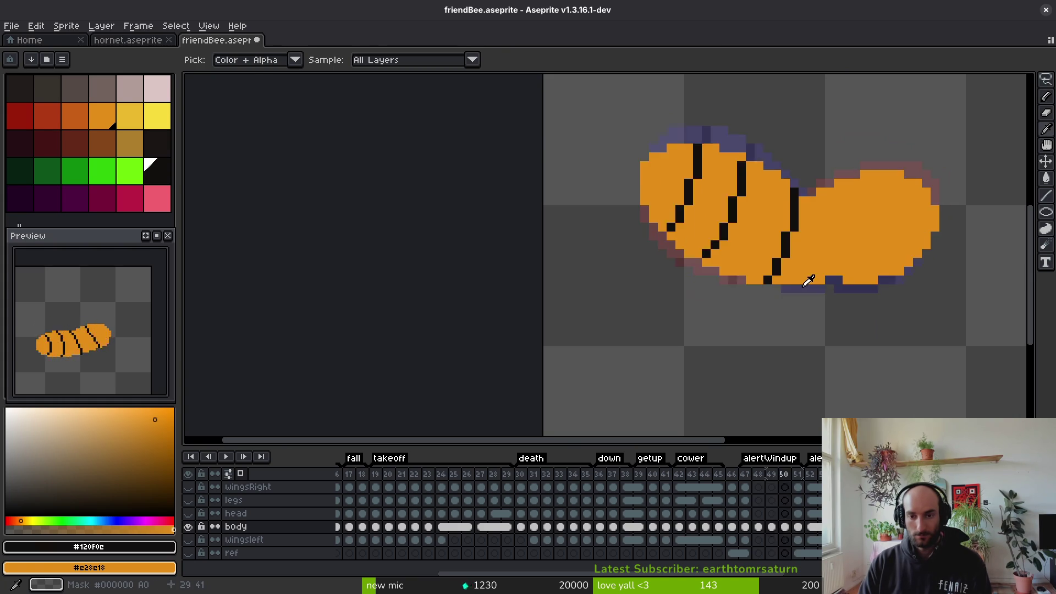
scroll(809, 281, down, 4)
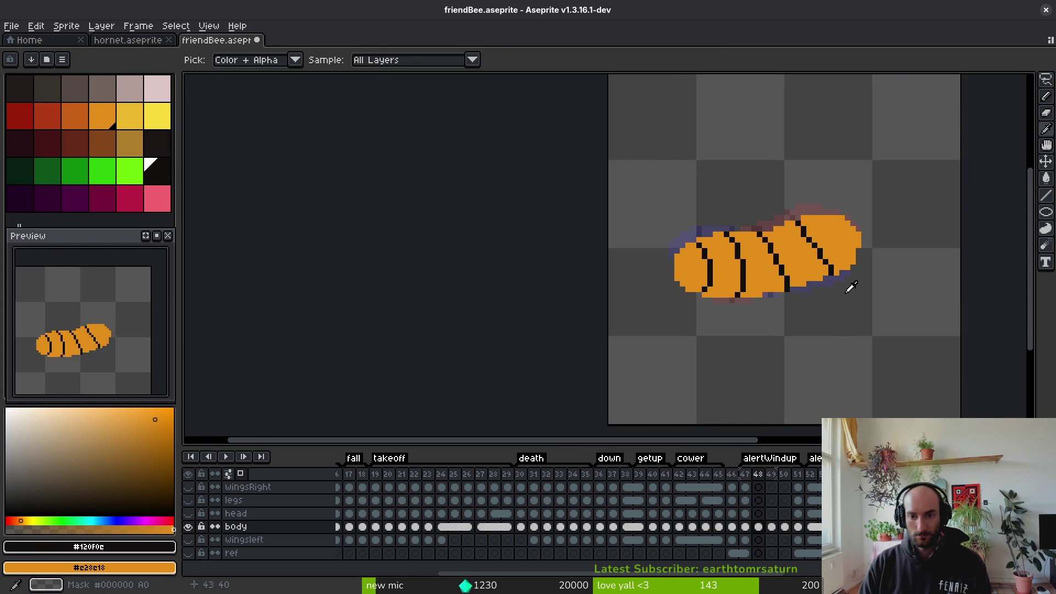
drag(849, 287, 759, 269)
scroll(758, 270, up, 4)
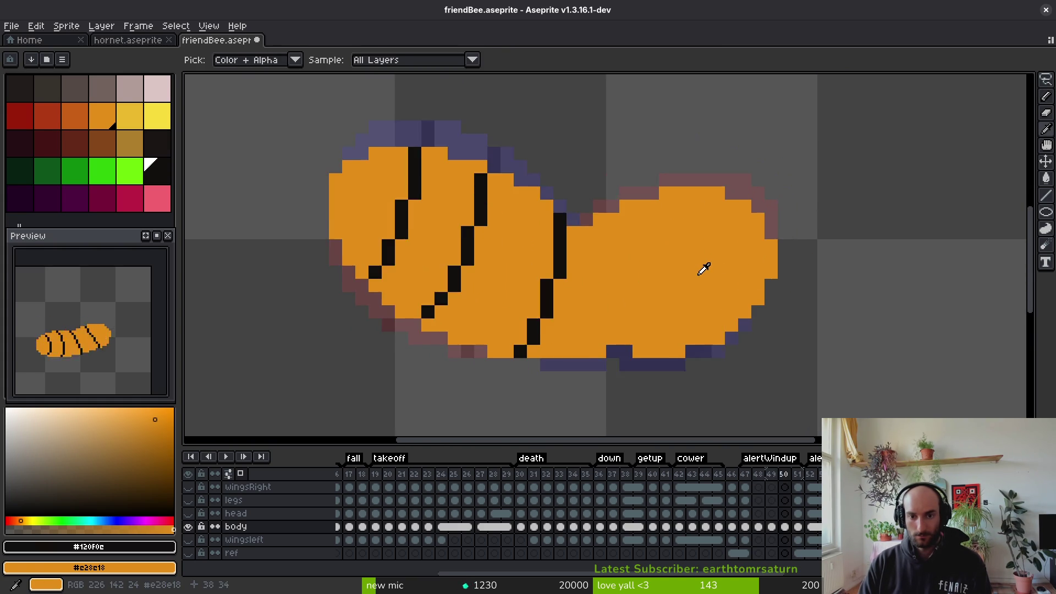
key(Return)
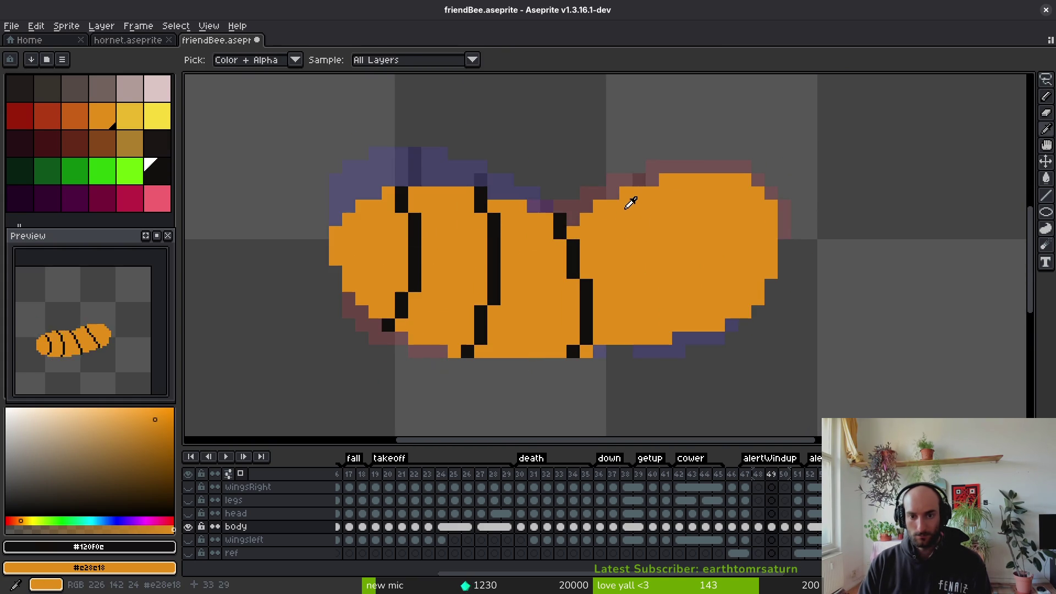
Draw the black stripe diagonally down the right bulge and clean stray pixels to orange
drag(647, 258, 684, 304)
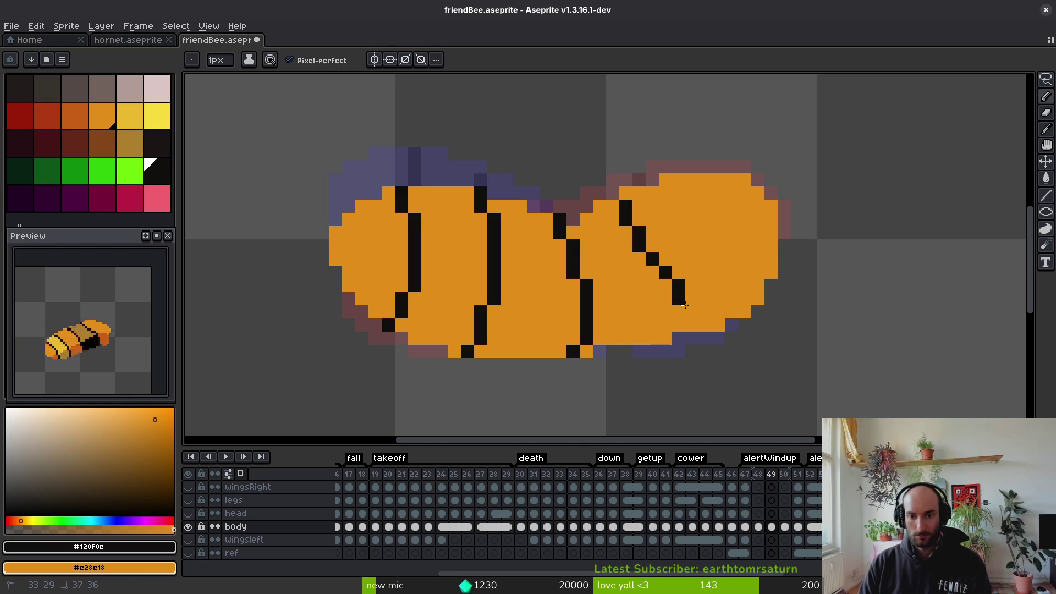
mouse_move(638, 194)
mouse_down()
mouse_move(644, 242)
mouse_move(638, 228)
mouse_up()
right_click(649, 235)
click(682, 275)
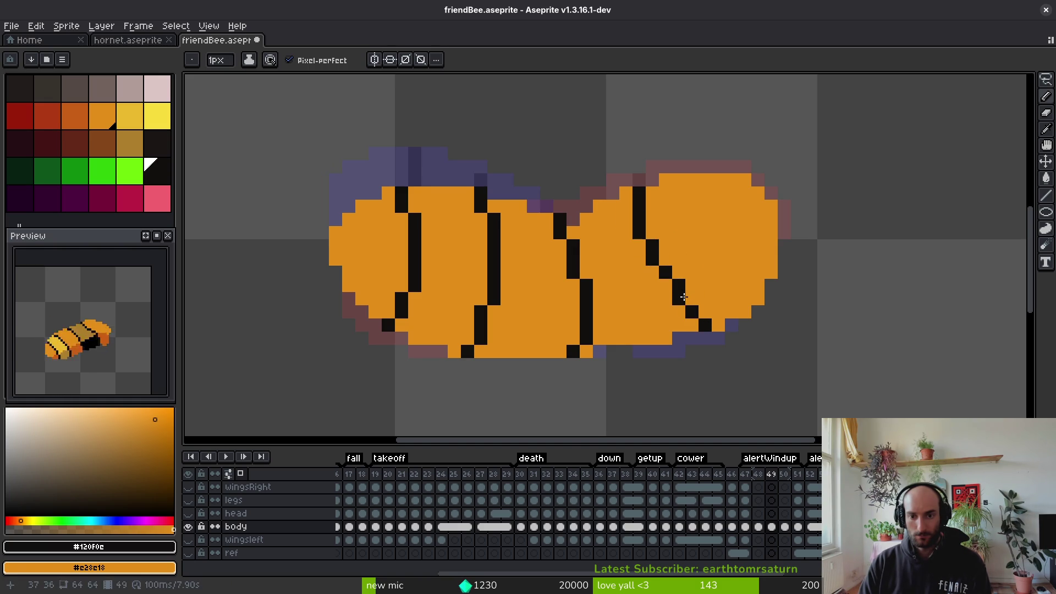
drag(698, 310, 703, 314)
right_click(692, 324)
right_click(679, 299)
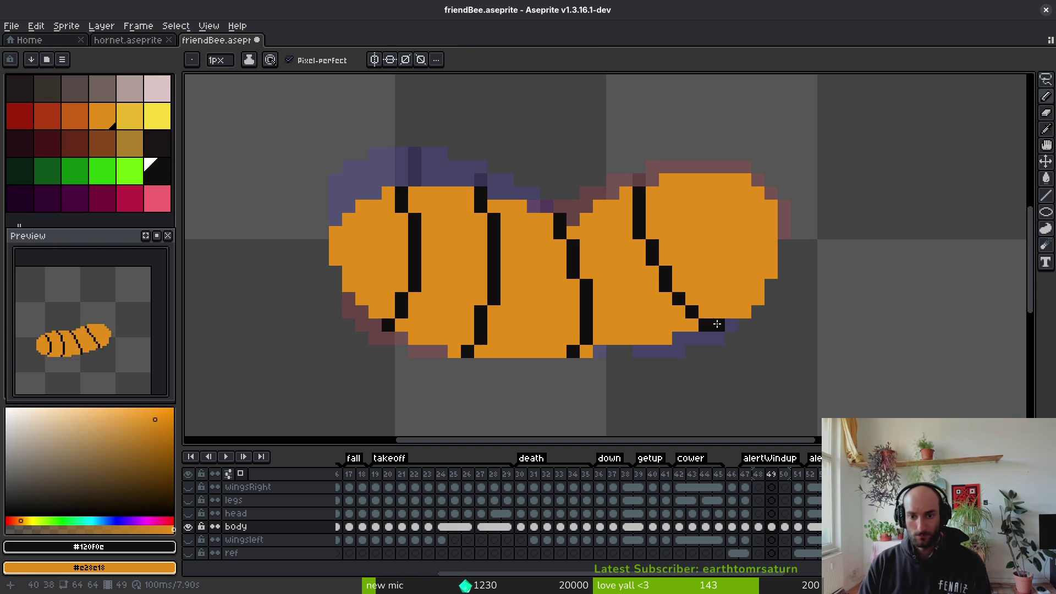
scroll(717, 324, down, 4)
Flip between frames 46 and 49 to compare the bee's poses
key(alt)
key(Left)
key(Left)
key(Left)
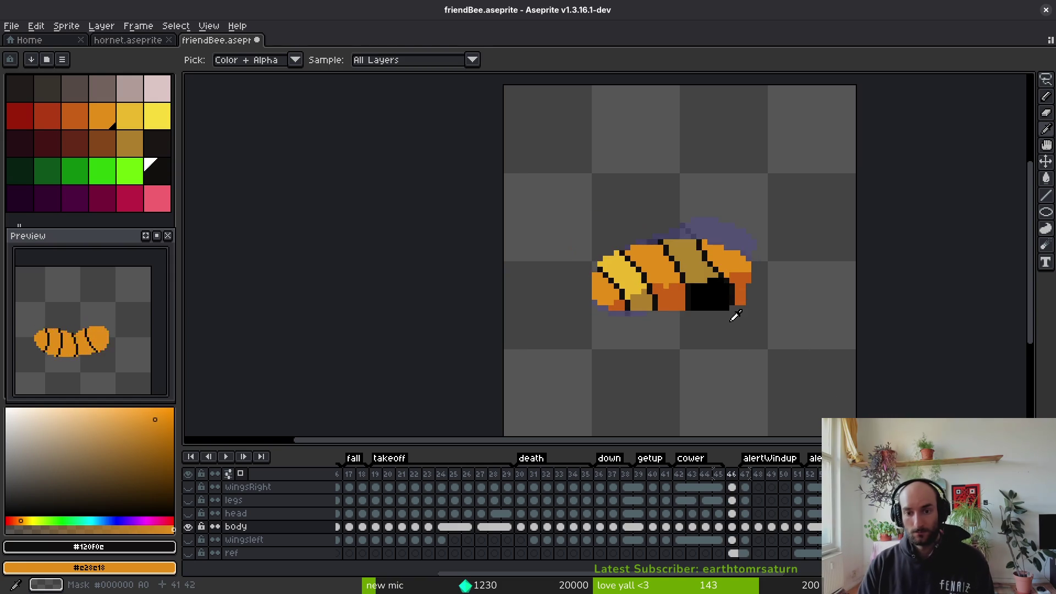
key(Right)
key(Right)
key(Left)
key(Right)
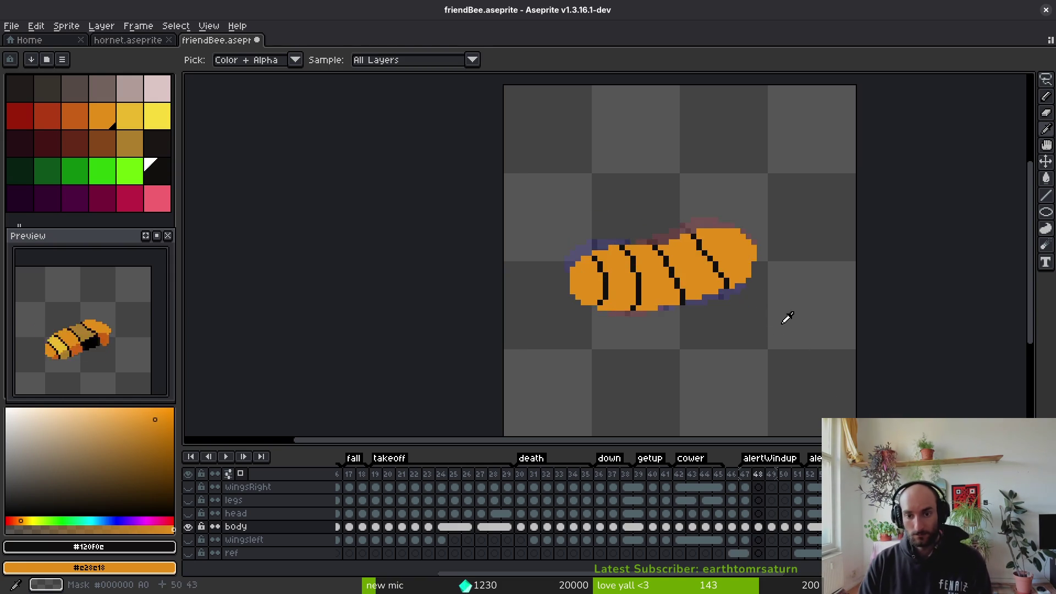
key(Right)
scroll(752, 305, up, 5)
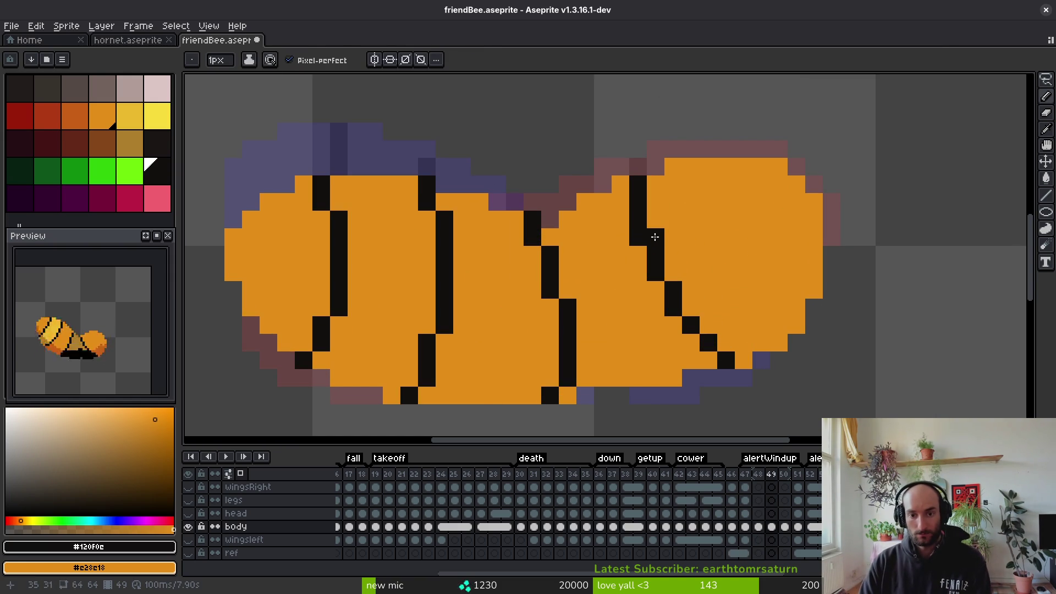
Refine the right-bulge stripe into a one-pixel line, adding black pixels and reverting strays to orange
click(667, 312)
right_click(646, 251)
click(715, 338)
right_click(714, 359)
scroll(715, 355, down, 3)
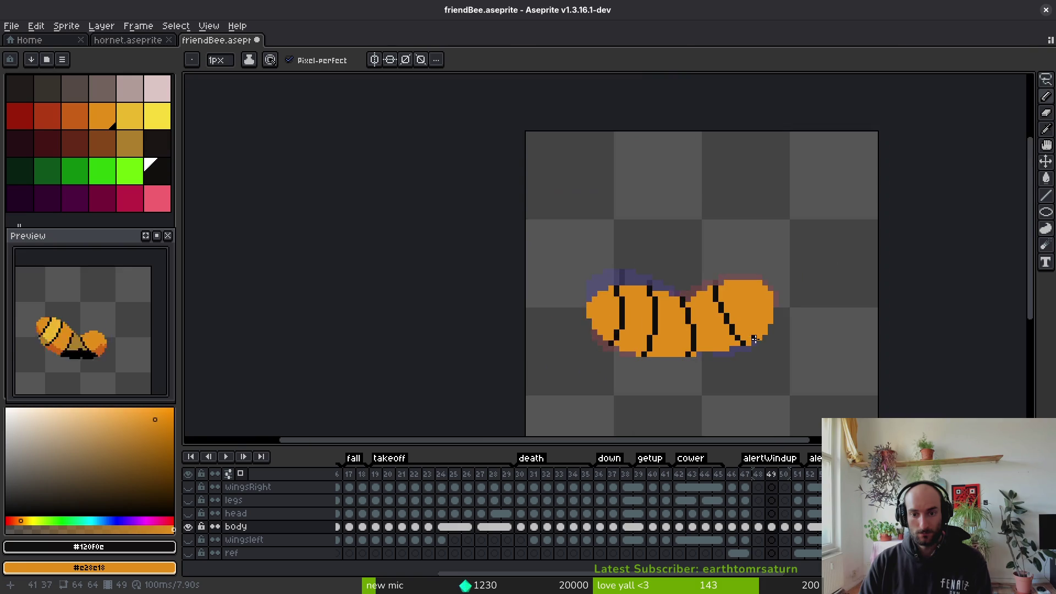
scroll(704, 349, up, 3)
click(696, 347)
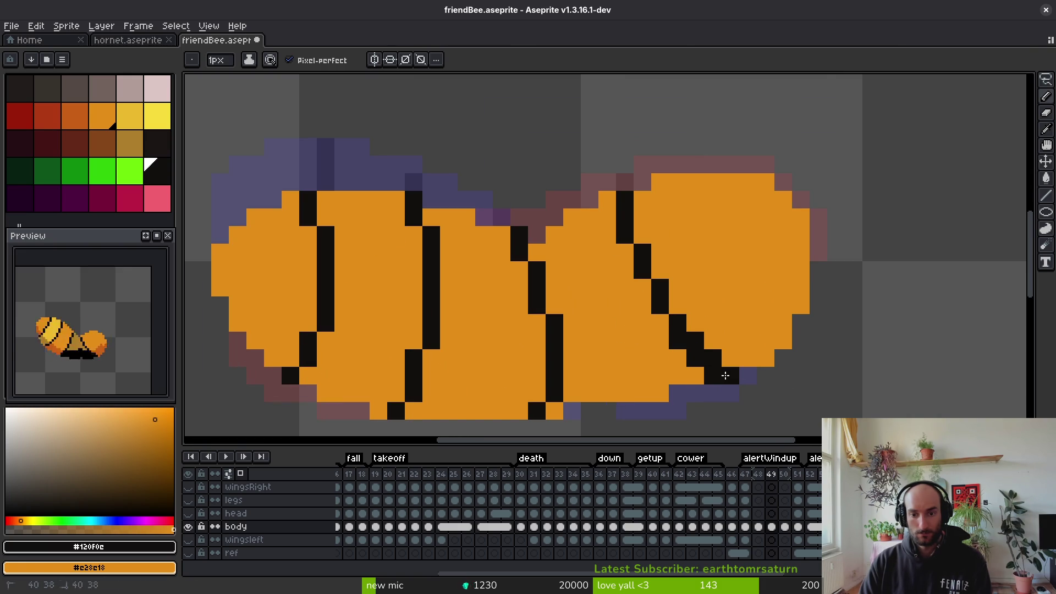
right_click(699, 360)
right_click(679, 341)
Step through frames 49 to 51 to compare stripes, ending on frame 50
scroll(669, 302, down, 3)
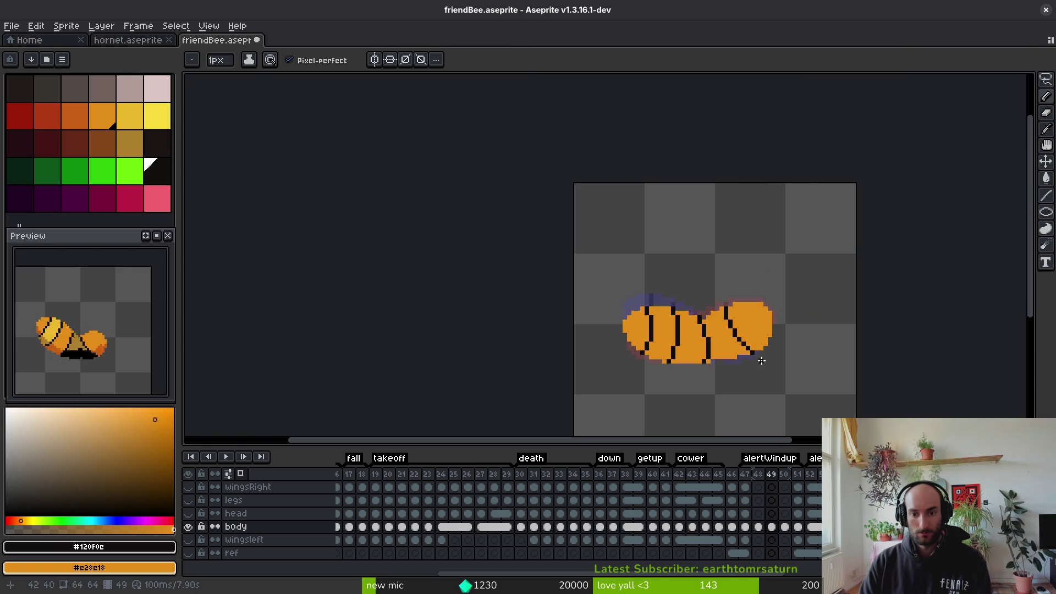
key(Right)
key(Right)
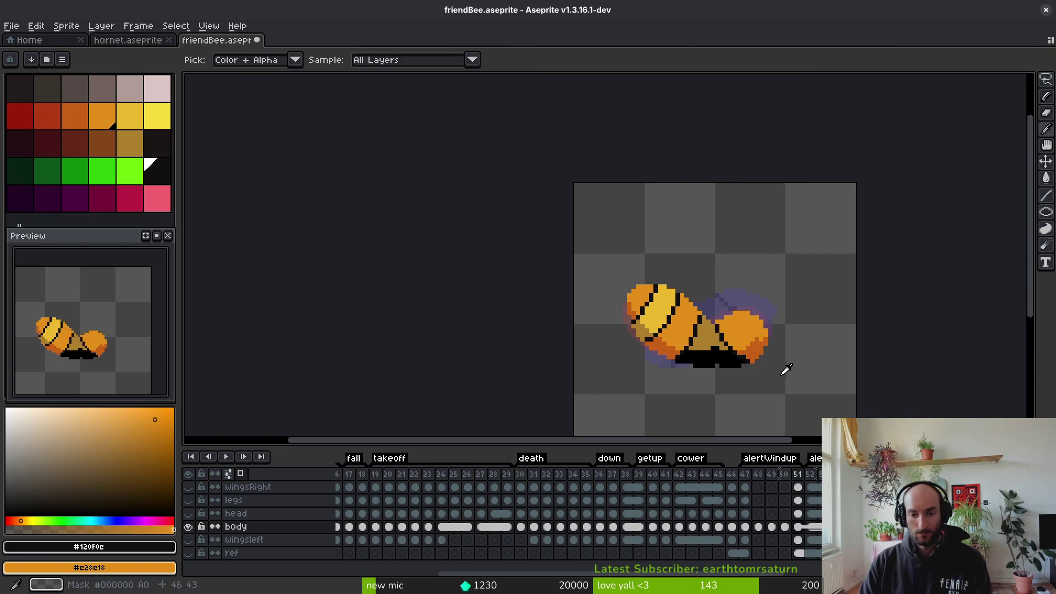
key(Left)
key(Left)
key(Right)
key(Left)
scroll(770, 352, up, 3)
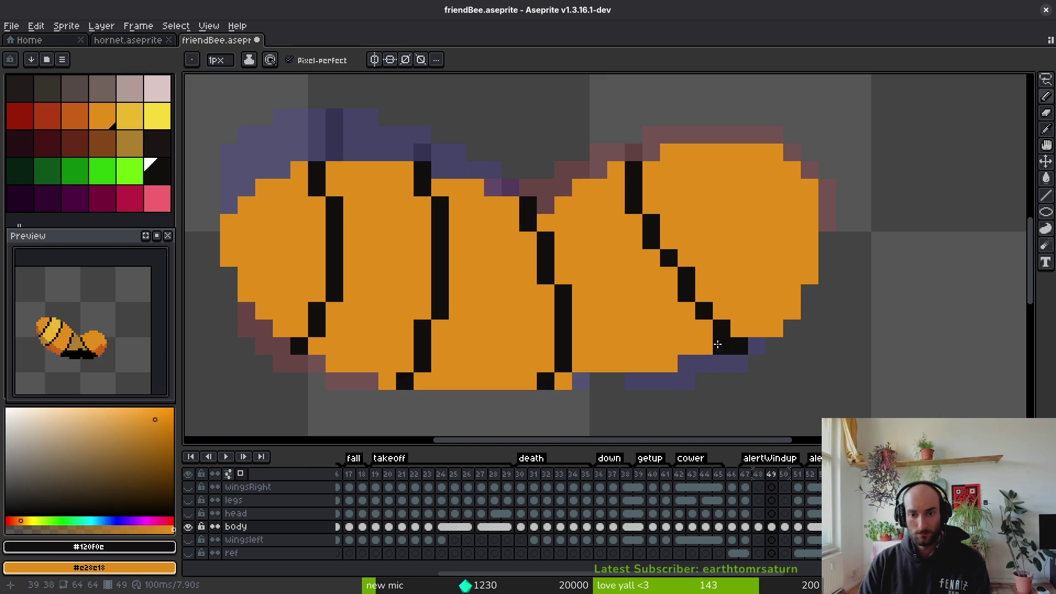
scroll(759, 337, down, 4)
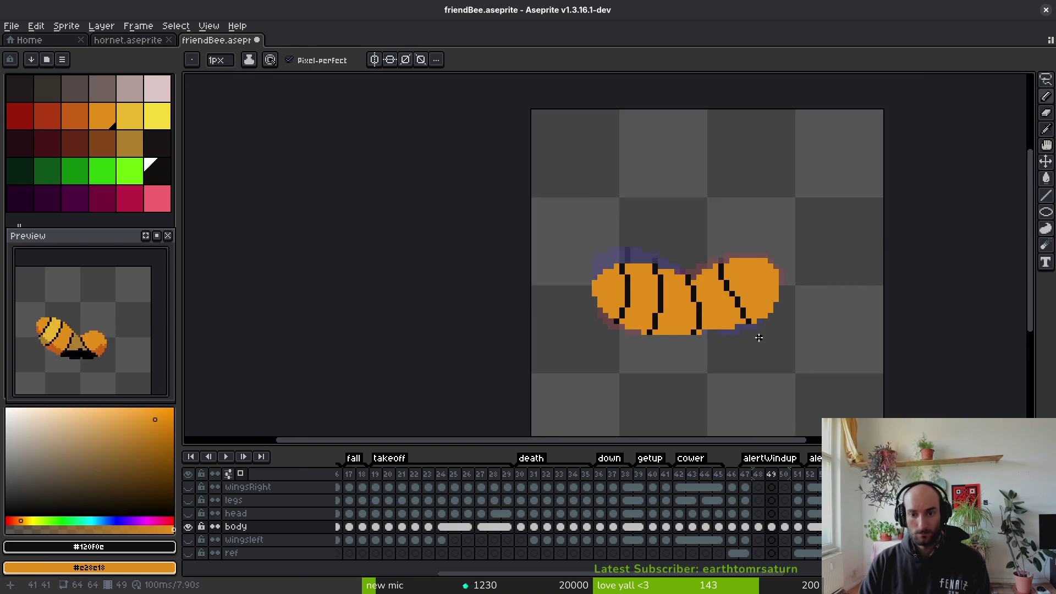
key(Left)
key(Right)
key(Right)
scroll(741, 317, up, 3)
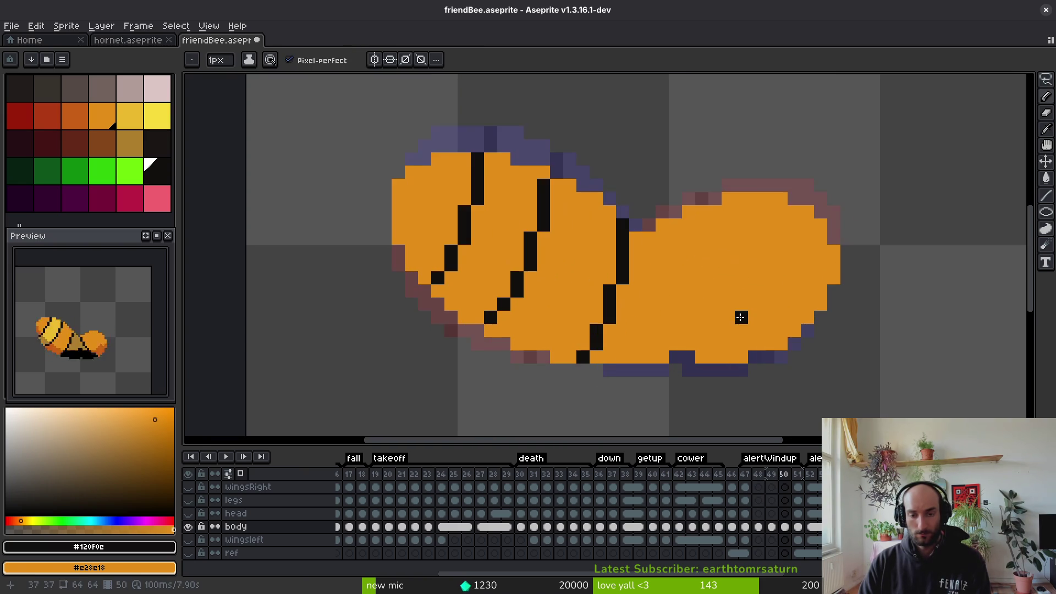
Compare against frame 51, then return to frame 50
key(Right)
key(alt)
scroll(666, 236, up, 2)
key(Left)
key(Right)
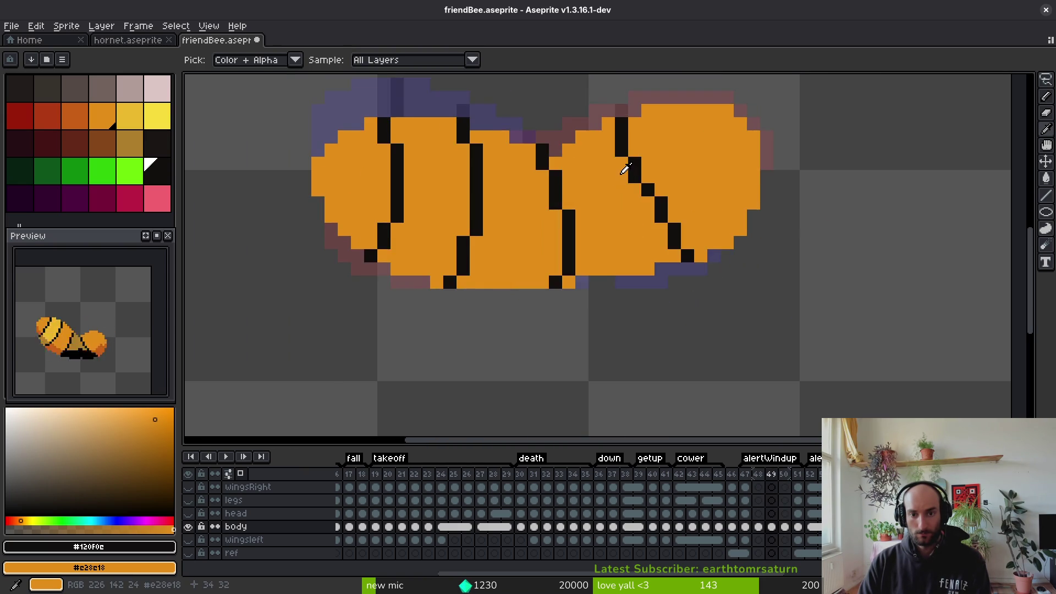
key(Left)
Draw a diagonal black stripe across frame 50's right bulge and thin it with orange cleanup
drag(608, 148, 633, 240)
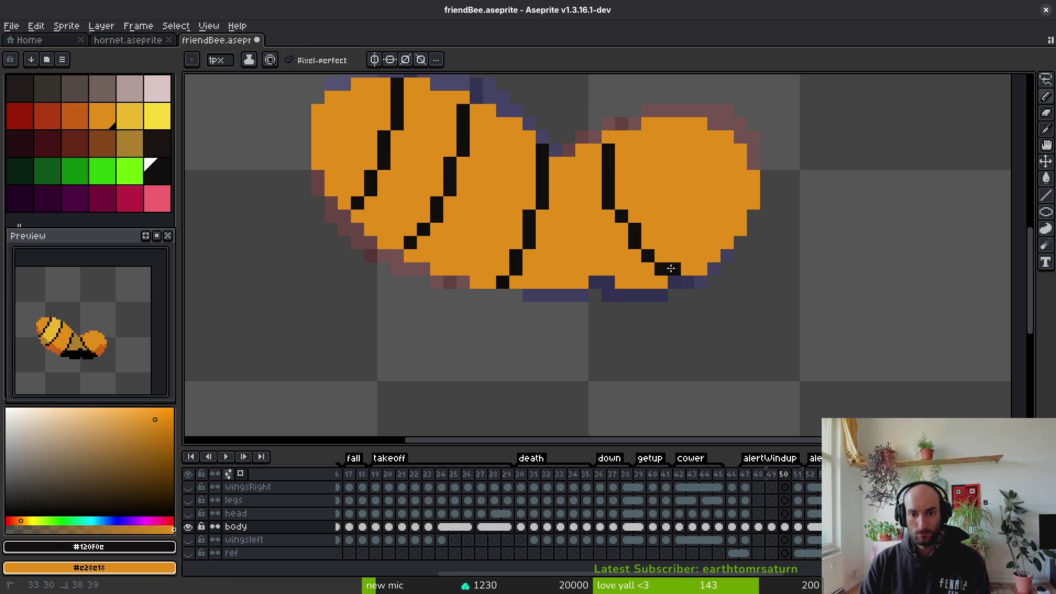
drag(613, 242, 641, 268)
click(635, 230)
right_click(647, 230)
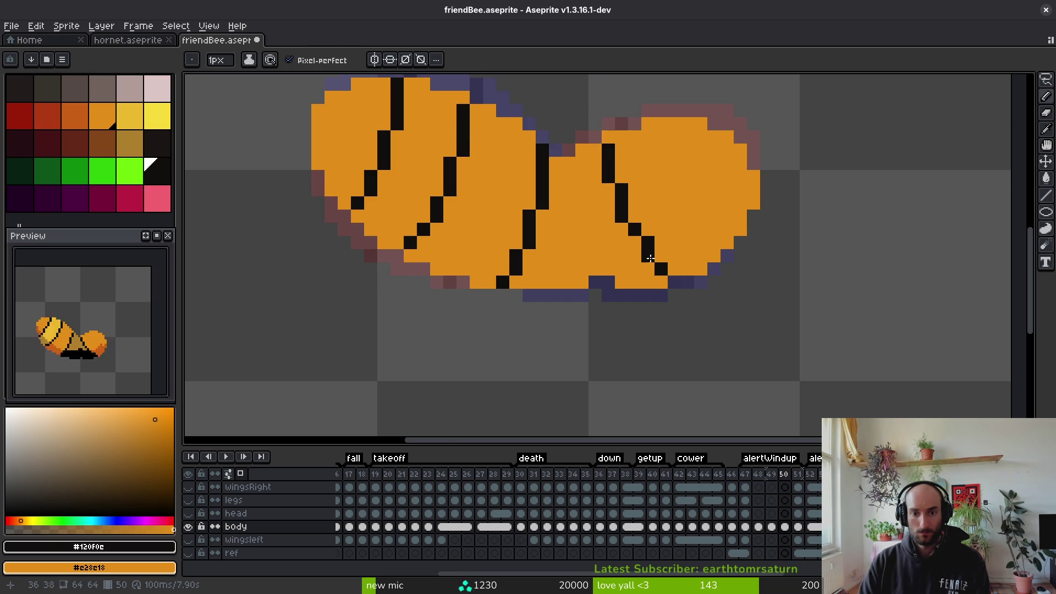
click(687, 284)
scroll(731, 283, down, 5)
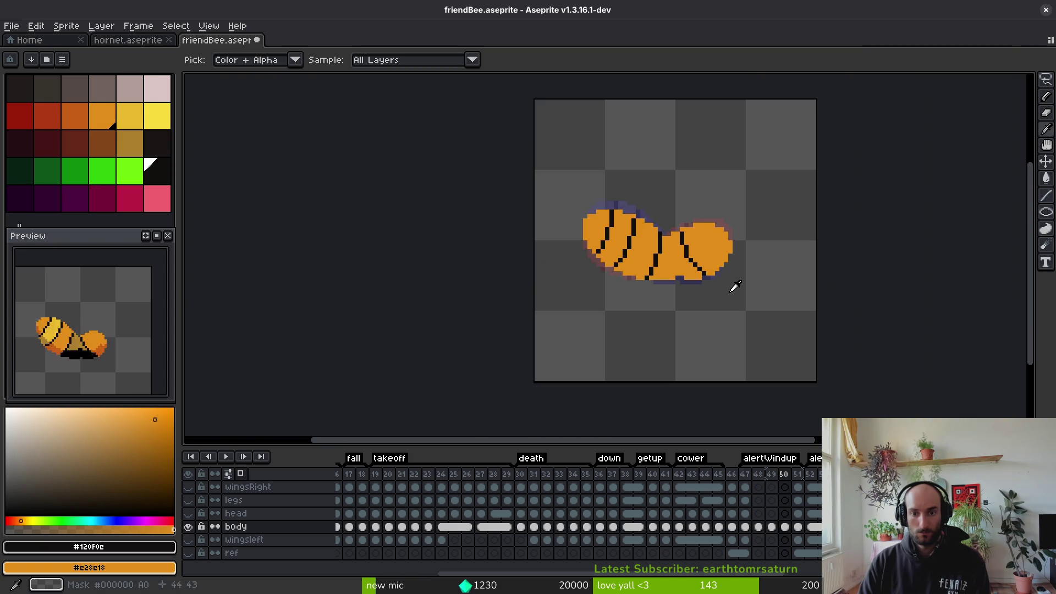
scroll(716, 290, up, 6)
click(658, 251)
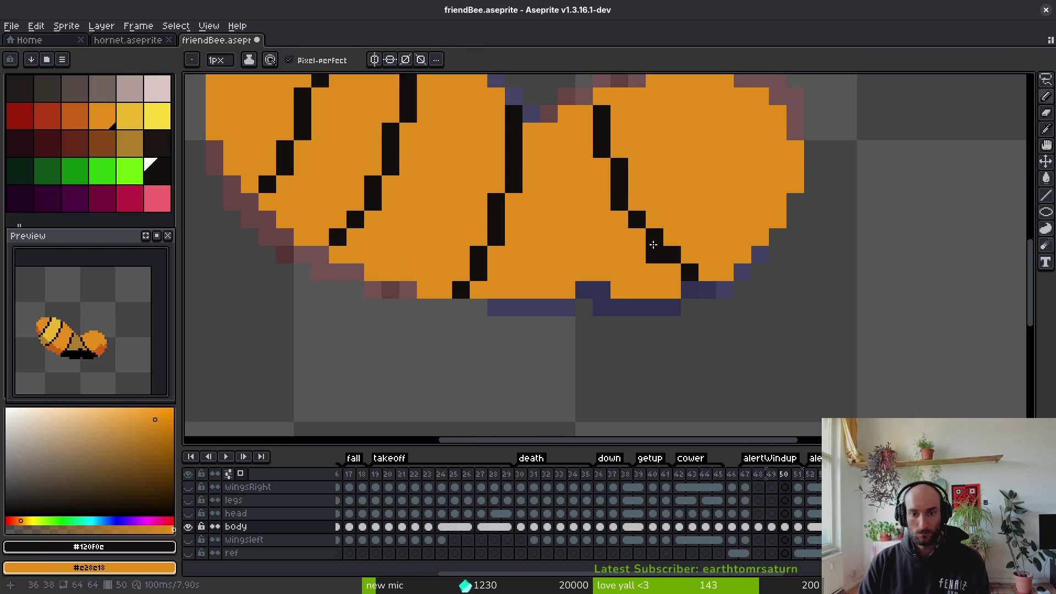
right_click(655, 236)
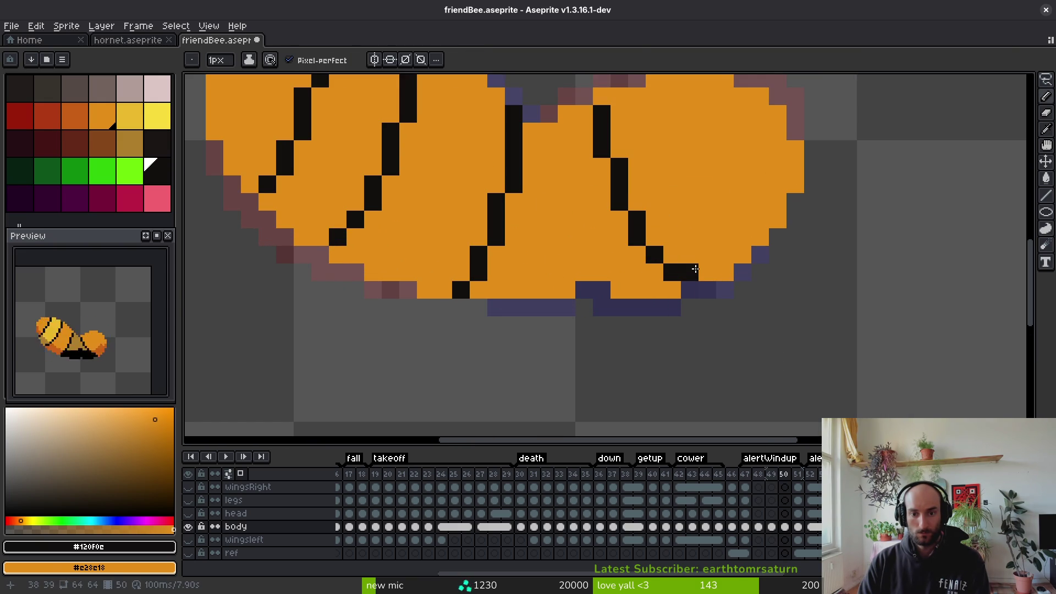
scroll(704, 270, down, 5)
Zoom out to review the bee and step through frames 50 to 52 comparing poses
key(i)
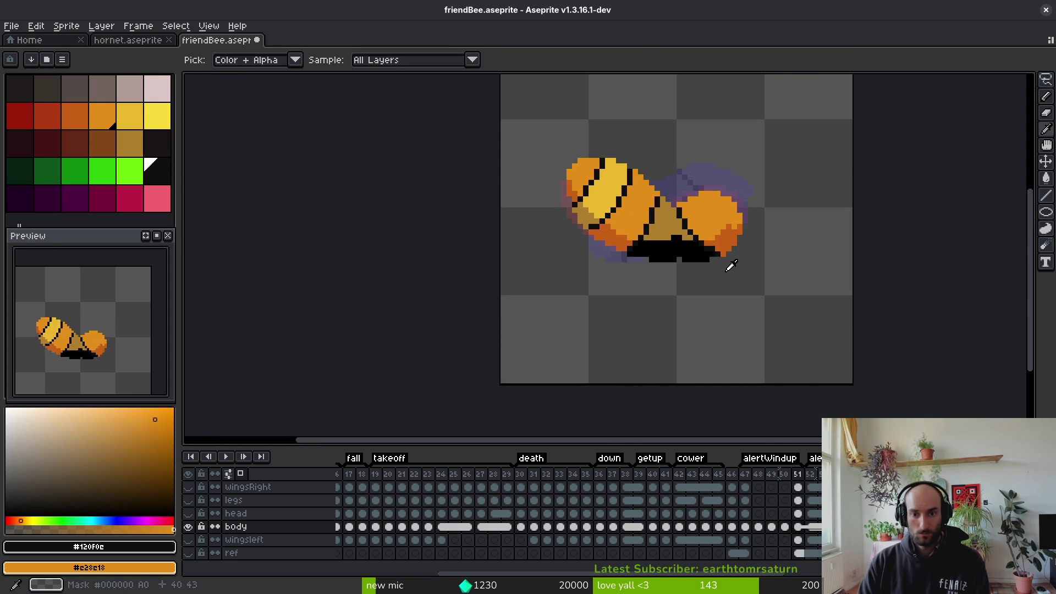
key(b)
scroll(726, 263, up, 3)
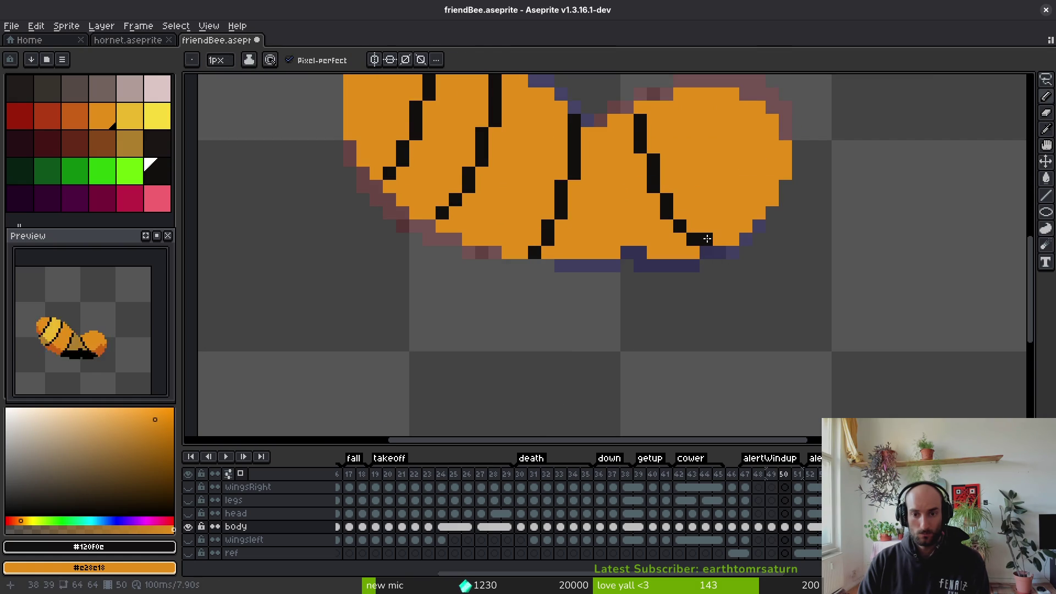
scroll(734, 250, down, 4)
key(i)
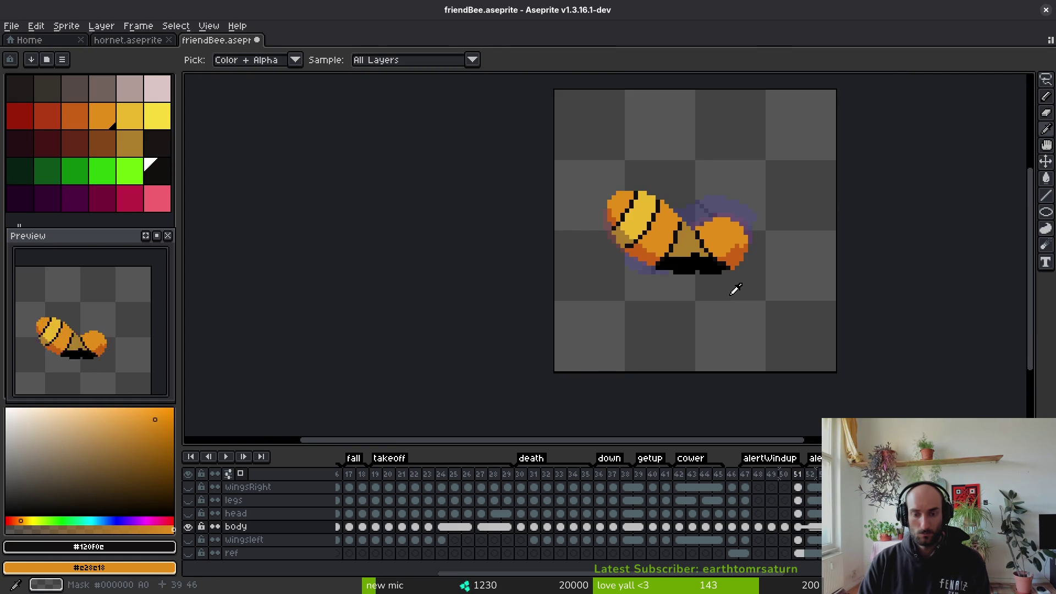
key(Left)
key(Left)
key(Left)
key(Left)
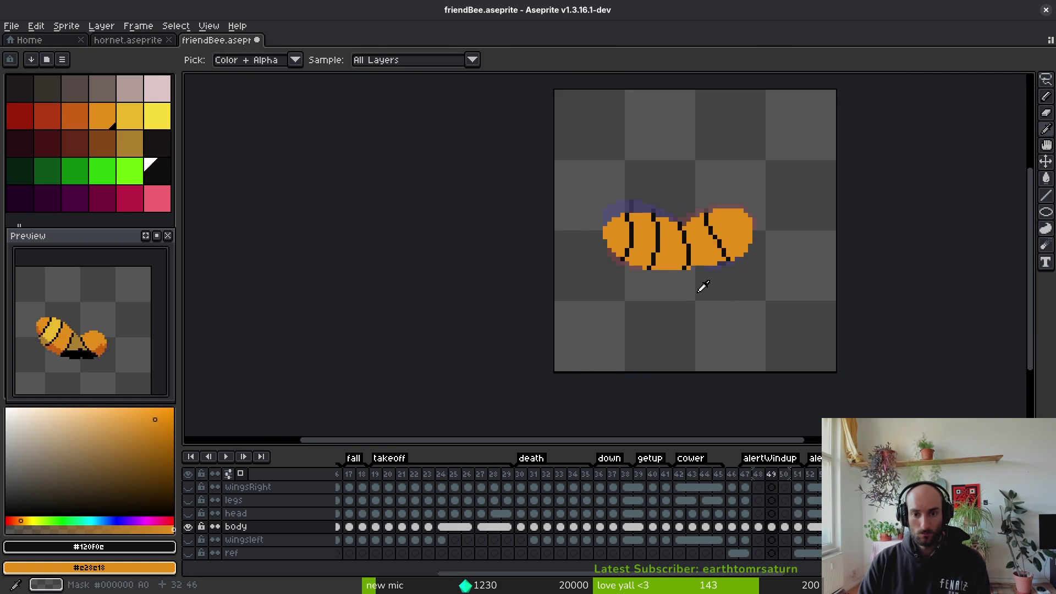
key(Right)
key(Right)
key(Right)
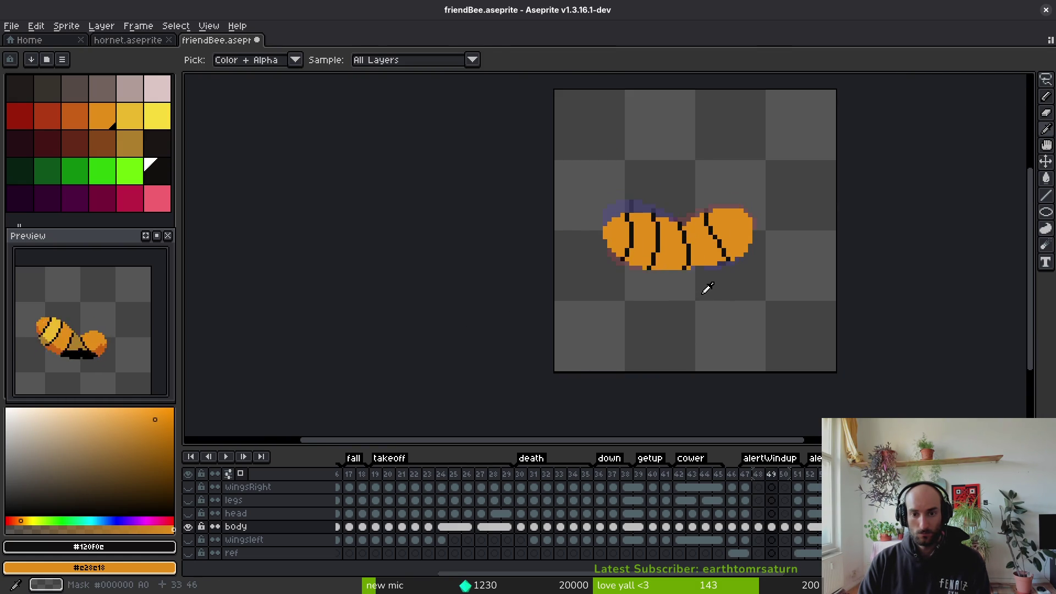
key(Left)
key(Left)
key(Left)
key(Right)
key(Right)
key(Right)
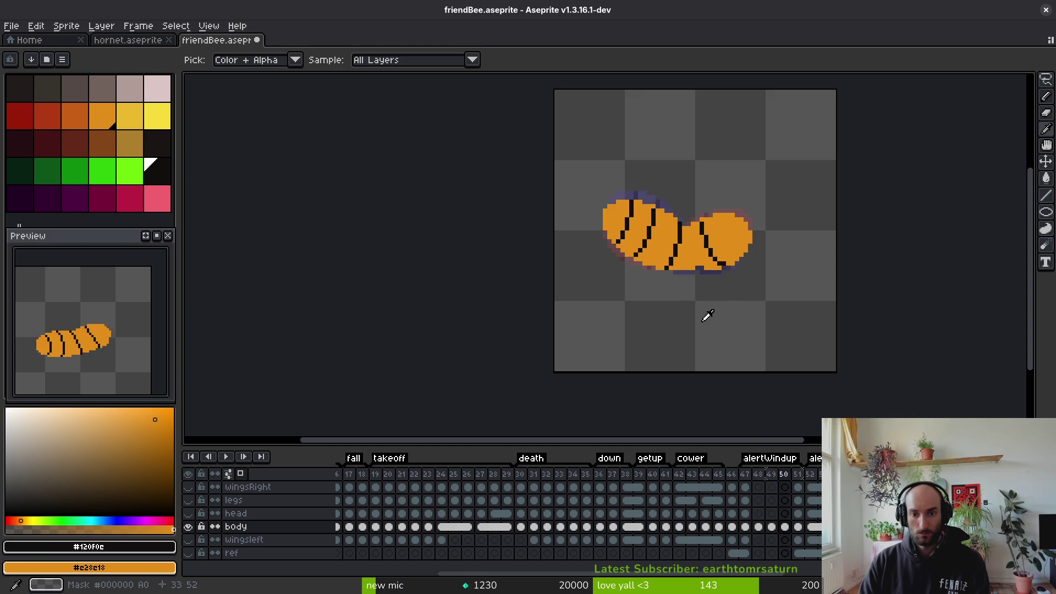
key(Left)
key(Left)
key(Left)
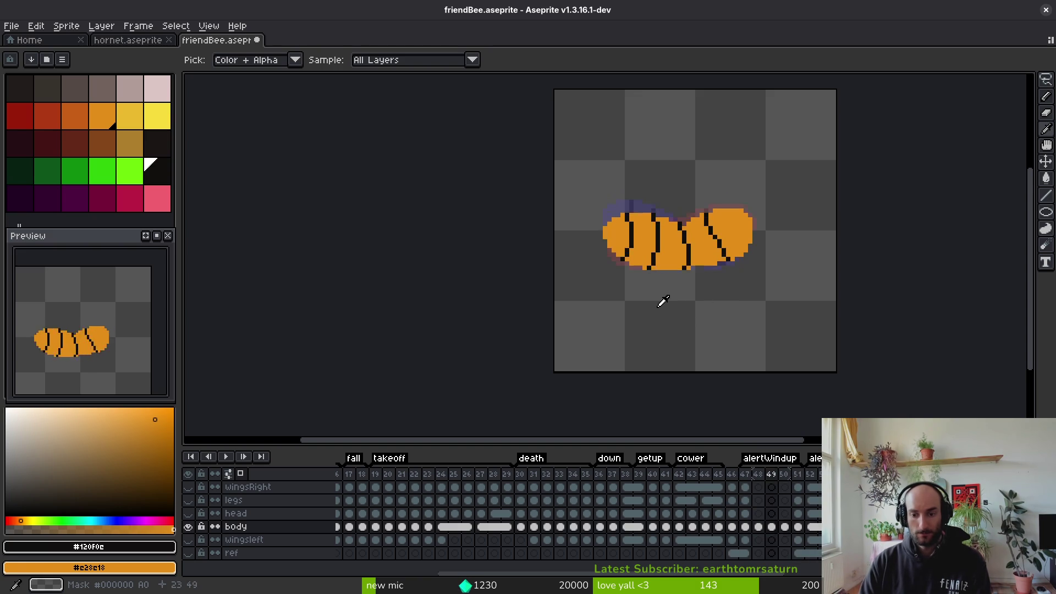
key(b)
scroll(686, 203, up, 3)
Sample black as the drawing colour and move to frame 48
alt+click(688, 209)
key(Right)
scroll(660, 248, up, 3)
Draw a diagonal black stripe on frame 48's body and touch up its pixels
mouse_move(578, 272)
mouse_down()
mouse_move(611, 237)
mouse_move(683, 212)
mouse_up()
click(649, 238)
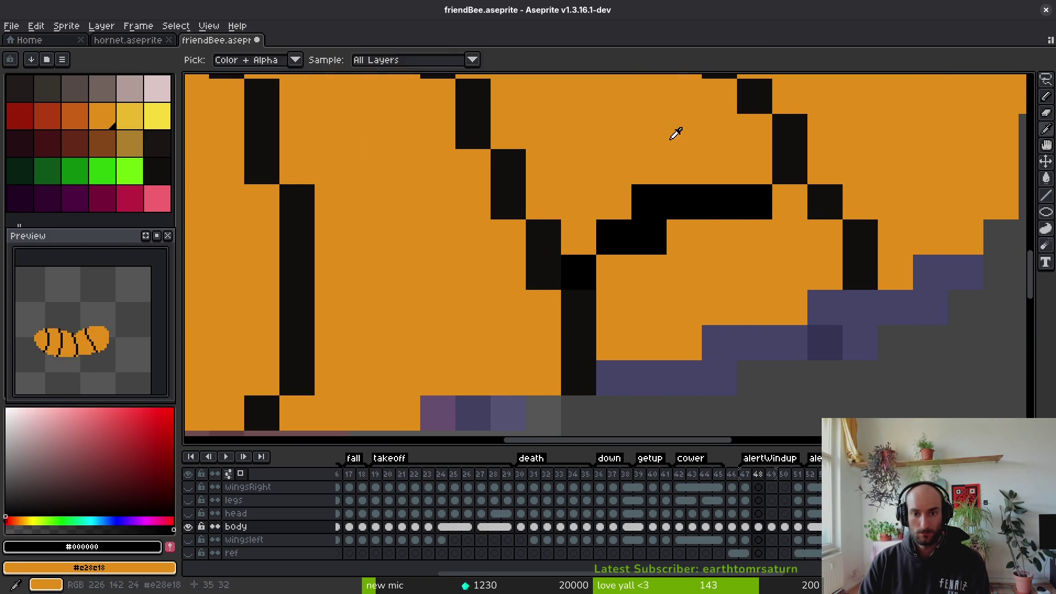
alt+click(677, 231)
click(685, 197)
scroll(688, 220, down, 4)
alt+click(711, 238)
Sample the dark orange and paint two rows of shading on the body underside
key(Left)
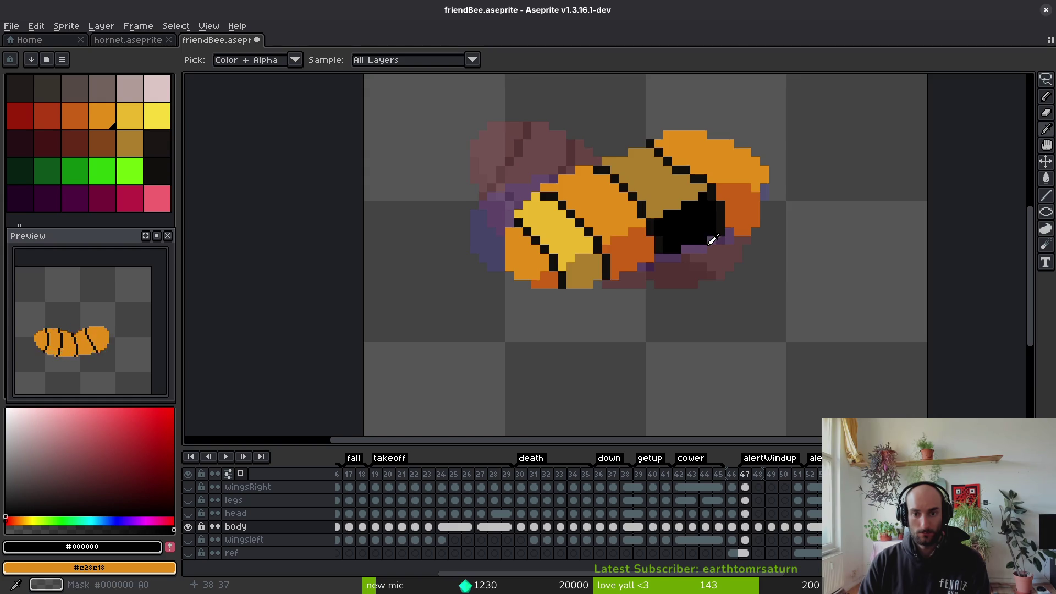
key(Right)
alt+click(738, 193)
scroll(738, 193, up, 2)
mouse_move(708, 209)
mouse_down()
mouse_move(764, 196)
mouse_move(814, 209)
mouse_up()
drag(732, 183, 797, 189)
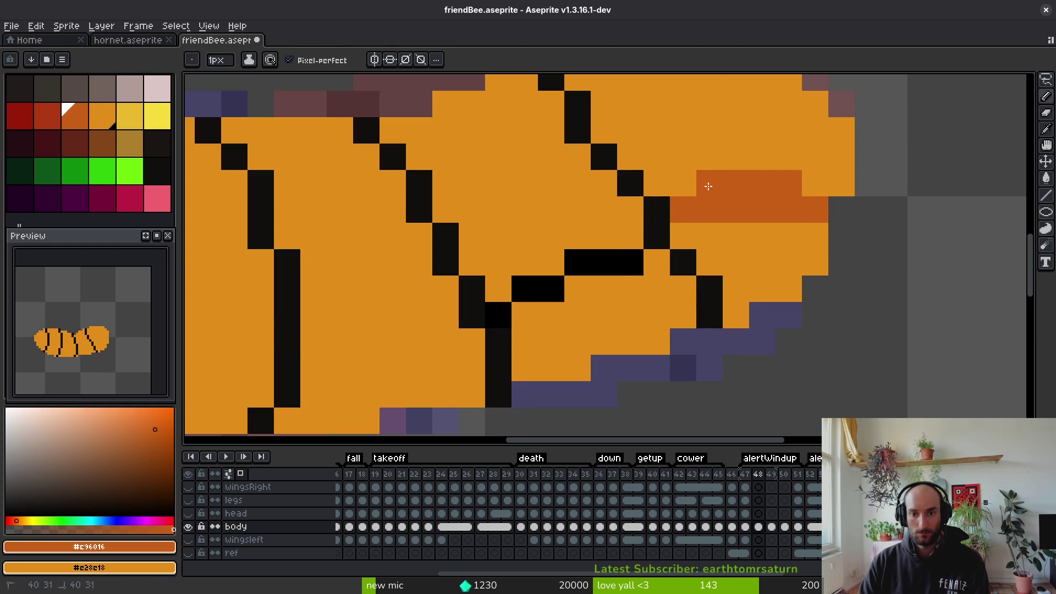
Extend the dark-orange shading across the stripes, undoing and redoing a misplaced stroke
scroll(707, 188, down, 2)
scroll(716, 234, up, 2)
click(743, 181)
drag(721, 208, 582, 234)
key(ctrl+z)
key(ctrl+z)
mouse_move(660, 234)
mouse_down()
mouse_move(606, 234)
mouse_move(732, 203)
mouse_up()
drag(578, 231, 458, 220)
Paint Bucket three lower body segments with dark orange
key(g)
click(522, 259)
click(839, 285)
scroll(880, 264, down, 2)
click(974, 235)
Pick the tan from frame 47's underside and fill frame 48's lower orange area with it
key(Left)
alt+click(916, 232)
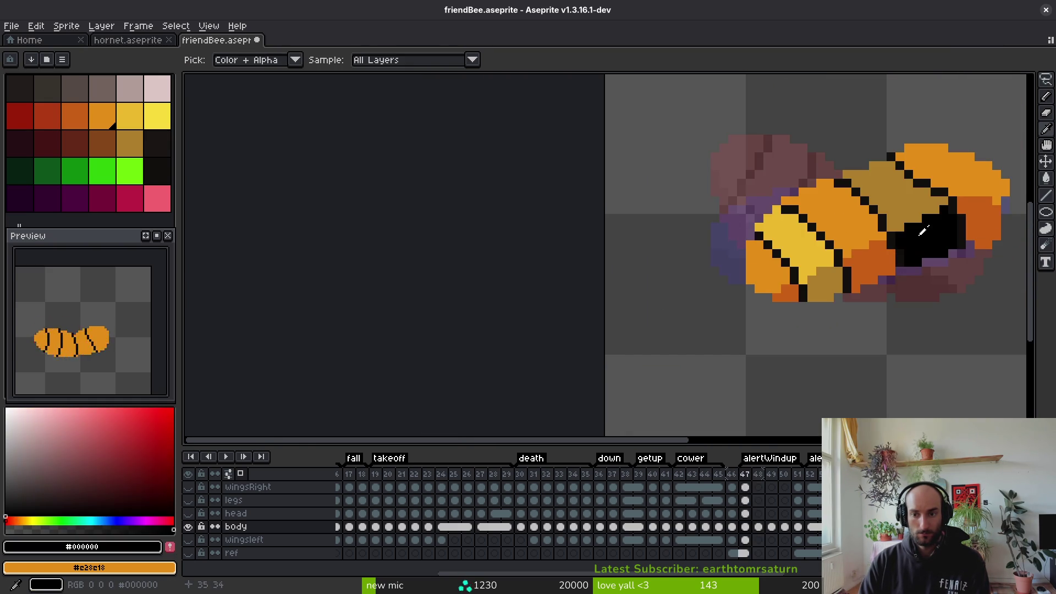
alt+click(900, 216)
key(Right)
click(899, 216)
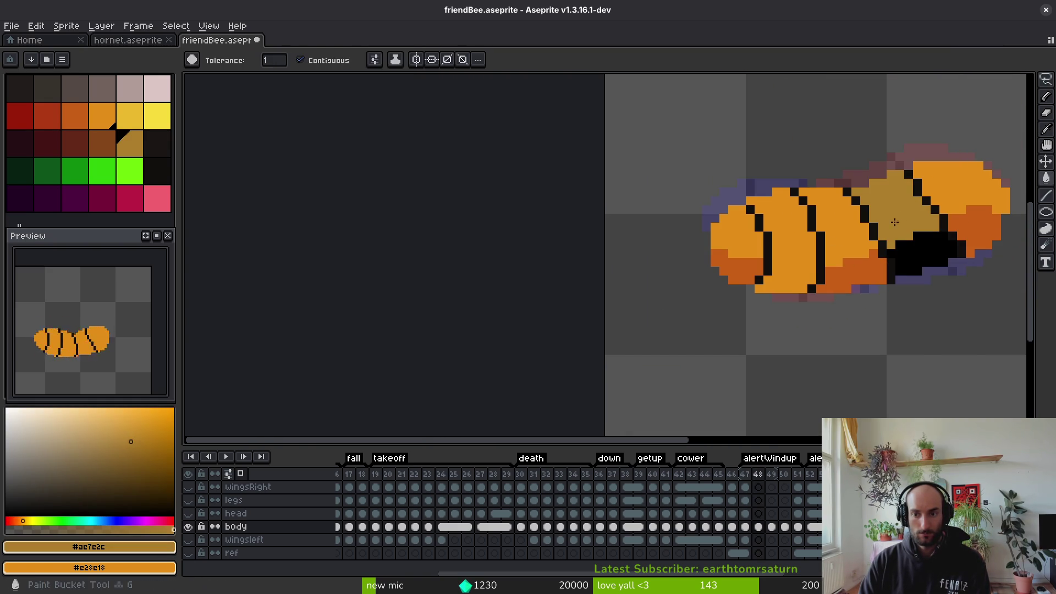
key(Left)
key(Right)
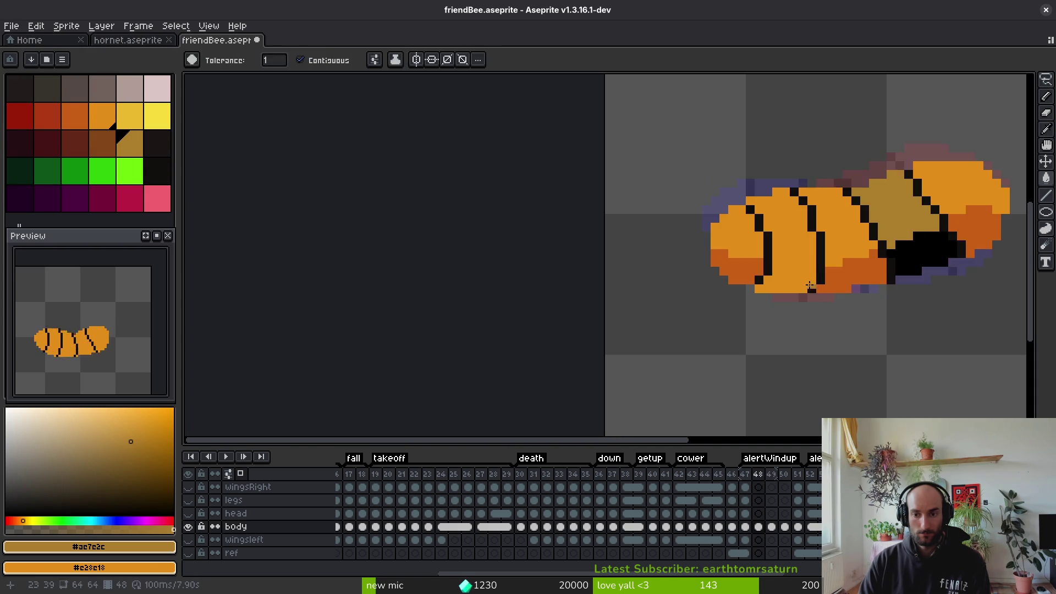
scroll(770, 259, up, 2)
Fill the lower stripe area tan and the upper stripe area with yellow sampled from a neighbouring frame
key(b)
key(g)
click(795, 283)
key(Left)
alt+click(793, 231)
key(Right)
click(754, 236)
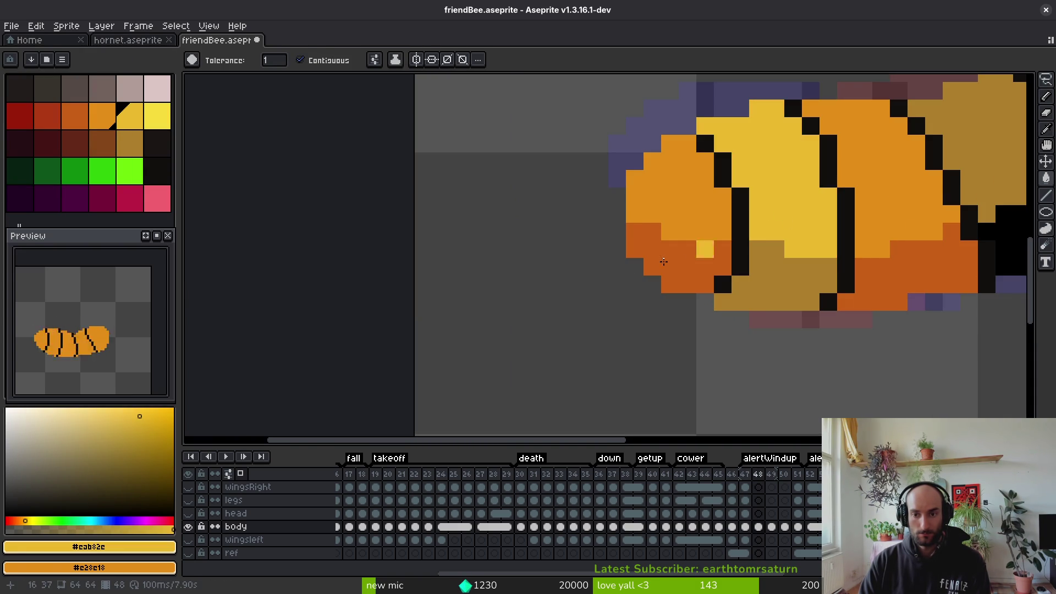
Sample the body orange #e28e18, the yellow stripe colour, and finally black from a stripe
scroll(713, 276, down, 3)
scroll(588, 244, up, 2)
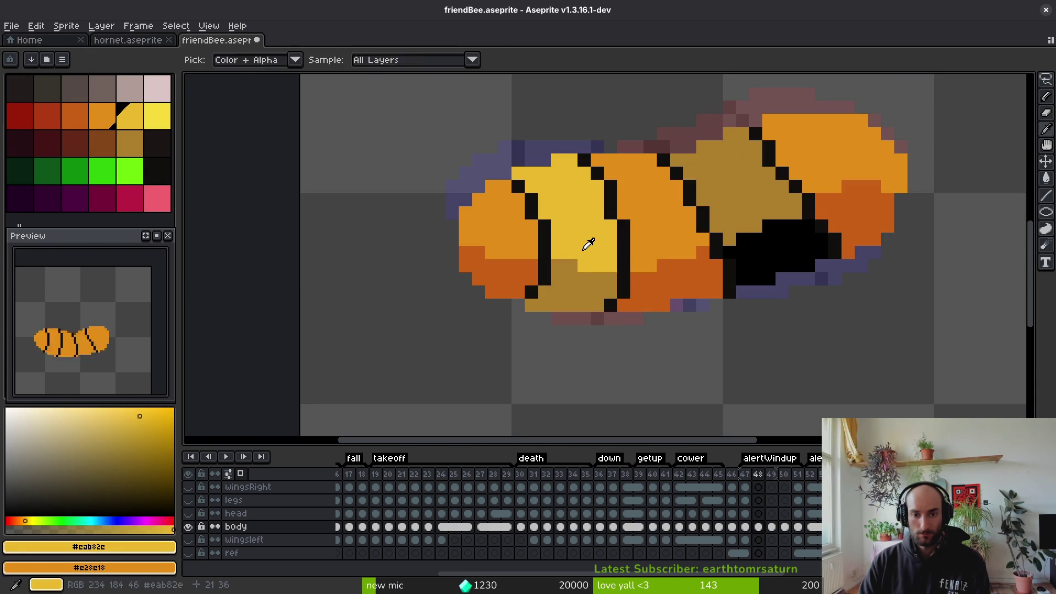
scroll(575, 259, down, 3)
scroll(556, 231, up, 4)
alt+click(559, 237)
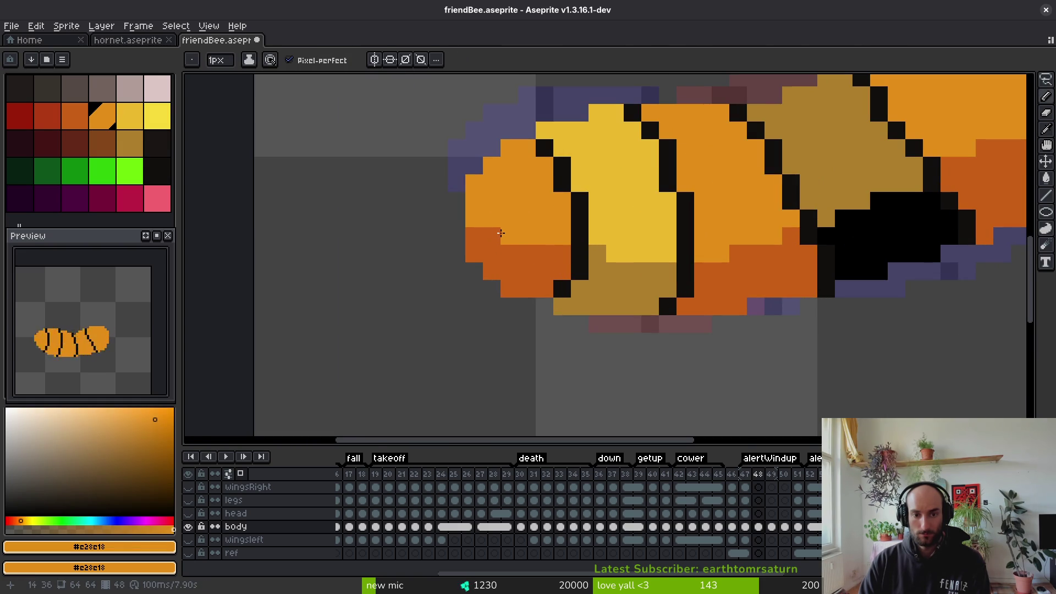
scroll(523, 231, down, 3)
scroll(578, 242, up, 2)
alt+click(583, 242)
alt+click(546, 245)
scroll(591, 235, down, 2)
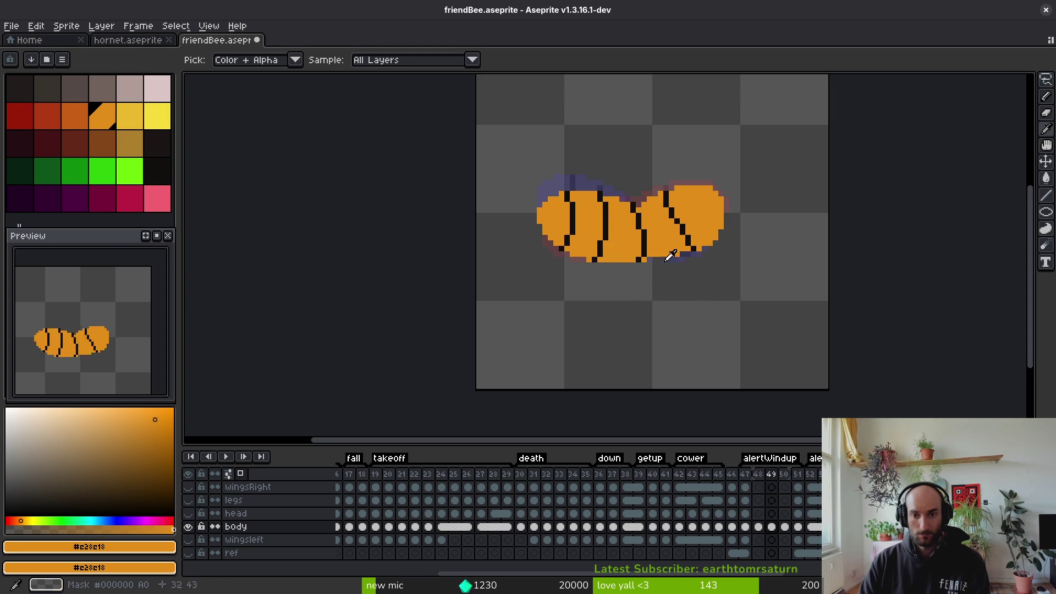
alt+click(666, 231)
Draw a stepped black stripe on frame 49 and a black underside line on frame 50
key(Right)
scroll(666, 242, up, 3)
drag(616, 248, 712, 232)
key(Right)
click(657, 253)
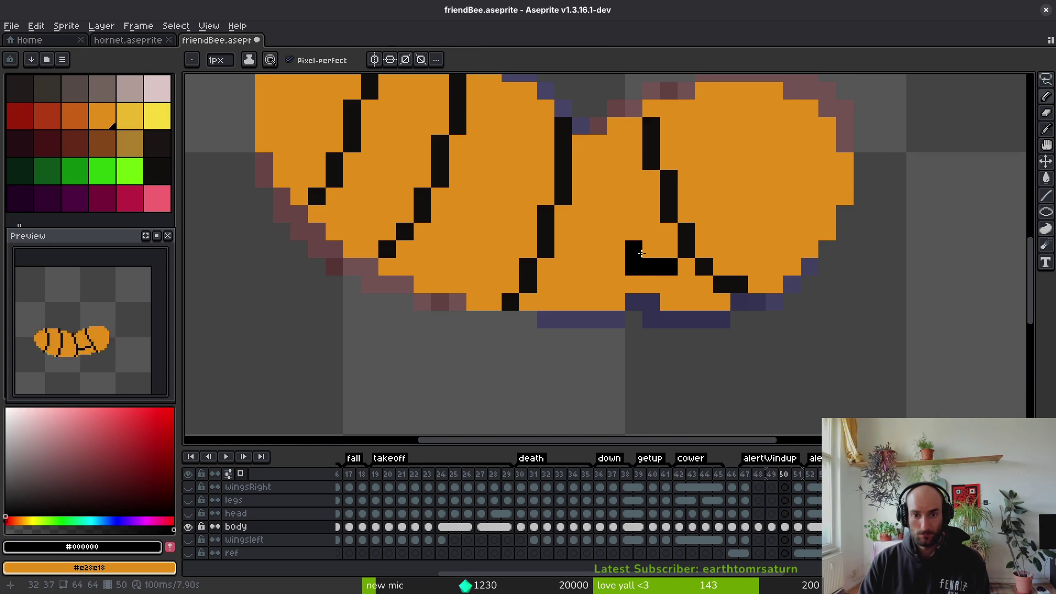
drag(610, 264, 554, 274)
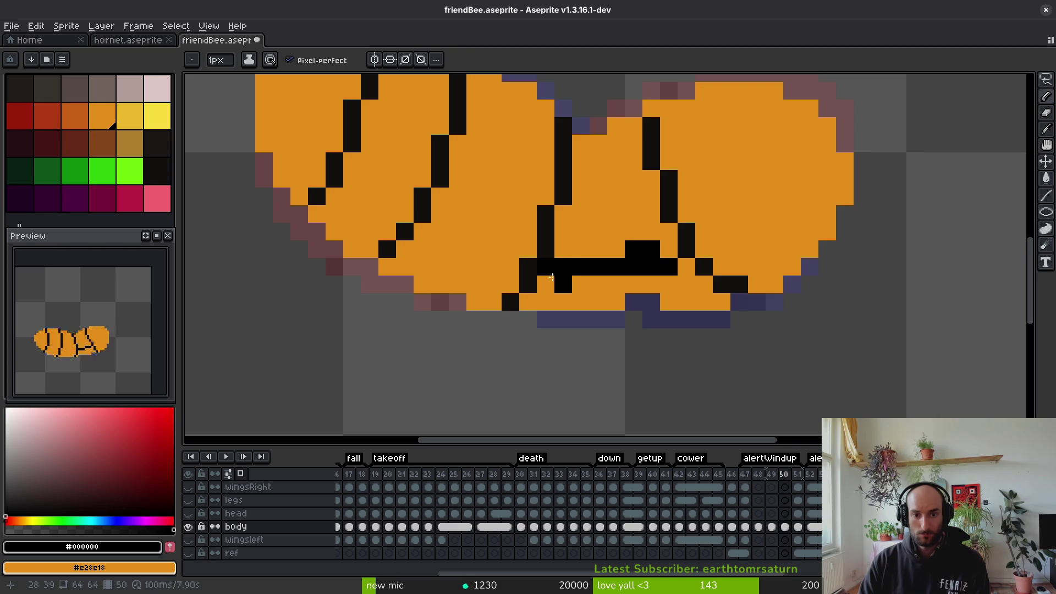
Compare neighbouring frames, then bucket-fill frame 50's enclosed lower body area black
key(Right)
key(Right)
key(Left)
key(Right)
key(Left)
key(Left)
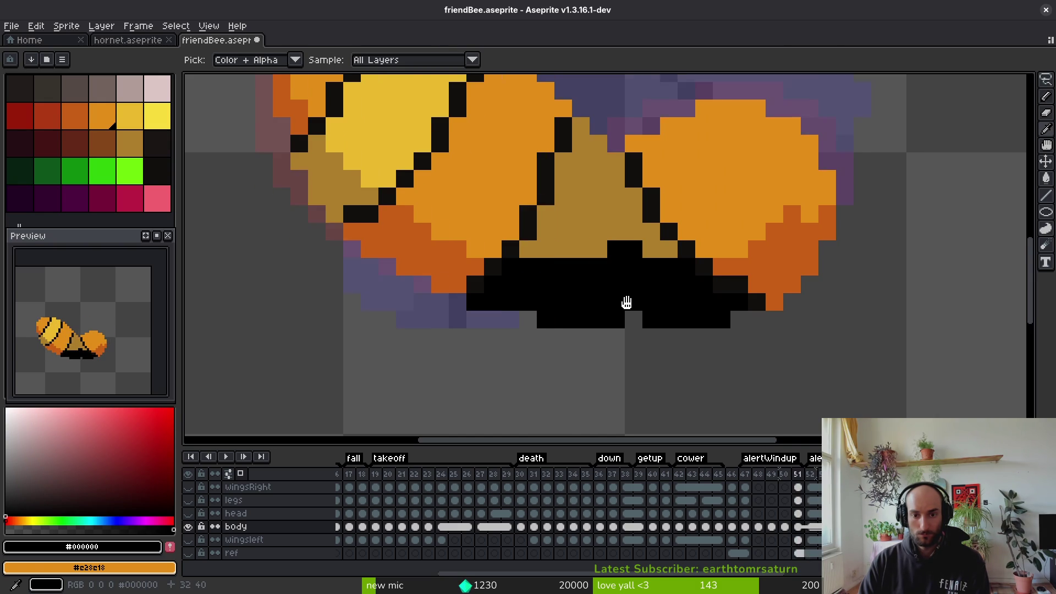
key(Right)
key(Left)
click(629, 293)
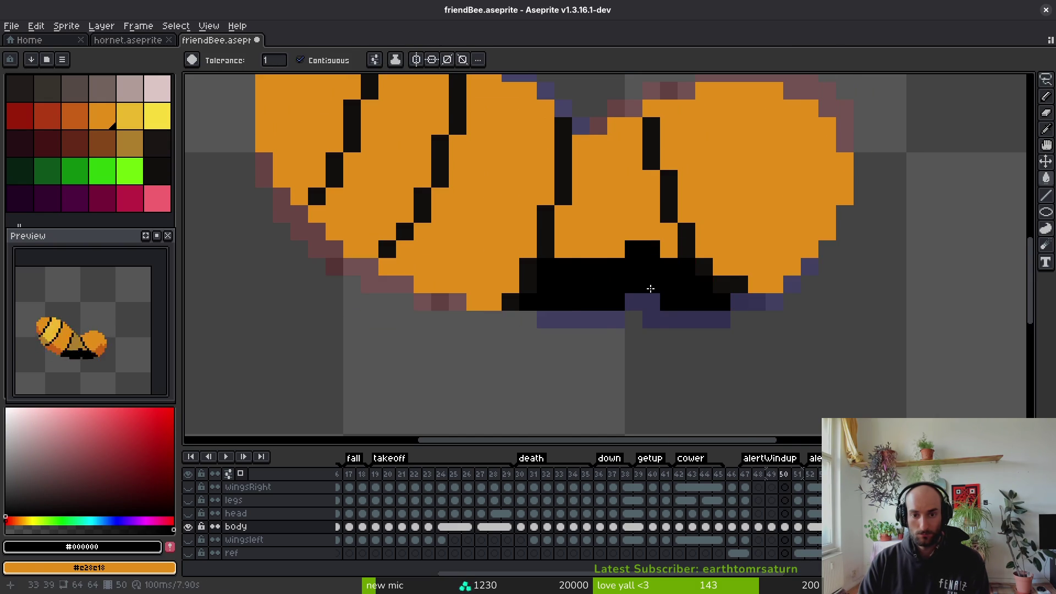
Try two dark-purple pixels in the black underside, then undo them
key(Right)
key(Left)
scroll(698, 299, down, 4)
click(698, 299)
key(b)
scroll(662, 278, up, 3)
click(627, 228)
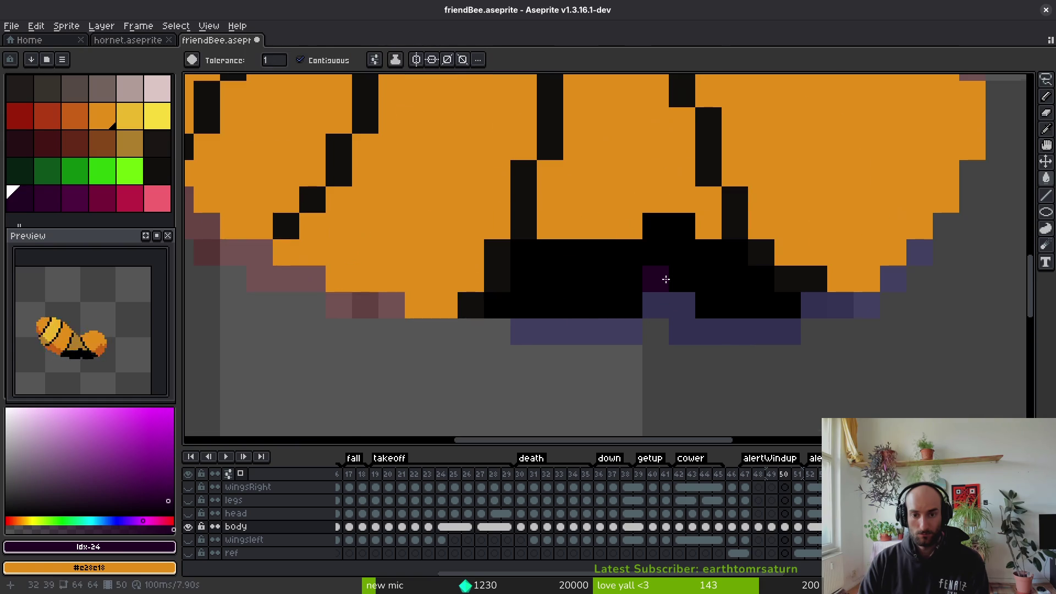
click(656, 262)
key(ctrl+z)
key(ctrl+z)
key(i)
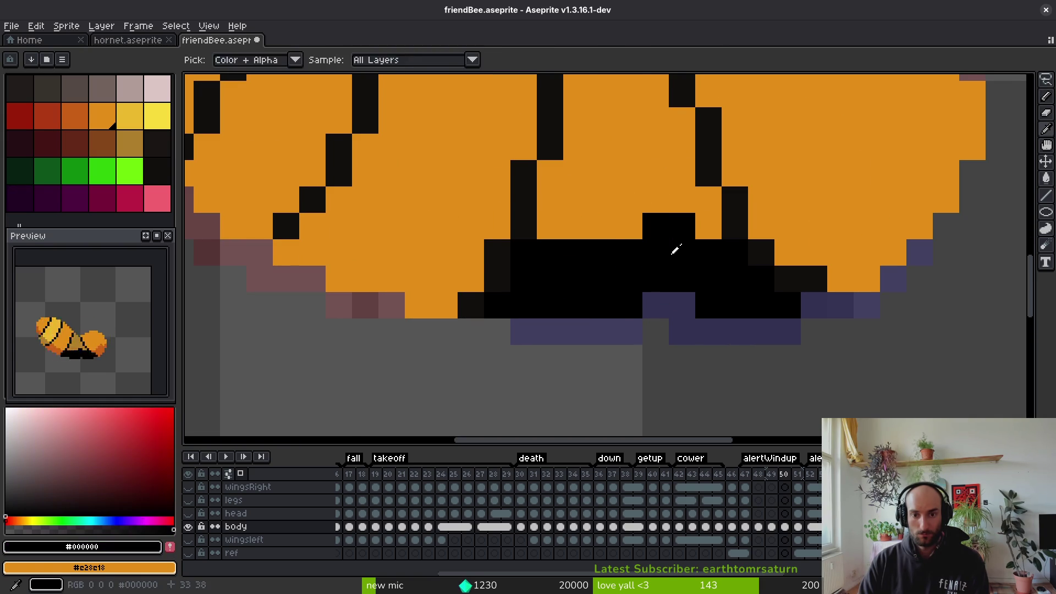
Blacken one orange pixel at the underside edge
click(616, 226)
key(b)
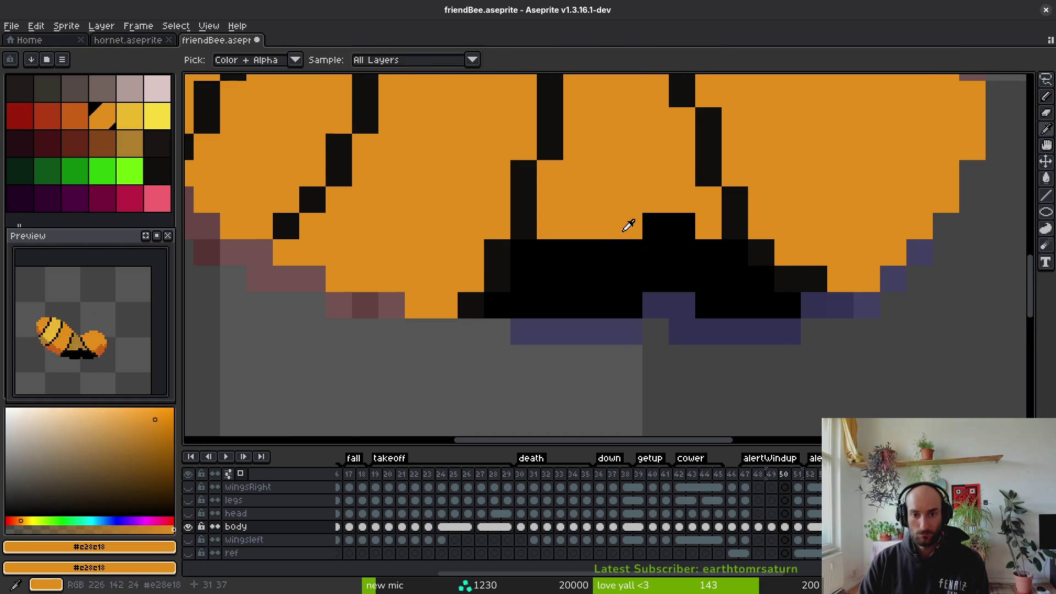
alt+click(639, 242)
click(630, 227)
scroll(638, 259, down, 7)
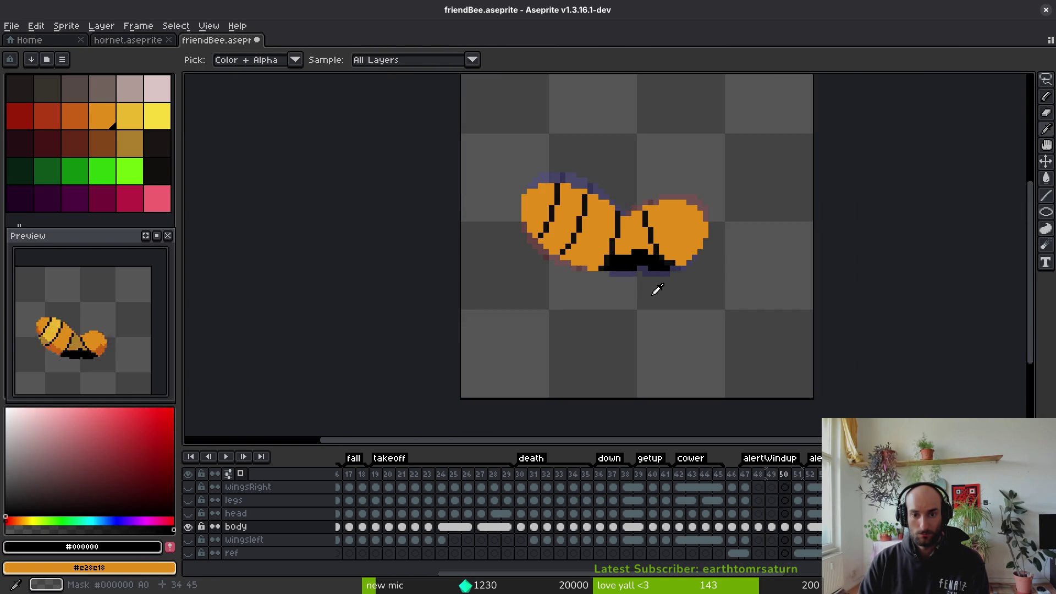
scroll(655, 284, up, 2)
scroll(660, 267, down, 2)
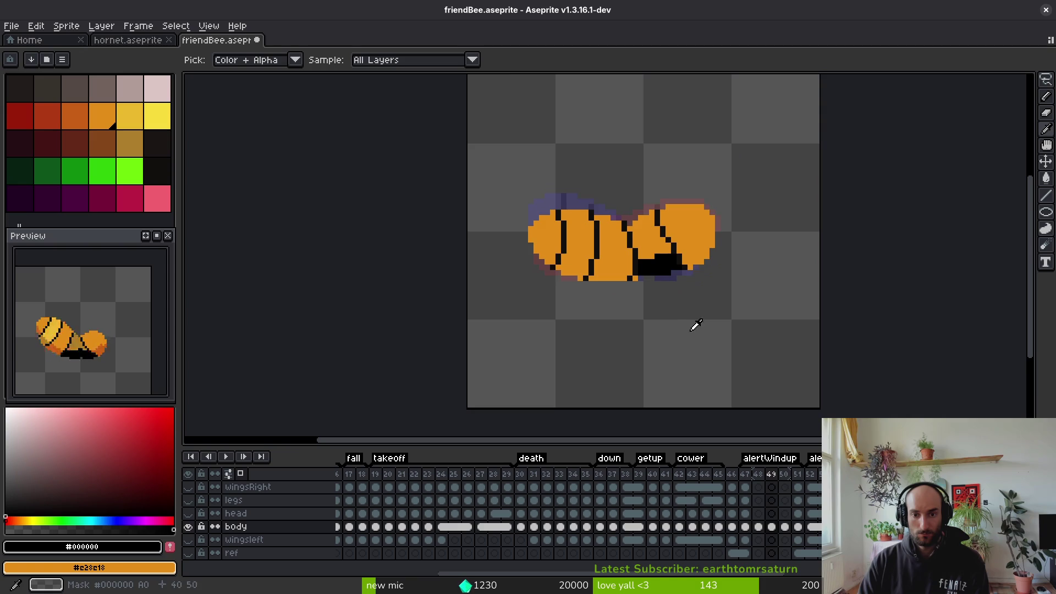
Compare frame 50 with frame 51 and sample the darker orange #c96016
key(Right)
key(Left)
key(Right)
key(Left)
scroll(590, 276, up, 6)
key(Right)
alt+click(588, 266)
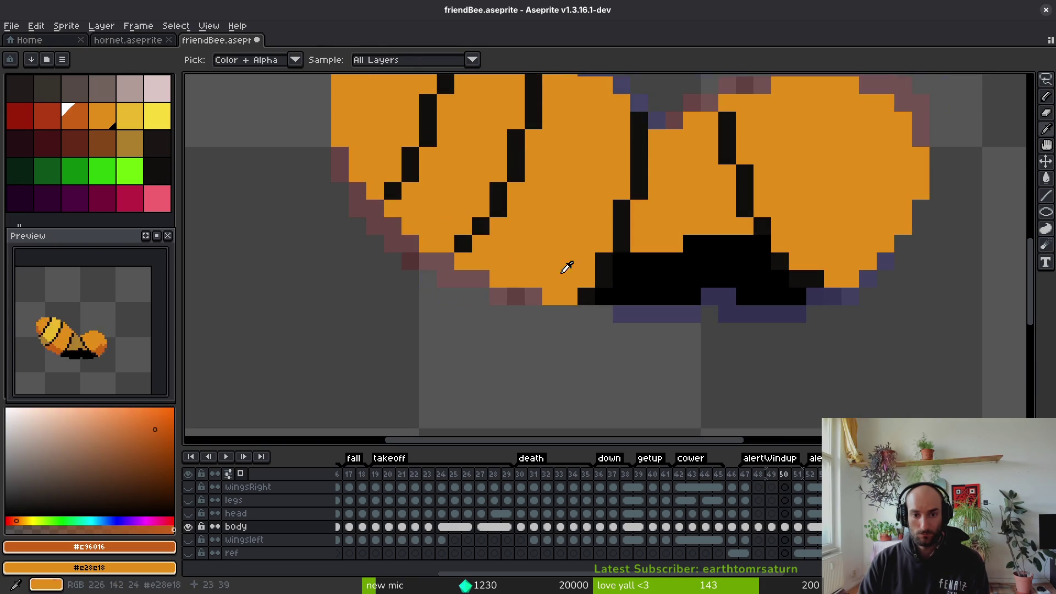
key(Left)
Pencil #c96016 shading pixels along the bottom and right edge, reverting one misplaced pixel
click(586, 264)
click(517, 246)
drag(533, 276, 686, 332)
click(515, 207)
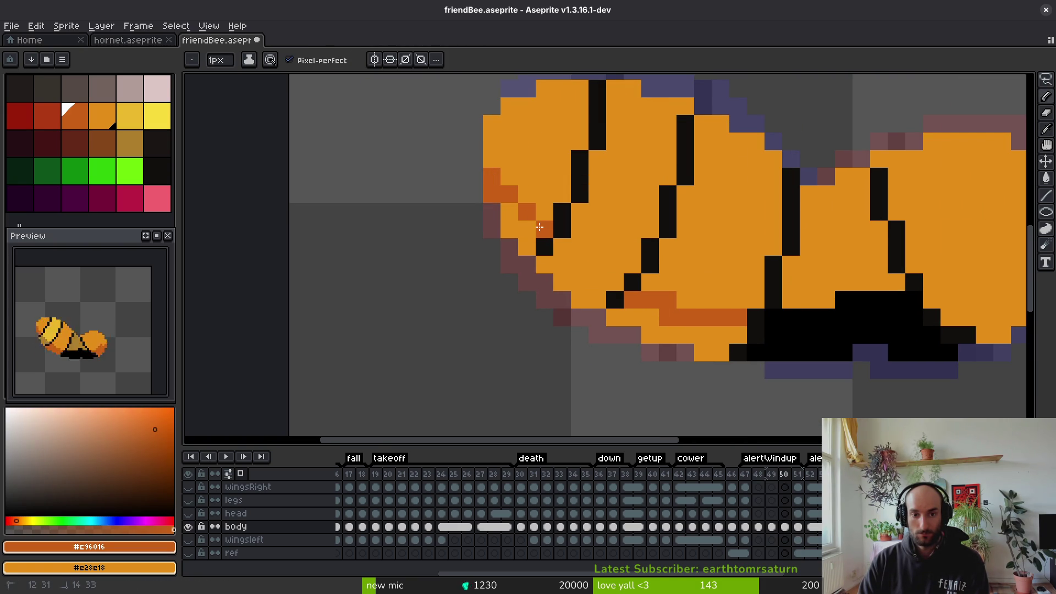
right_click(598, 271)
drag(598, 271, 453, 235)
click(917, 215)
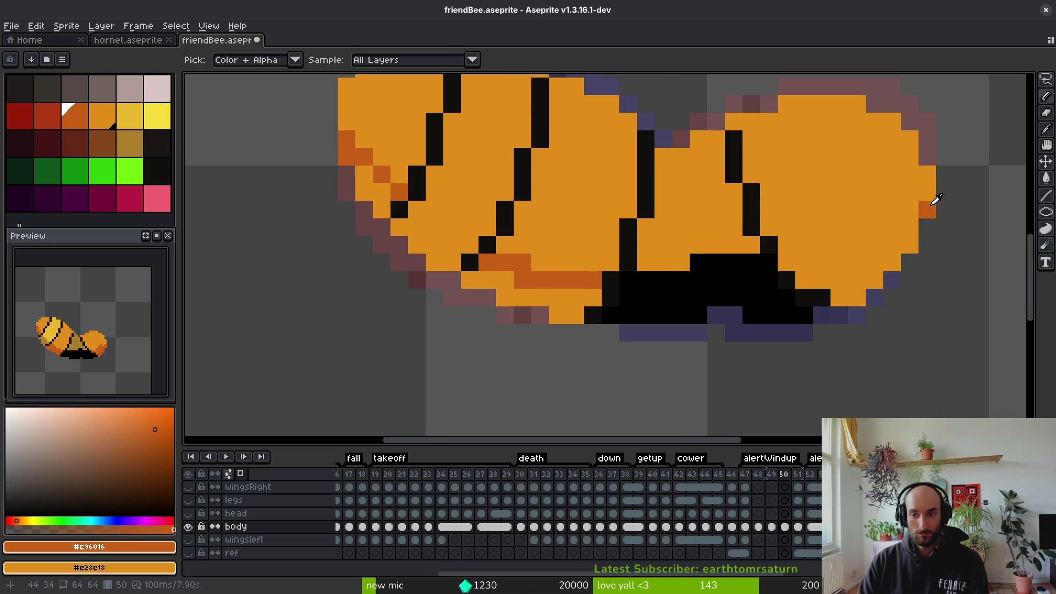
Draw a dark-orange underside line and bucket-fill three underside areas dark orange
key(Right)
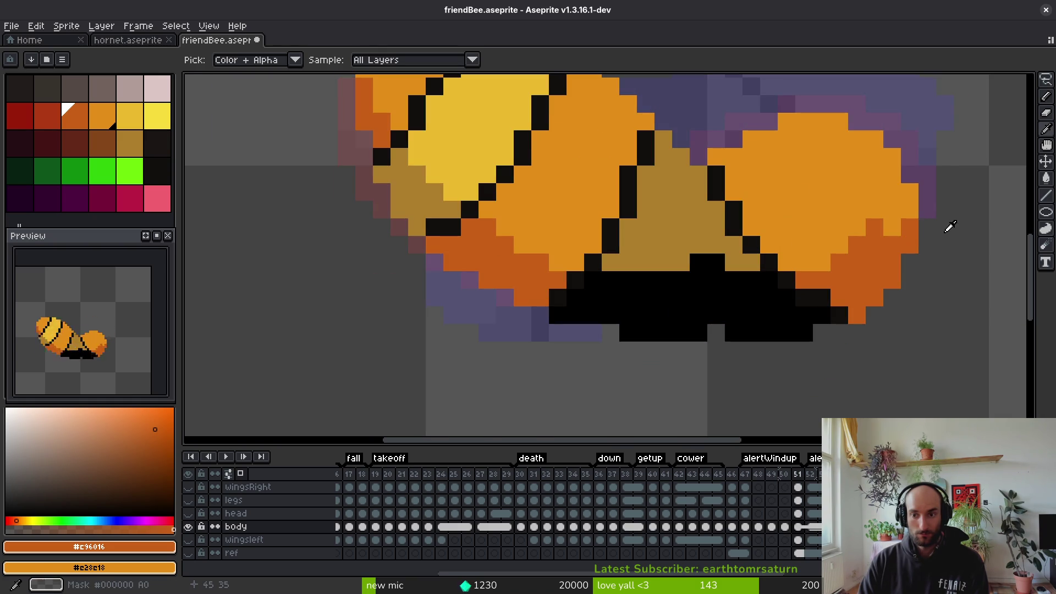
key(Left)
drag(918, 212, 881, 213)
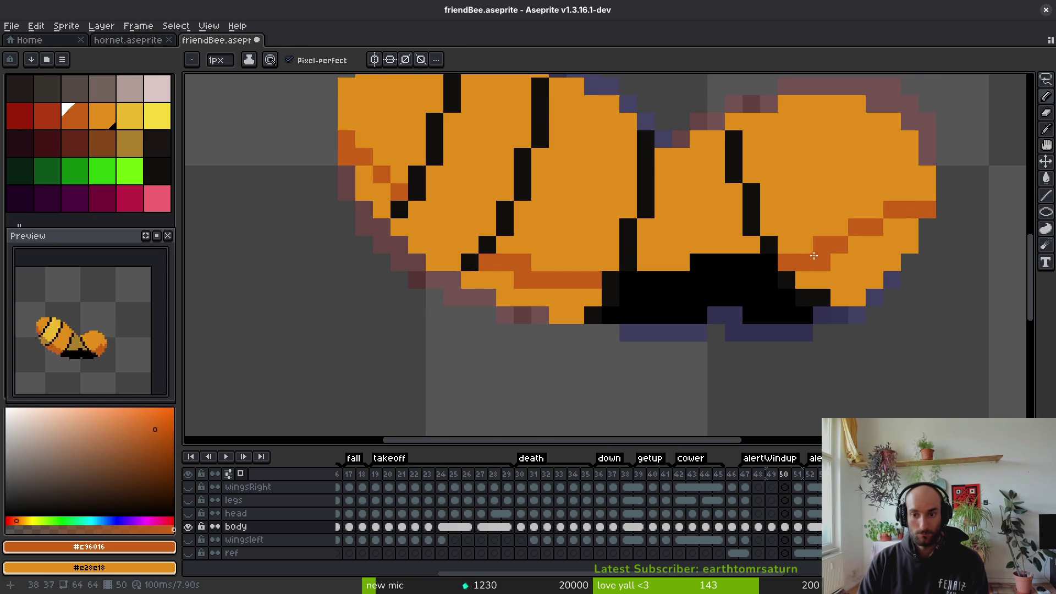
key(g)
click(858, 281)
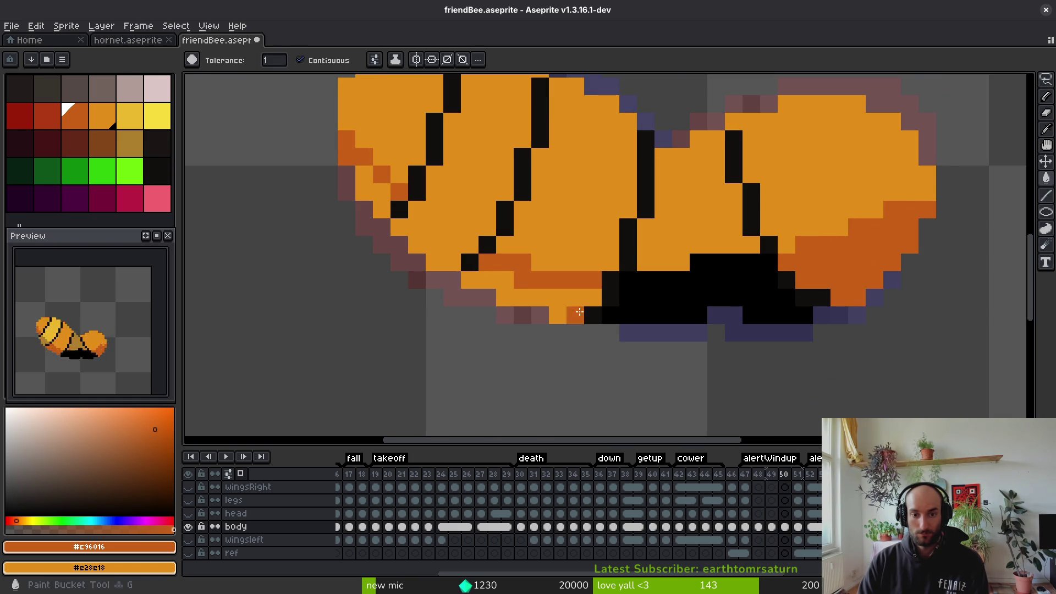
click(550, 297)
click(374, 193)
Sample tan #ae7e2c and bucket-fill three lower stripe areas tan
scroll(438, 219, down, 1)
scroll(437, 219, down, 2)
scroll(429, 259, up, 3)
alt+click(378, 227)
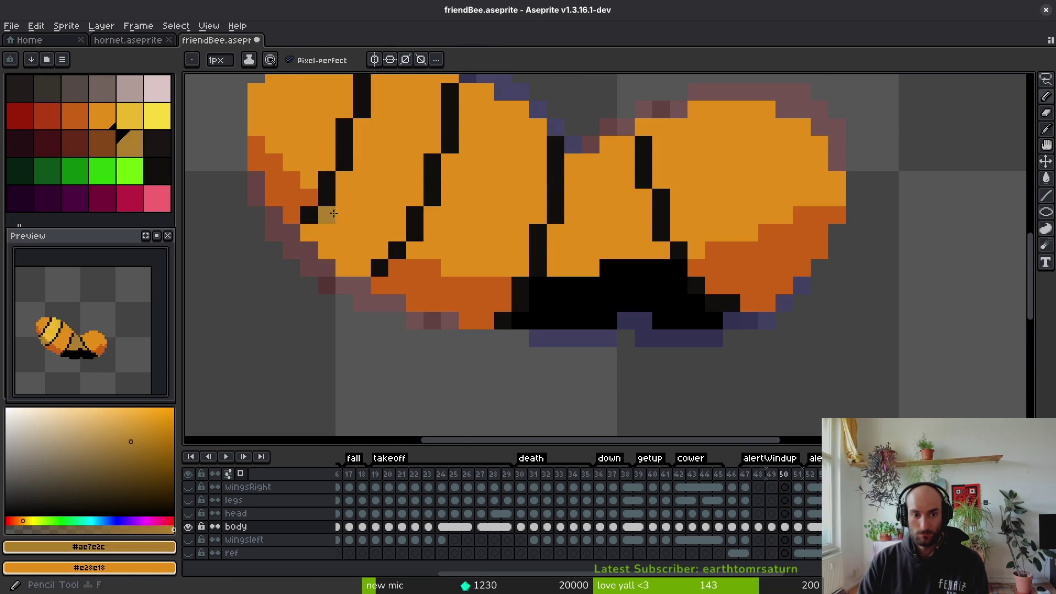
key(g)
click(352, 259)
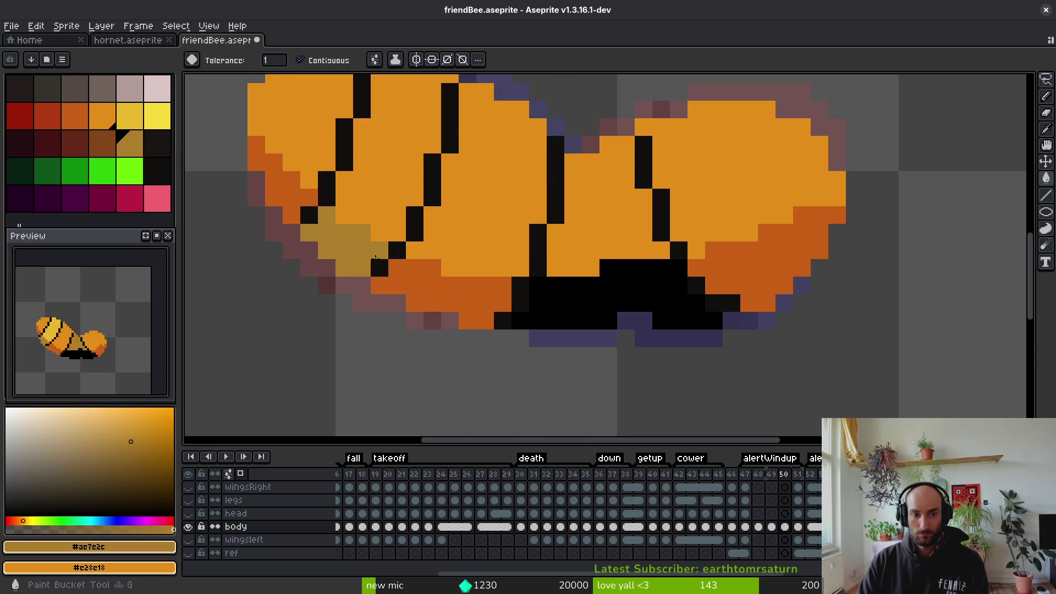
click(502, 251)
scroll(501, 258, down, 2)
scroll(575, 259, up, 2)
click(468, 248)
scroll(662, 296, down, 1)
Move to frame 49 and sample the body orange and light yellow stripe colours
drag(662, 296, 672, 298)
key(comma)
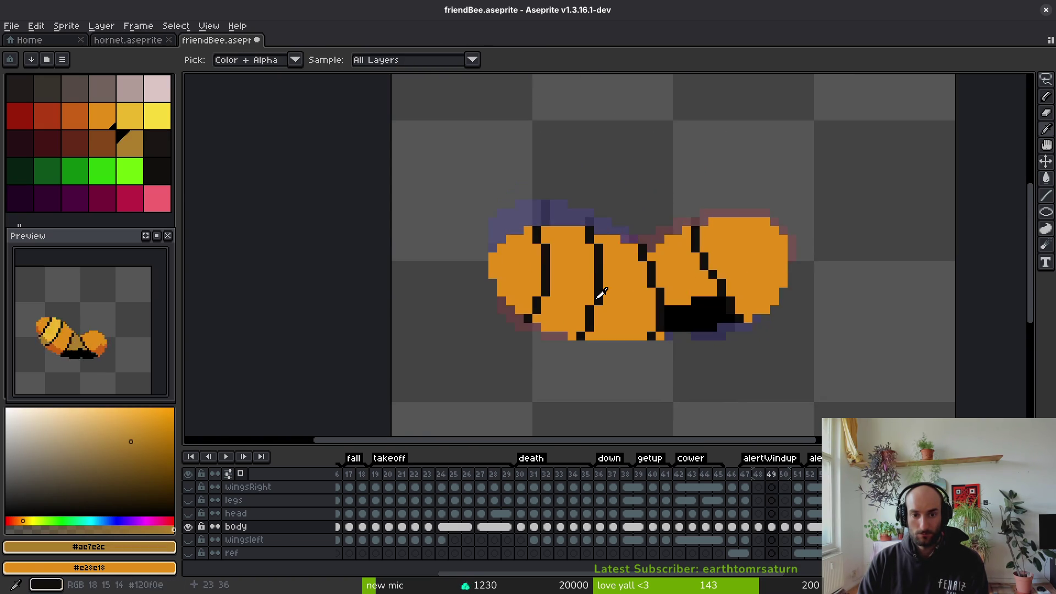
key(period)
alt+click(570, 276)
key(comma)
key(period)
alt+click(570, 275)
key(comma)
key(b)
scroll(537, 303, up, 2)
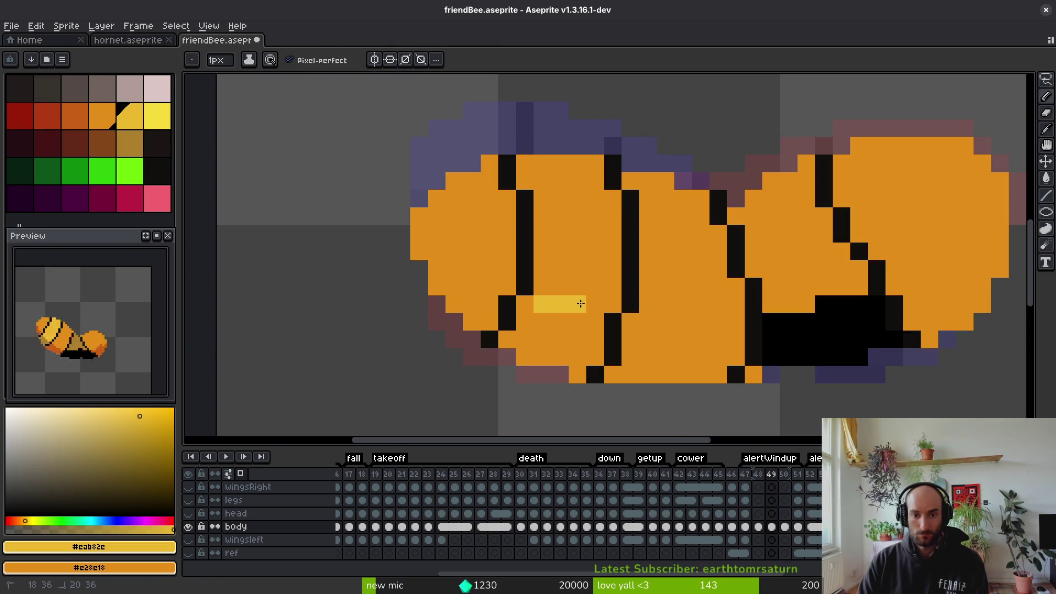
Close a stroke gap, fill the body stripe yellow and the lower stripe tan
click(594, 304)
key(g)
click(586, 265)
scroll(793, 270, down, 3)
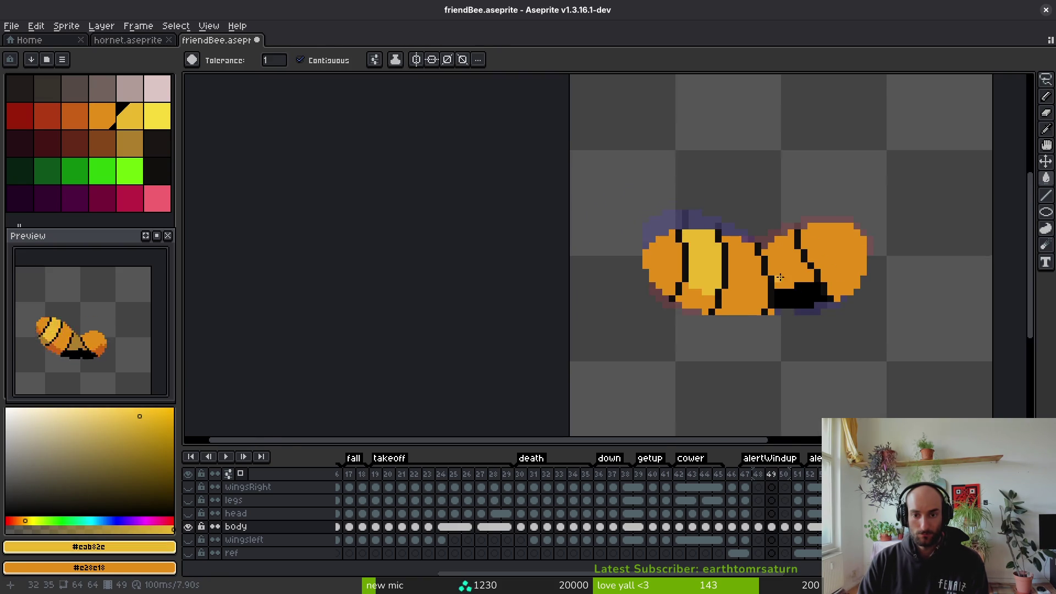
alt+click(596, 287)
scroll(596, 286, up, 3)
click(596, 287)
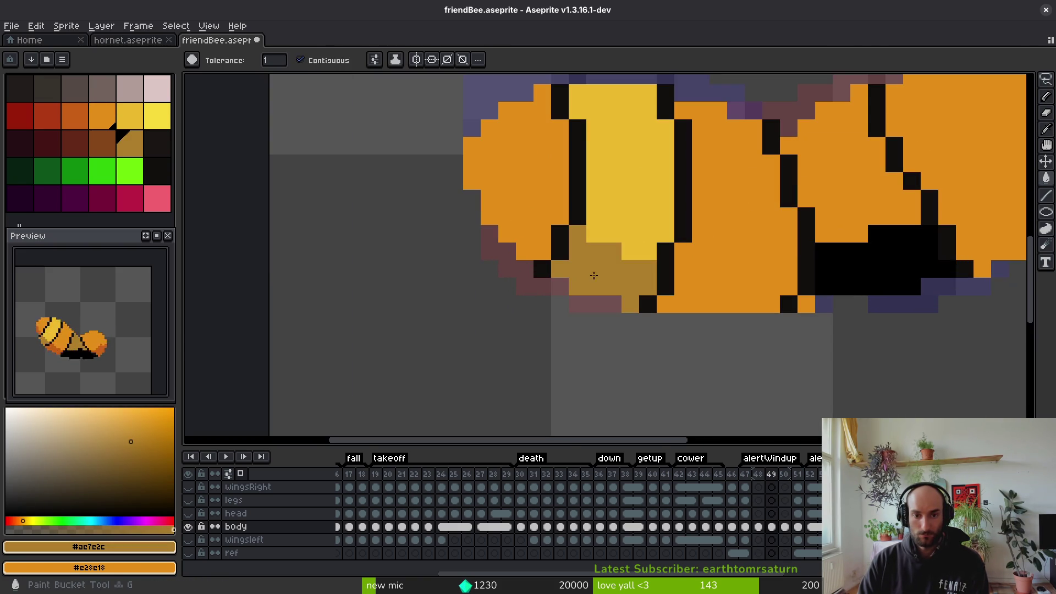
alt+click(601, 231)
click(593, 249)
key(ctrl+z)
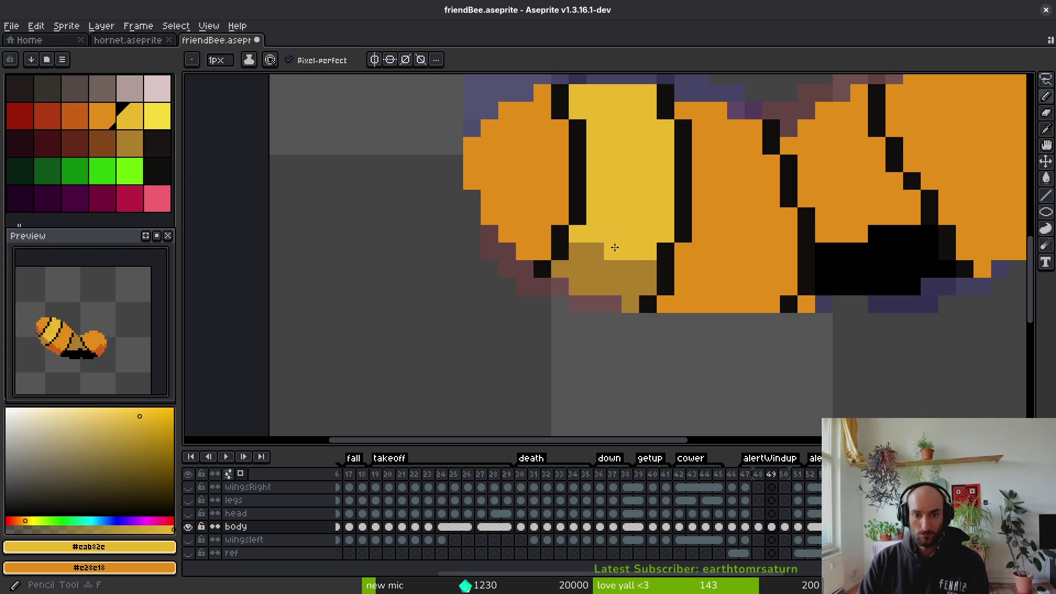
alt+click(602, 267)
Pencil a dark-orange shading line along the stripe and fill beneath it dark orange
key(b)
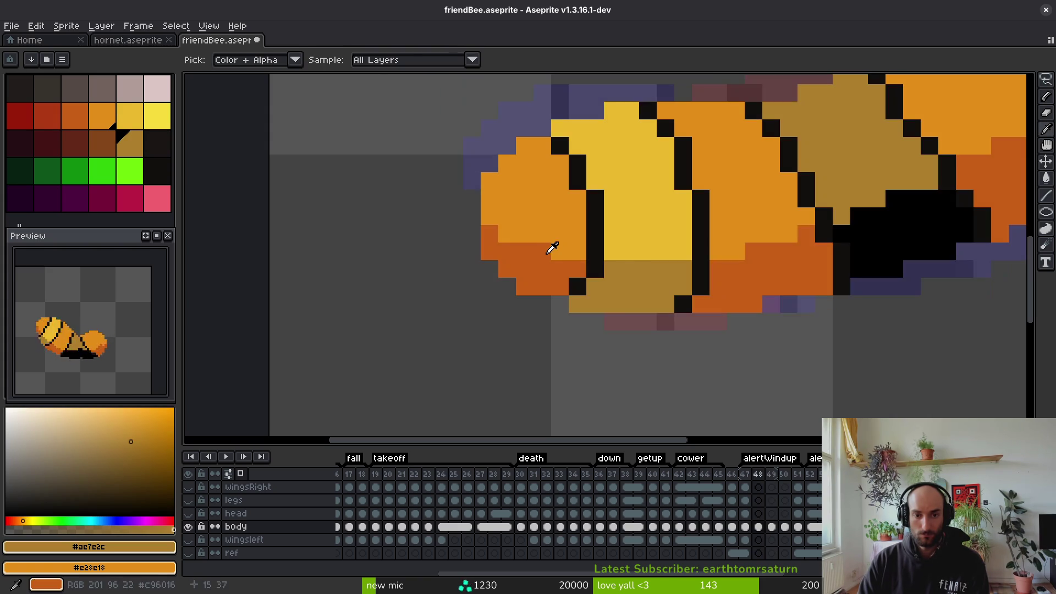
click(551, 246)
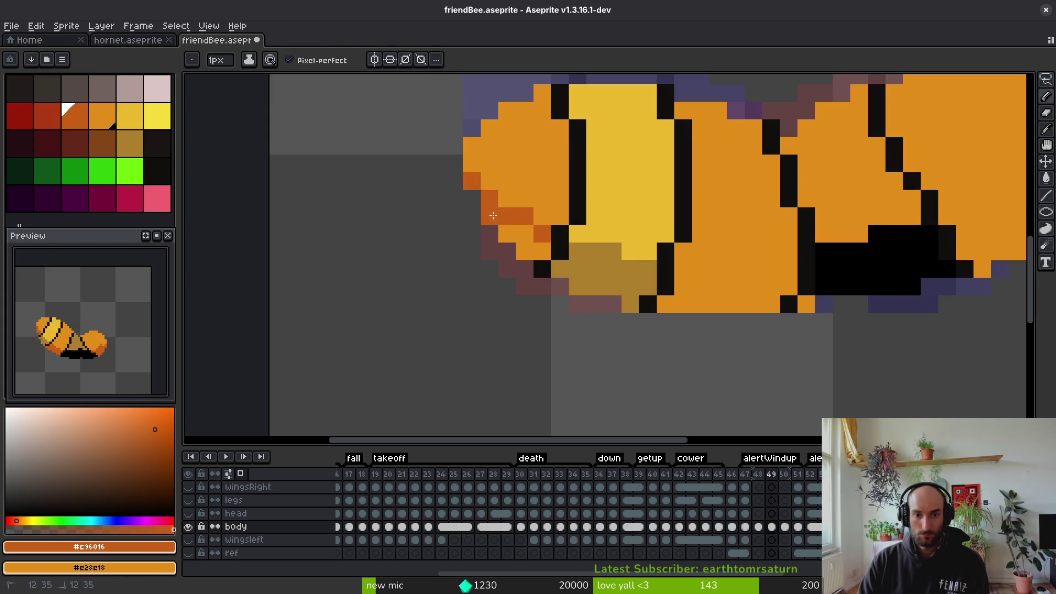
drag(690, 268, 778, 264)
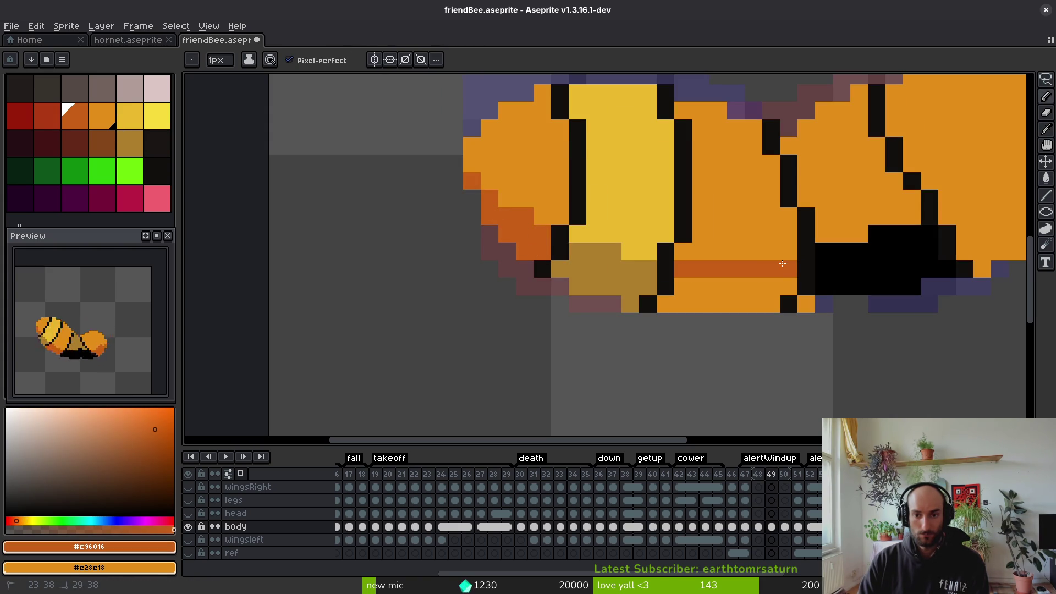
key(g)
click(754, 287)
scroll(754, 287, down, 3)
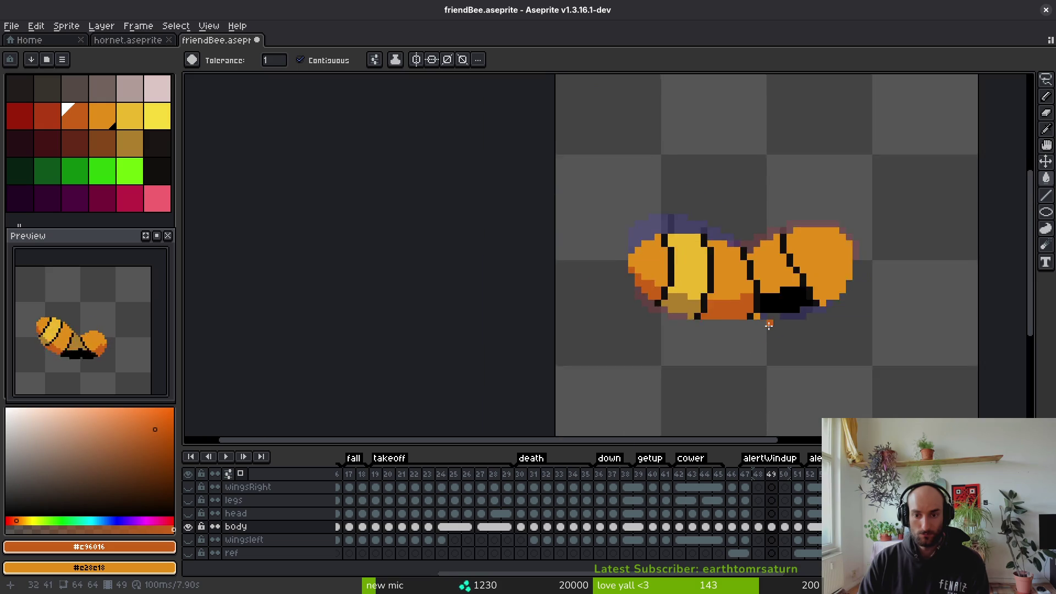
scroll(741, 338, up, 3)
scroll(647, 321, down, 2)
scroll(769, 253, up, 2)
Bucket-fill the area below the stripe dark orange, then step to the next frame
key(b)
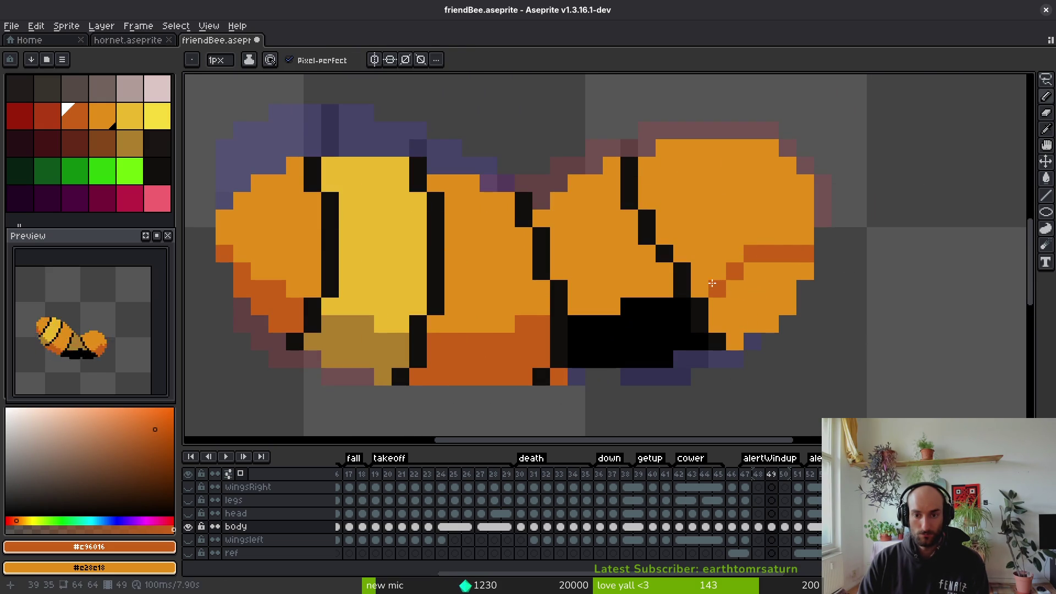
key(g)
click(750, 299)
scroll(750, 299, down, 3)
scroll(720, 269, up, 3)
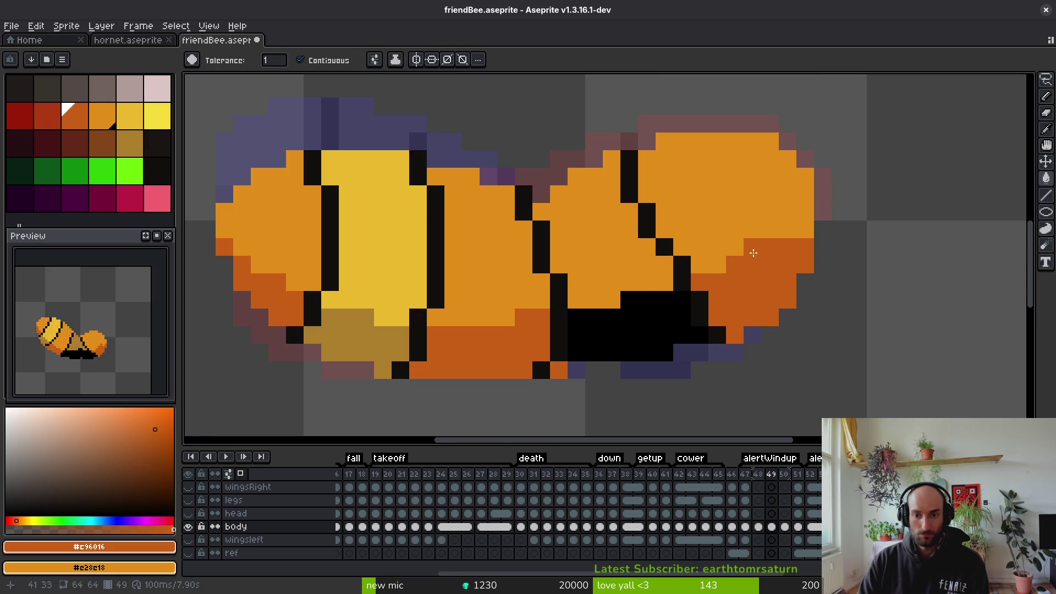
scroll(750, 273, down, 3)
key(i)
key(Right)
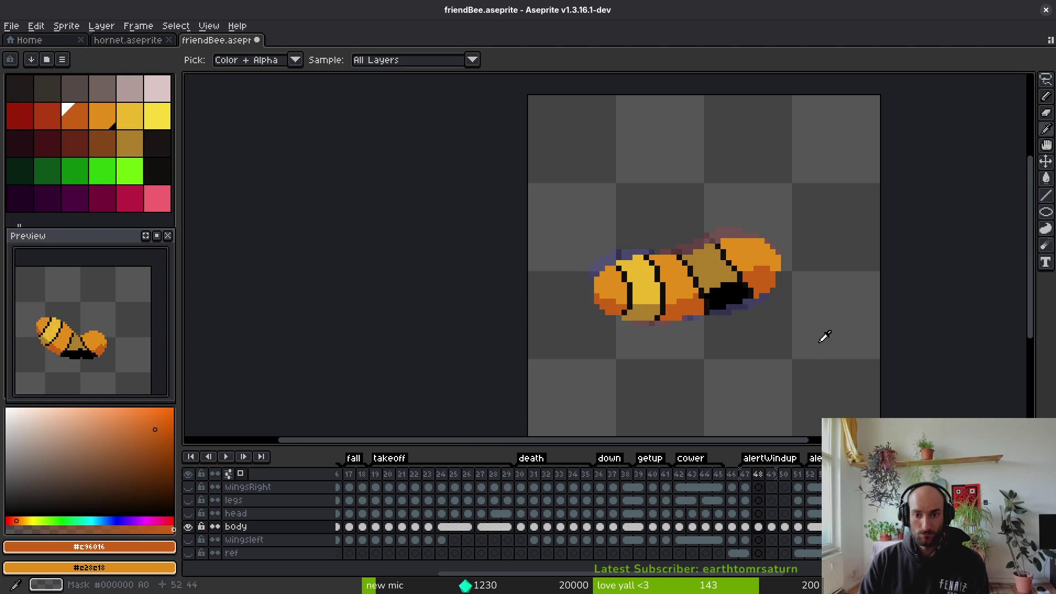
On frame 49, pick tan from the sprite and fill the middle body segment
key(Left)
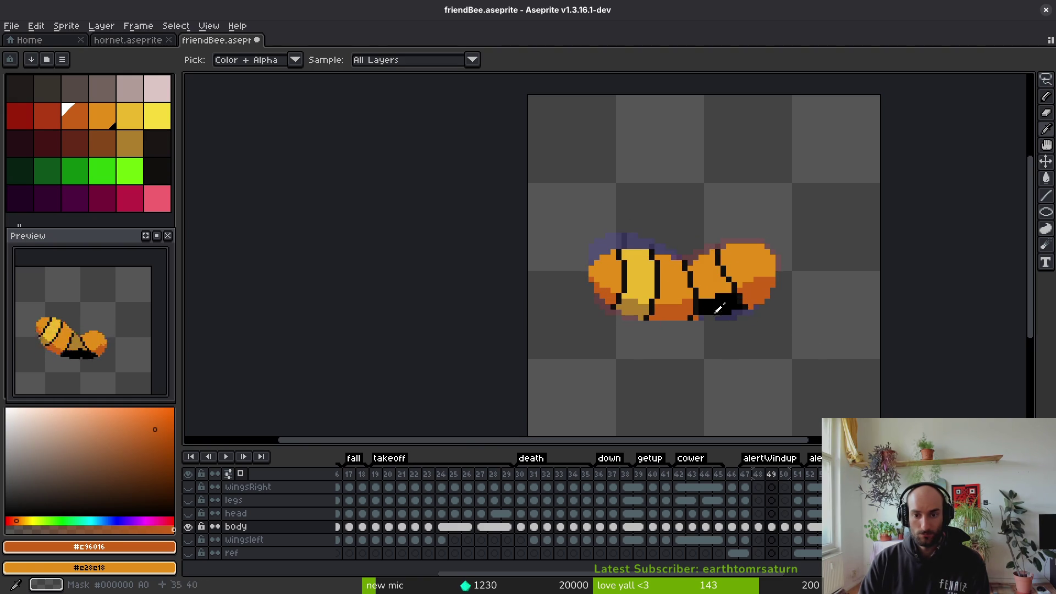
click(638, 302)
key(g)
click(707, 275)
key(i)
key(Left)
key(Left)
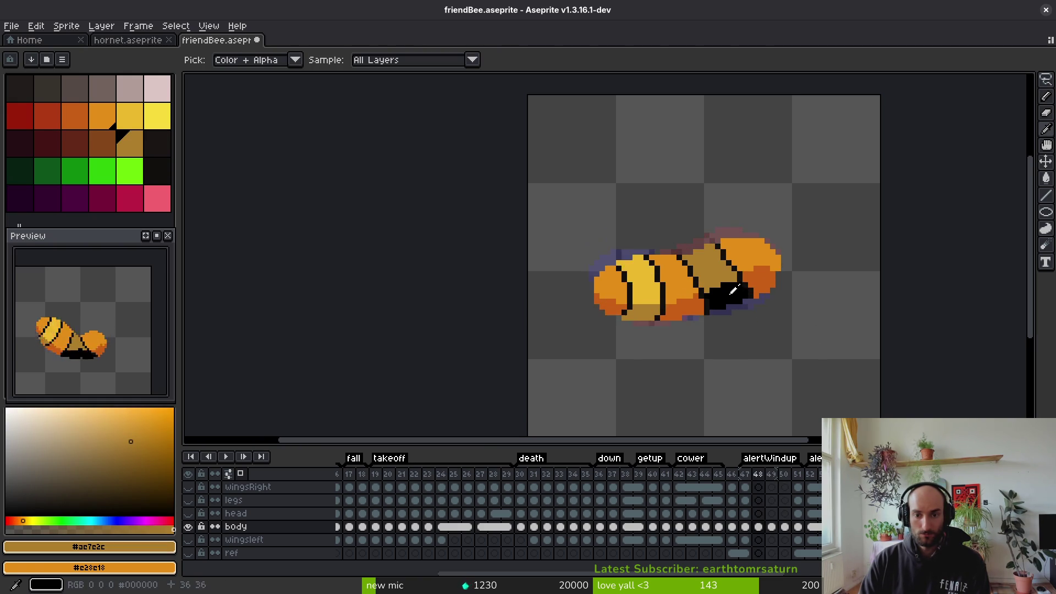
key(Right)
key(Right)
key(Right)
Pick the yellow-tan colour and fill part of the body with it
key(Left)
click(655, 281)
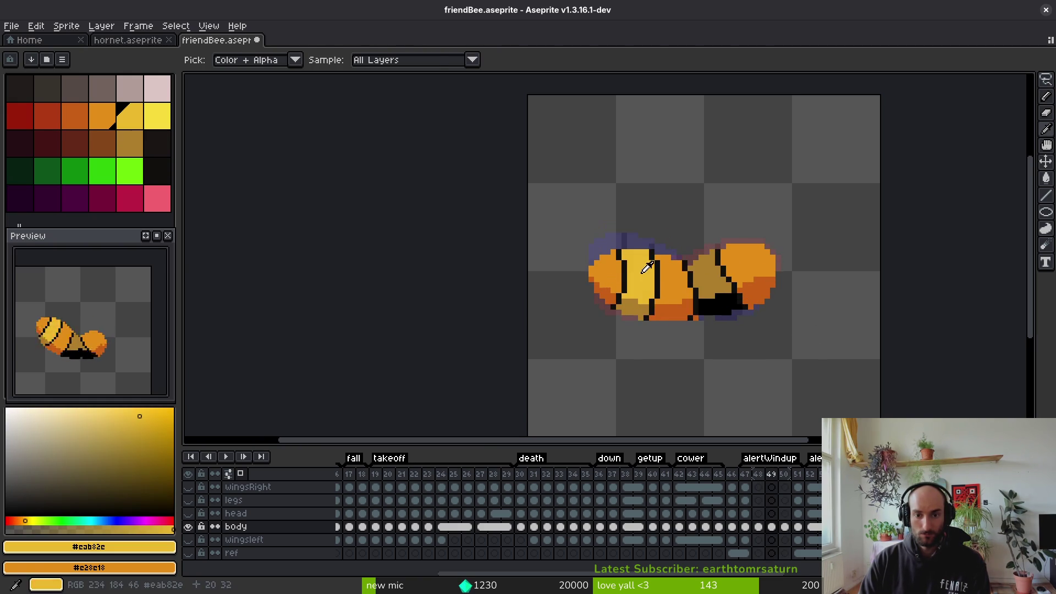
key(g)
click(638, 269)
scroll(661, 286, down, 4)
key(i)
scroll(663, 290, up, 4)
Step back and forth between frames 48 and 51 to compare the bee's poses
key(Right)
key(Right)
key(Left)
key(Left)
key(Right)
key(Right)
key(Left)
key(Left)
key(Left)
key(Right)
key(Right)
key(Left)
key(Left)
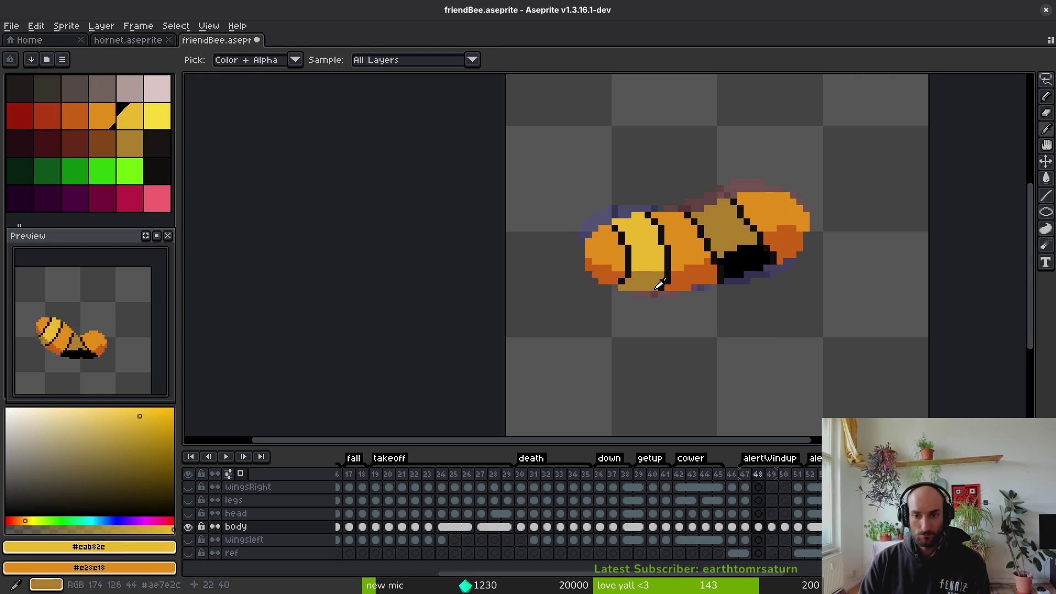
key(Right)
key(Right)
key(Right)
Briefly toggle the head layer's visibility and sample the body's dark orange
key(g)
click(189, 514)
click(189, 514)
scroll(758, 222, up, 2)
key(i)
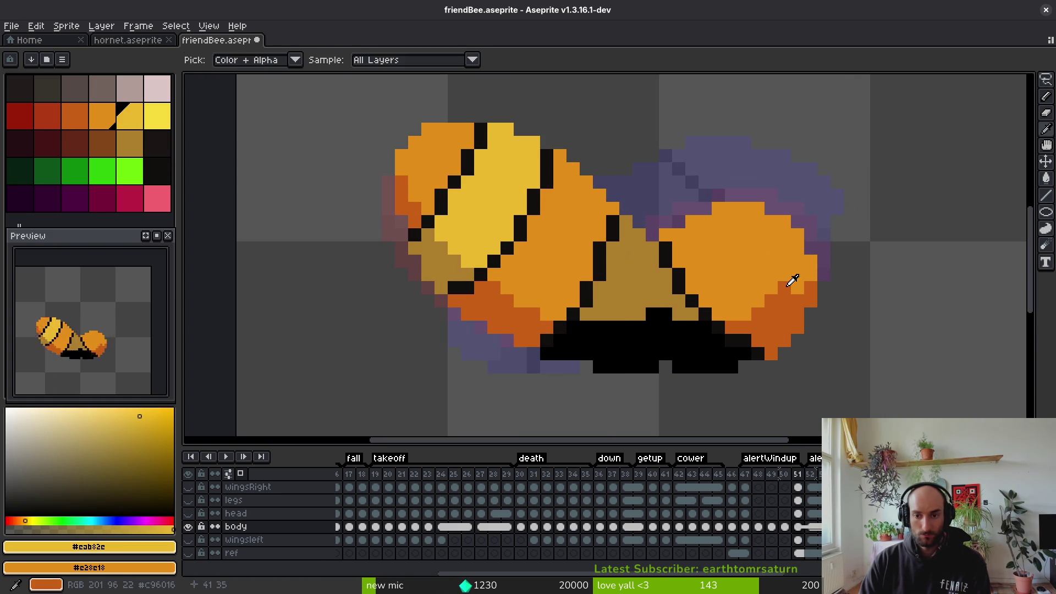
click(793, 280)
scroll(808, 308, down, 3)
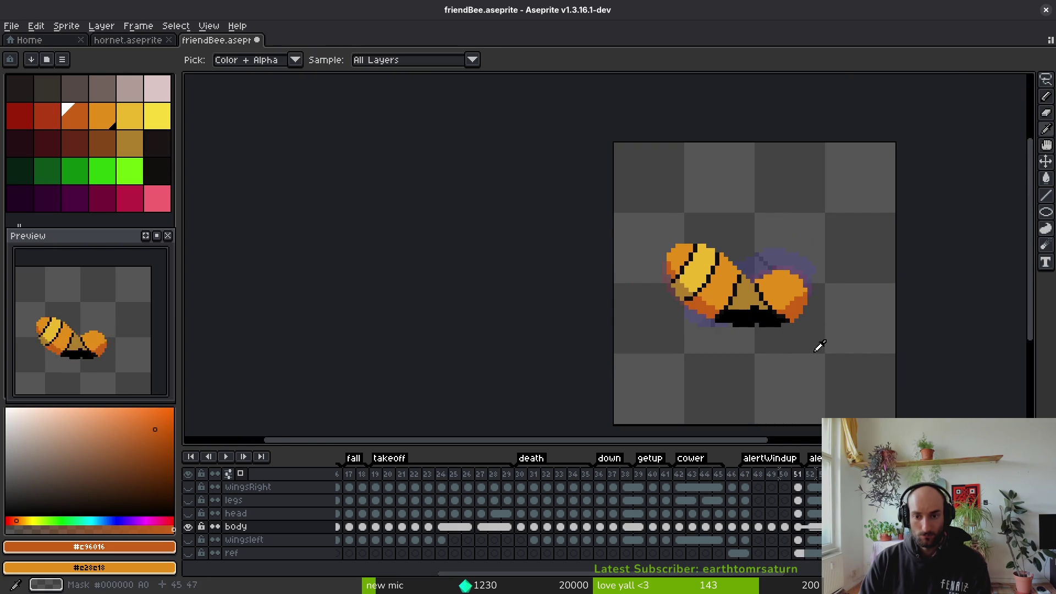
key(b)
scroll(787, 320, up, 2)
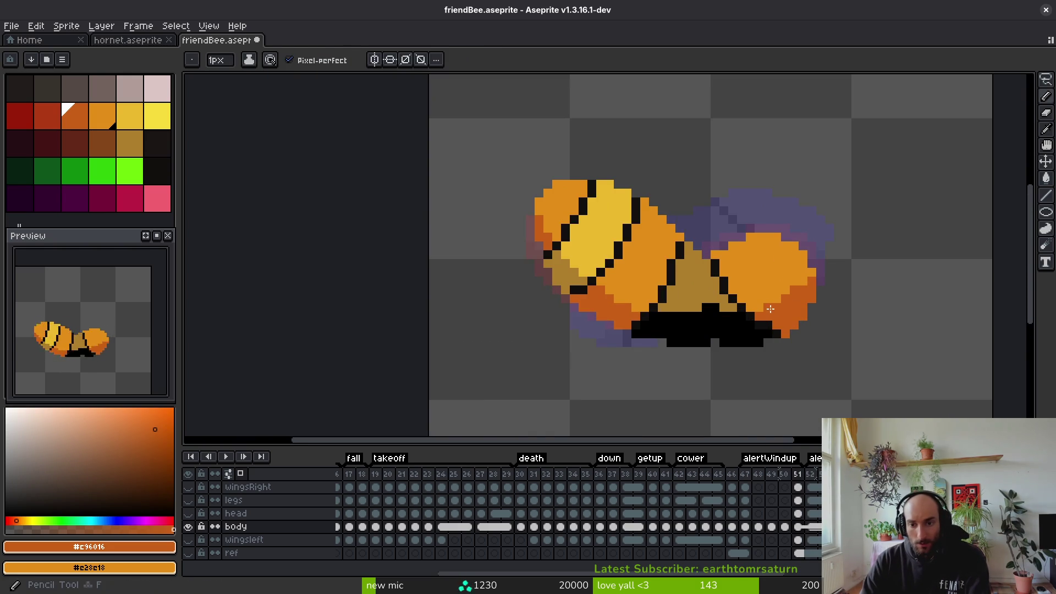
Review frame 52 and the two frames before it, then show the head layer
key(Right)
scroll(772, 309, down, 2)
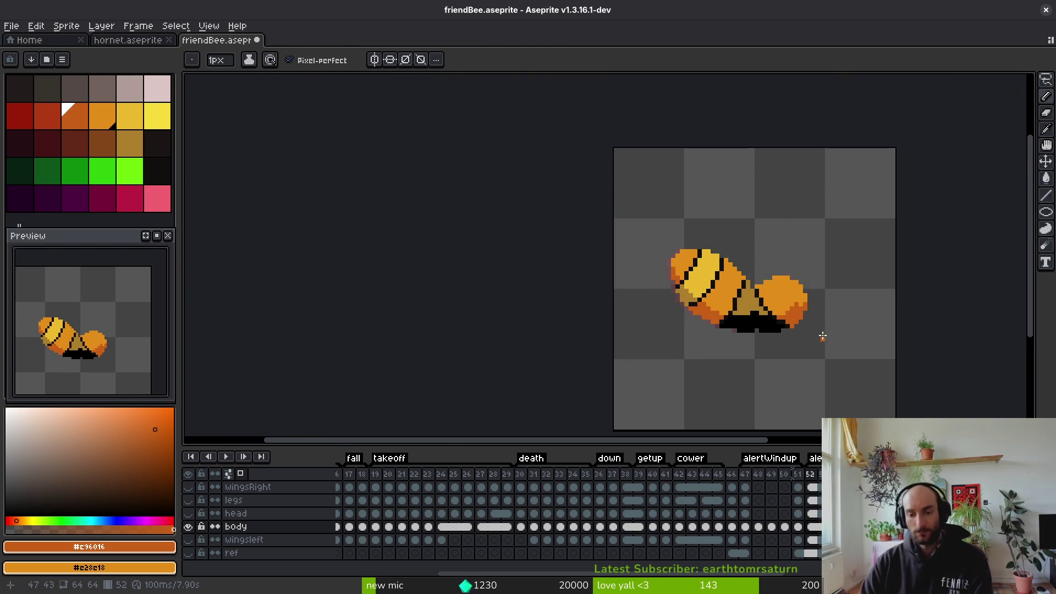
scroll(822, 342, up, 3)
scroll(760, 319, down, 2)
key(i)
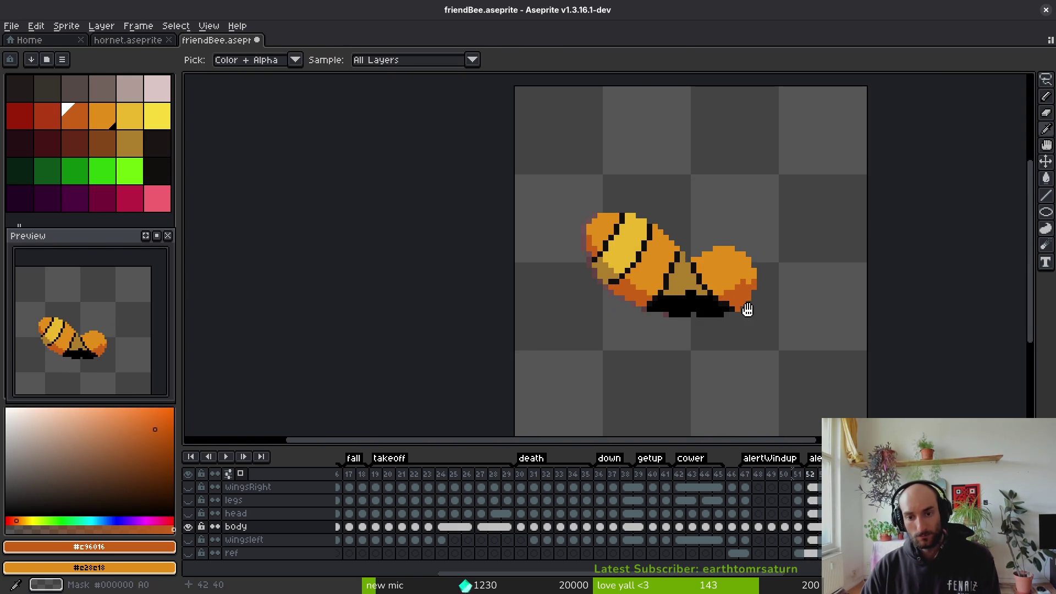
key(Left)
key(Left)
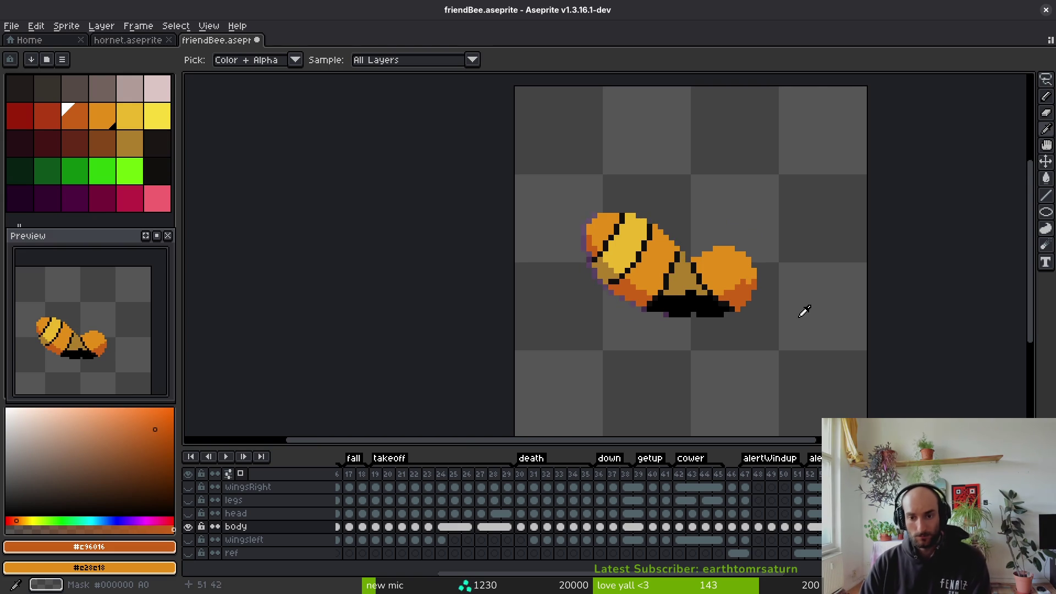
key(Left)
key(Left)
key(Left)
key(Left)
key(Left)
key(b)
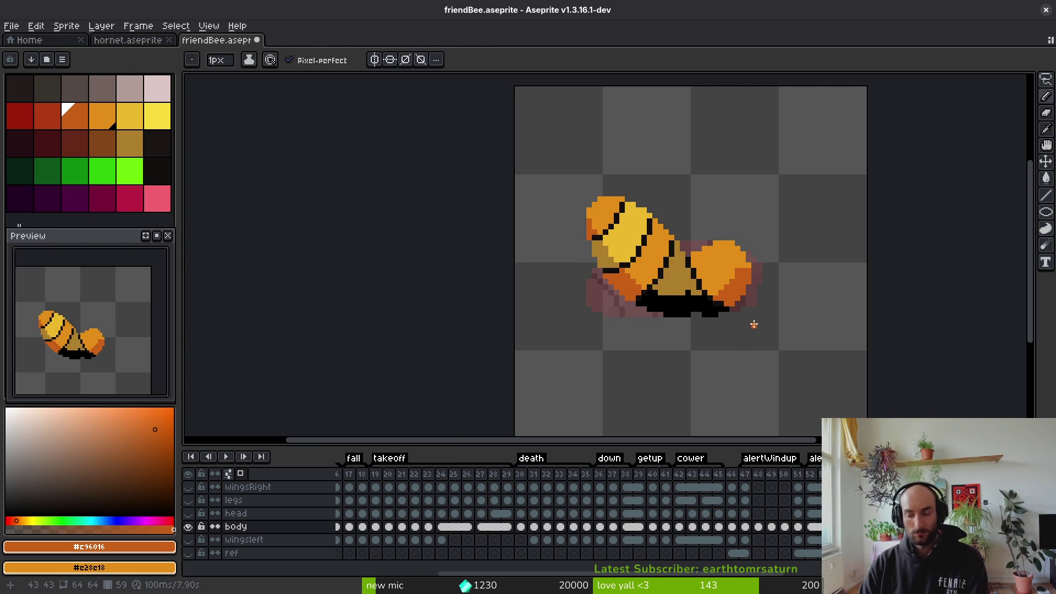
click(188, 514)
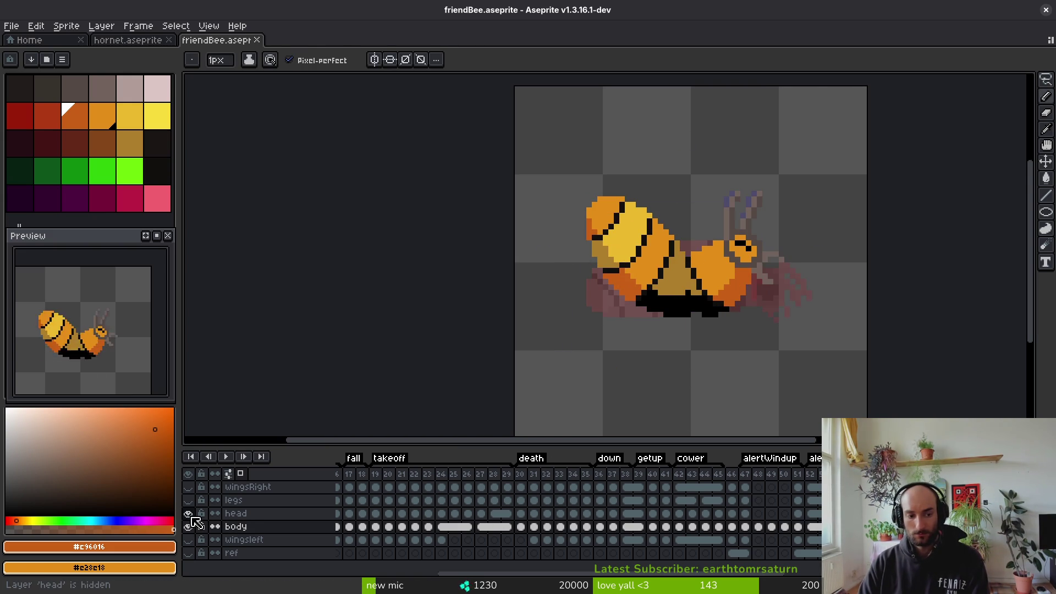
Show the legs and wingsRight layers again and hide the wingsleft layer
click(189, 501)
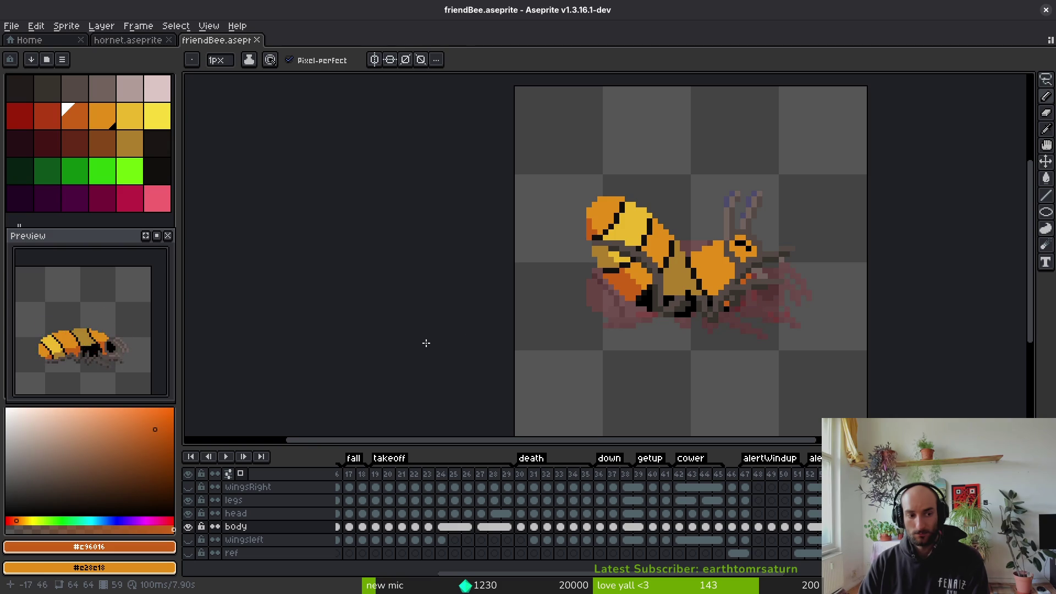
click(189, 488)
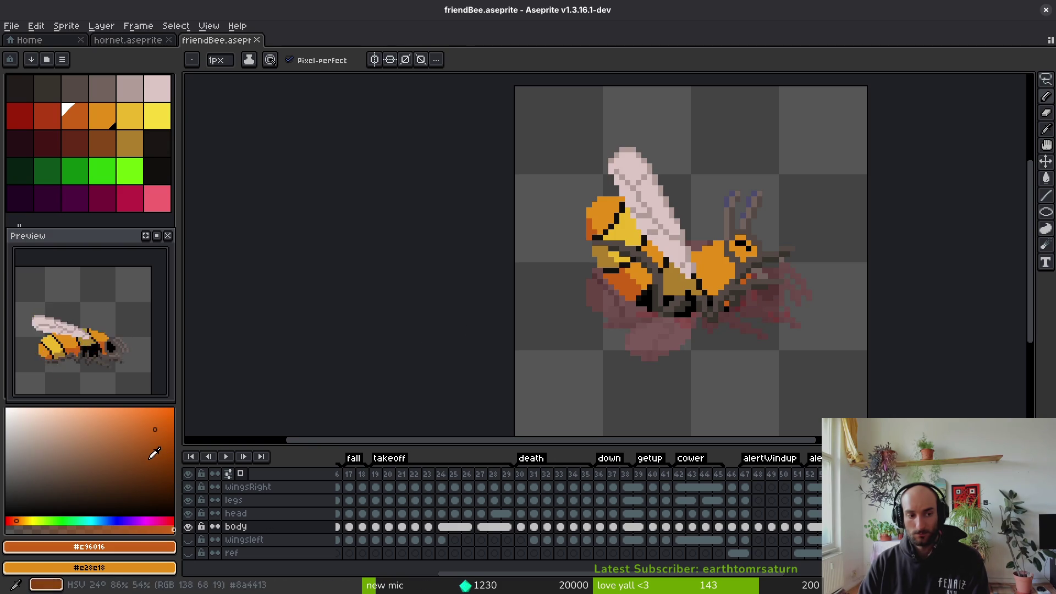
click(188, 541)
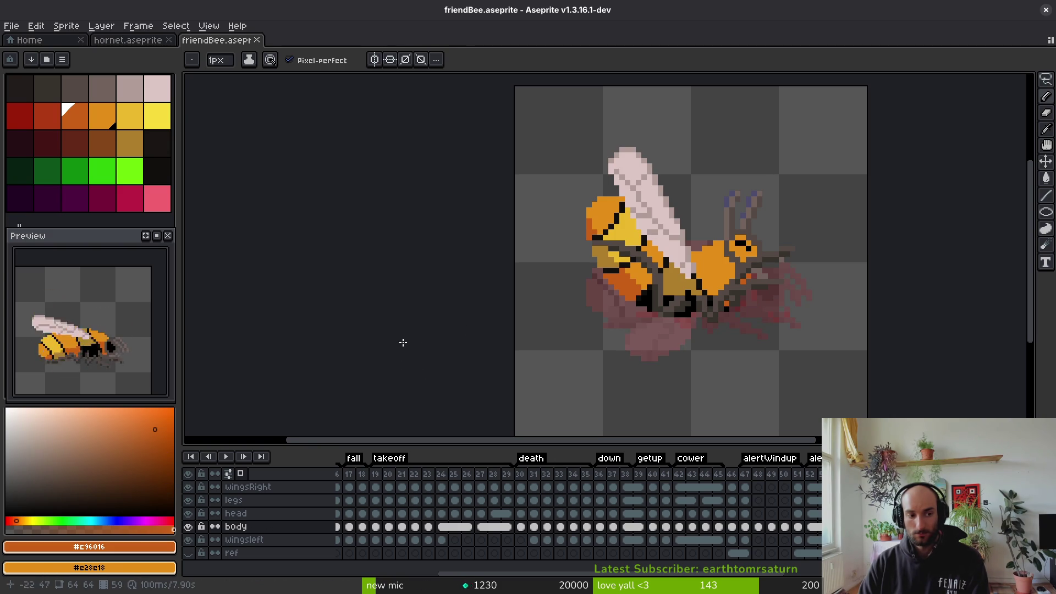
scroll(395, 346, right, 2)
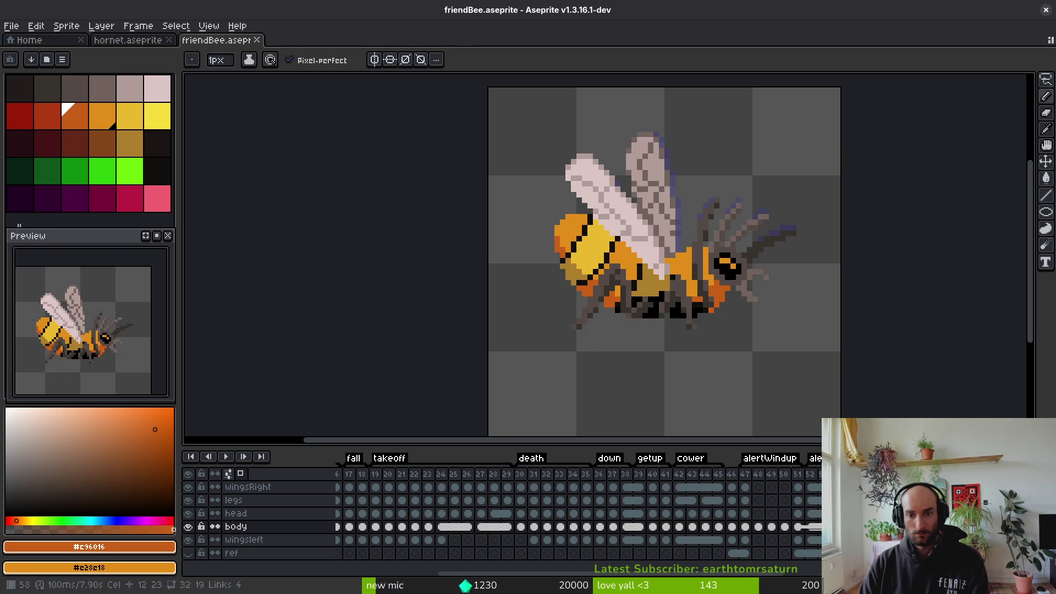
Make wingsleft the active layer and step through later frames to compare the wings
key(End)
key(Down)
key(Right)
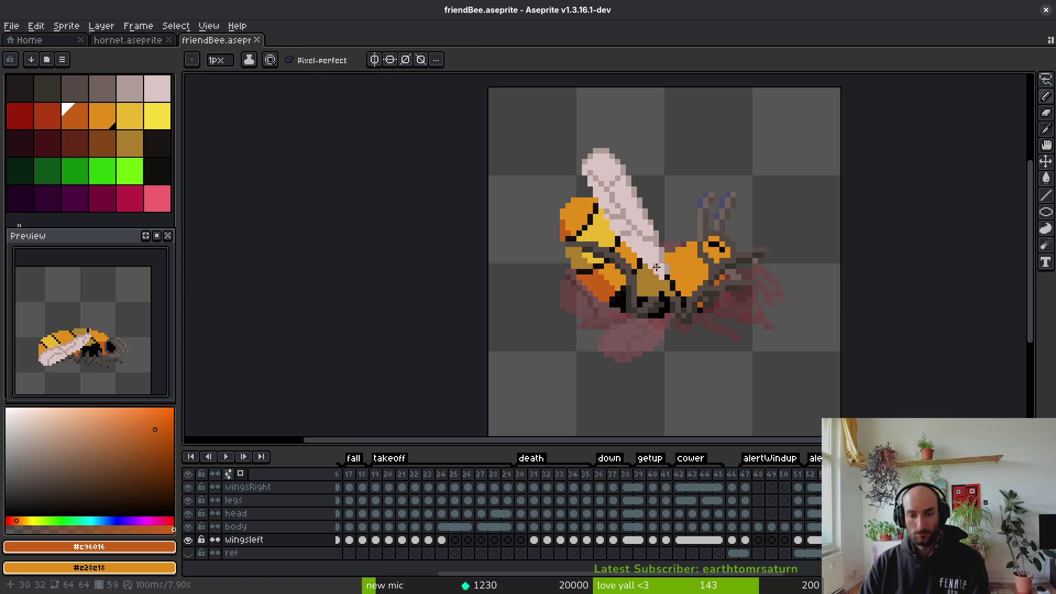
scroll(713, 394, up, 3)
key(Right)
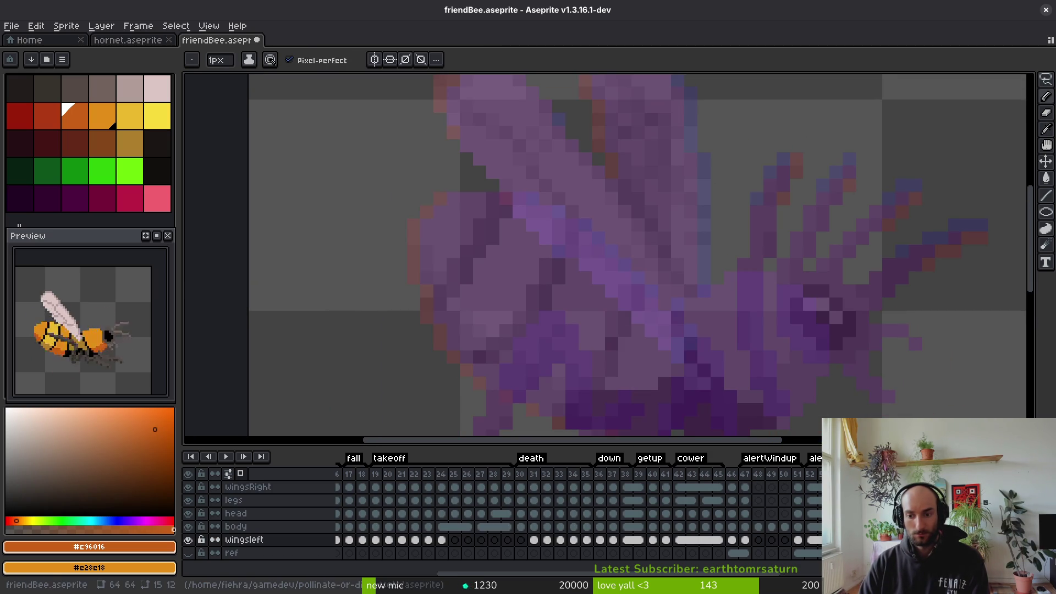
scroll(730, 315, down, 3)
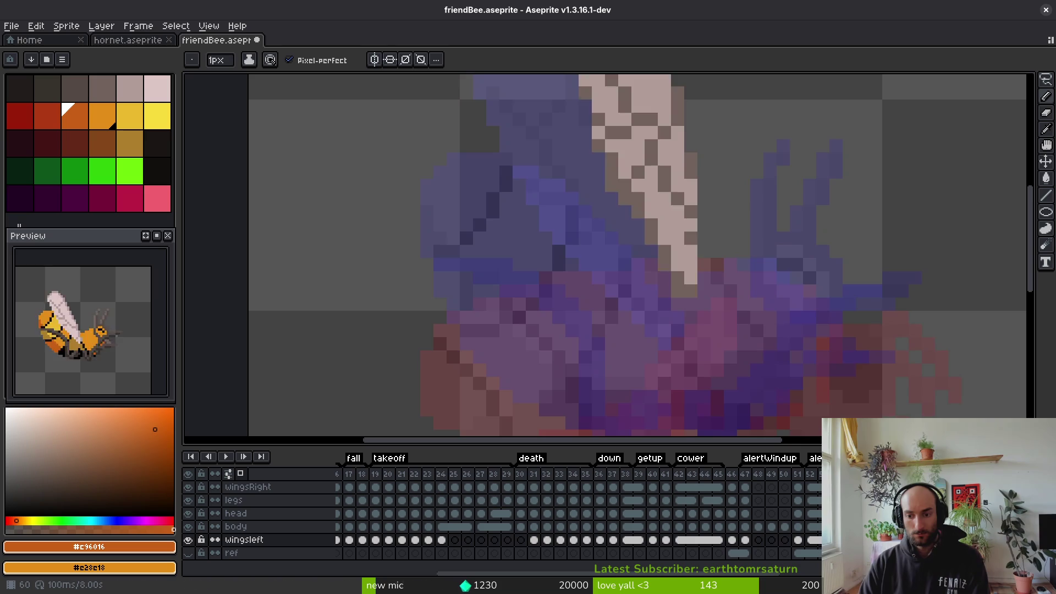
scroll(731, 295, up, 3)
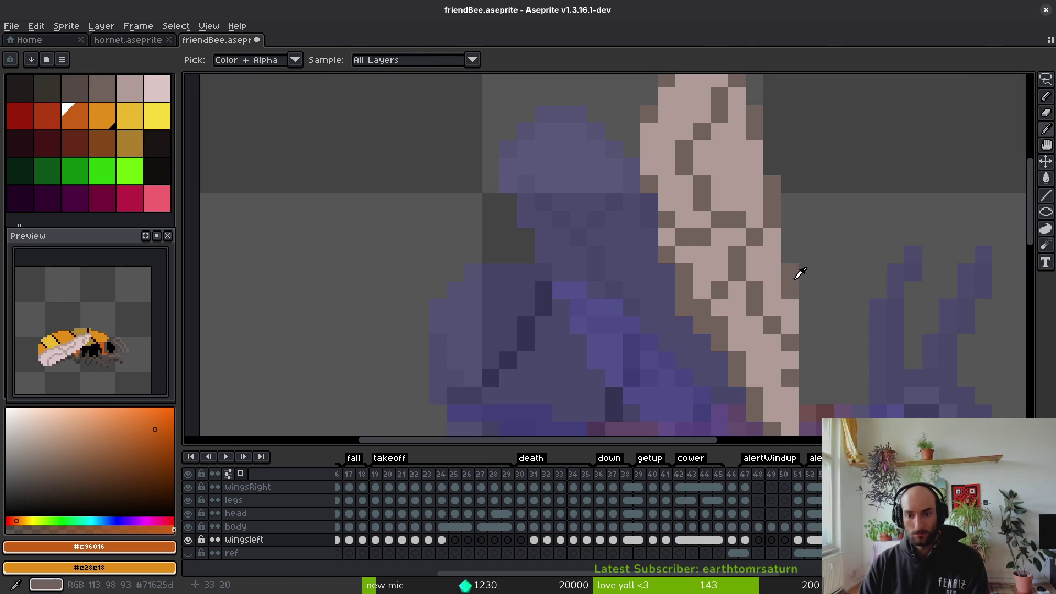
Eyedrop the grey-brown #71625d from the bee's wing as the drawing colour
alt+click(786, 307)
scroll(783, 312, down, 3)
scroll(783, 312, up, 1)
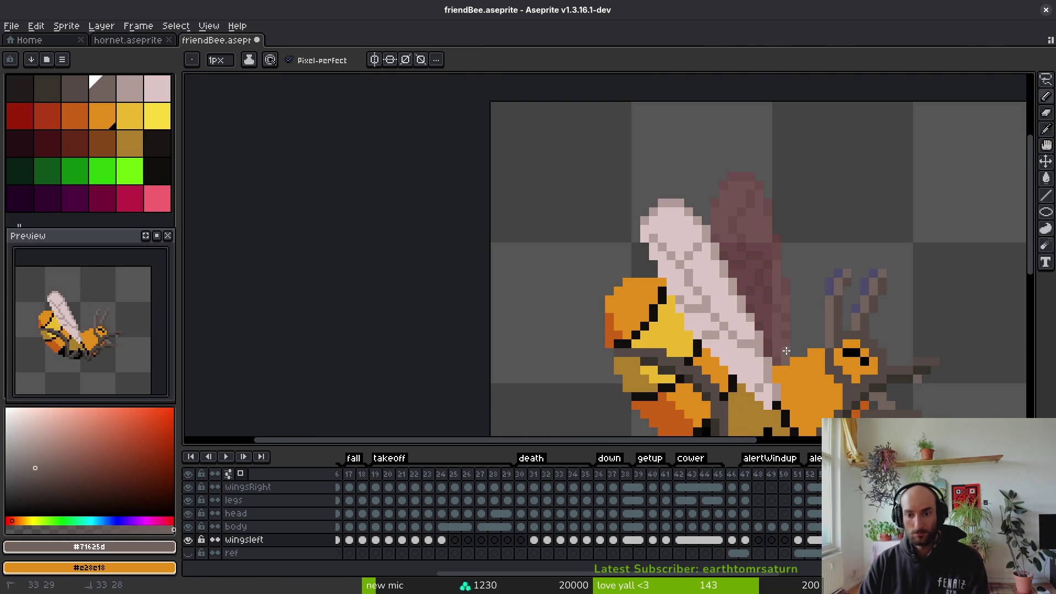
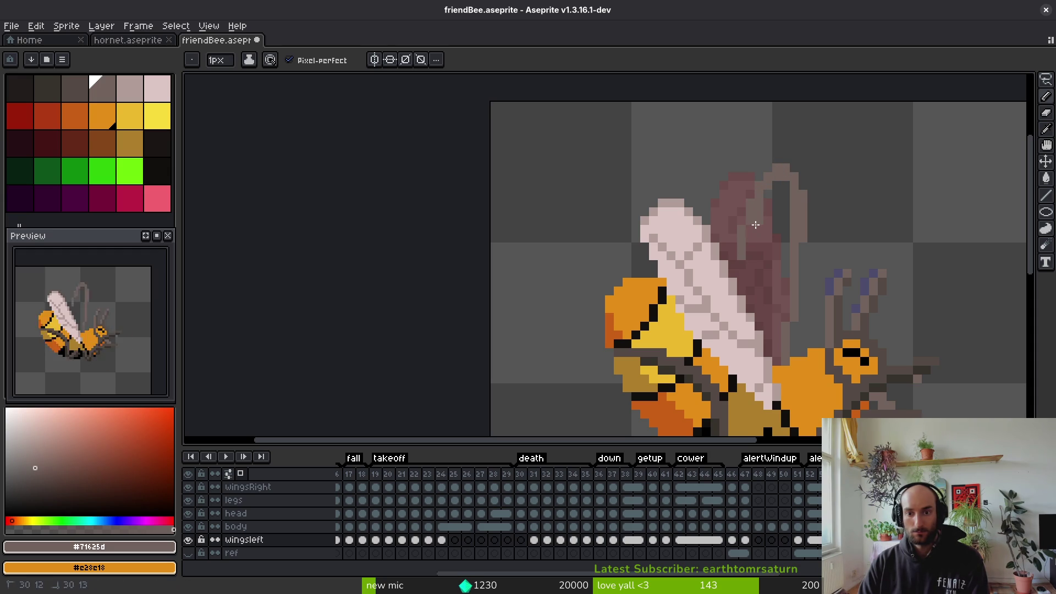
Flood-fill the rear wing with light grey #b19d99, undoing a stray background fill
key(e)
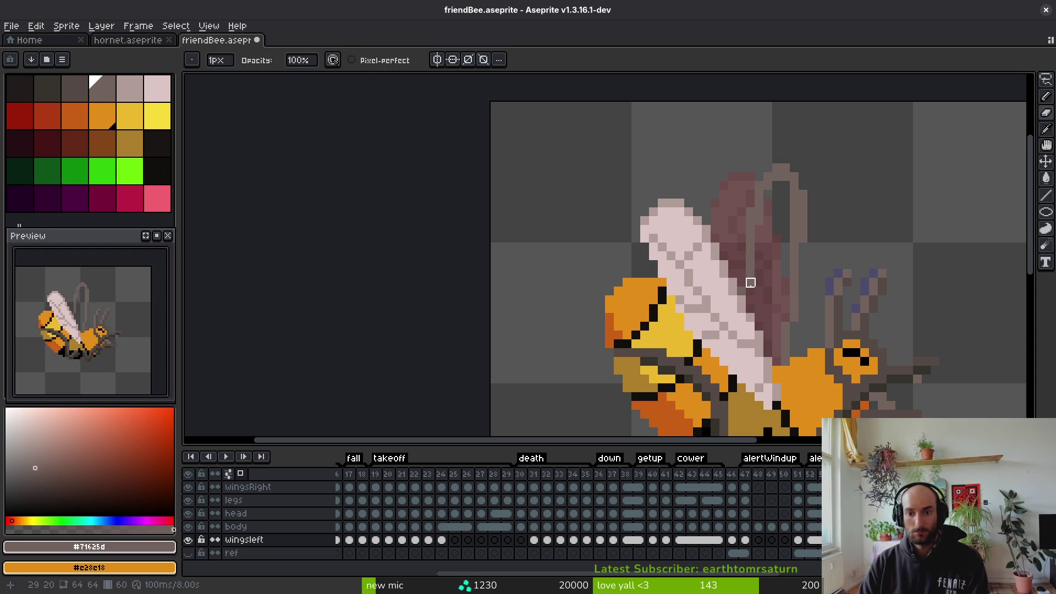
key(f)
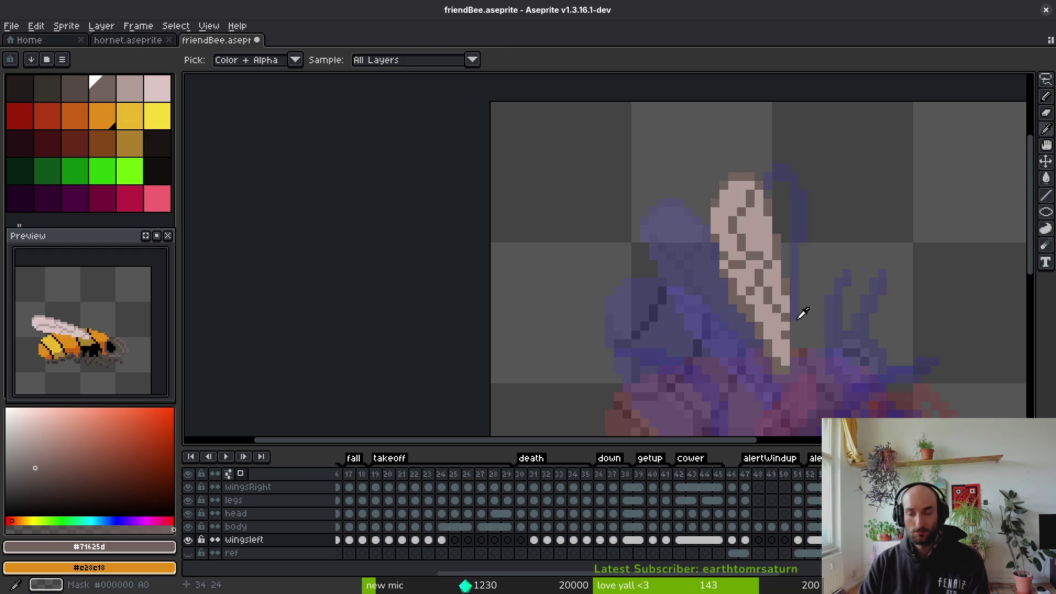
alt+click(779, 275)
key(g)
click(777, 274)
key(ctrl+z)
key(f)
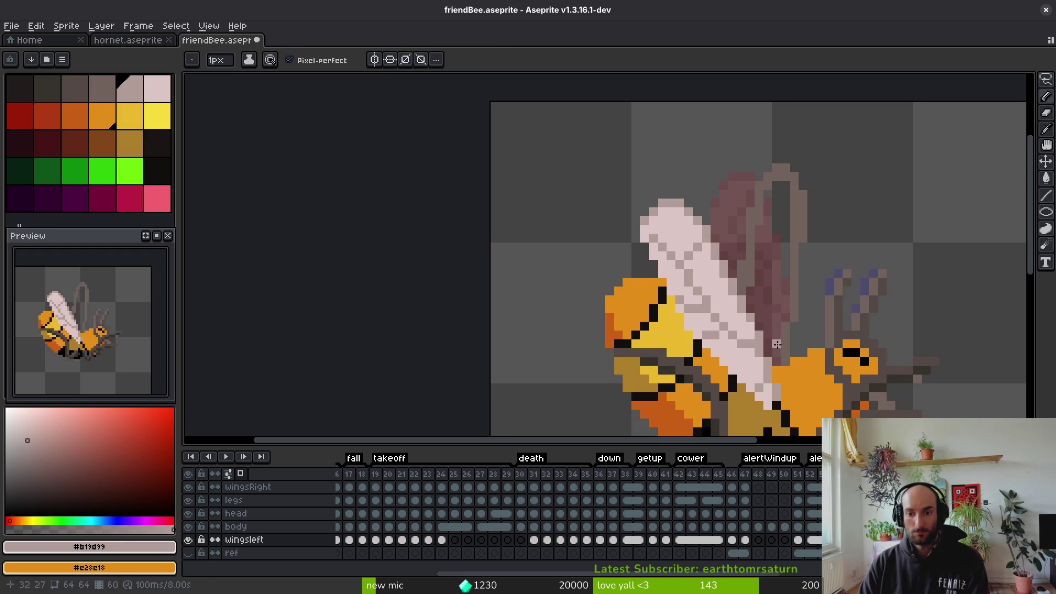
alt+click(782, 360)
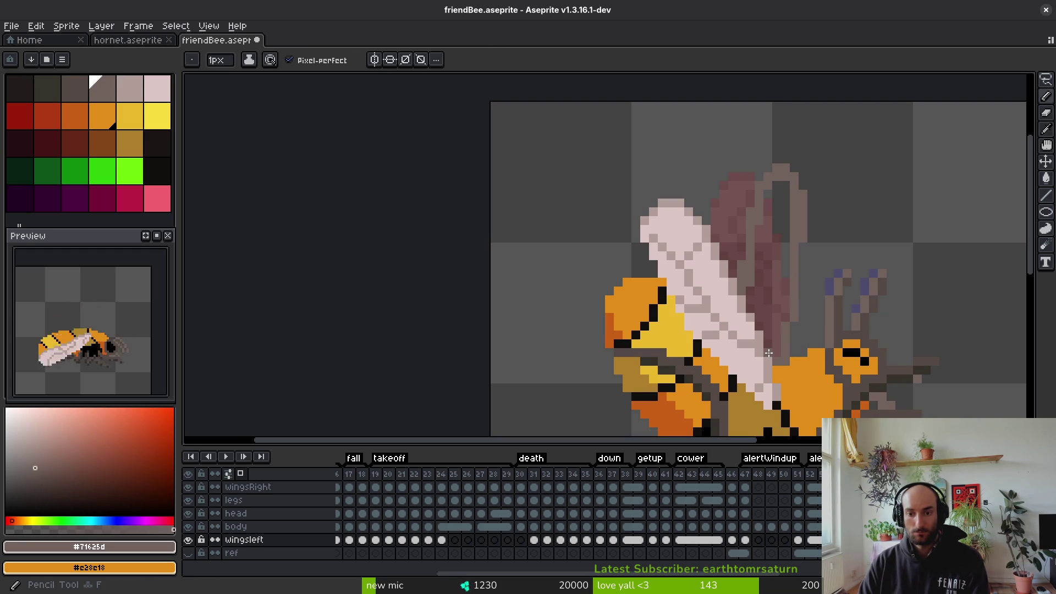
alt+click(752, 291)
key(g)
click(751, 290)
key(f)
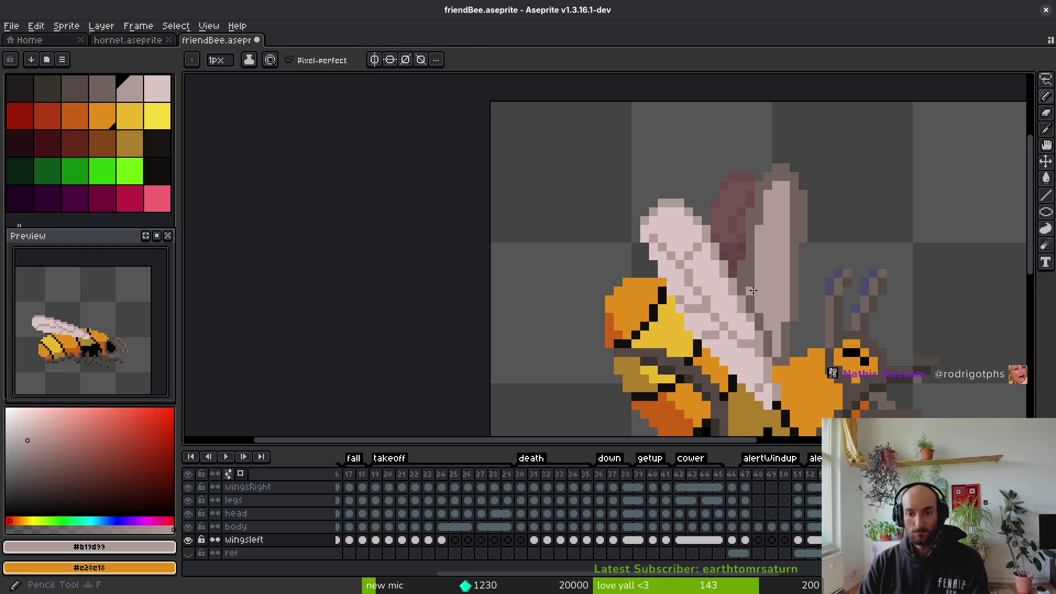
Paint light grey over the darker wing column and along the wing's top
drag(753, 298, 754, 309)
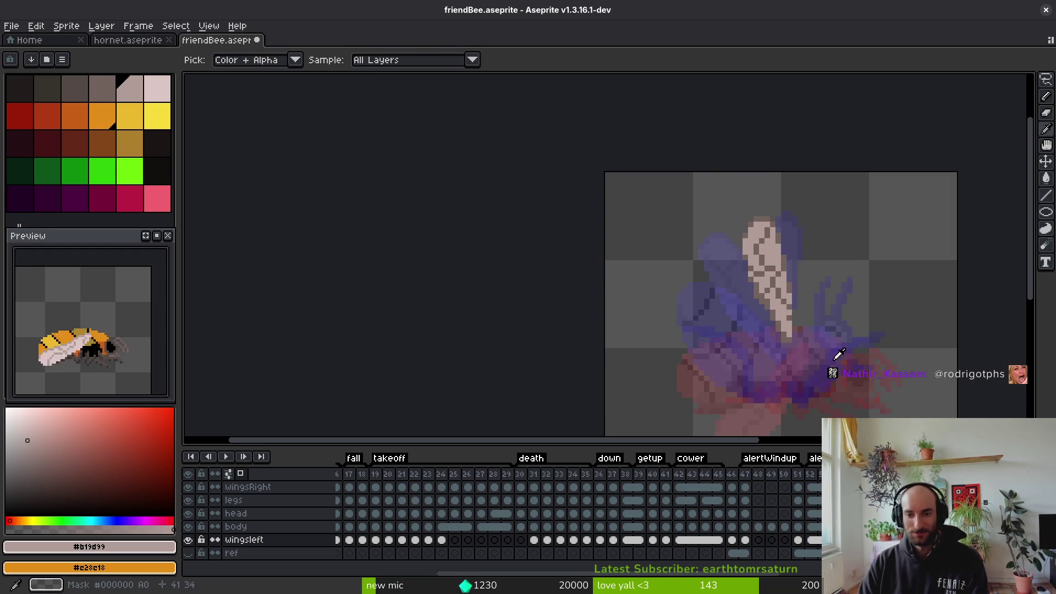
scroll(792, 297, up, 3)
scroll(805, 251, up, 2)
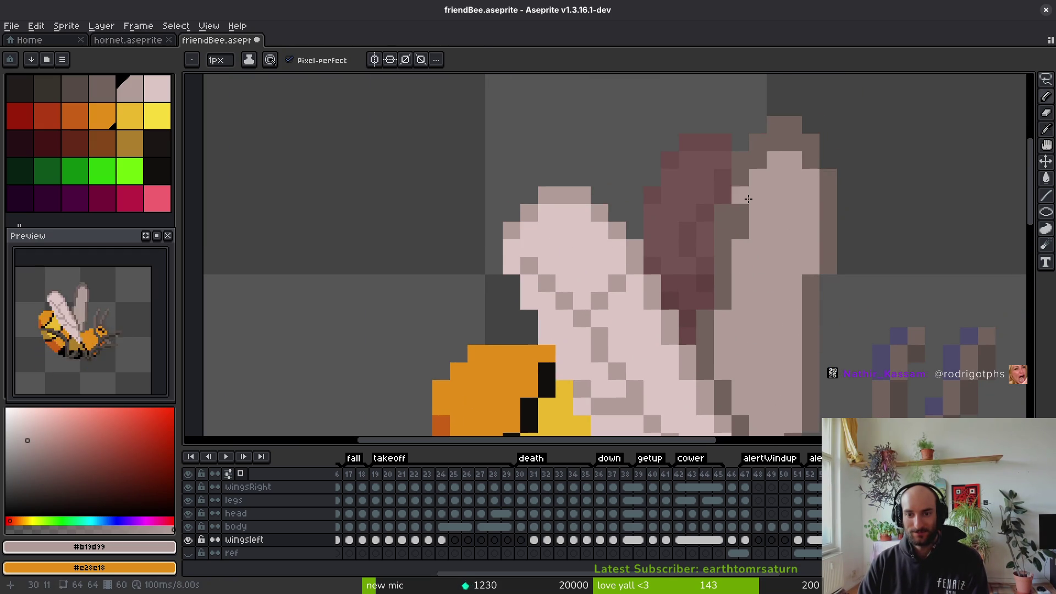
mouse_move(742, 194)
mouse_down()
mouse_move(739, 230)
mouse_move(724, 236)
mouse_move(719, 314)
mouse_up()
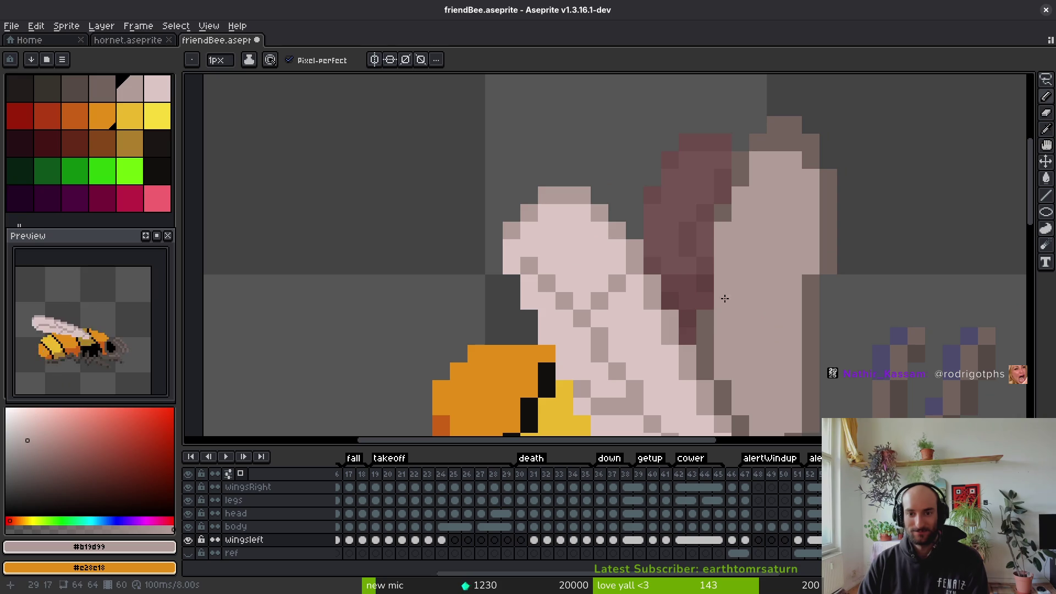
drag(797, 187, 778, 144)
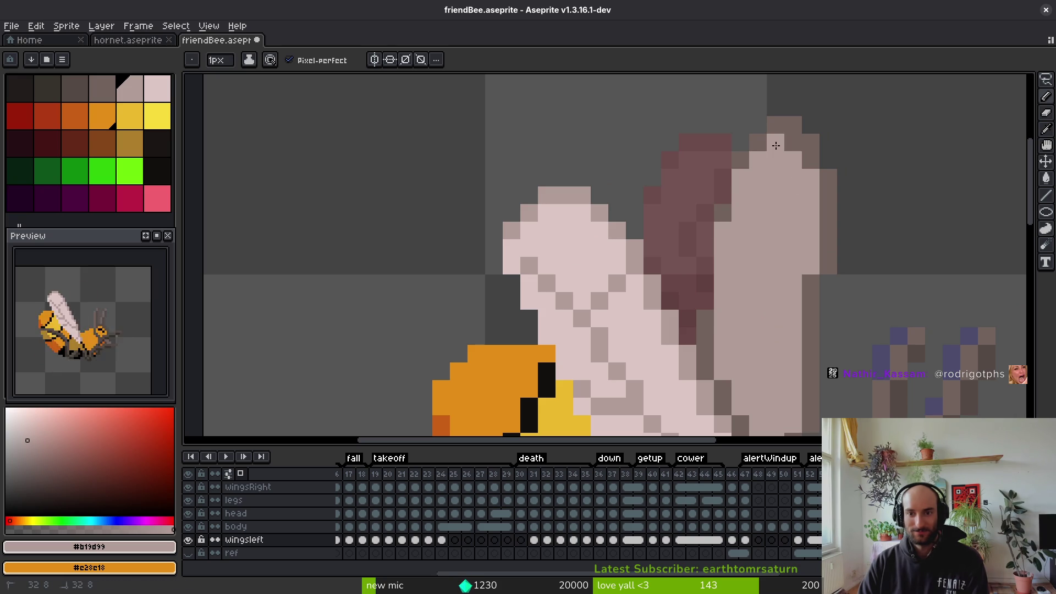
scroll(795, 220, down, 3)
scroll(803, 226, up, 2)
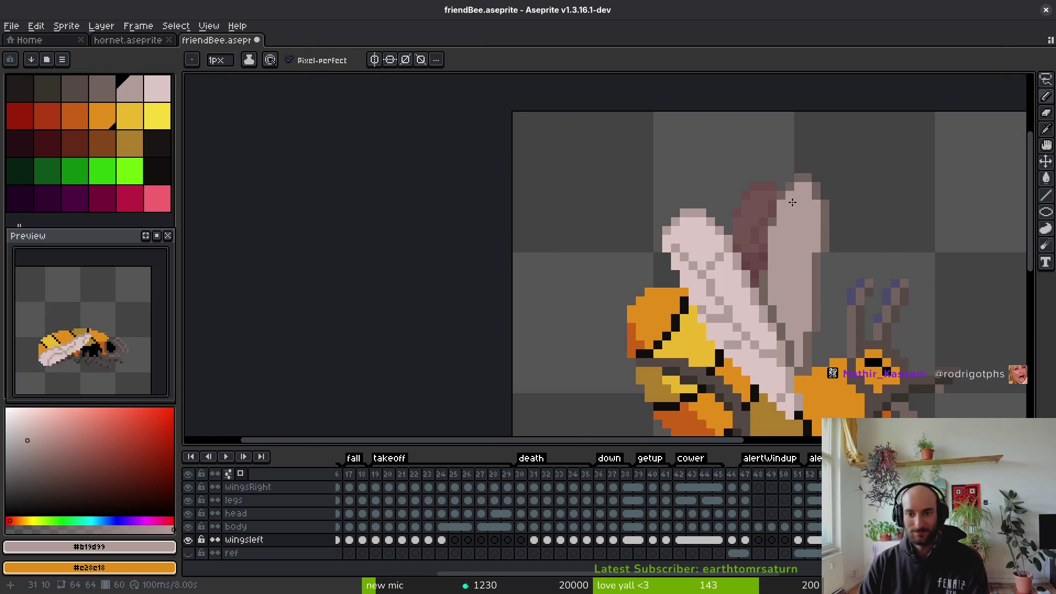
Sample the darker wing shade from the sprite and save friendBee.aseprite
alt+click(776, 249)
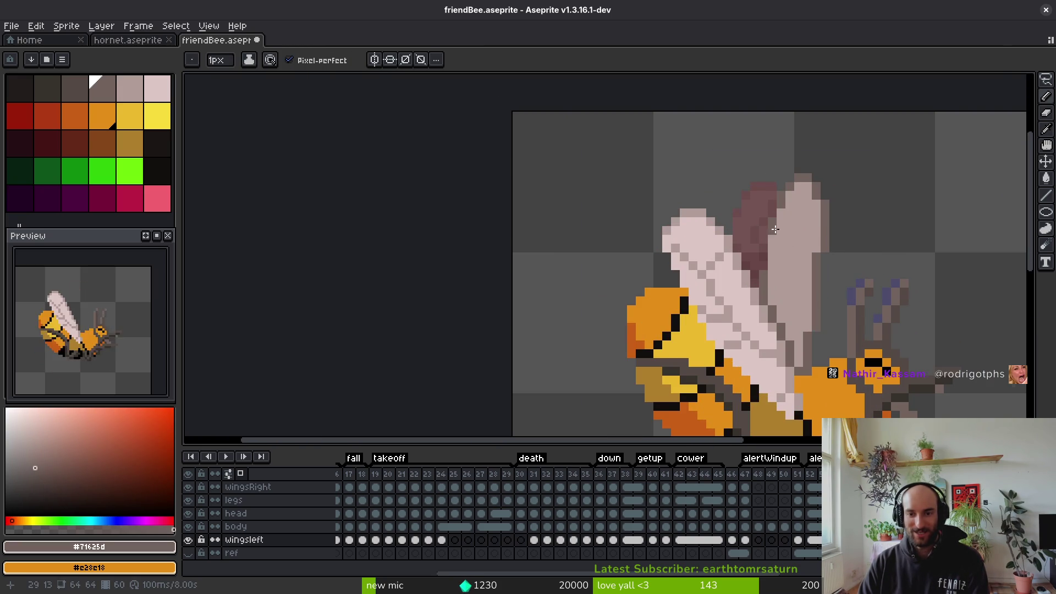
scroll(774, 229, up, 2)
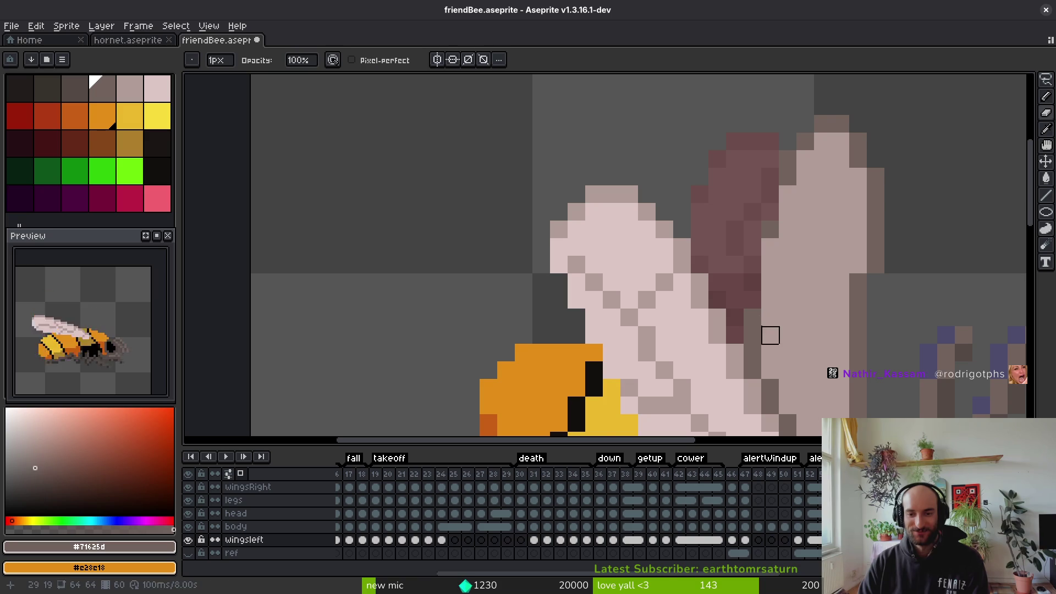
scroll(753, 317, down, 3)
key(ctrl+s)
scroll(766, 346, up, 4)
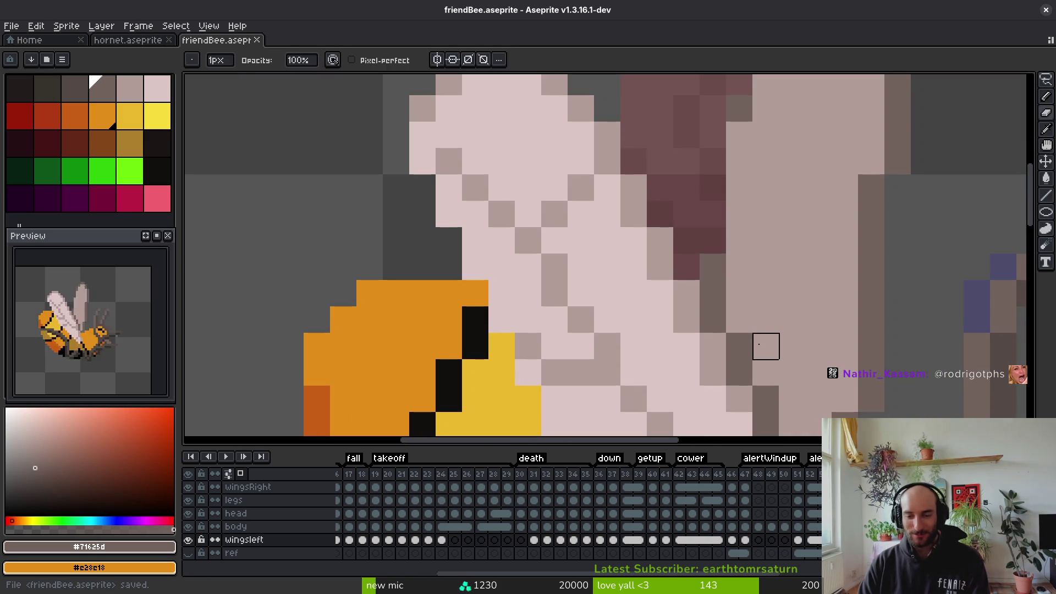
scroll(764, 294, down, 4)
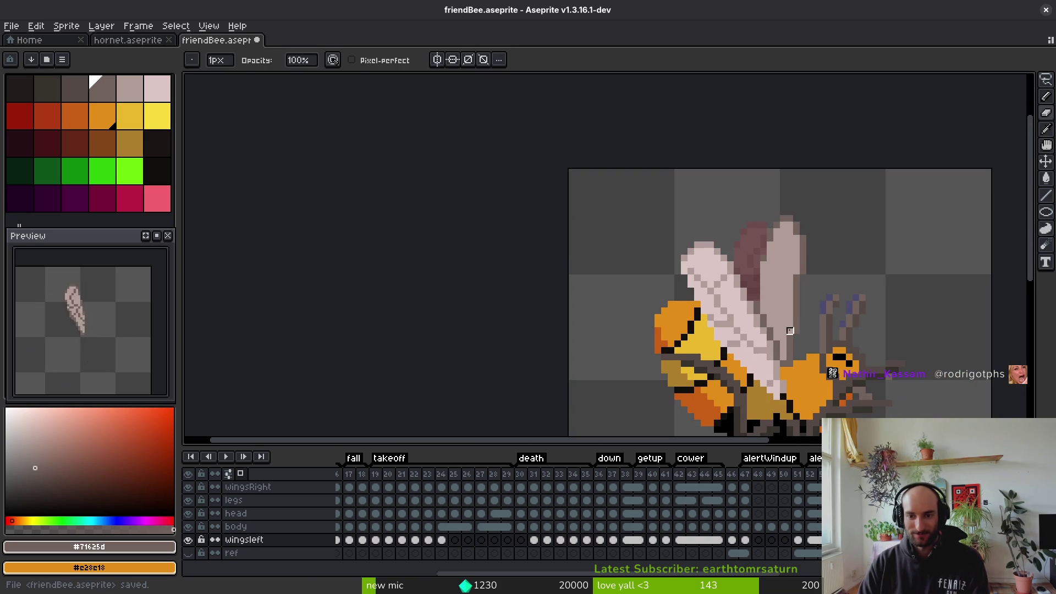
Touch up the wing with a dark pixel and a light grey pixel at its edge
click(764, 301)
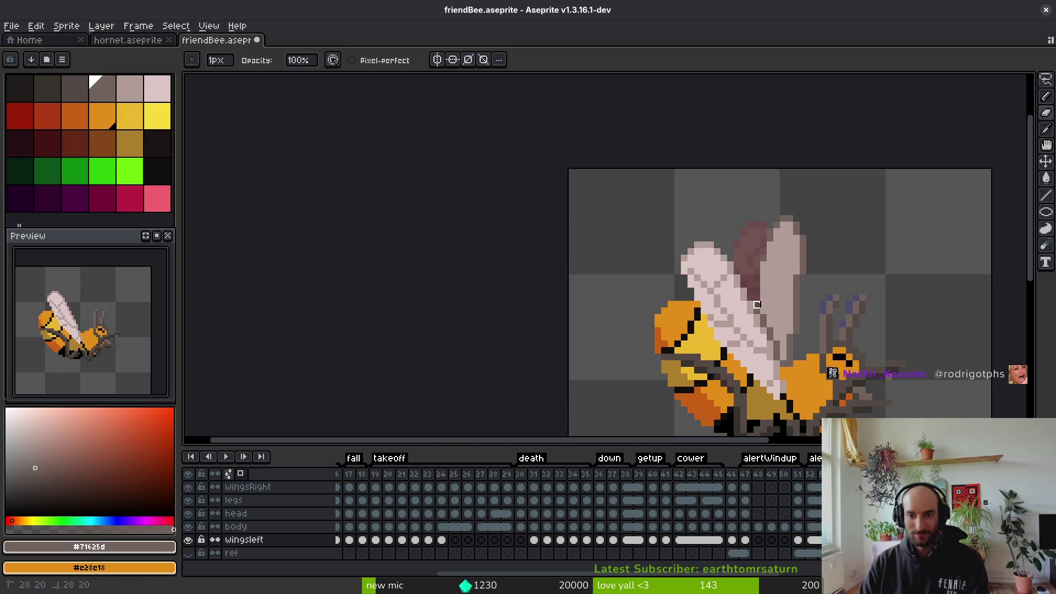
scroll(790, 304, up, 3)
alt+click(783, 295)
scroll(764, 302, down, 4)
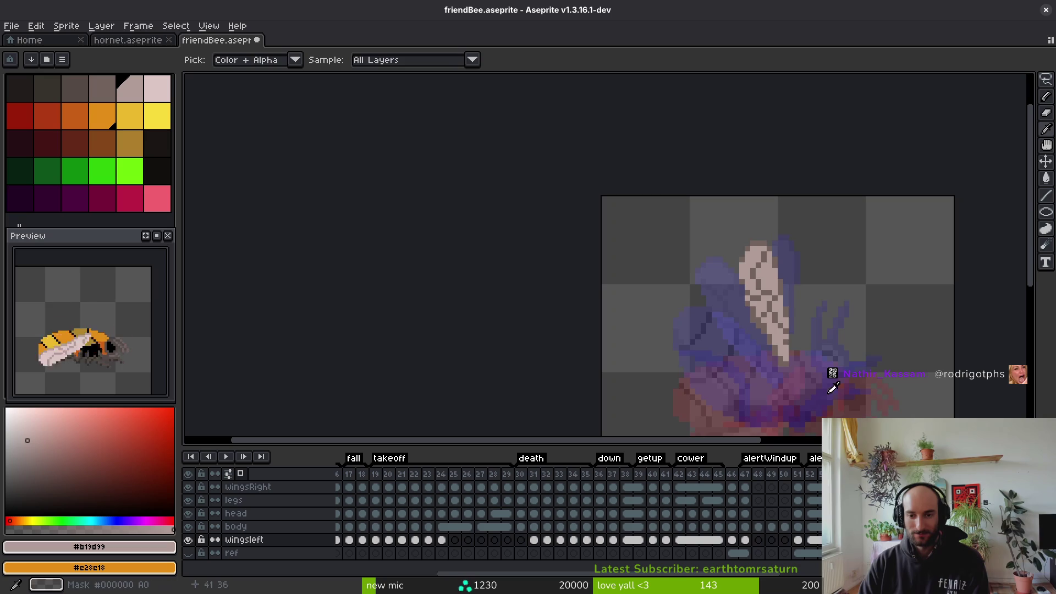
click(782, 340)
scroll(766, 277, up, 5)
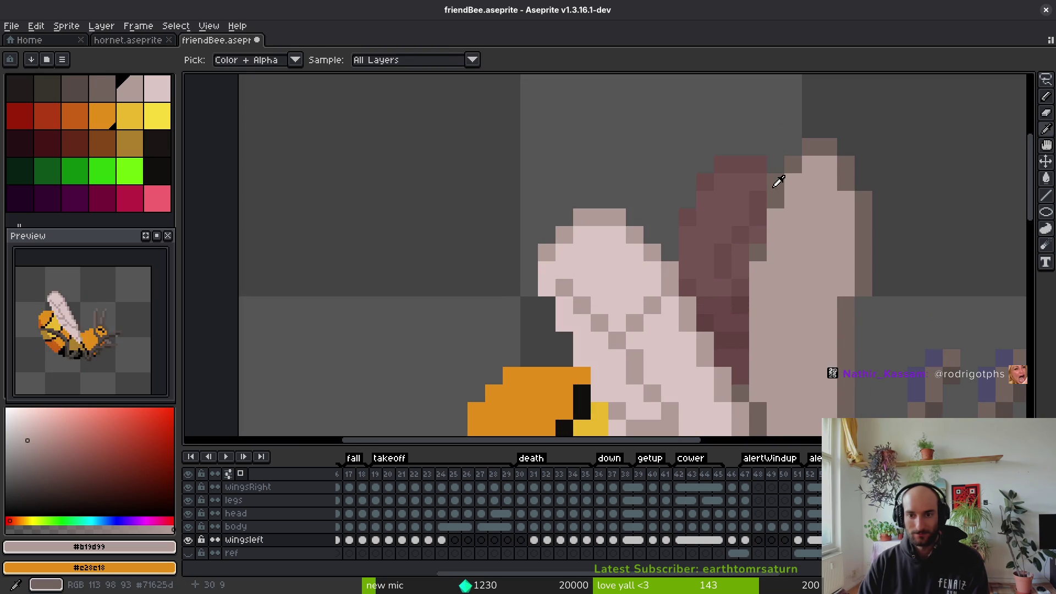
Repaint the wing's inner shading strip darker and lighten a pixel near its top
alt+click(794, 160)
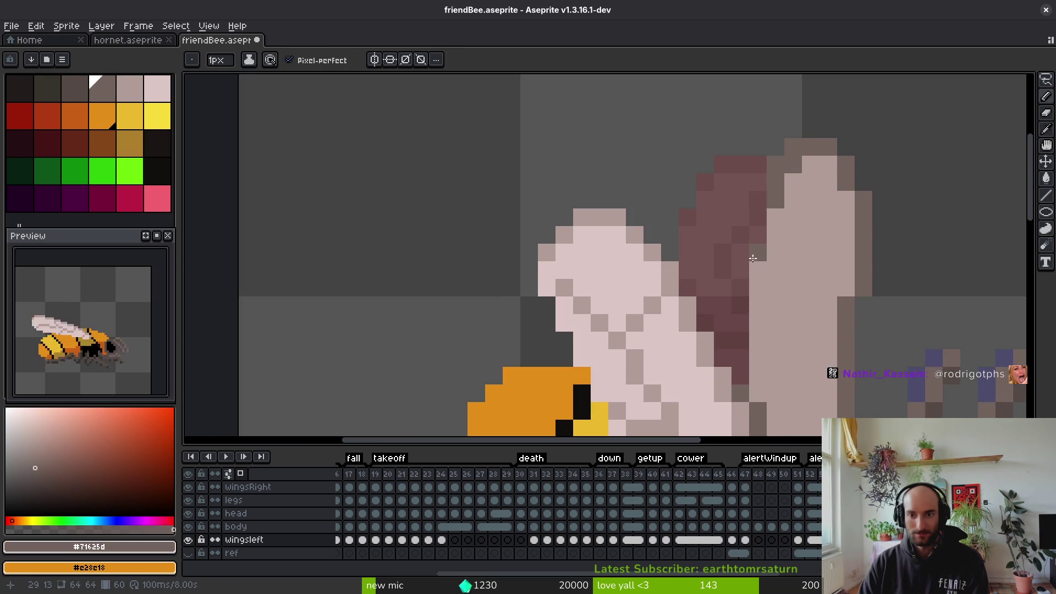
mouse_move(737, 275)
mouse_down()
mouse_move(741, 380)
mouse_move(730, 337)
mouse_move(740, 286)
mouse_up()
alt+click(771, 345)
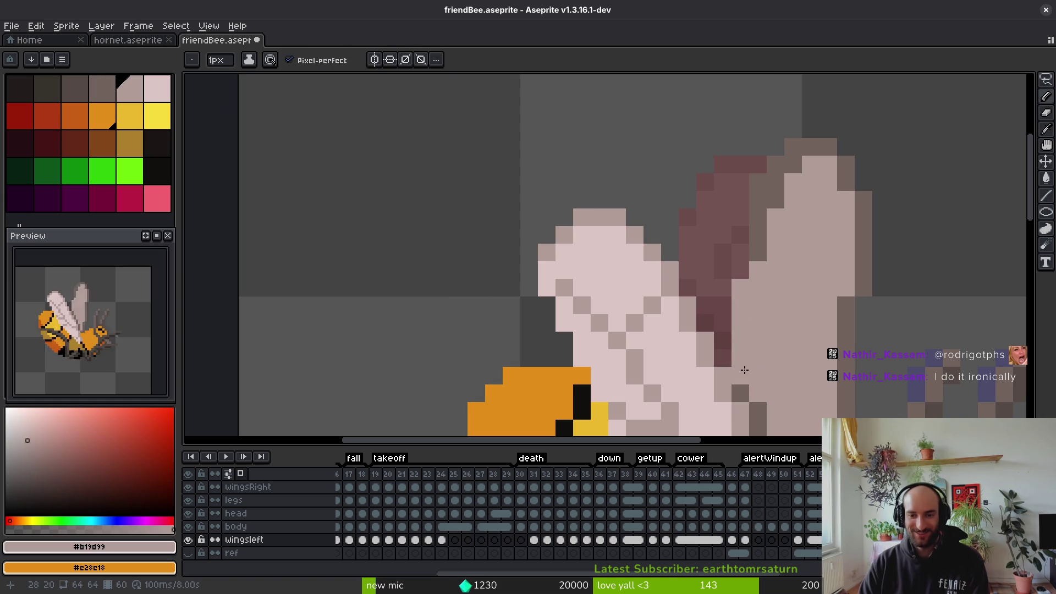
click(755, 213)
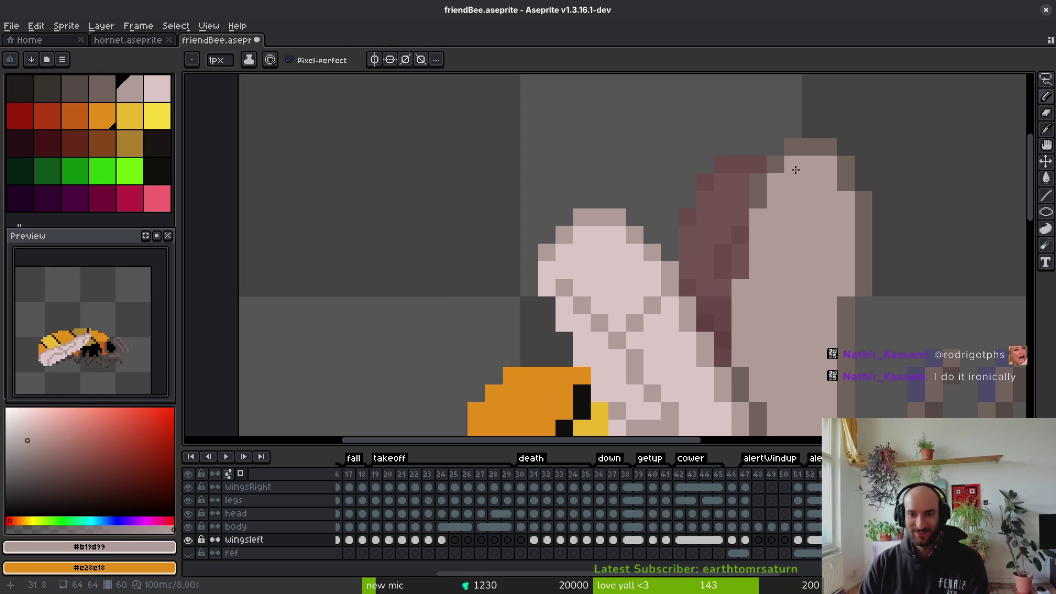
Draw a dark #71625d diagonal vein from the wing's top, redoing the first stroke
alt+click(738, 285)
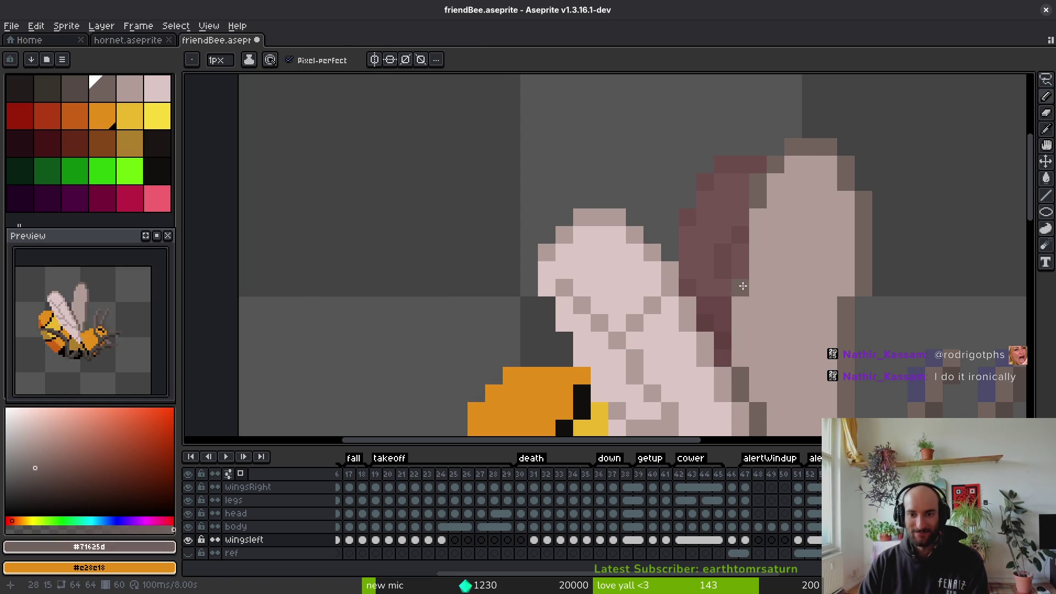
scroll(745, 286, down, 3)
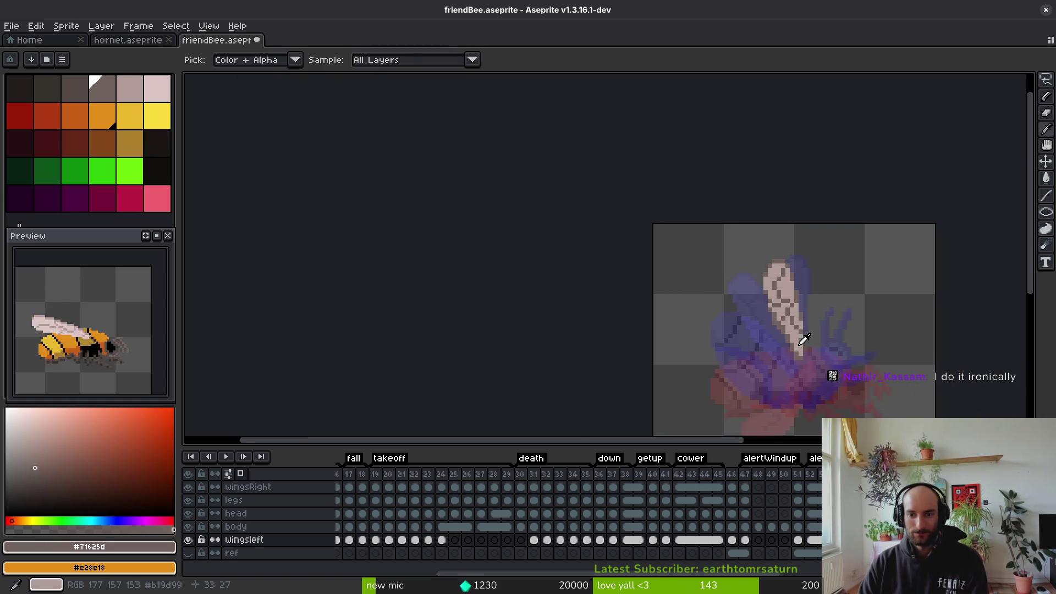
scroll(807, 291, up, 2)
drag(794, 243, 773, 275)
key(ctrl+z)
drag(797, 241, 768, 263)
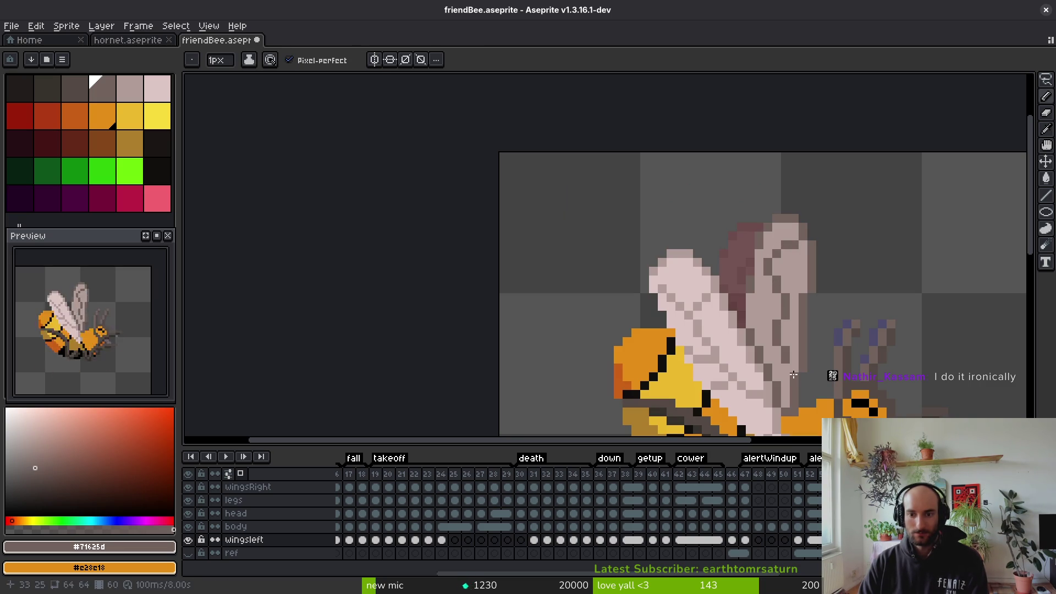
Sample the light wing grey, check colours across the wing, and save friendBee.aseprite
alt+click(790, 337)
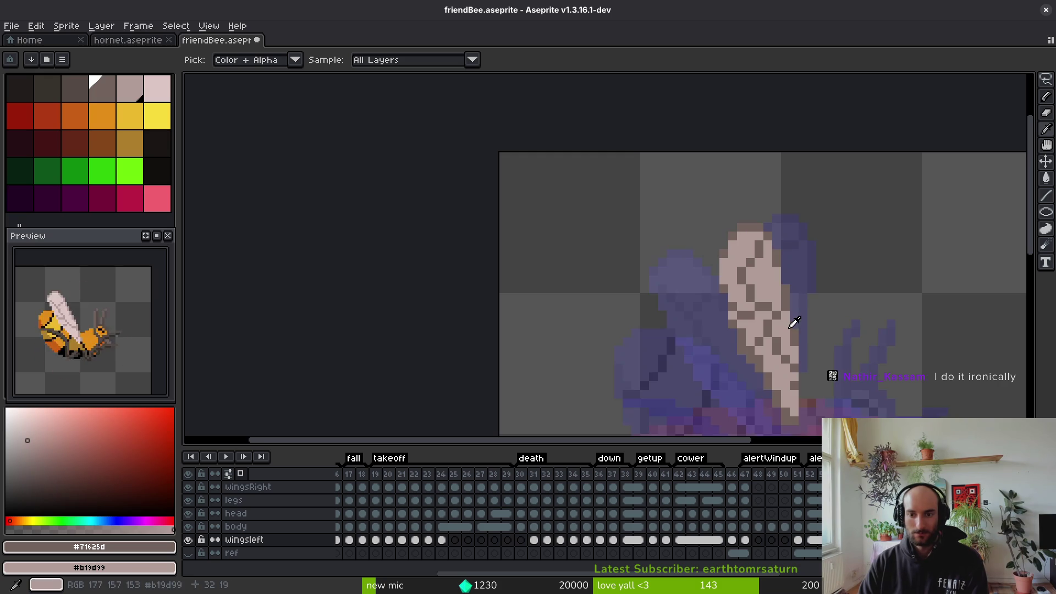
scroll(784, 290, up, 2)
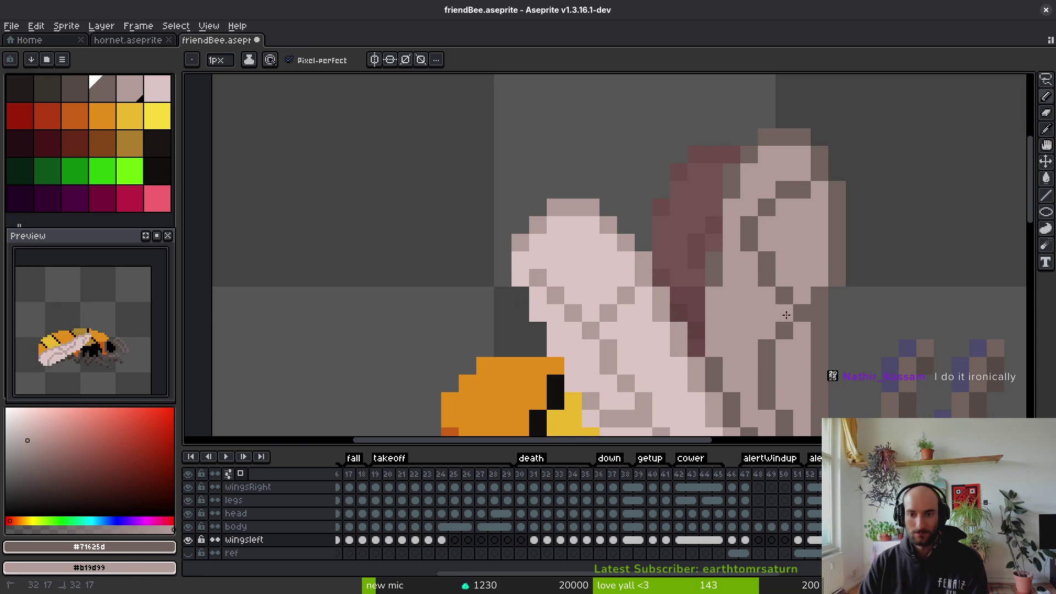
scroll(794, 314, down, 3)
scroll(812, 282, up, 4)
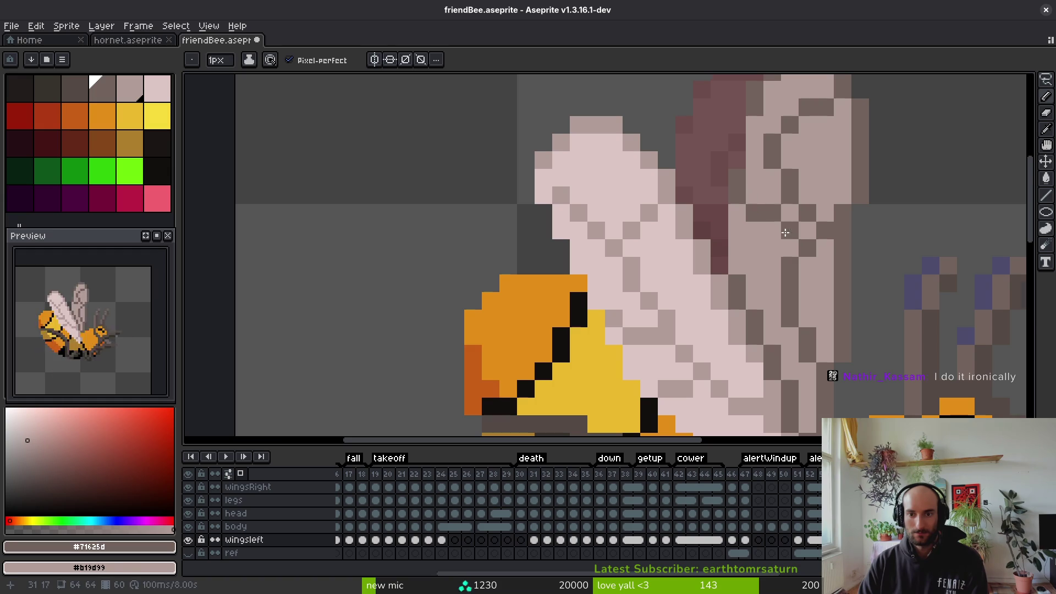
scroll(793, 220, down, 4)
key(alt)
scroll(787, 234, up, 3)
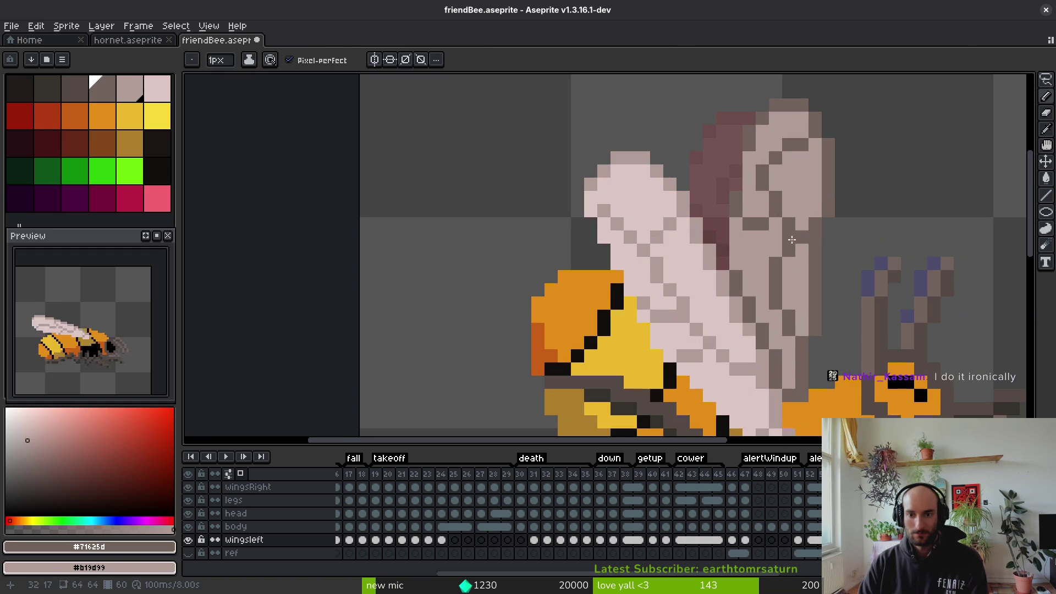
scroll(736, 202, down, 3)
key(alt)
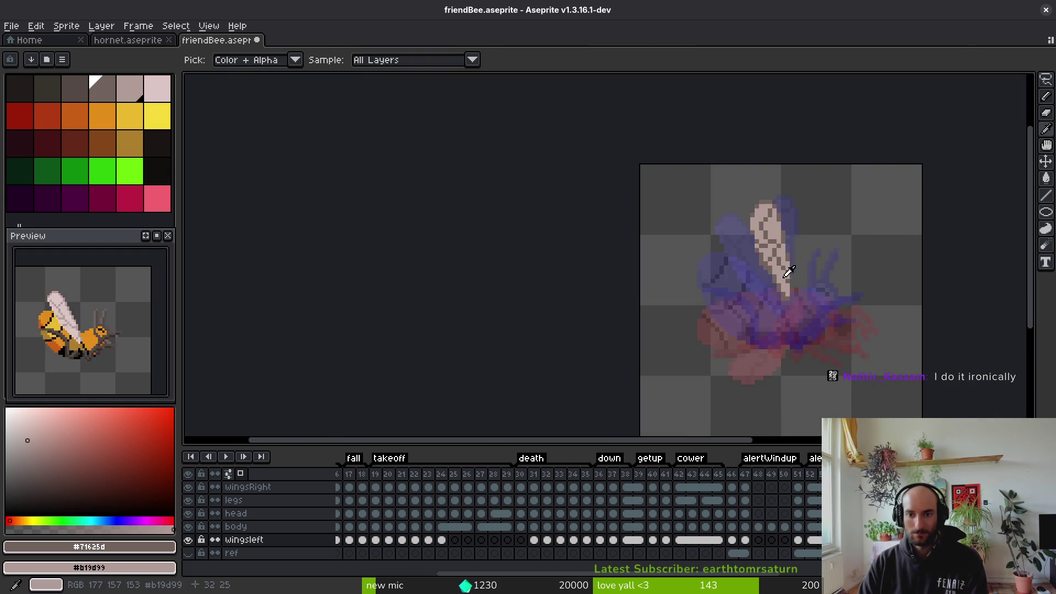
scroll(743, 247, up, 3)
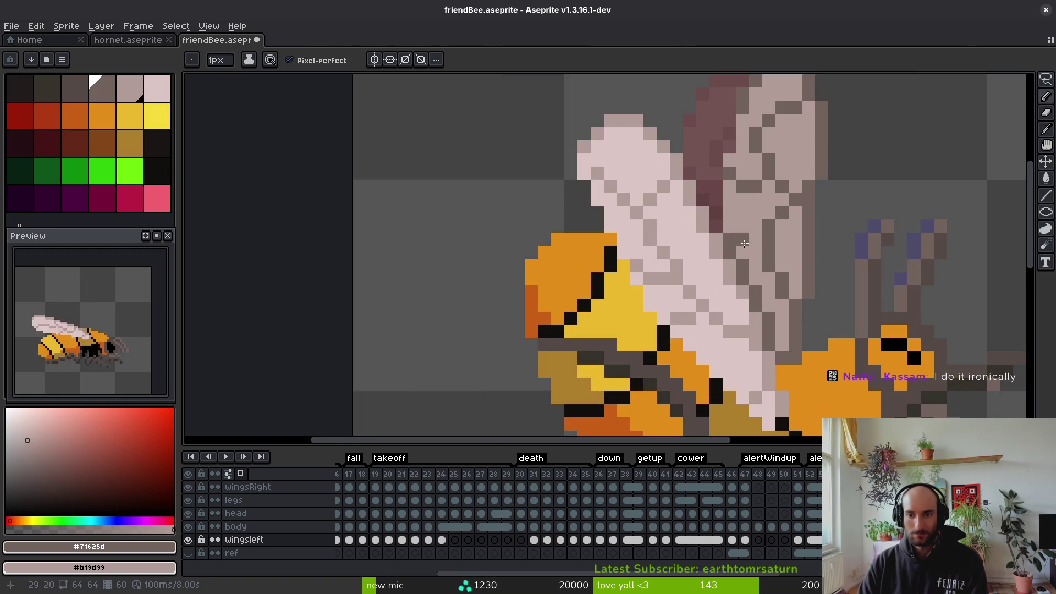
scroll(801, 263, down, 3)
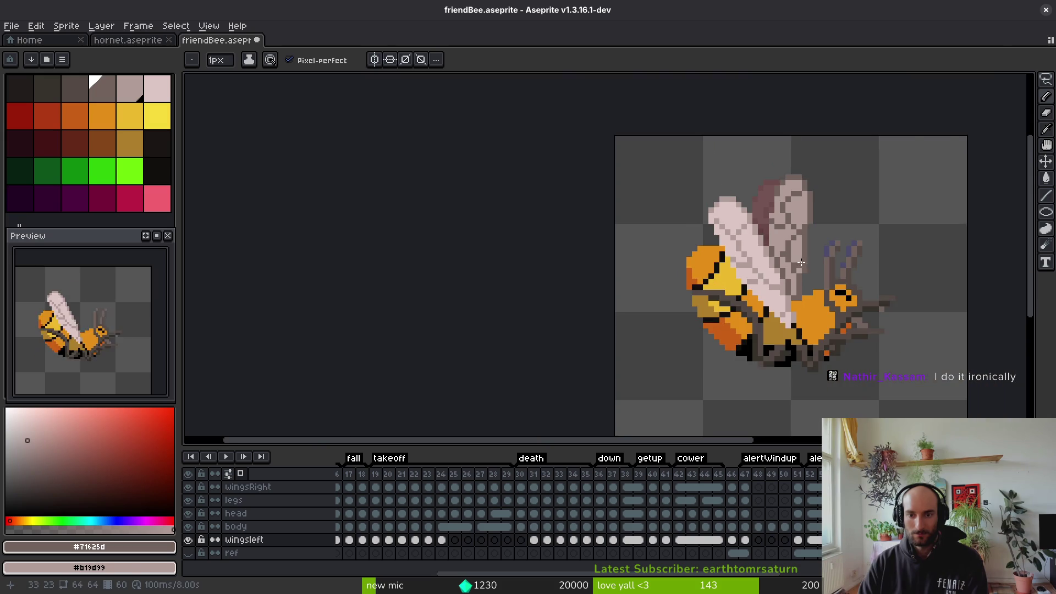
scroll(810, 268, down, 2)
key(alt)
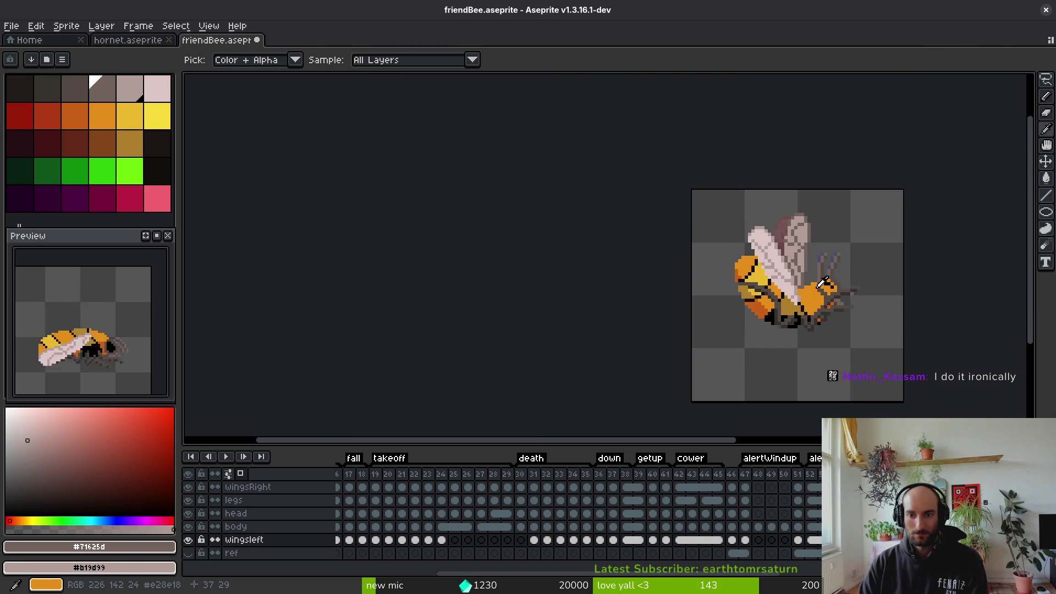
key(ctrl+s)
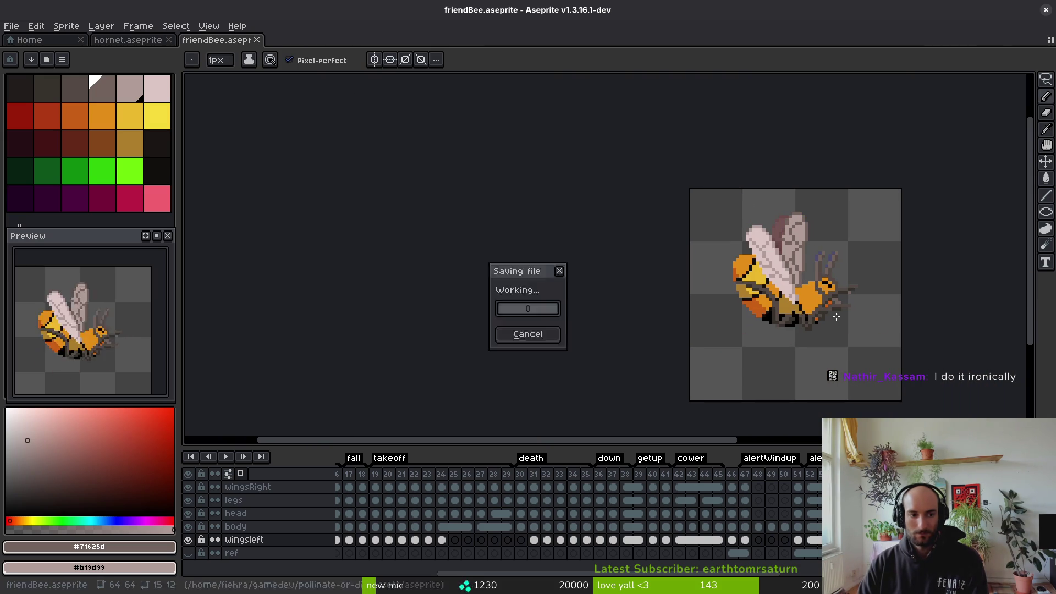
Step through the animation frames and select the frame range 65–66
drag(820, 365, 774, 351)
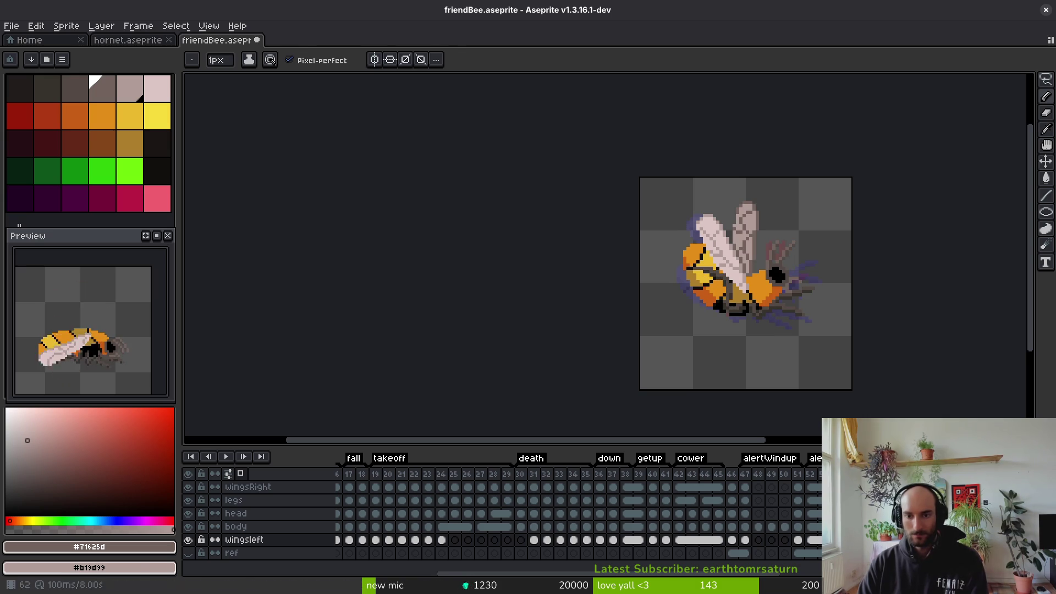
key(i)
key(b)
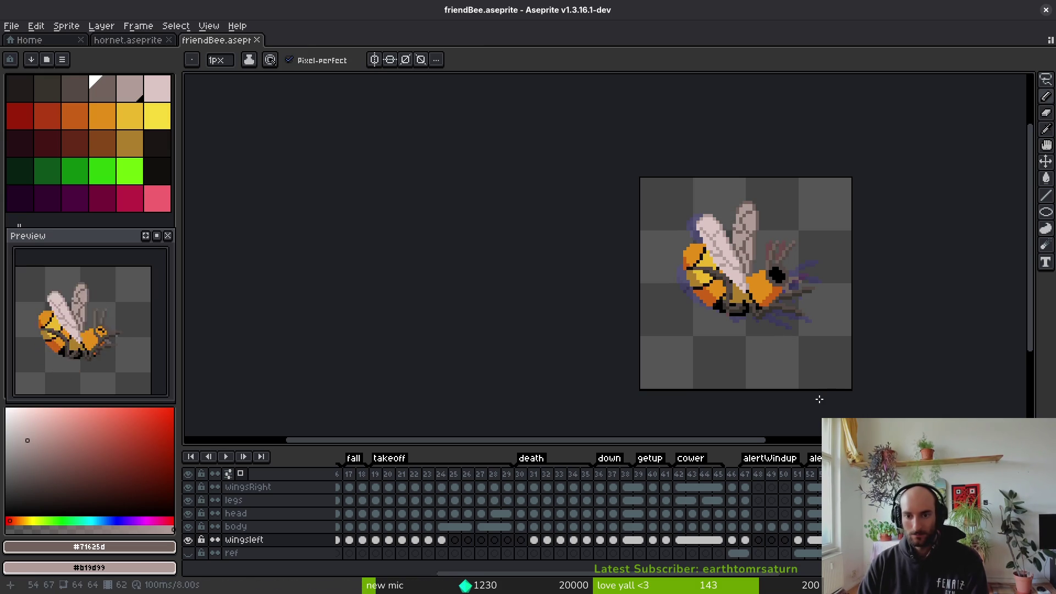
key(Left)
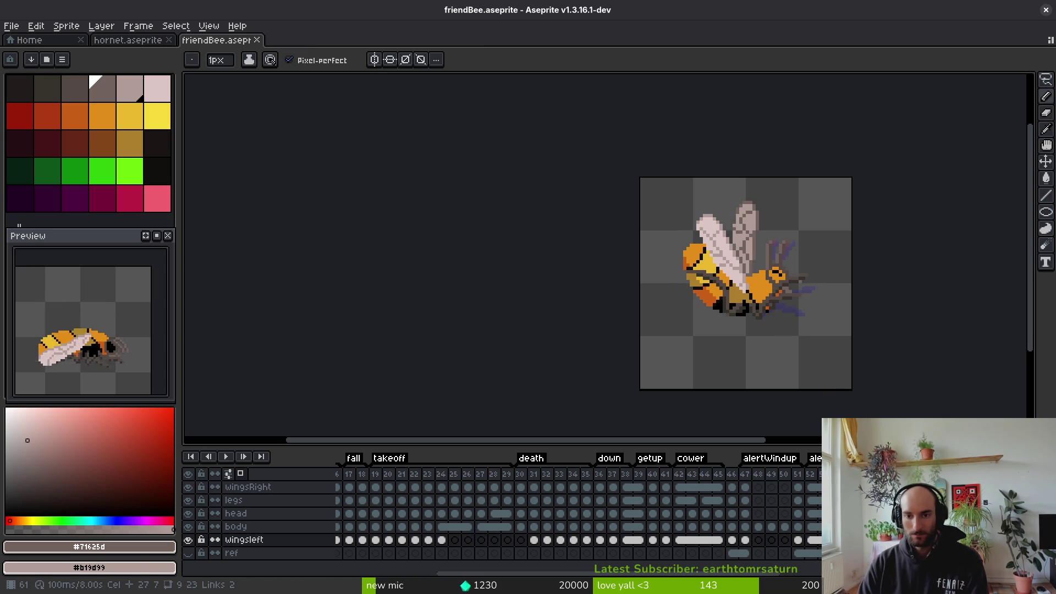
key(Right)
key(Right)
key(Up)
key(Up)
key(Up)
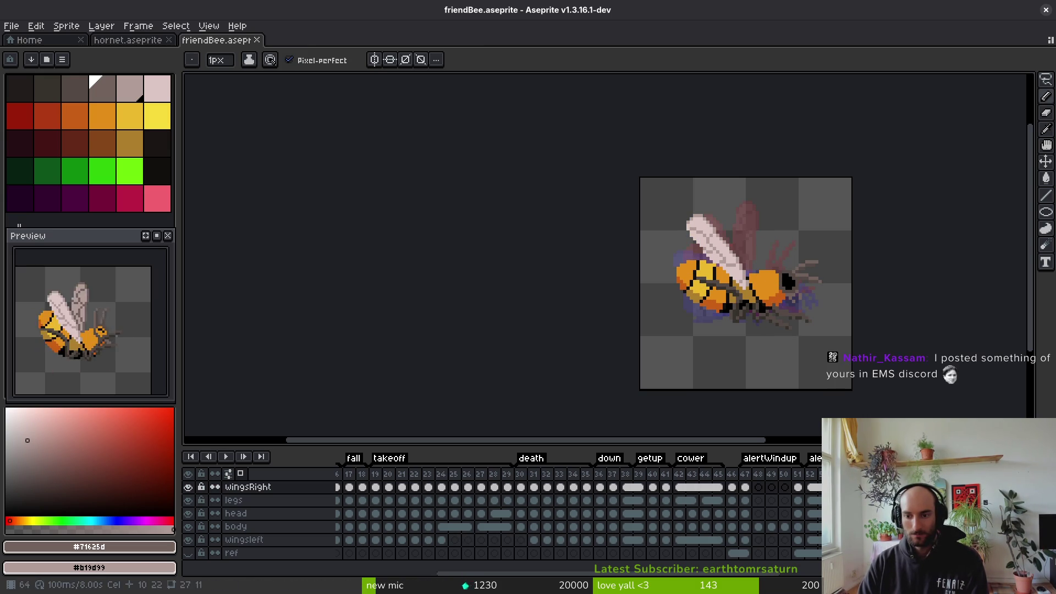
key(Right)
key(Right)
key(Left)
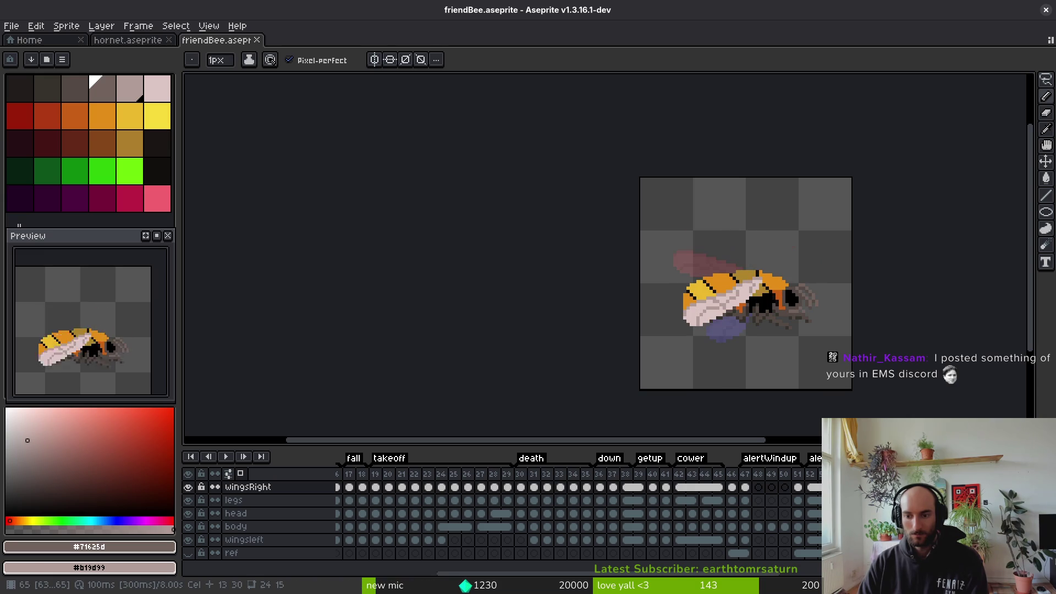
key(Left)
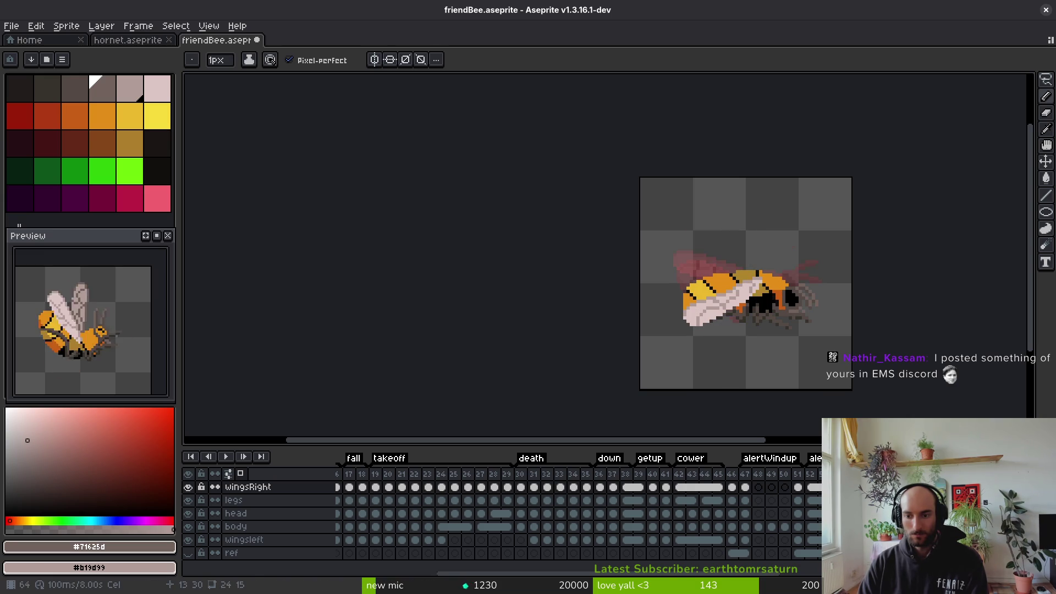
key(Right)
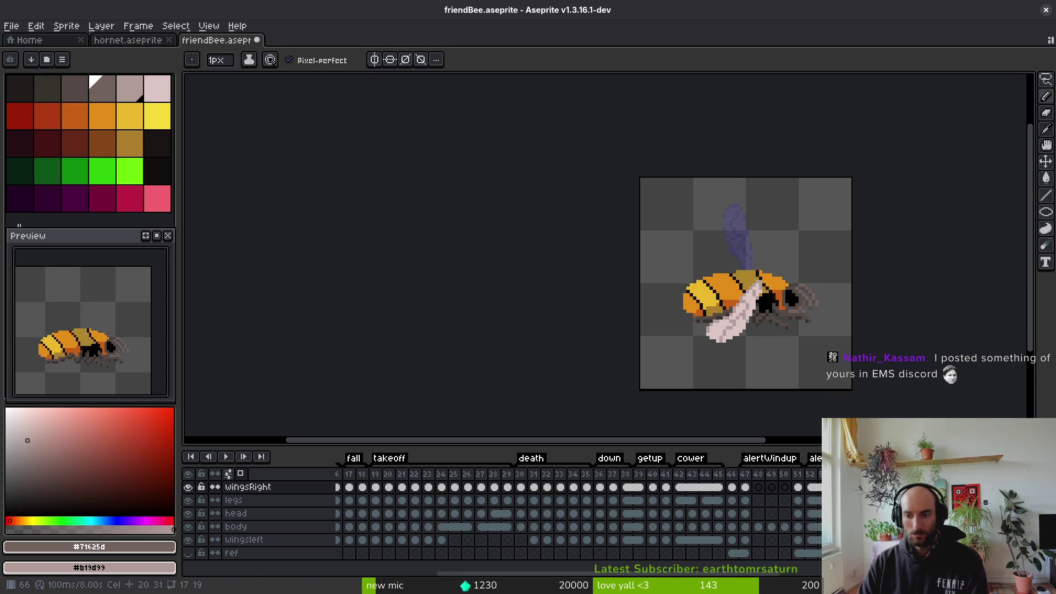
key(Left)
key(shift+Right)
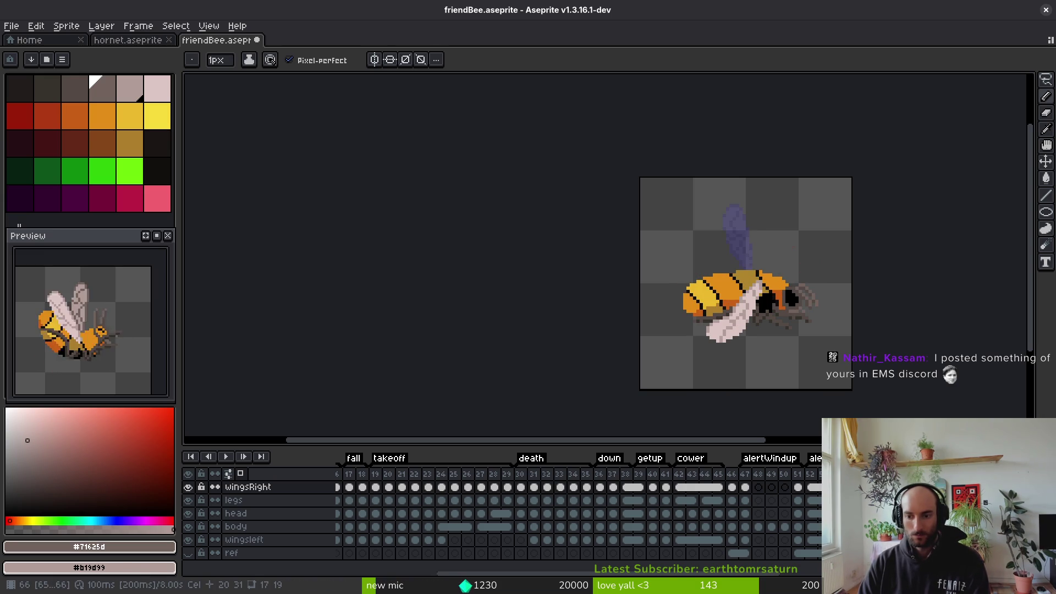
Save, jump to frame 60, and make the wingsleft layer active on frame 61
key(ctrl+s)
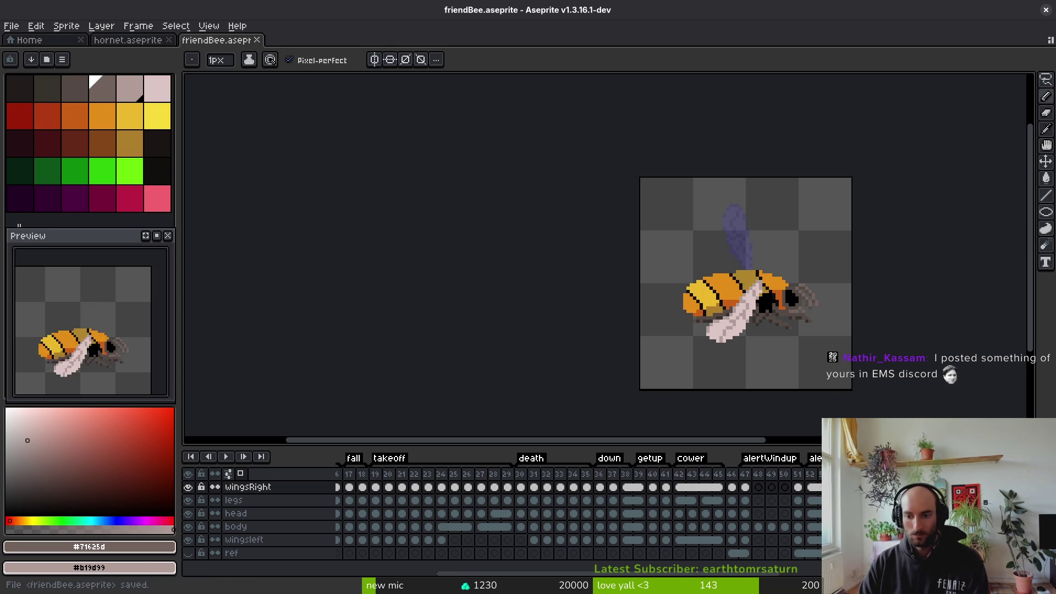
key(Home)
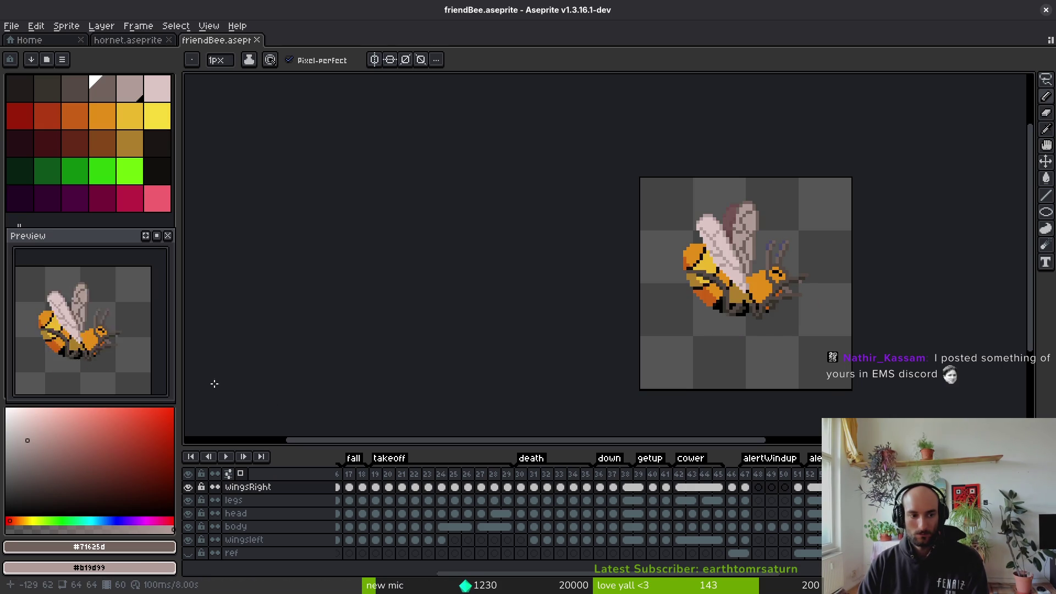
key(i)
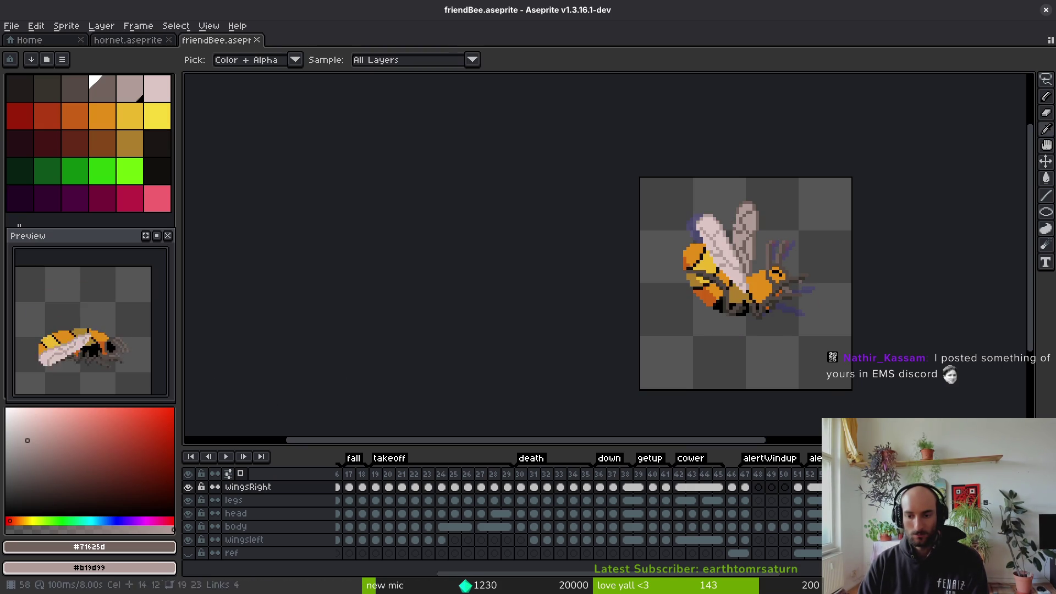
click(236, 527)
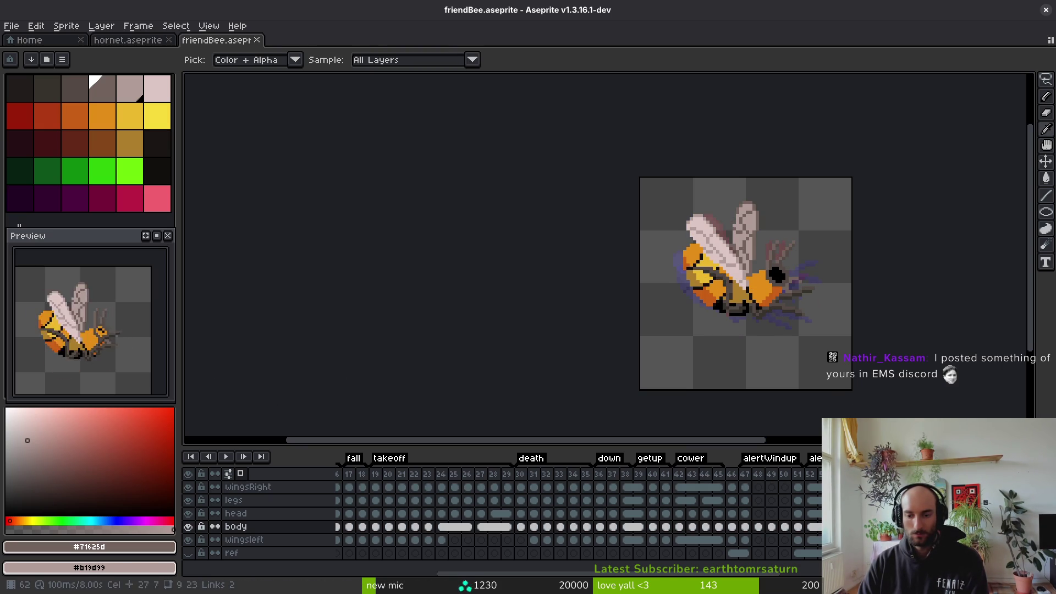
click(244, 540)
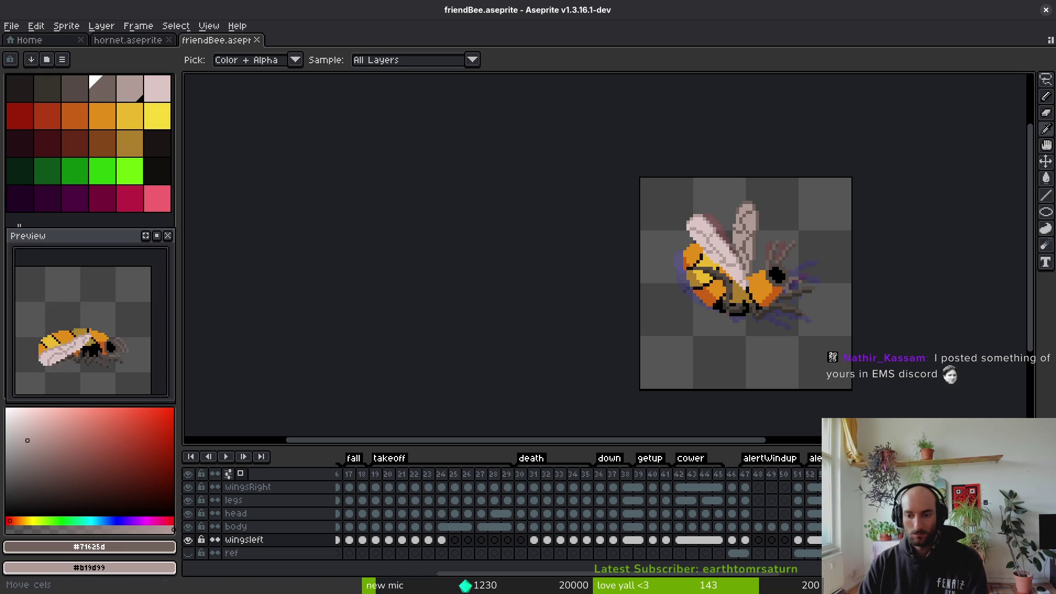
key(comma)
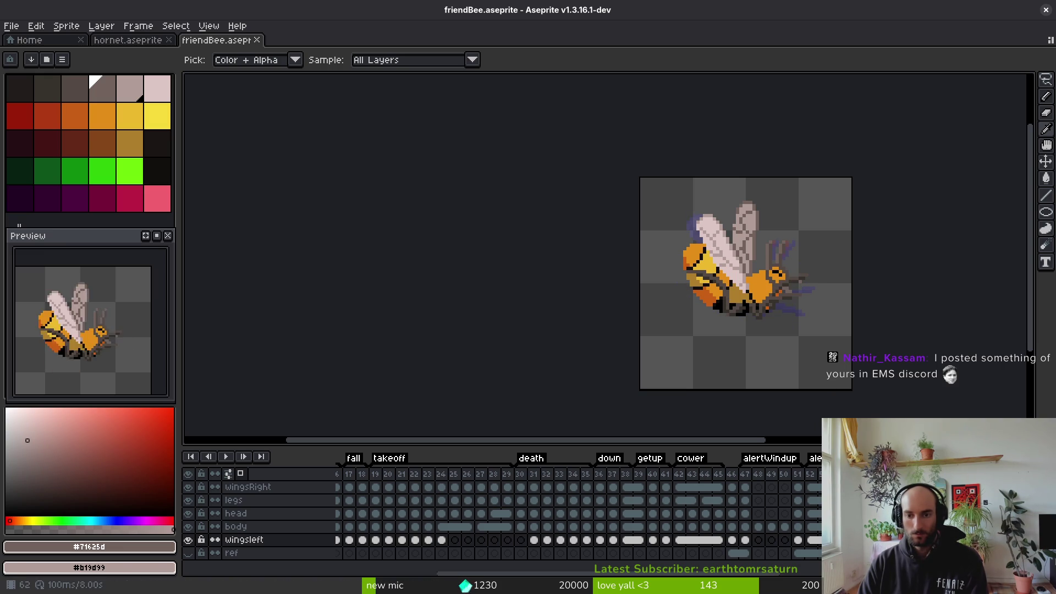
key(b)
Step between frames back to frame 60 and pan the view onto the bee's wings
scroll(789, 275, up, 2)
key(comma)
key(i)
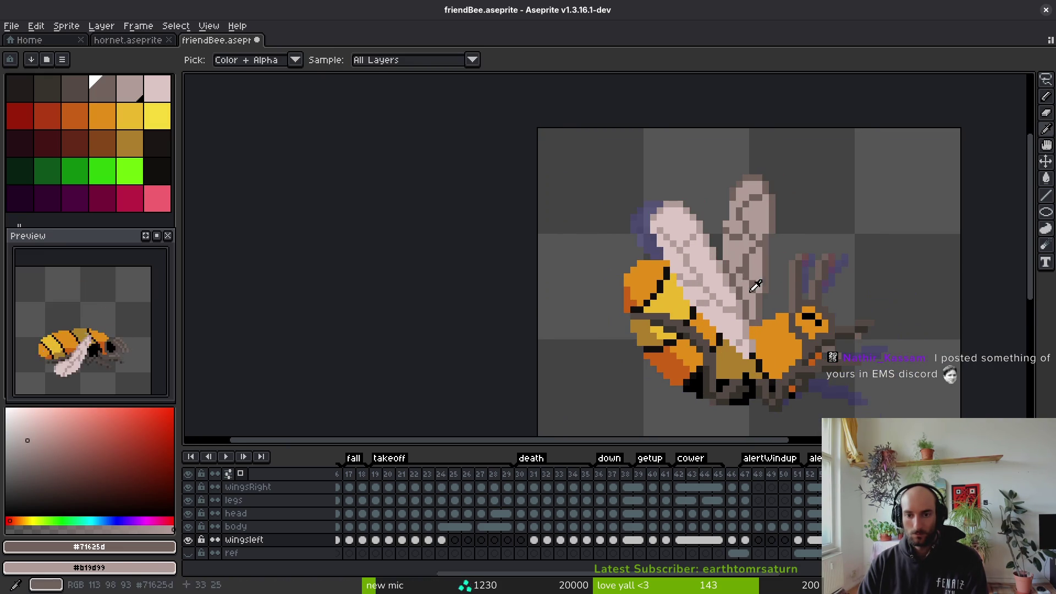
key(b)
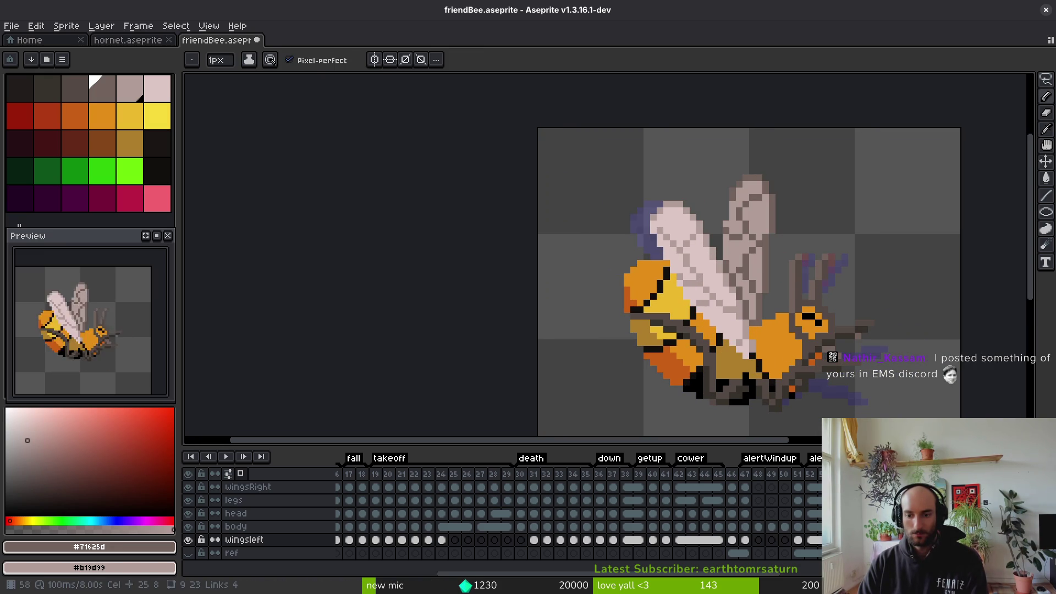
key(period)
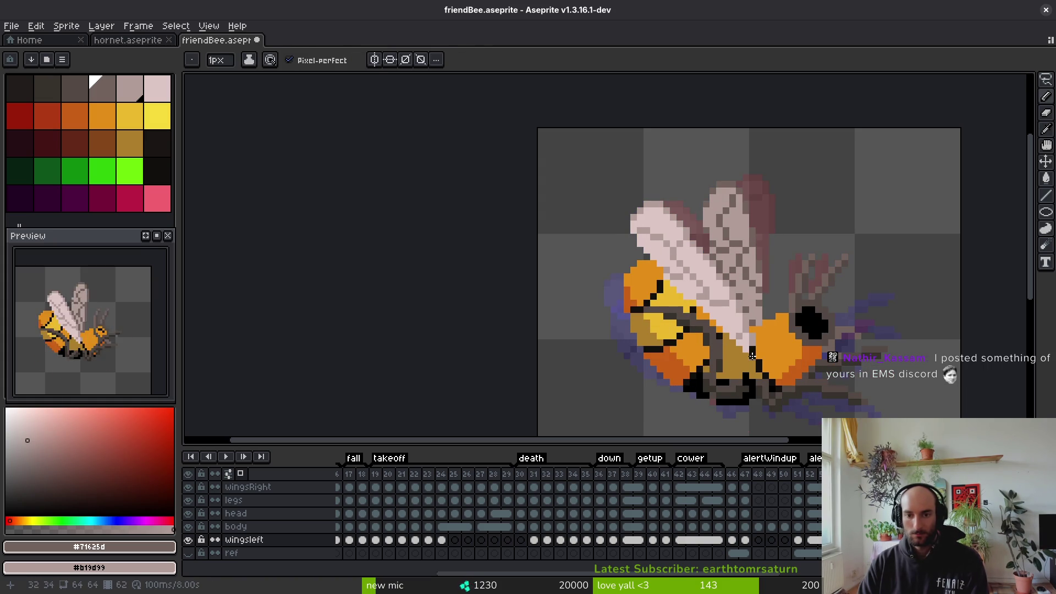
drag(801, 335, 768, 324)
key(alt)
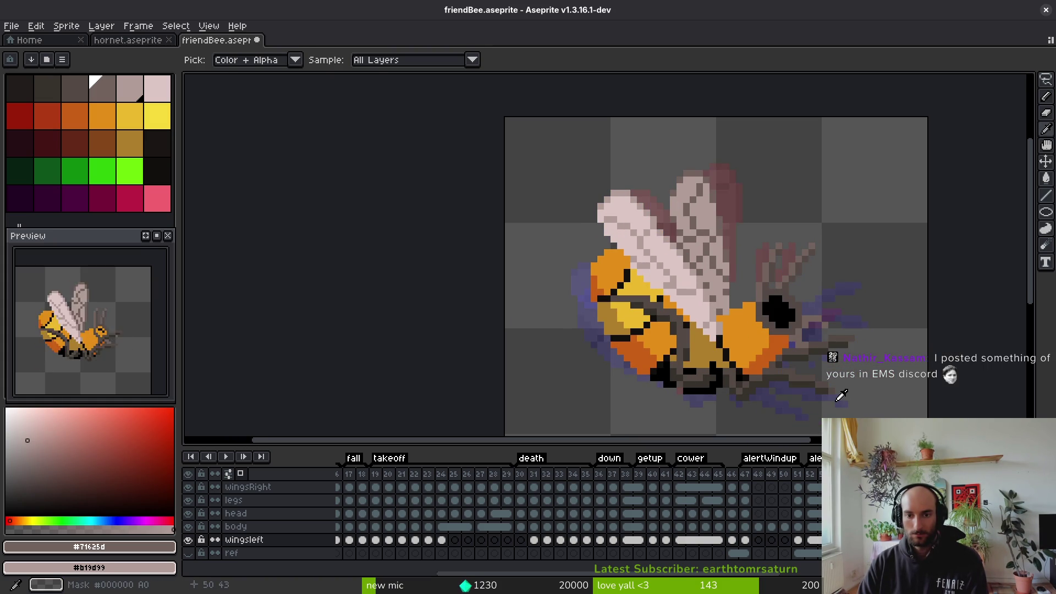
drag(885, 405, 755, 323)
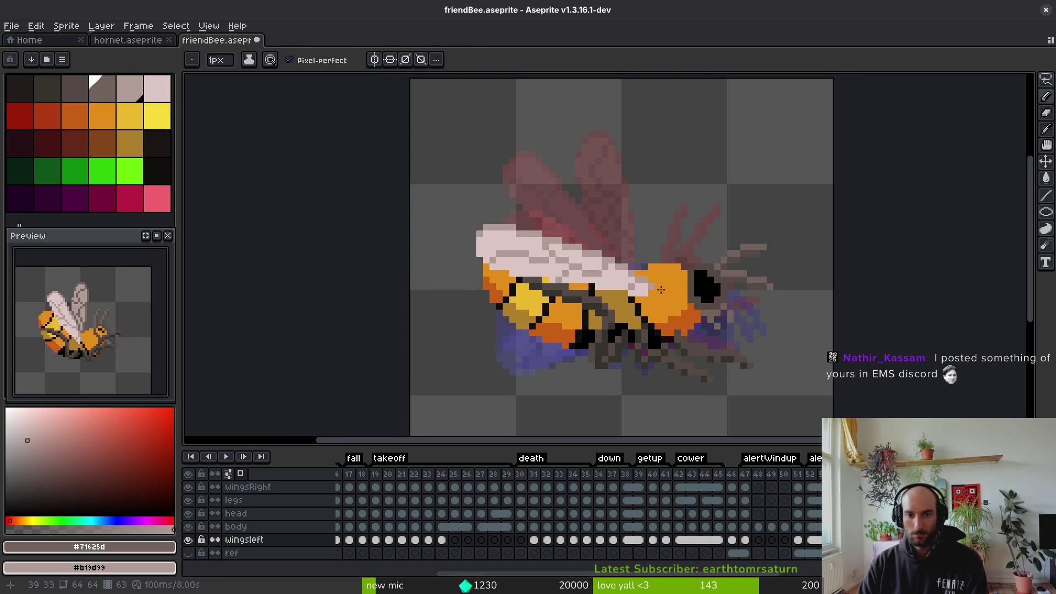
drag(671, 305, 695, 362)
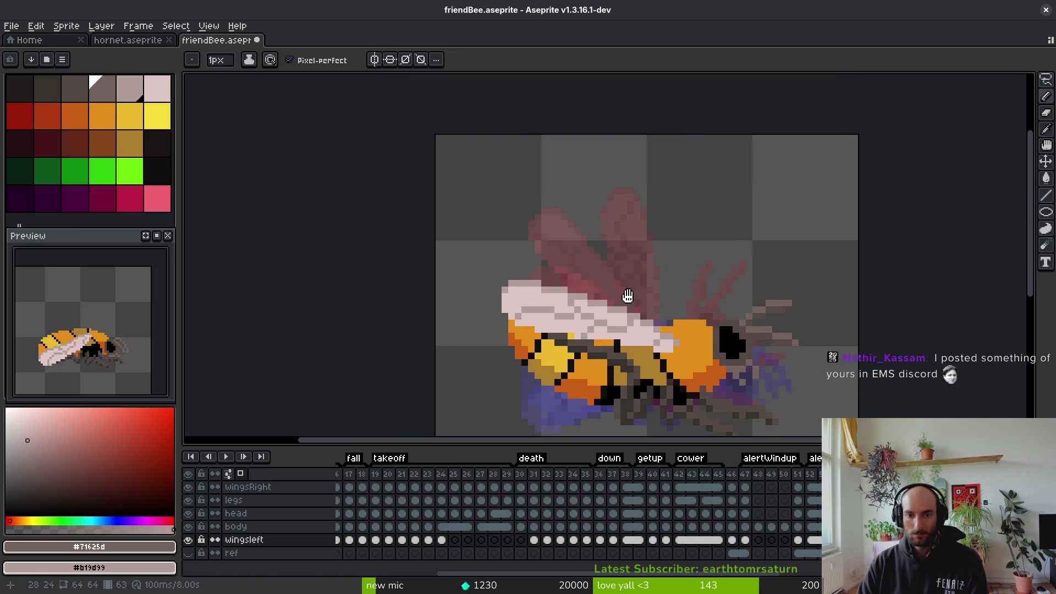
scroll(625, 296, up, 3)
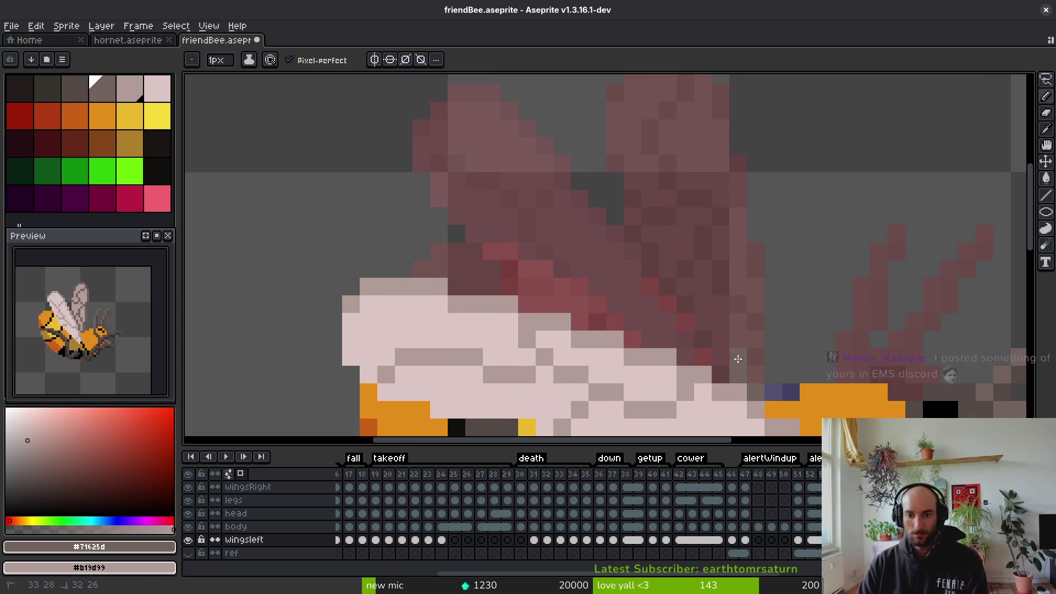
Sketch the outline of the new raised left wing with diagonal strokes
drag(721, 322, 739, 375)
drag(718, 331, 578, 104)
mouse_move(662, 279)
mouse_down()
mouse_move(566, 142)
mouse_move(523, 182)
mouse_move(555, 146)
mouse_up()
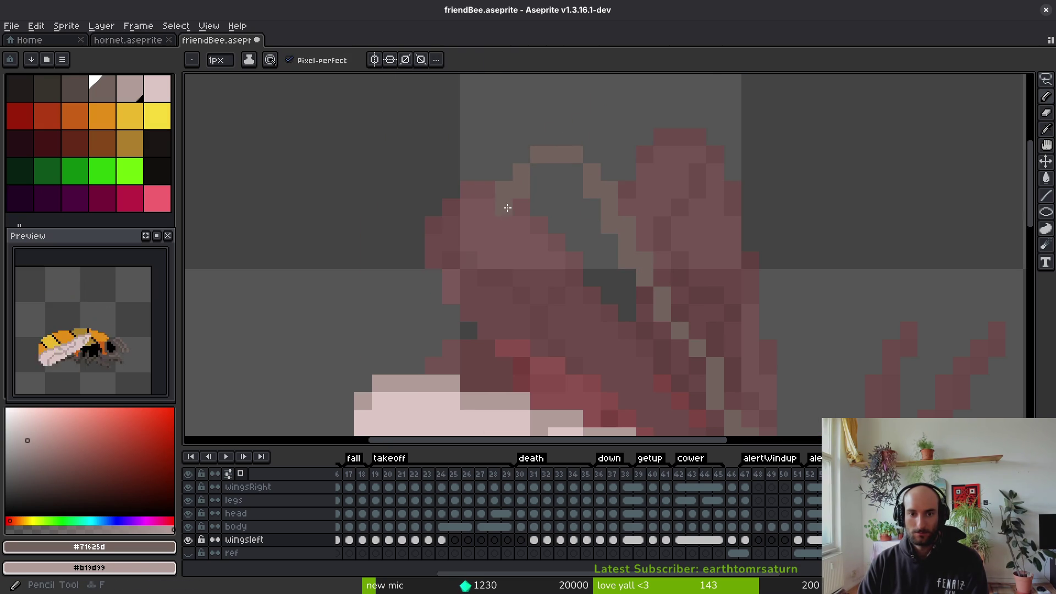
scroll(535, 182, down, 3)
mouse_move(492, 124)
mouse_down()
mouse_move(502, 184)
mouse_move(603, 302)
mouse_up()
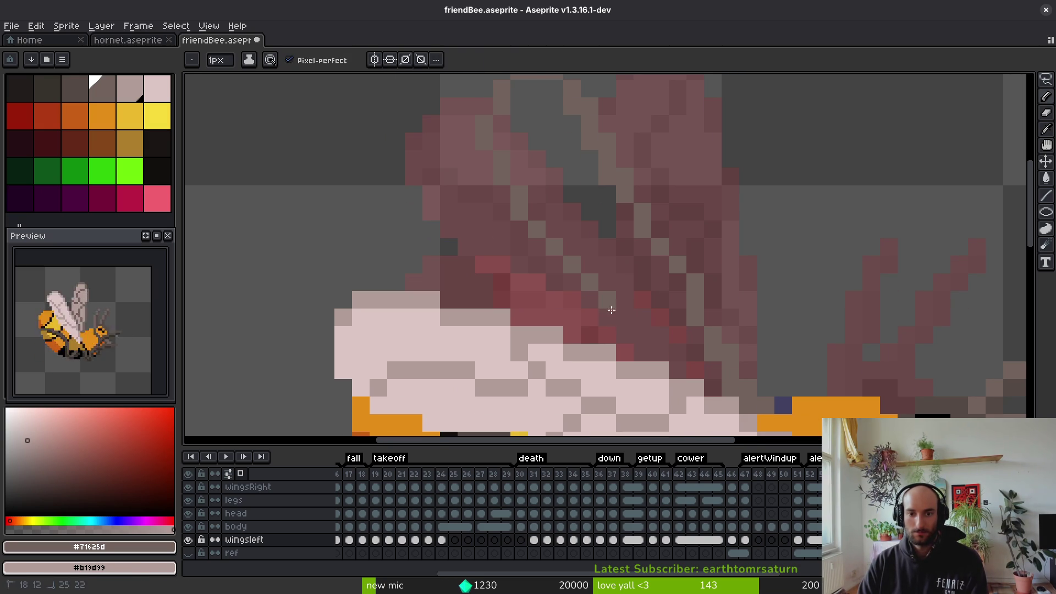
drag(672, 359, 703, 372)
Freehand-select the stray pixels at the wing's top, then drop the selection
key(e)
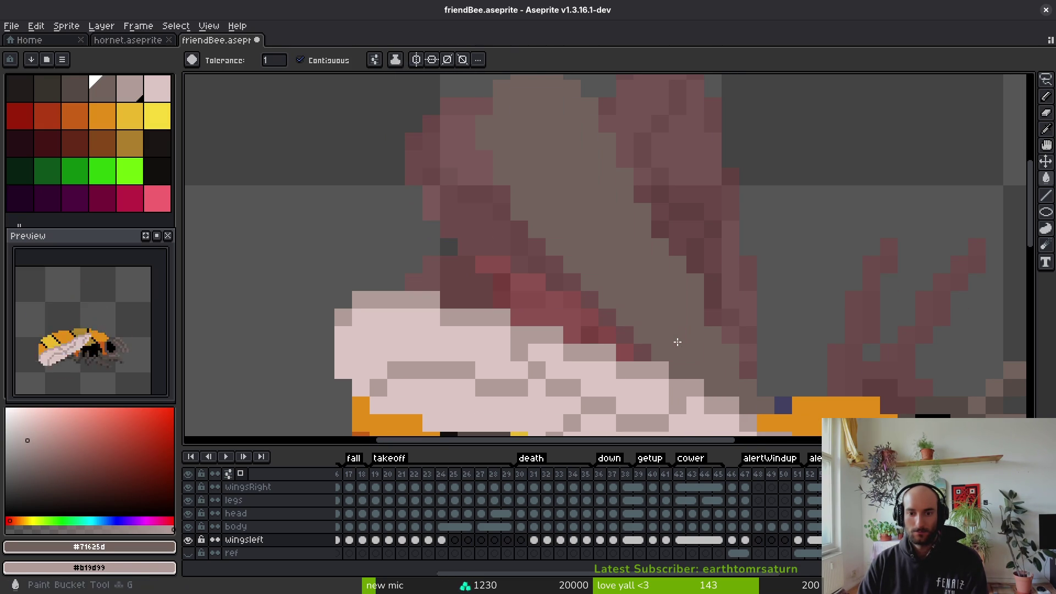
scroll(678, 341, down, 3)
scroll(681, 342, up, 2)
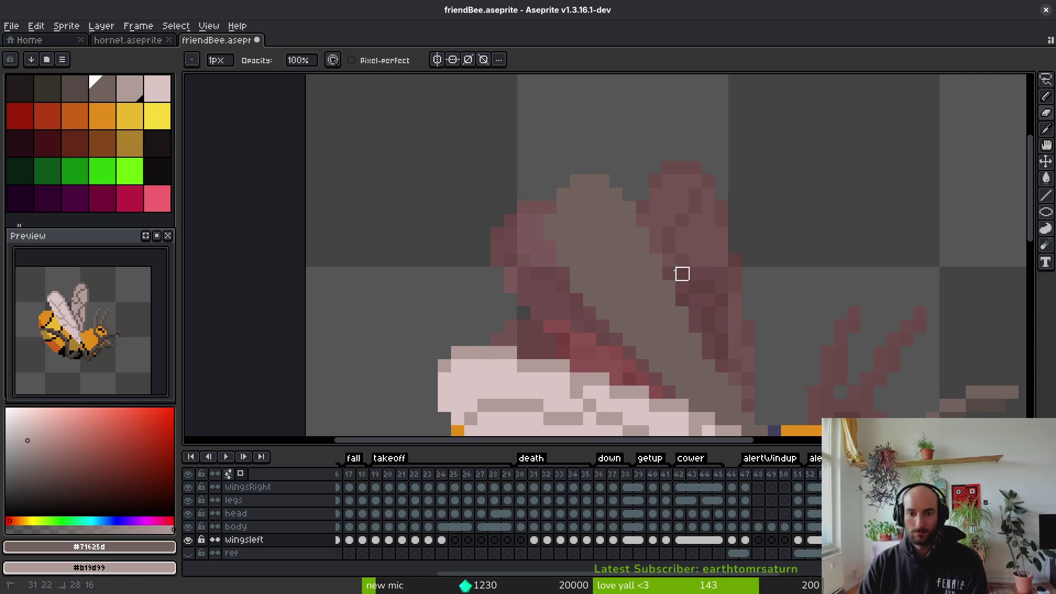
key(q)
drag(622, 199, 556, 179)
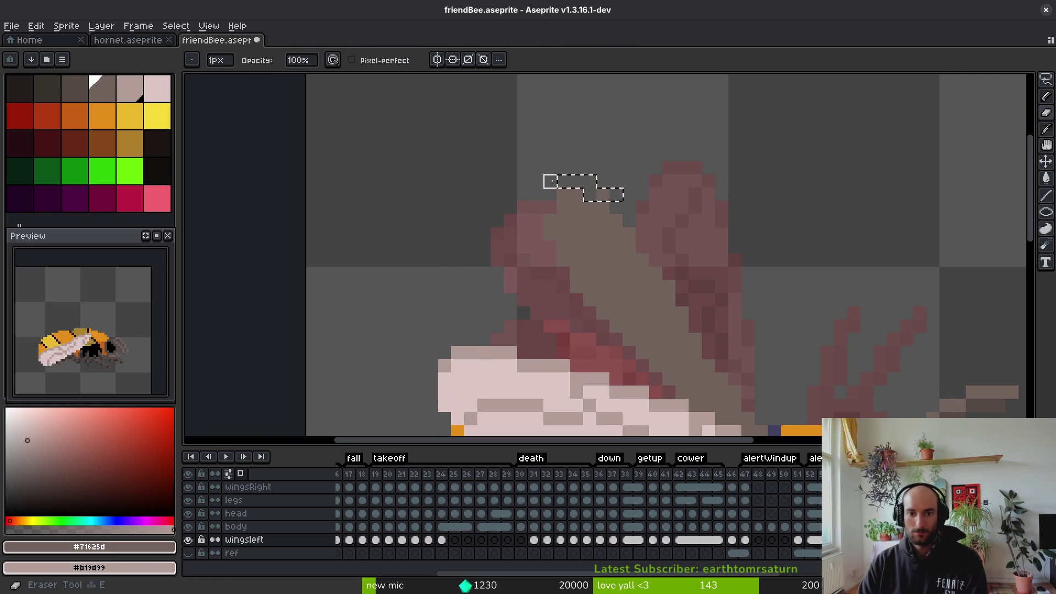
key(ctrl+d)
key(b)
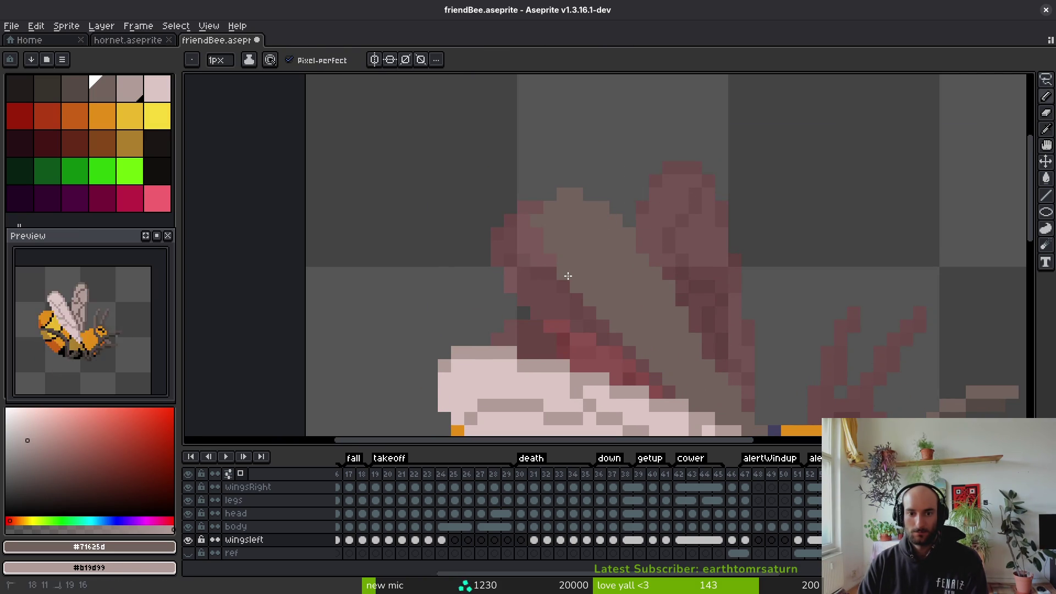
scroll(658, 302, down, 1)
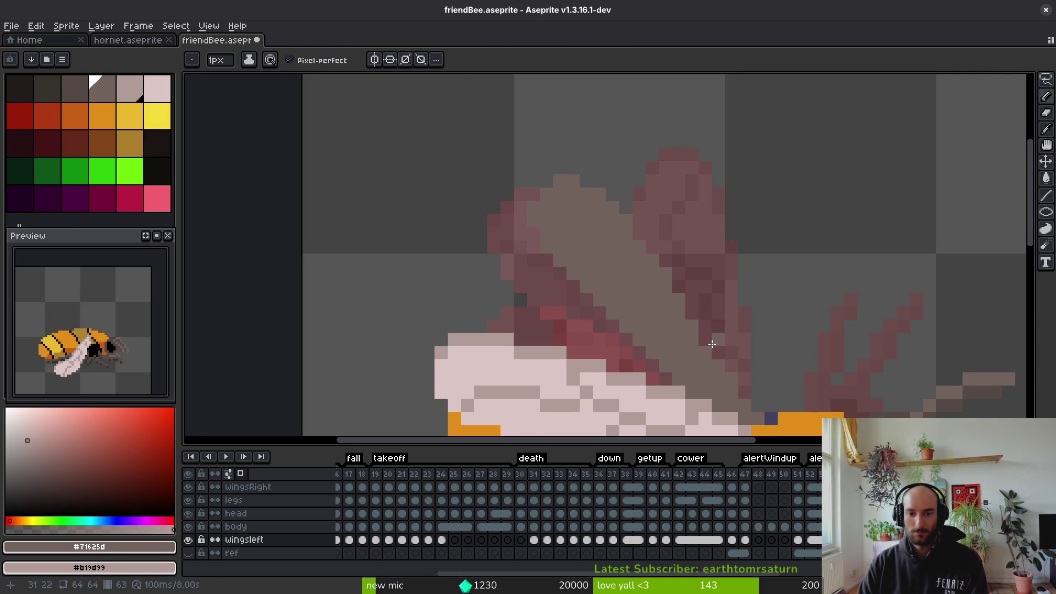
scroll(699, 361, left, 2)
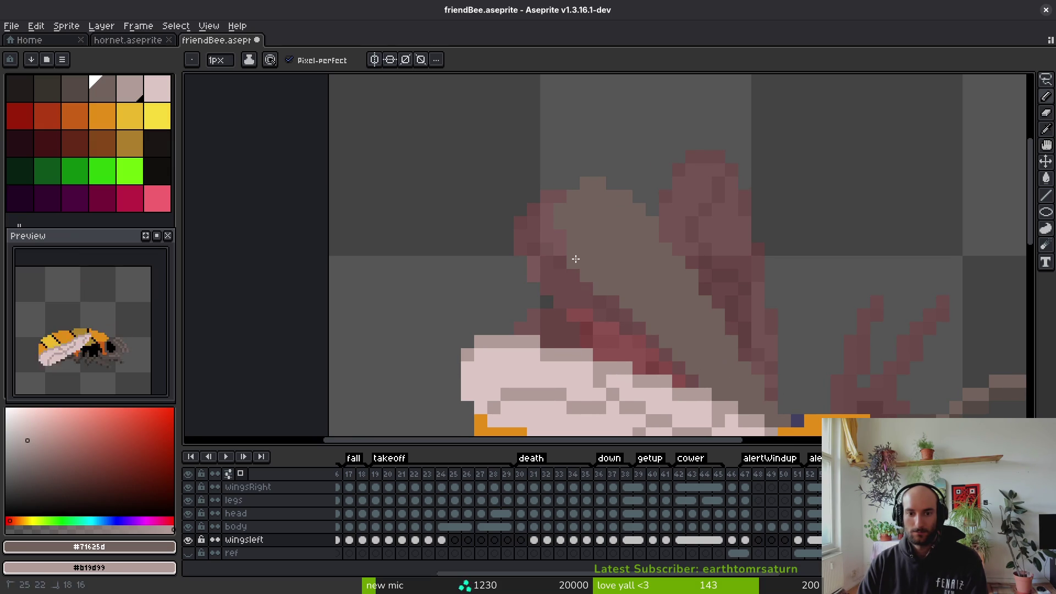
scroll(629, 312, down, 3)
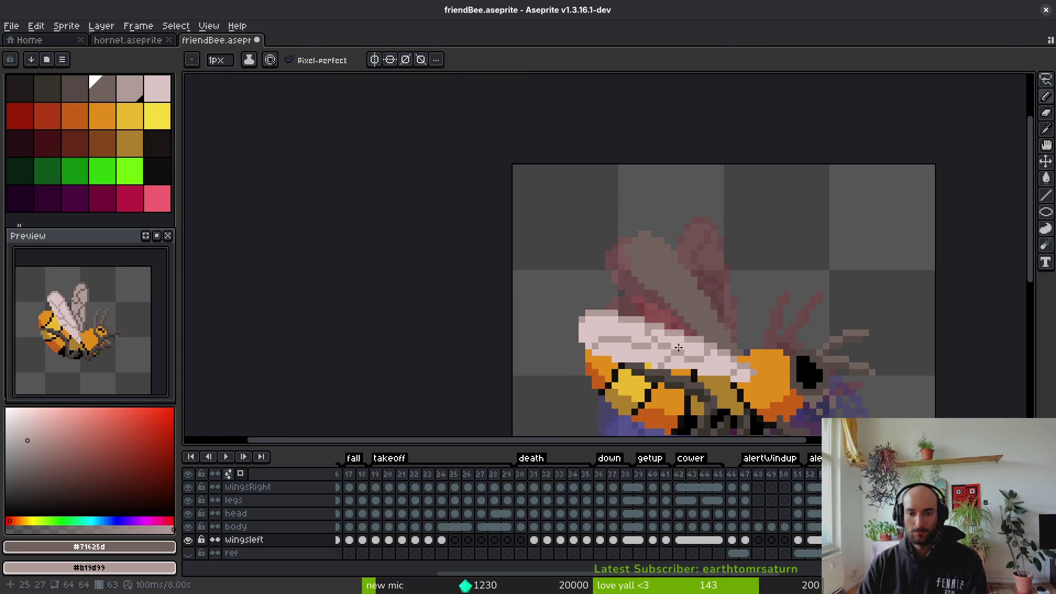
scroll(615, 301, up, 3)
Add a light diagonal vein and fill the outlined wing with #b19d99 light pink
key(alt)
alt+click(615, 302)
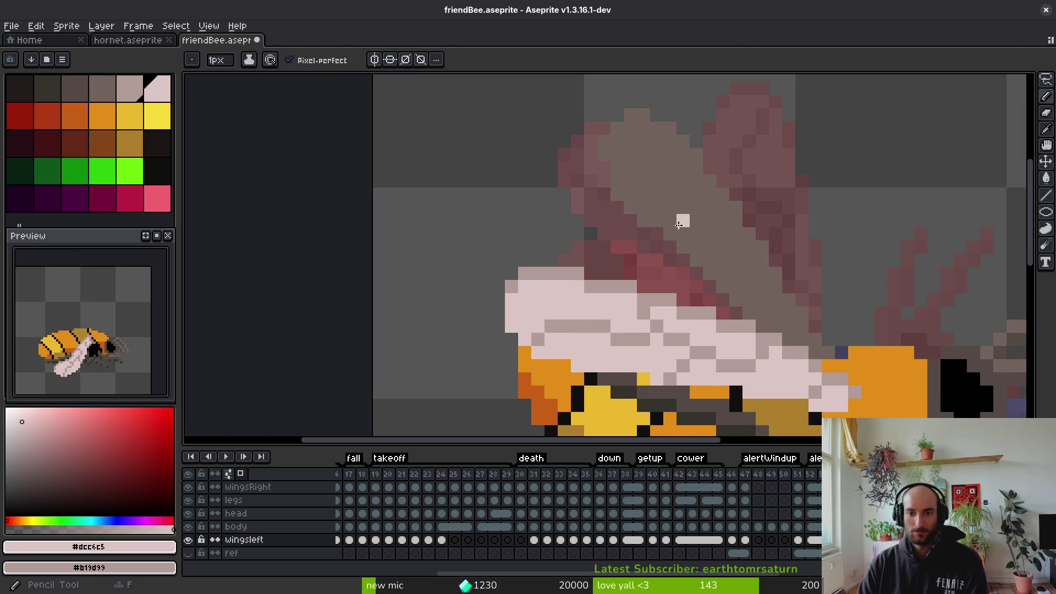
alt+click(743, 336)
key(g)
click(748, 270)
key(ctrl+z)
key(alt)
drag(747, 299, 801, 329)
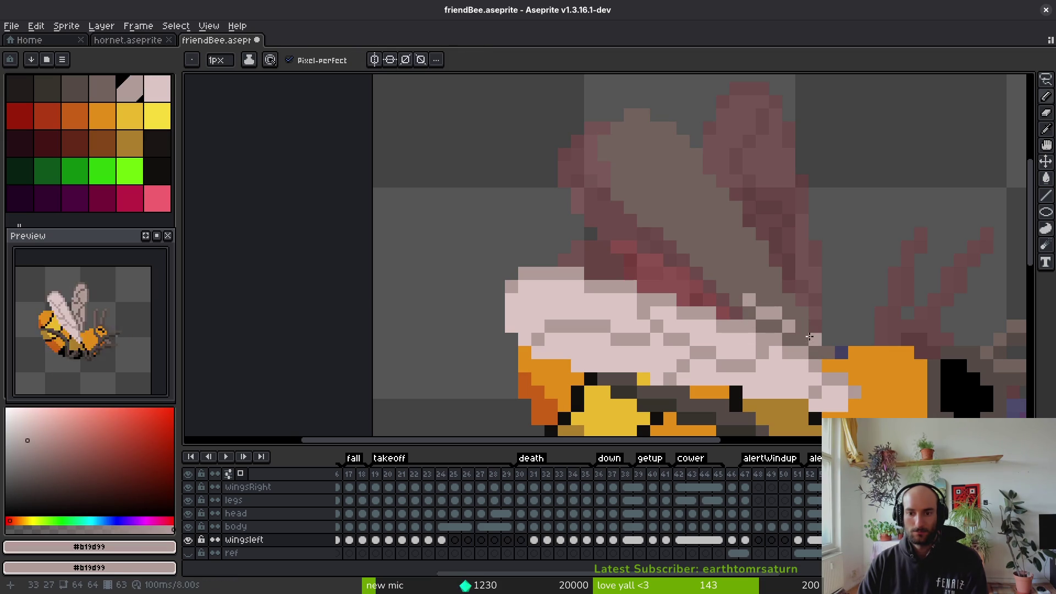
key(g)
click(751, 270)
Draw a dark #71625d line along the wing's upper-right edge, undoing an accidental dark fill
scroll(753, 271, down, 2)
scroll(744, 275, up, 2)
scroll(744, 275, up, 1)
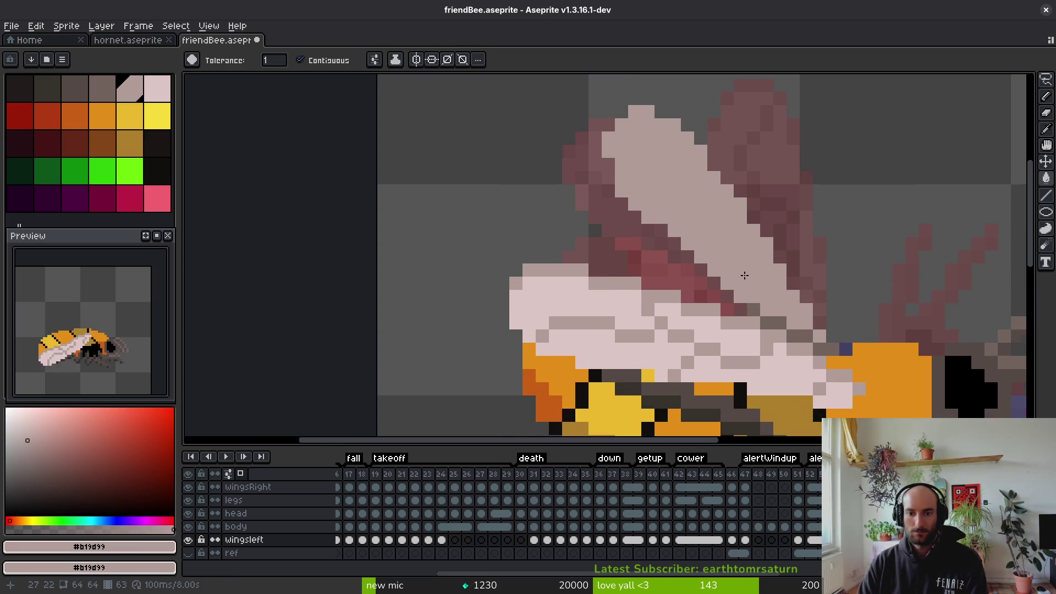
alt+click(738, 298)
click(737, 298)
key(ctrl+z)
alt+click(761, 269)
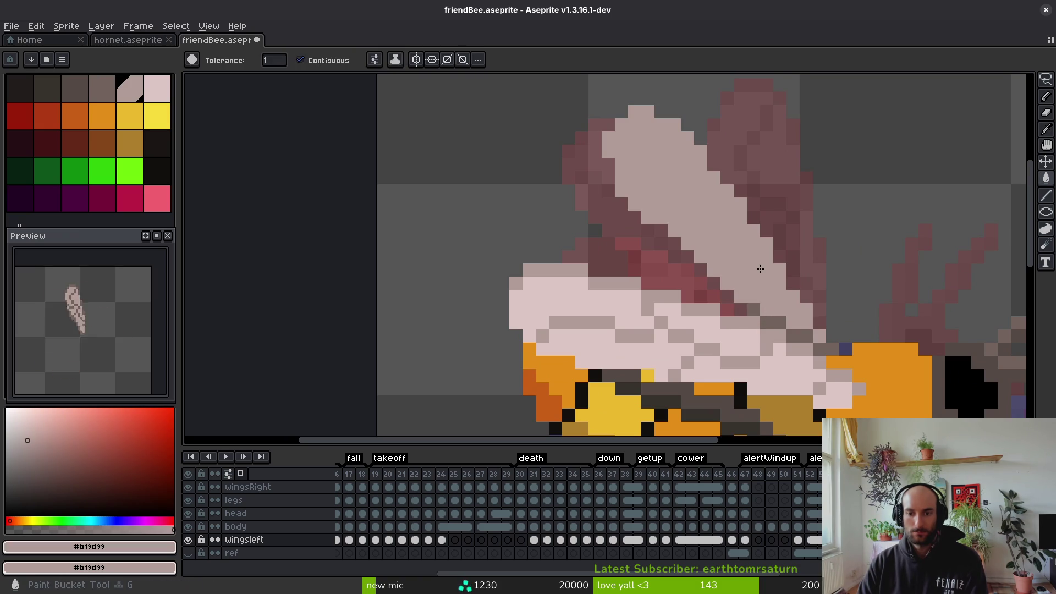
alt+click(738, 298)
key(f)
drag(657, 115, 701, 151)
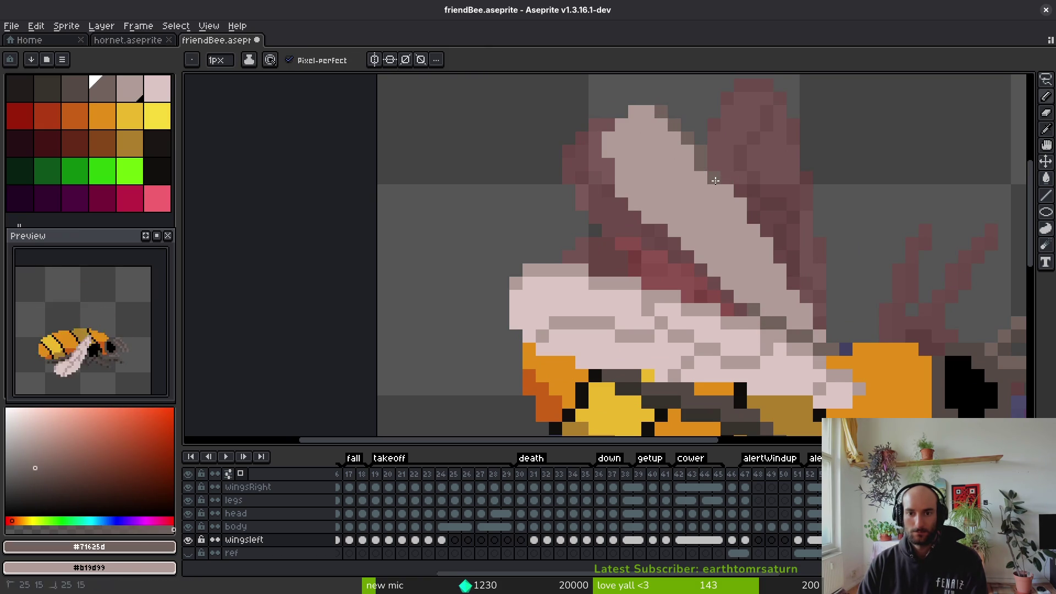
Darken the wing's edge and tip with Shading ink, then save the sprite
key(shift+s)
drag(730, 197, 790, 296)
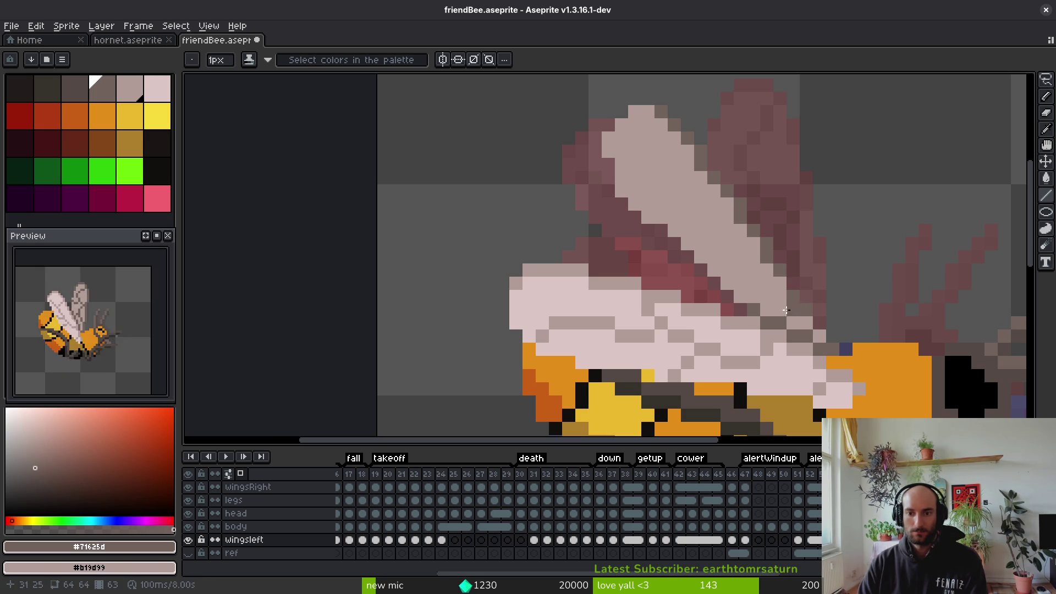
scroll(789, 312, down, 5)
scroll(693, 198, up, 5)
drag(663, 162, 630, 187)
alt+click(636, 206)
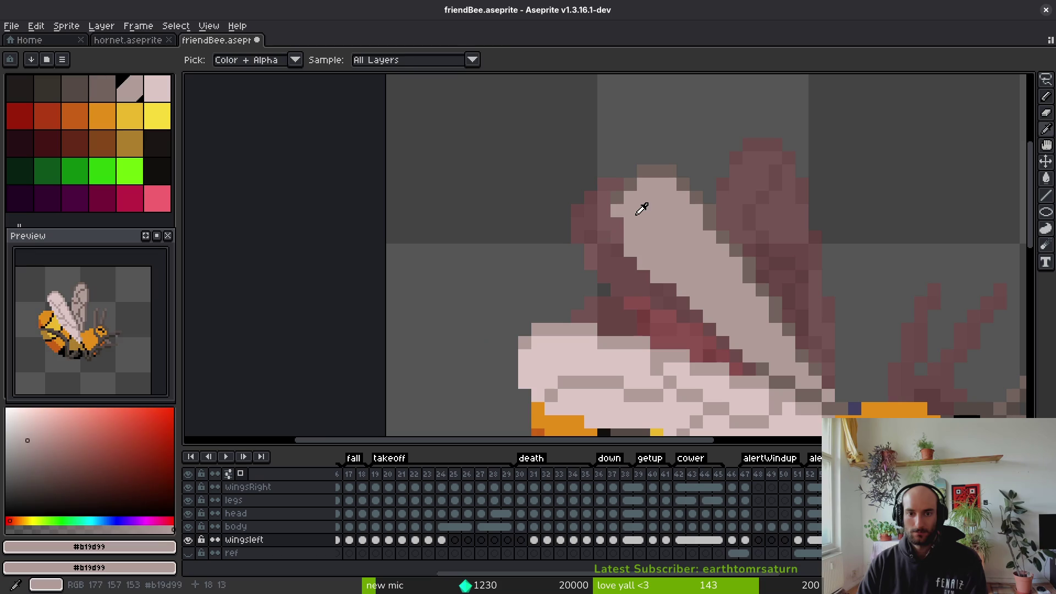
key(ctrl+s)
scroll(735, 297, down, 3)
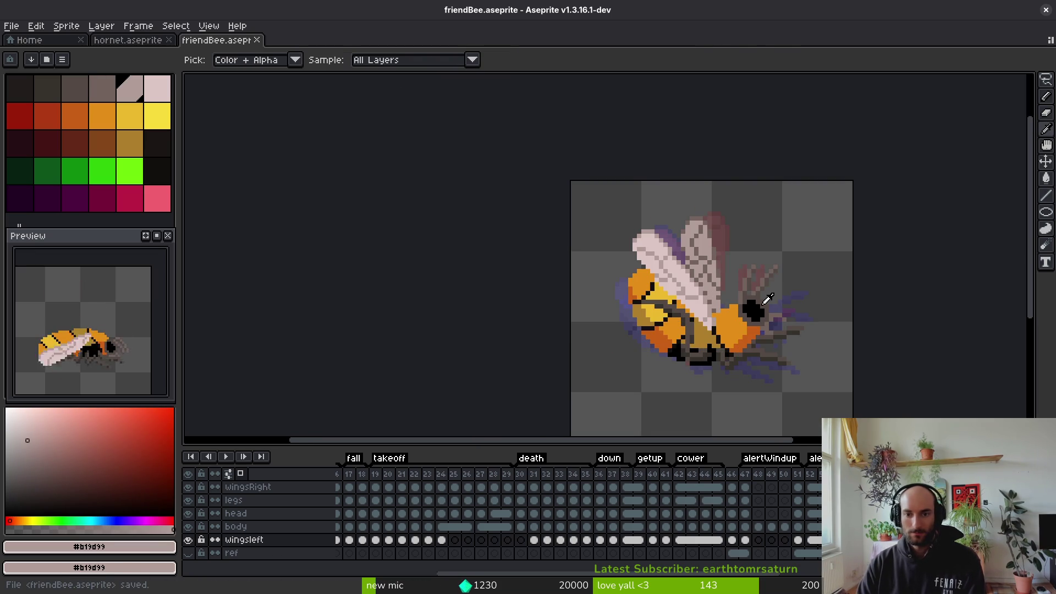
Draw a long dark #71625d vein diagonally down and right across the upper wing
scroll(673, 262, up, 2)
scroll(673, 262, up, 1)
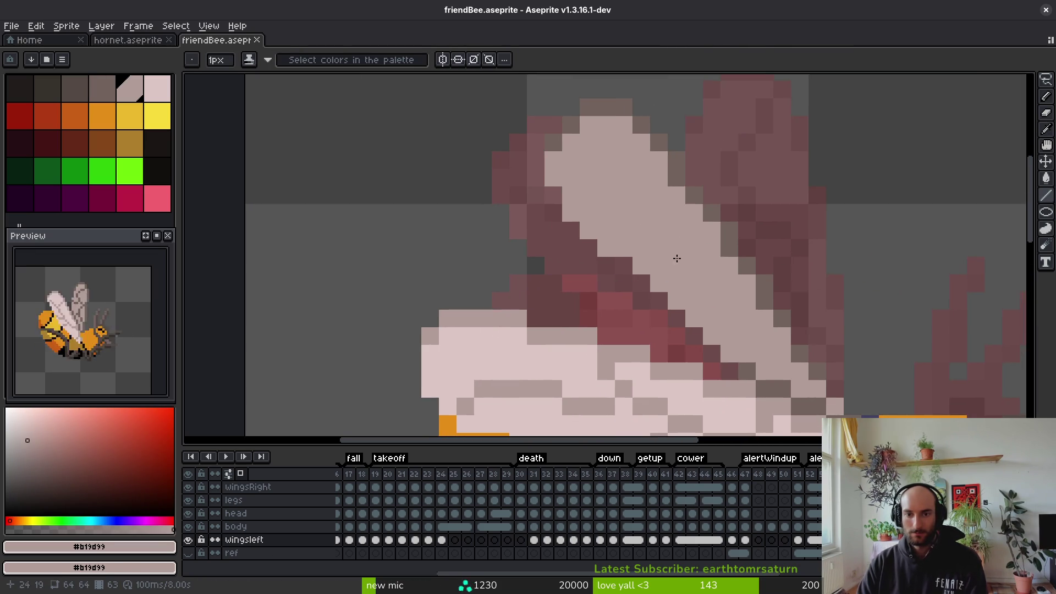
scroll(658, 229, down, 1)
scroll(771, 311, down, 1)
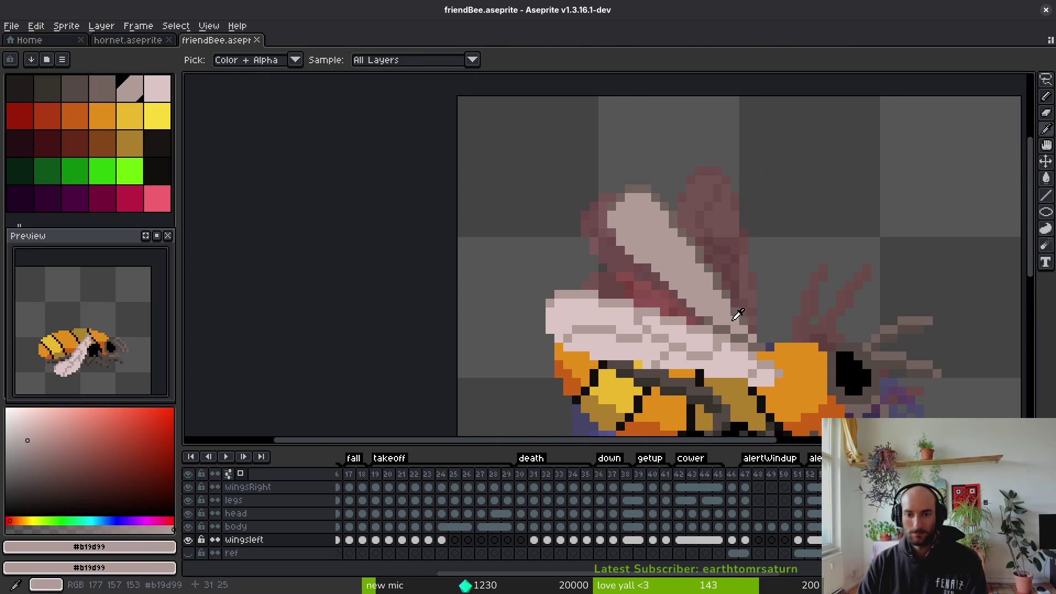
scroll(733, 321, up, 3)
alt+click(618, 183)
key(Right)
key(Right)
key(Right)
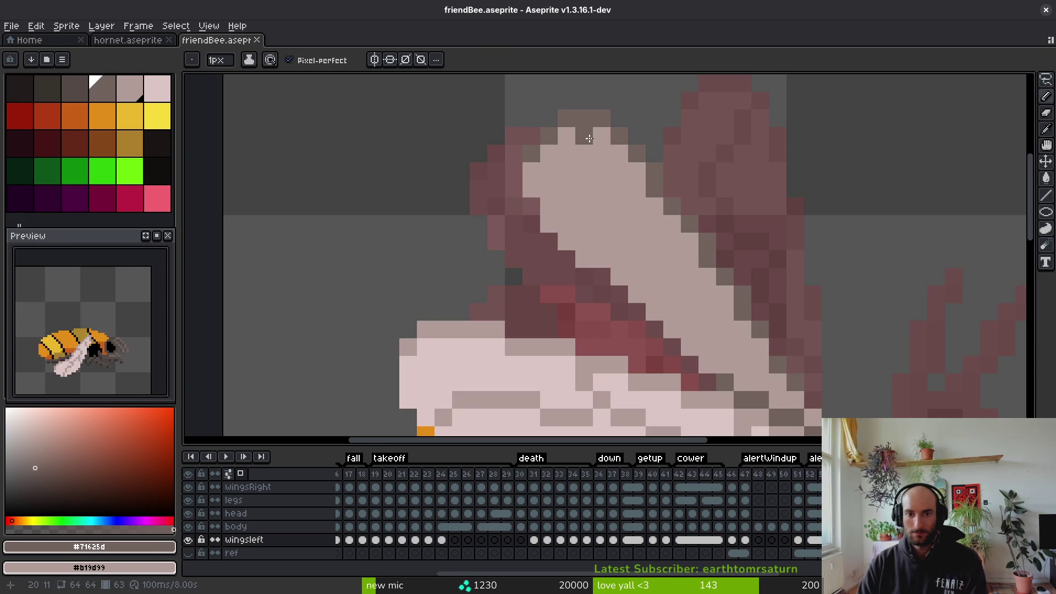
drag(589, 139, 601, 176)
mouse_move(600, 218)
mouse_down()
mouse_move(633, 259)
mouse_move(680, 272)
mouse_up()
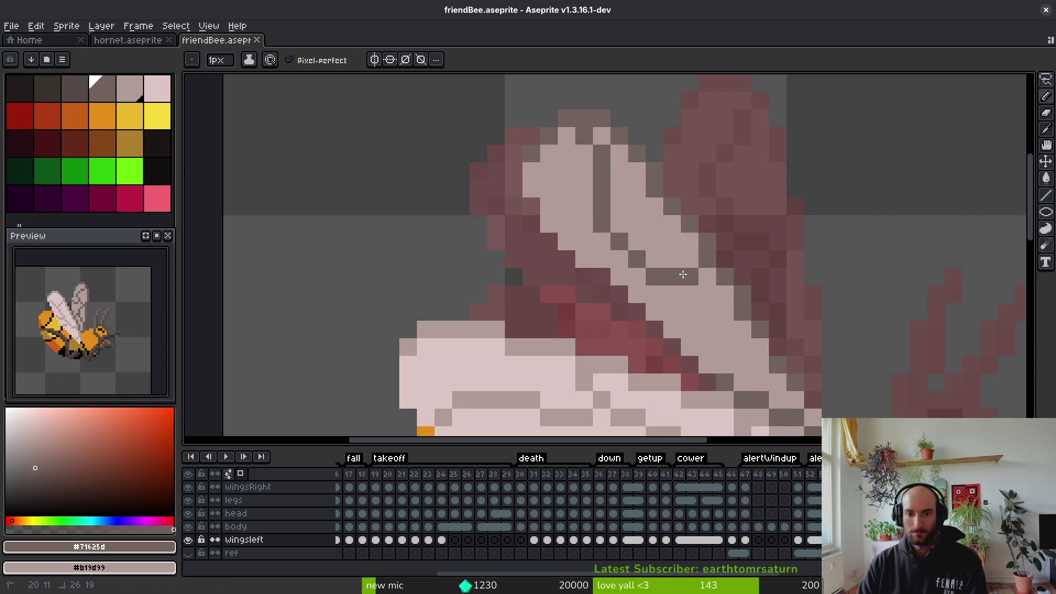
drag(690, 311, 731, 341)
click(737, 348)
alt+click(716, 330)
alt+click(698, 294)
click(684, 279)
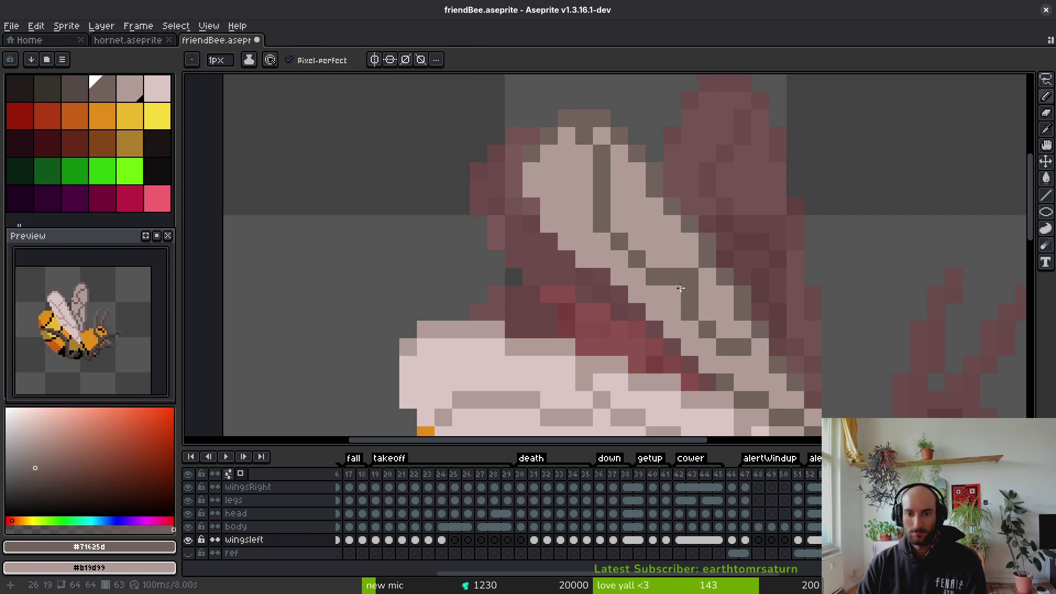
Refine the mid-wing vein with alternating light #b19d99 and dark #71625d pixels
scroll(683, 280, down, 3)
scroll(714, 305, up, 4)
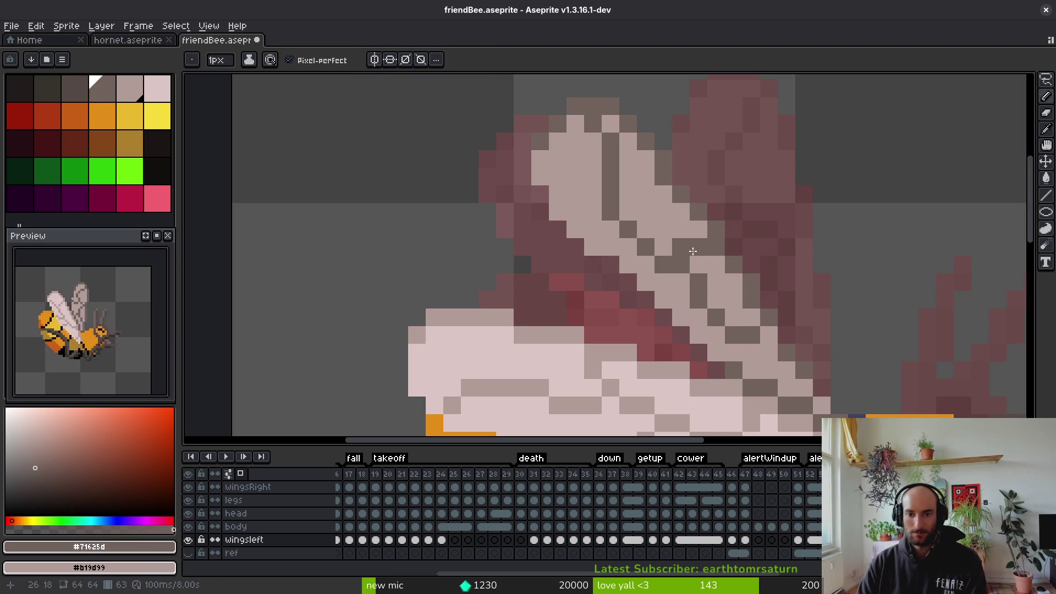
alt+click(697, 253)
click(699, 248)
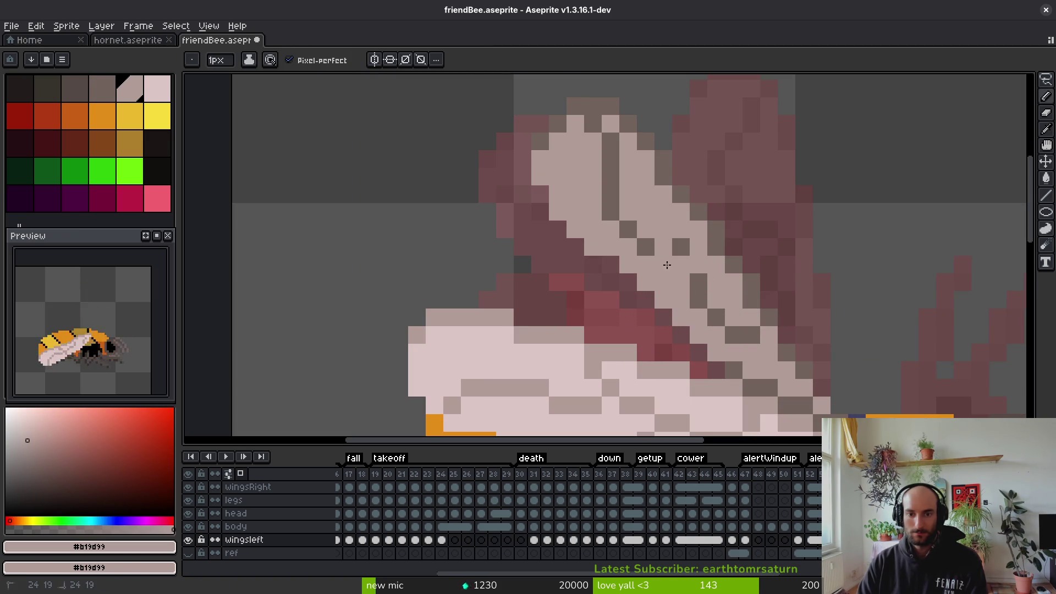
alt+click(648, 245)
drag(664, 247, 694, 265)
click(681, 283)
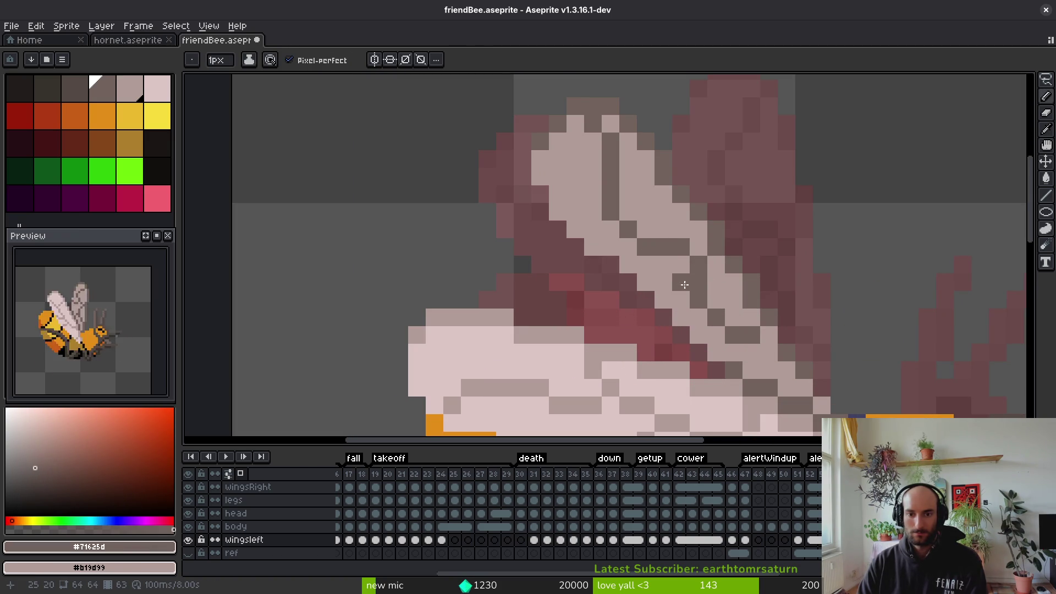
alt+click(717, 280)
scroll(822, 341, down, 4)
scroll(655, 250, up, 4)
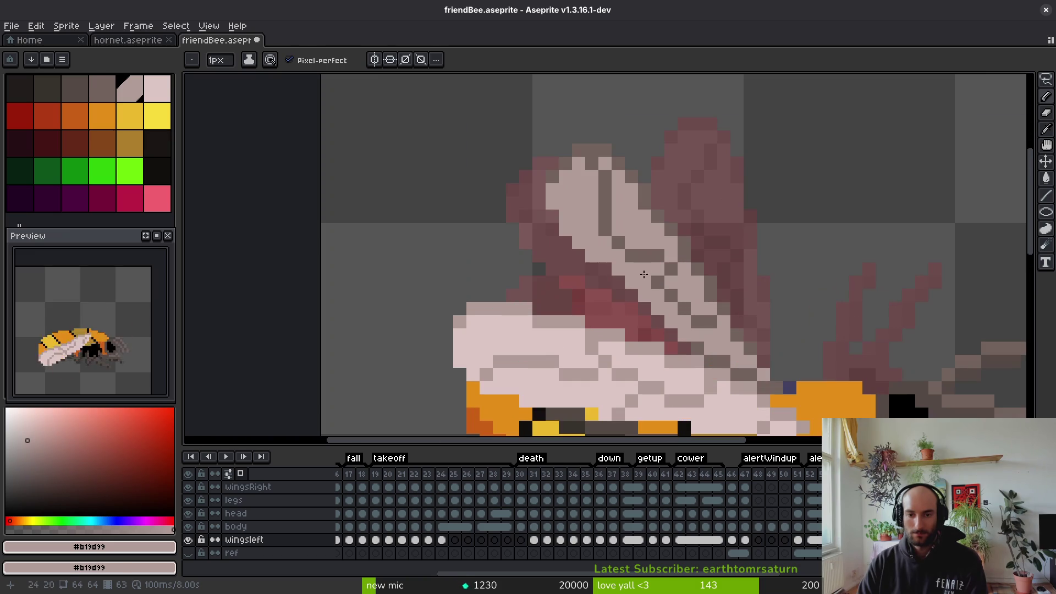
alt+click(653, 247)
scroll(716, 275, down, 4)
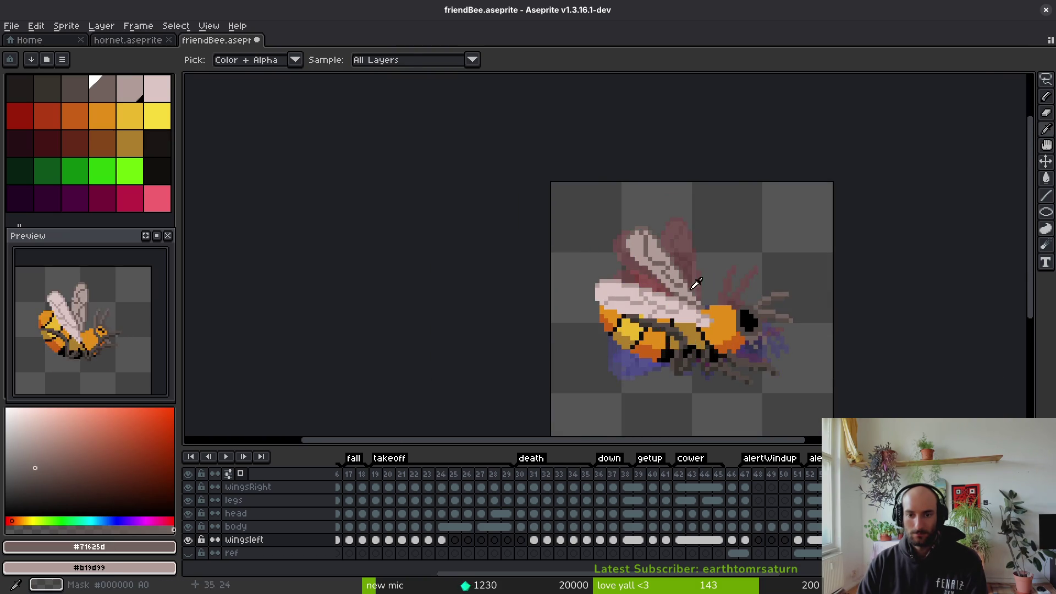
scroll(635, 290, up, 3)
click(665, 283)
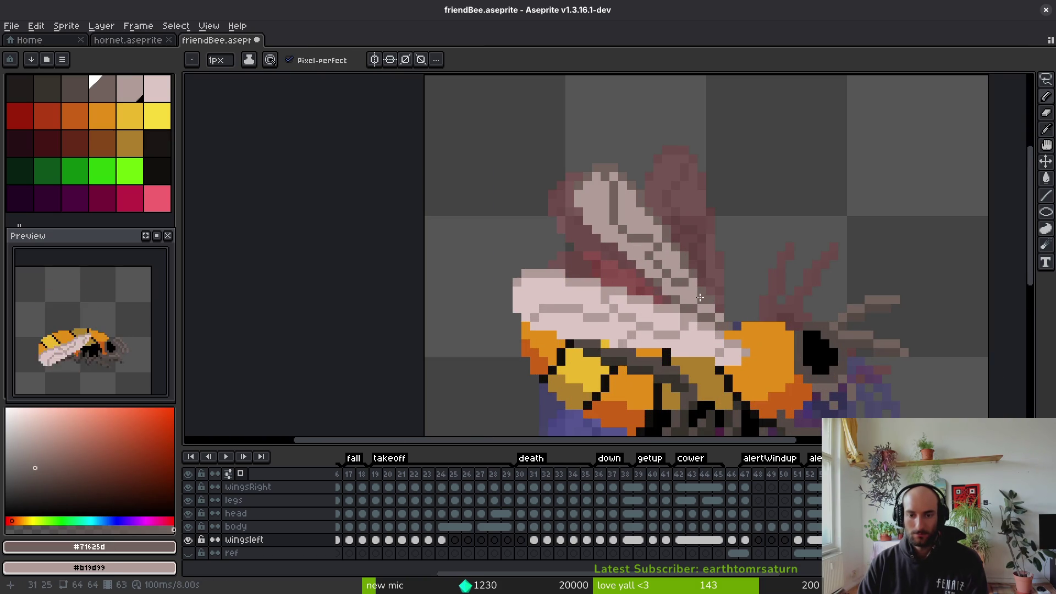
Touch up the upper wing's veins in #71625d and #b19d99, then save the sprite
scroll(611, 248, up, 2)
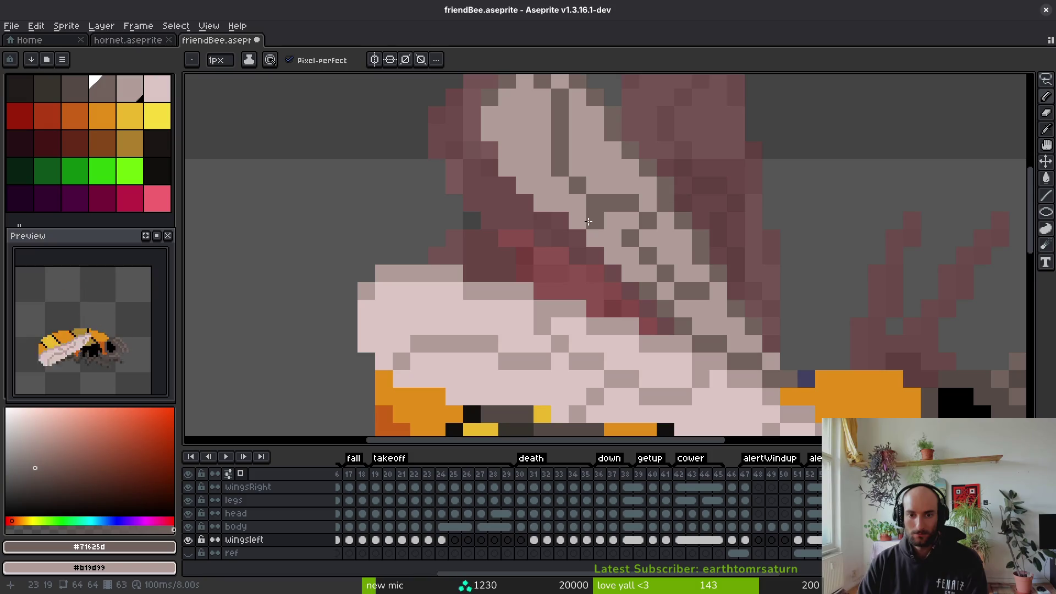
alt+click(609, 216)
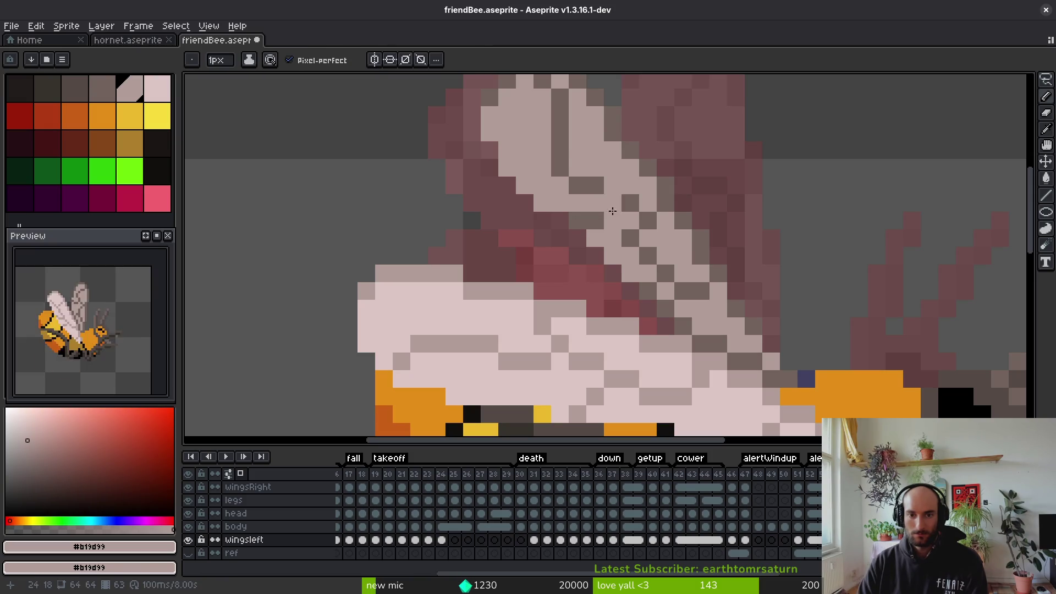
scroll(633, 262, down, 3)
scroll(635, 263, up, 3)
alt+click(583, 189)
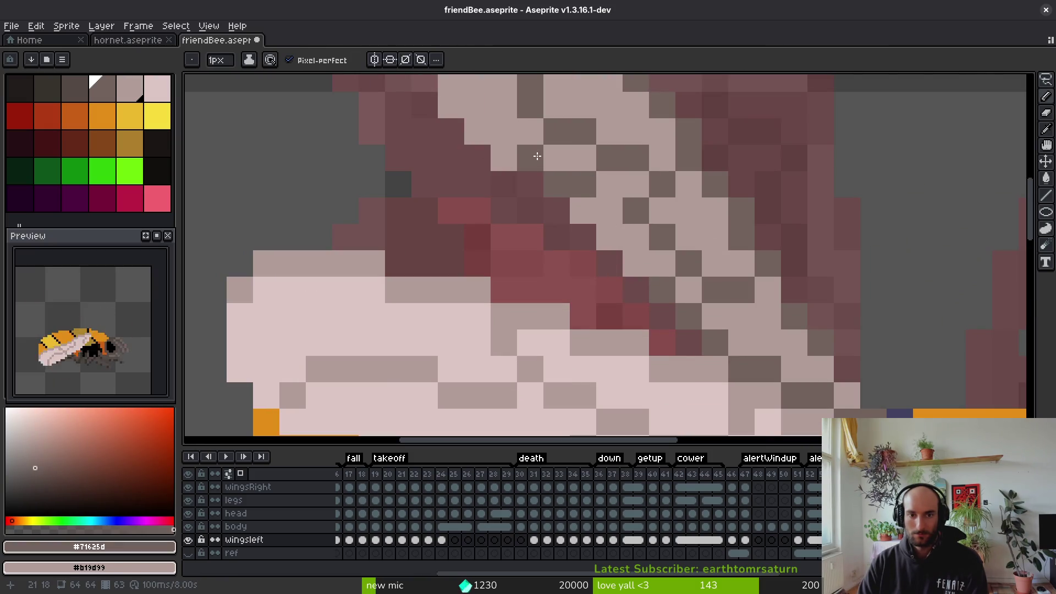
drag(567, 177, 582, 243)
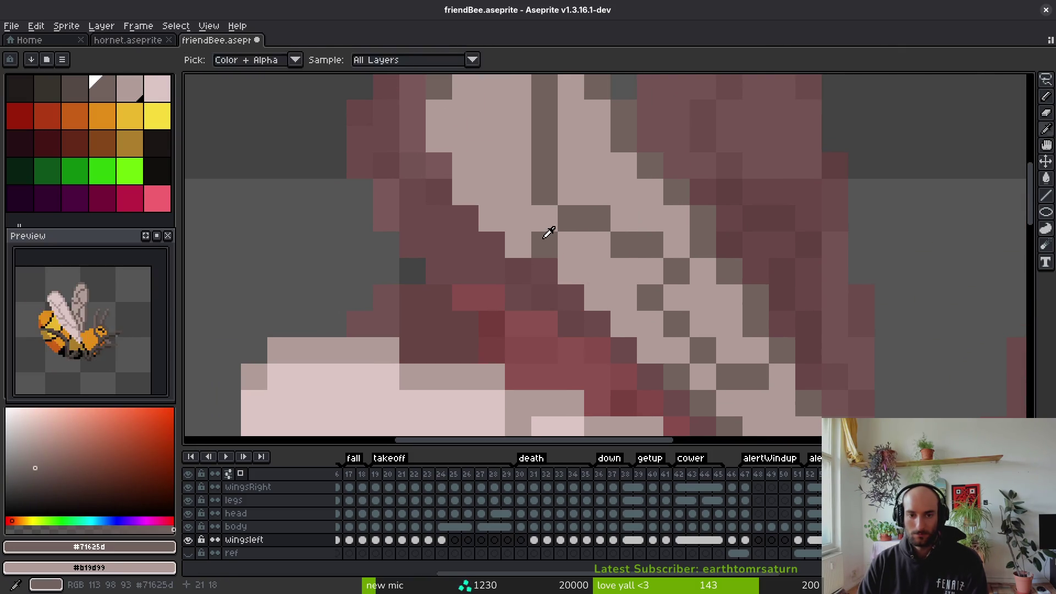
scroll(512, 215, down, 5)
scroll(529, 209, up, 4)
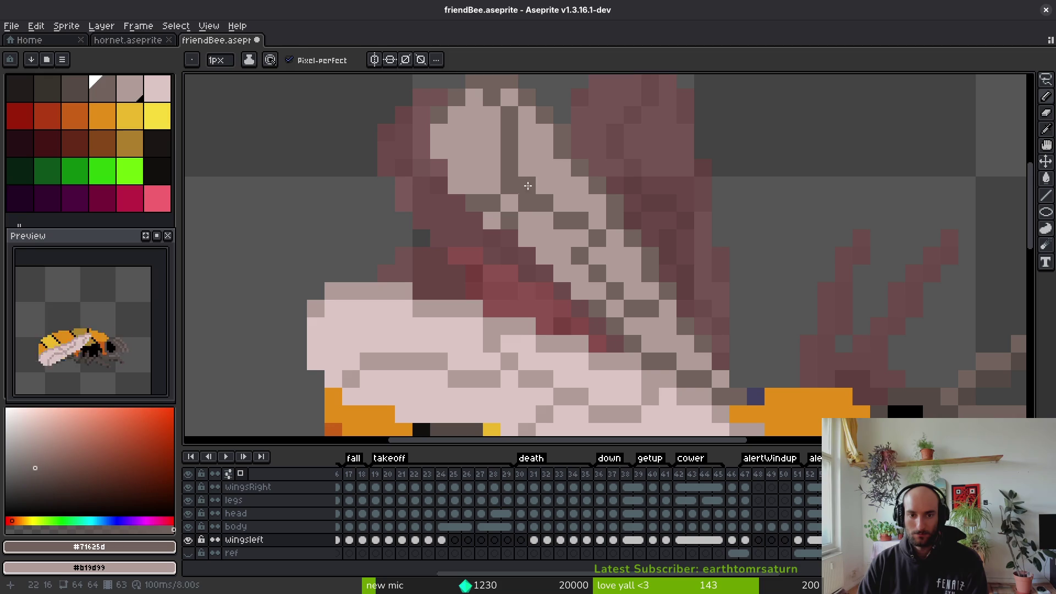
alt+click(532, 209)
scroll(537, 212, down, 3)
scroll(538, 213, up, 3)
alt+click(556, 195)
alt+click(497, 190)
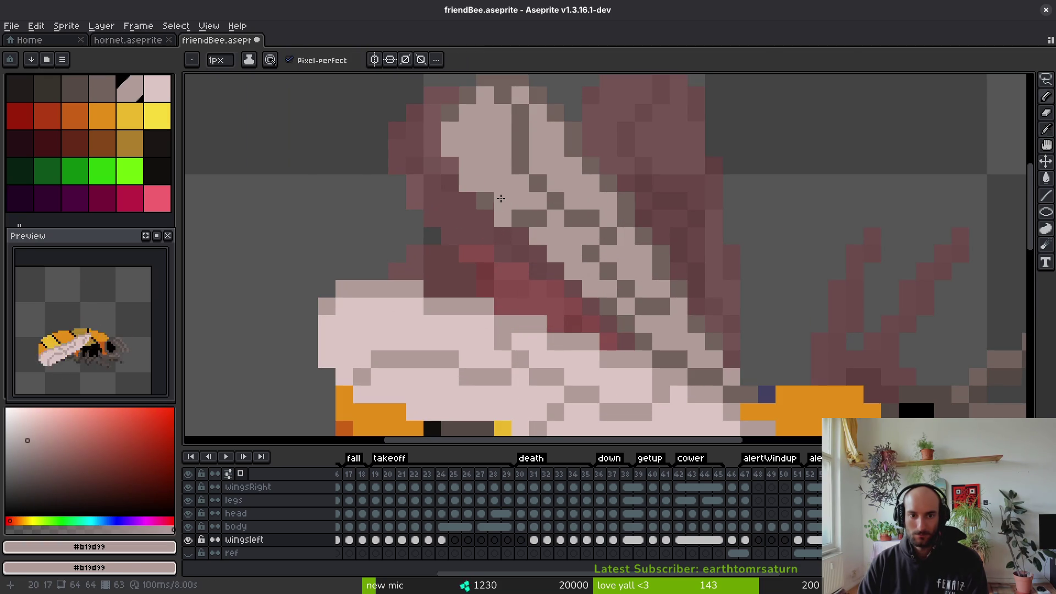
scroll(494, 192, down, 4)
key(ctrl+s)
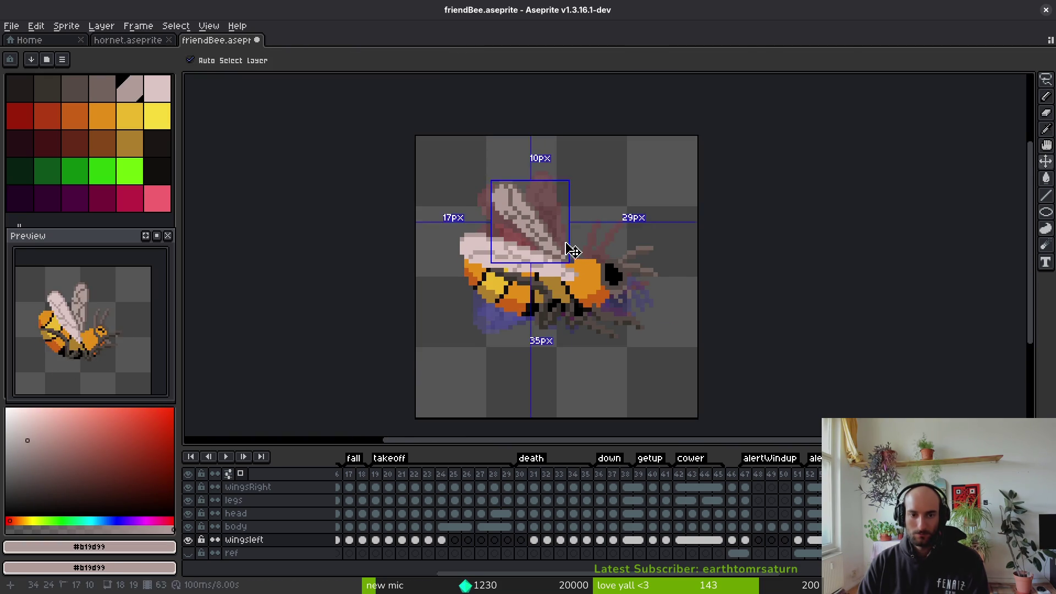
Lasso-select part of the upper wing, nudge it, and commit the transform
scroll(569, 251, down, 2)
scroll(570, 265, up, 4)
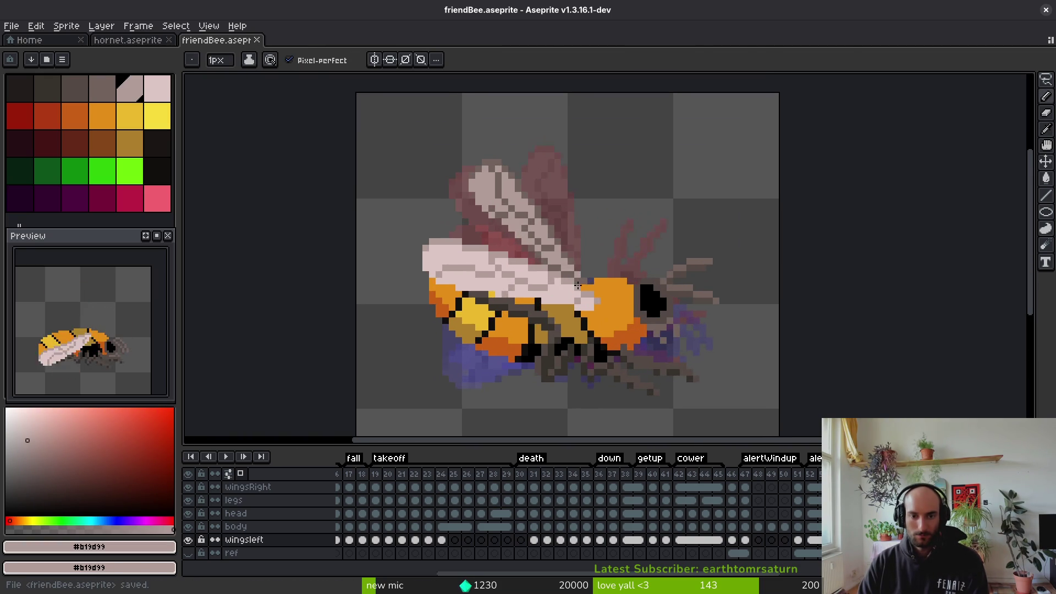
scroll(670, 278, up, 3)
key(q)
mouse_move(666, 202)
mouse_down()
mouse_move(462, 110)
mouse_move(583, 226)
mouse_move(665, 204)
mouse_move(412, 190)
mouse_move(609, 194)
mouse_up()
click(587, 198)
key(Return)
Lasso-select the upper wing, shift it into place, commit, and save
key(b)
drag(549, 230, 527, 181)
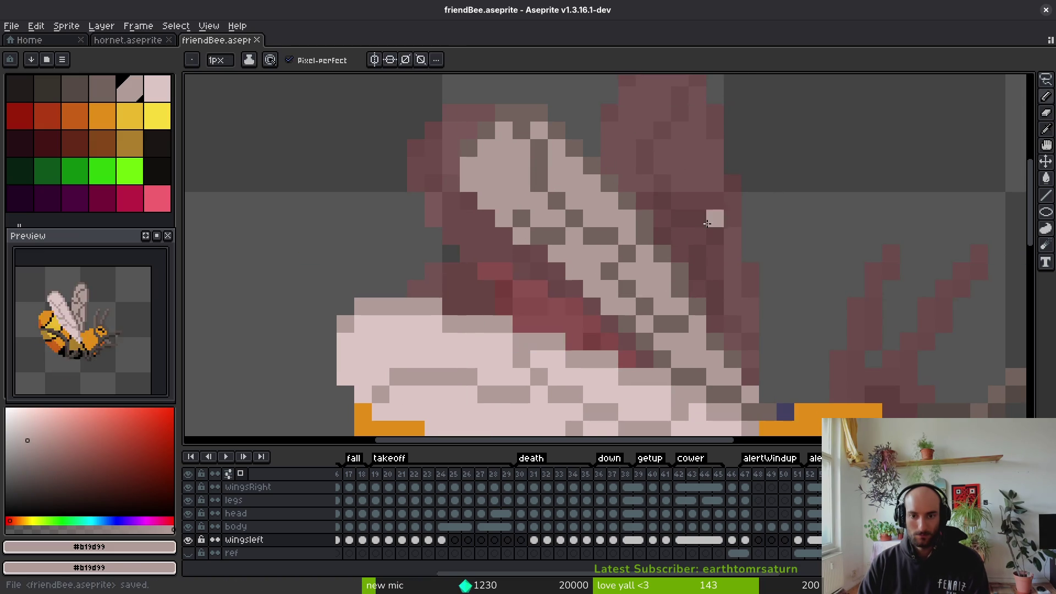
key(q)
mouse_move(637, 130)
mouse_down()
mouse_move(451, 237)
mouse_move(633, 242)
mouse_move(663, 124)
mouse_up()
click(572, 209)
key(Return)
key(ctrl+s)
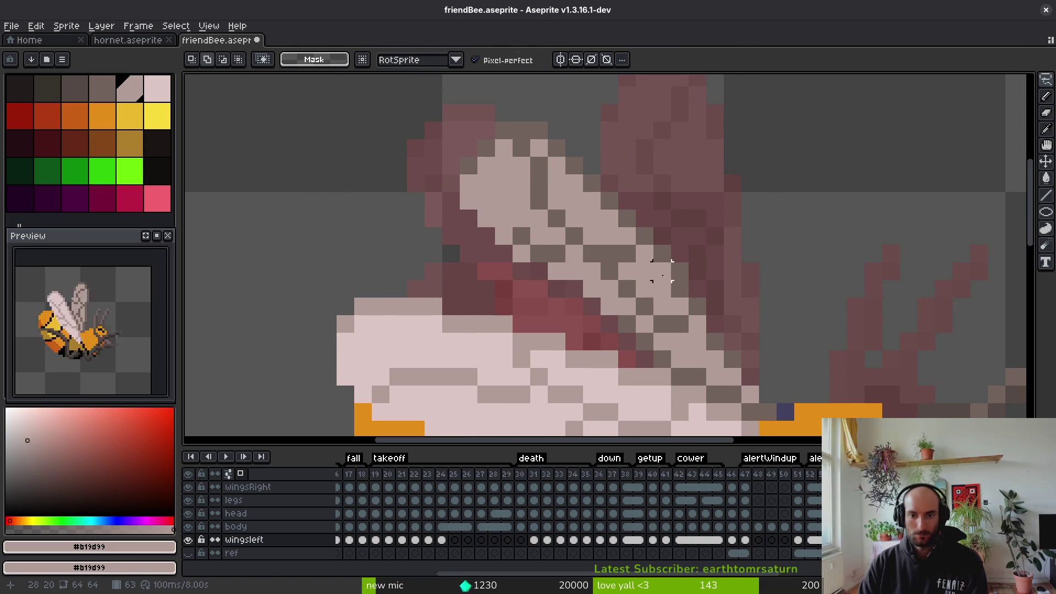
Select the inner wing section, shift it slightly, and deselect
scroll(663, 271, up, 1)
scroll(700, 302, down, 3)
scroll(666, 295, up, 3)
scroll(665, 295, down, 1)
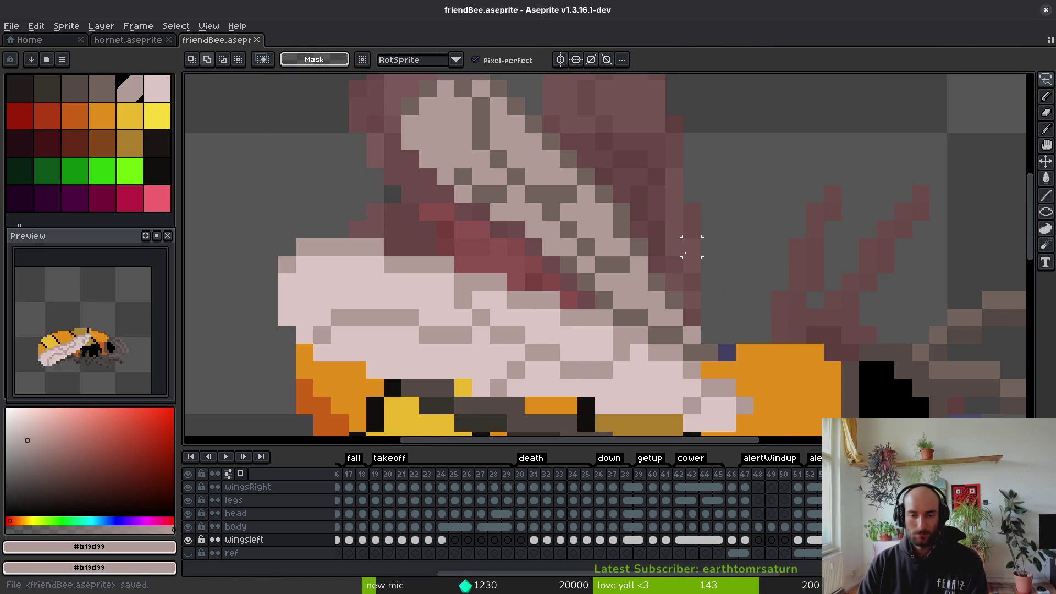
key(ctrl+d)
scroll(664, 267, down, 2)
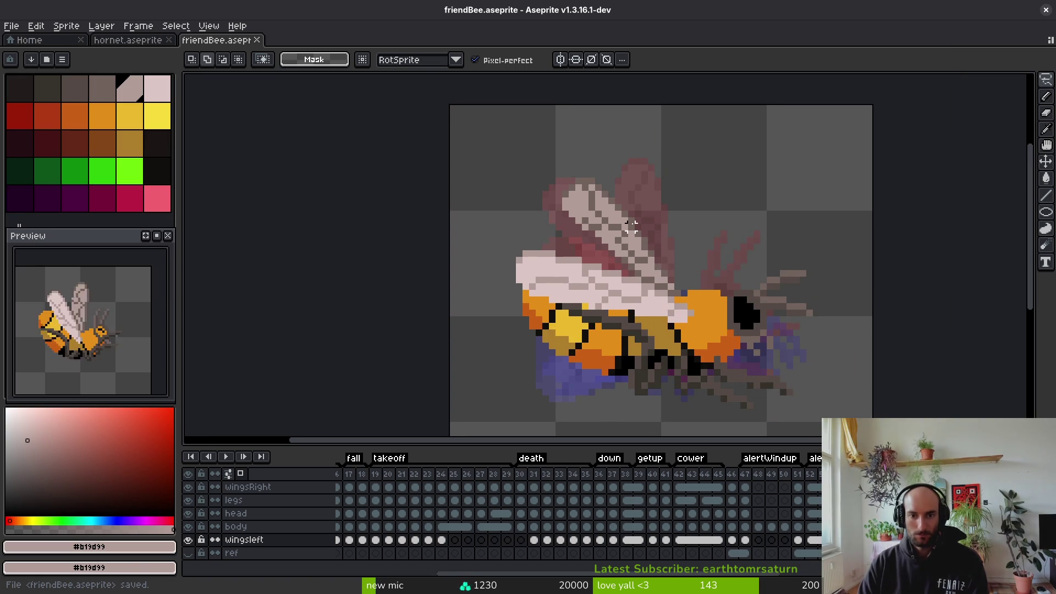
scroll(665, 267, up, 3)
scroll(636, 212, up, 1)
mouse_move(547, 151)
mouse_down()
mouse_move(512, 231)
mouse_move(553, 289)
mouse_move(605, 292)
mouse_move(670, 241)
mouse_up()
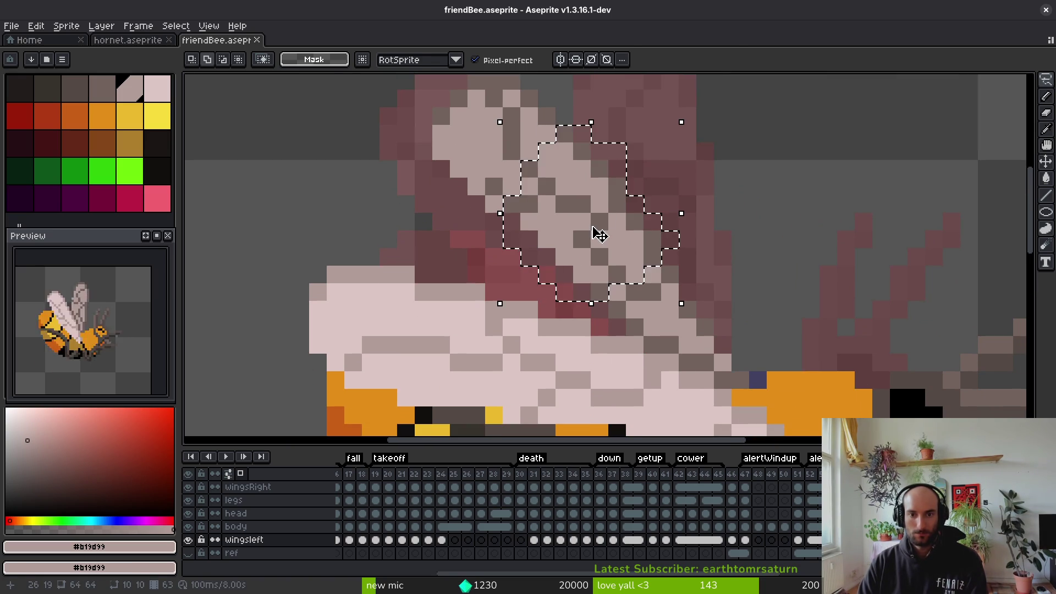
ctrl+drag(597, 231, 599, 238)
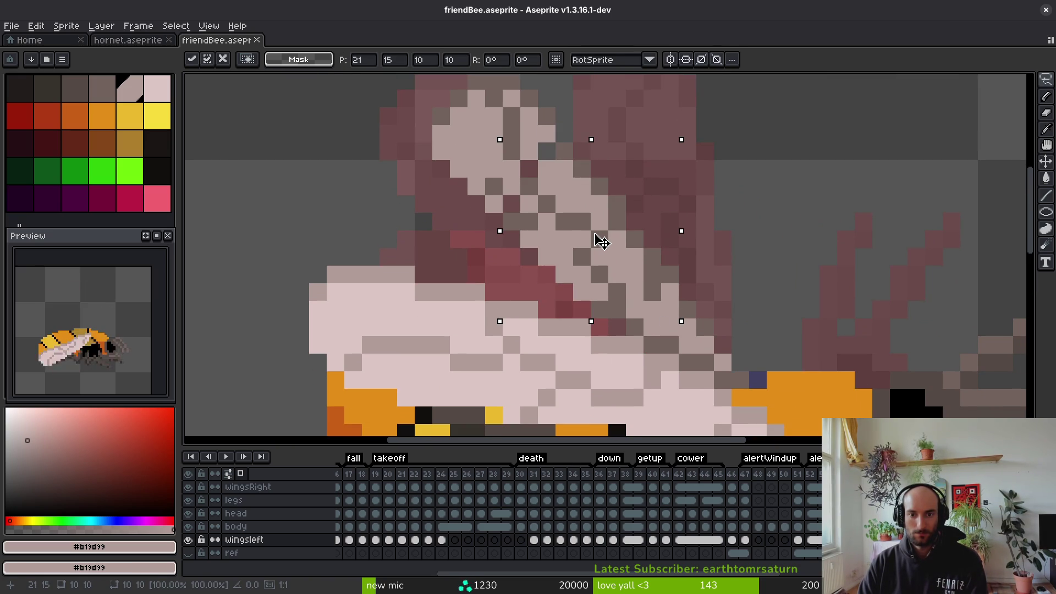
key(ctrl+d)
Add dark vein pixels near the wing tip and repaint a stray dark pixel light
key(b)
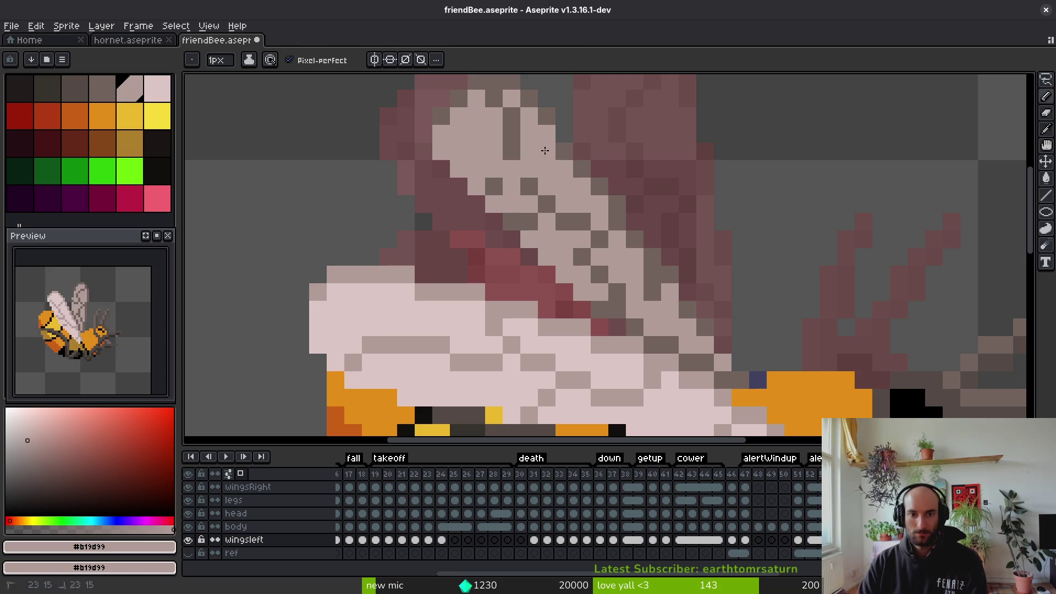
alt+click(529, 185)
click(529, 168)
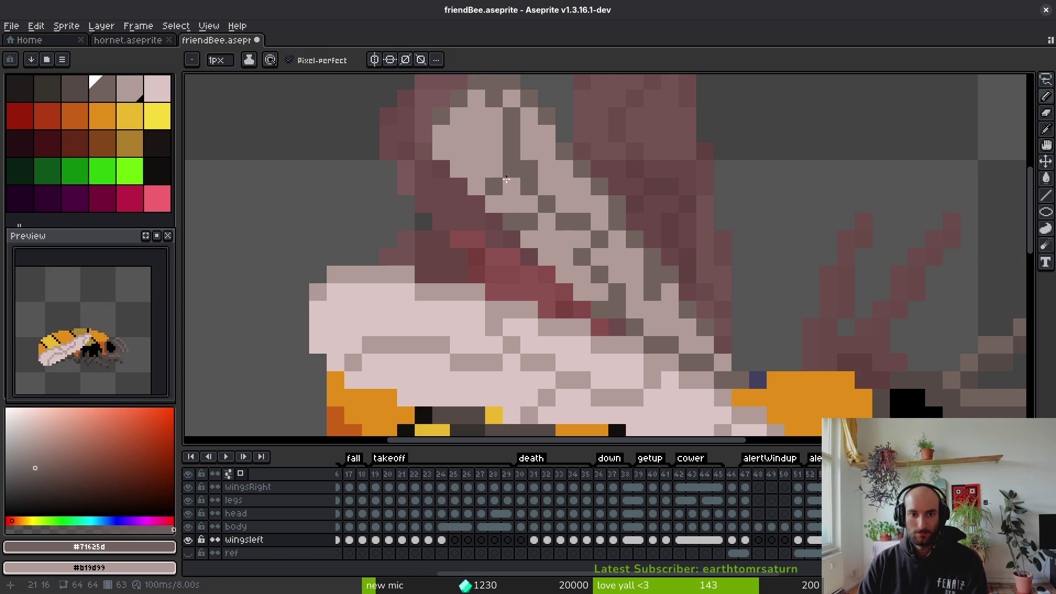
alt+click(512, 193)
click(494, 186)
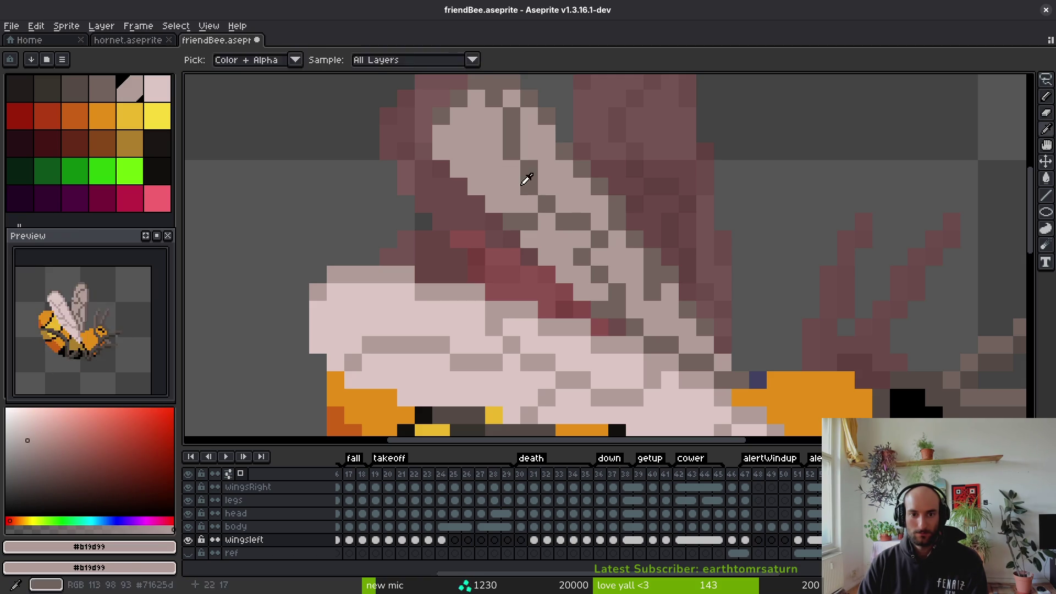
alt+click(632, 289)
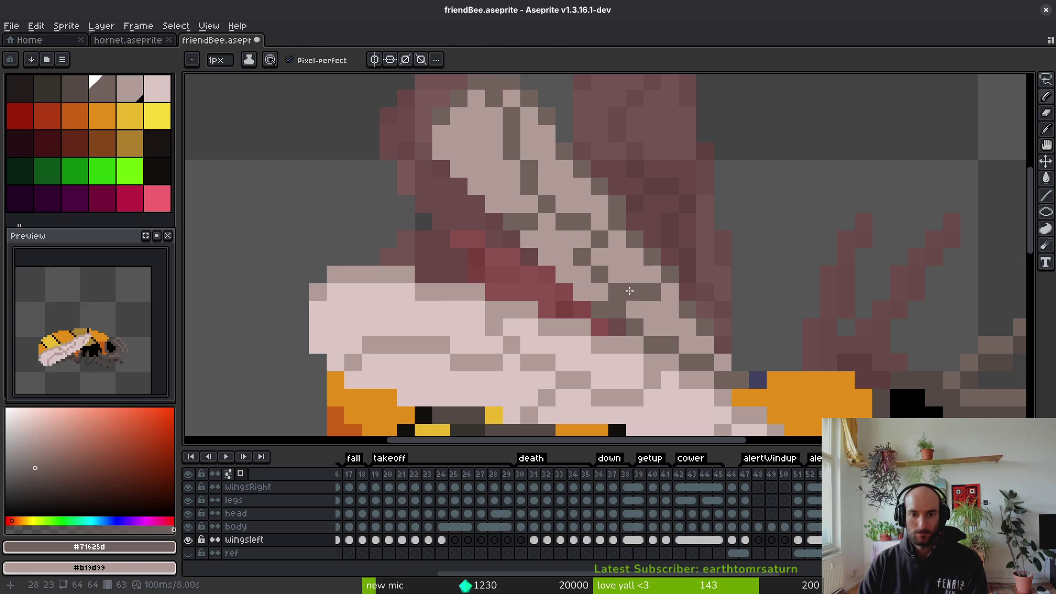
alt+click(642, 299)
Place two more dark #71625d vein pixels on the wing and save
scroll(653, 317, down, 5)
scroll(653, 317, up, 5)
alt+click(632, 283)
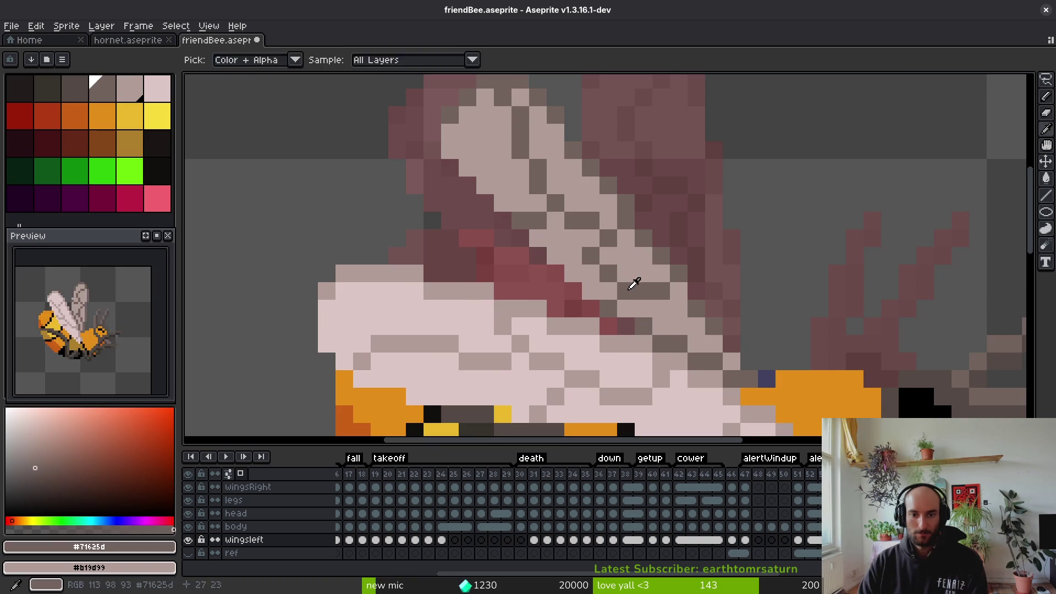
alt+click(628, 286)
alt+click(624, 291)
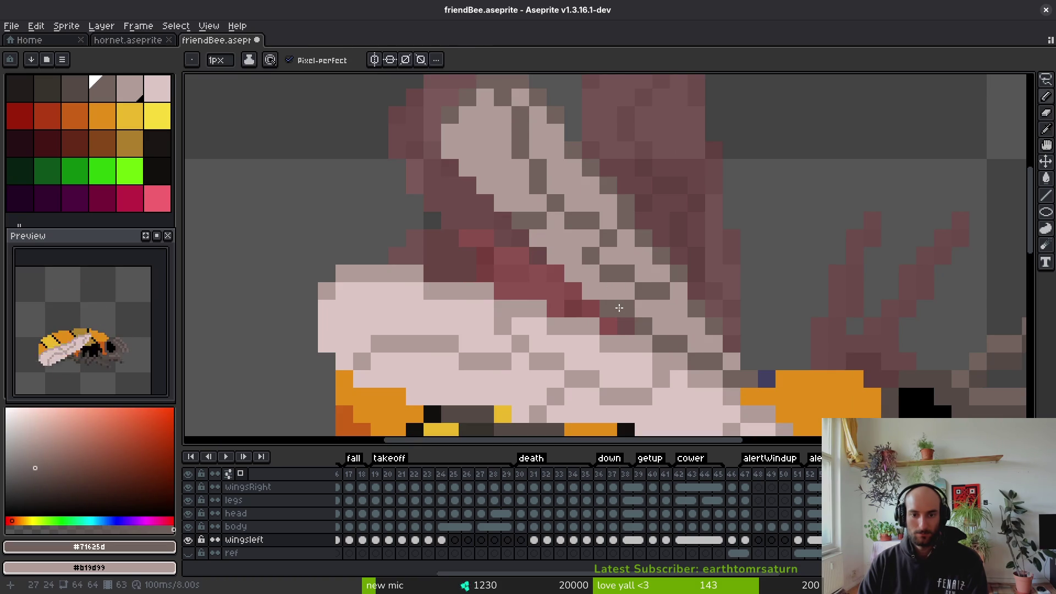
click(590, 292)
scroll(629, 309, down, 4)
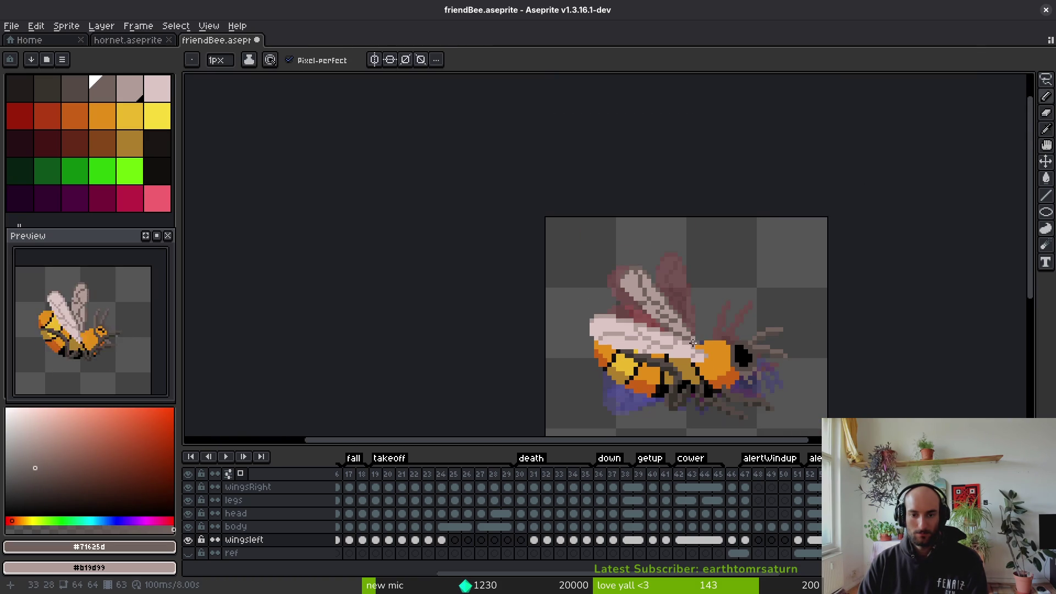
key(ctrl+s)
scroll(653, 329, up, 4)
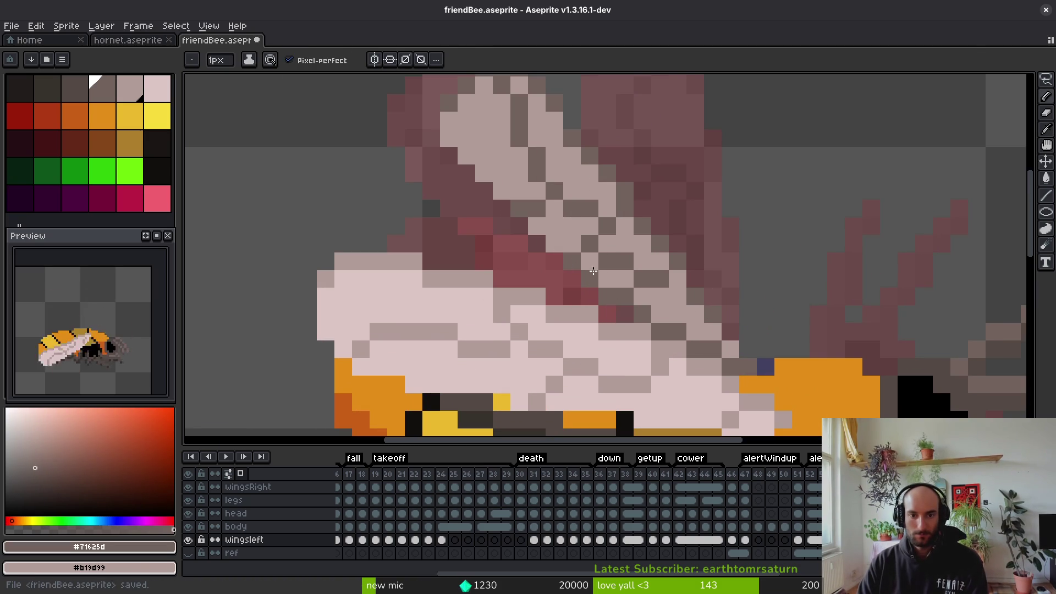
Draw a light #b19d99 diagonal highlight along the upper wing
alt+click(594, 255)
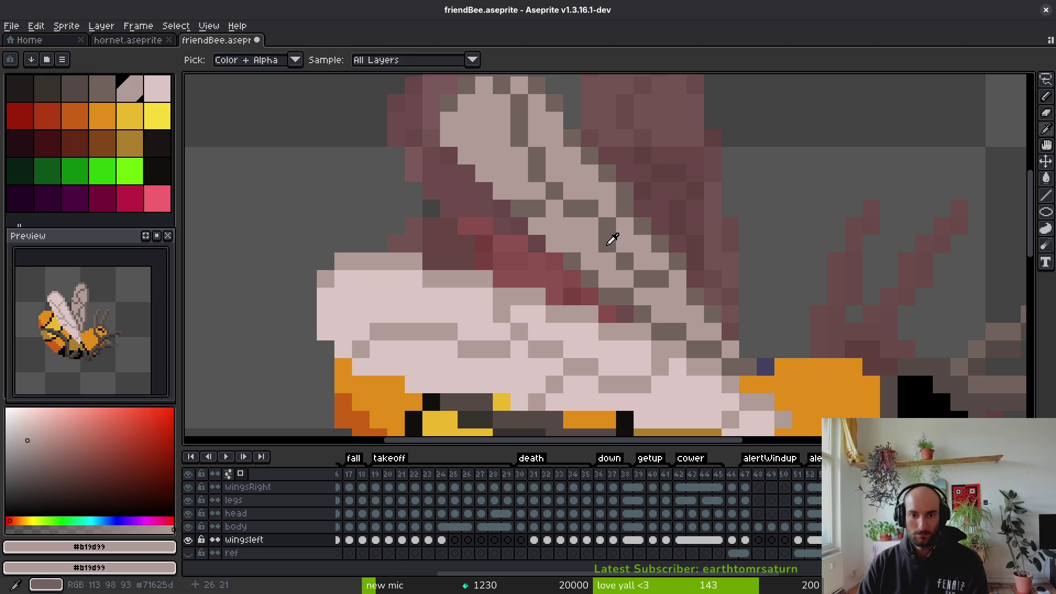
alt+click(609, 237)
key(ctrl+s)
scroll(608, 247, down, 4)
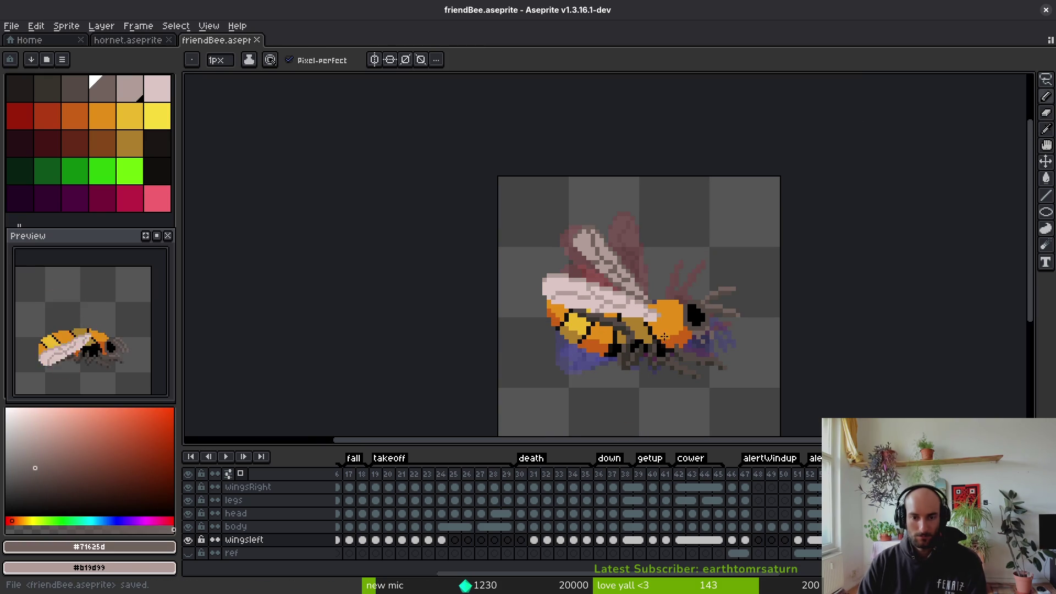
key(ctrl+s)
scroll(611, 247, up, 5)
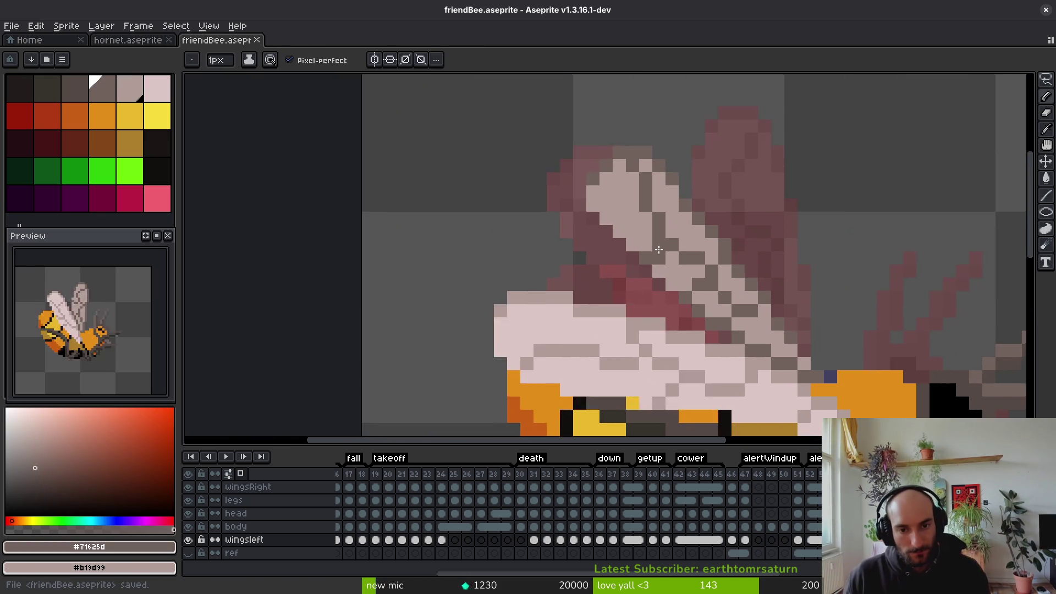
alt+click(620, 209)
scroll(620, 209, up, 1)
mouse_move(584, 214)
mouse_down()
mouse_move(674, 284)
mouse_move(680, 308)
mouse_move(626, 190)
mouse_up()
Resample the wing colours and marquee-select the top of the upper wing
alt+click(621, 221)
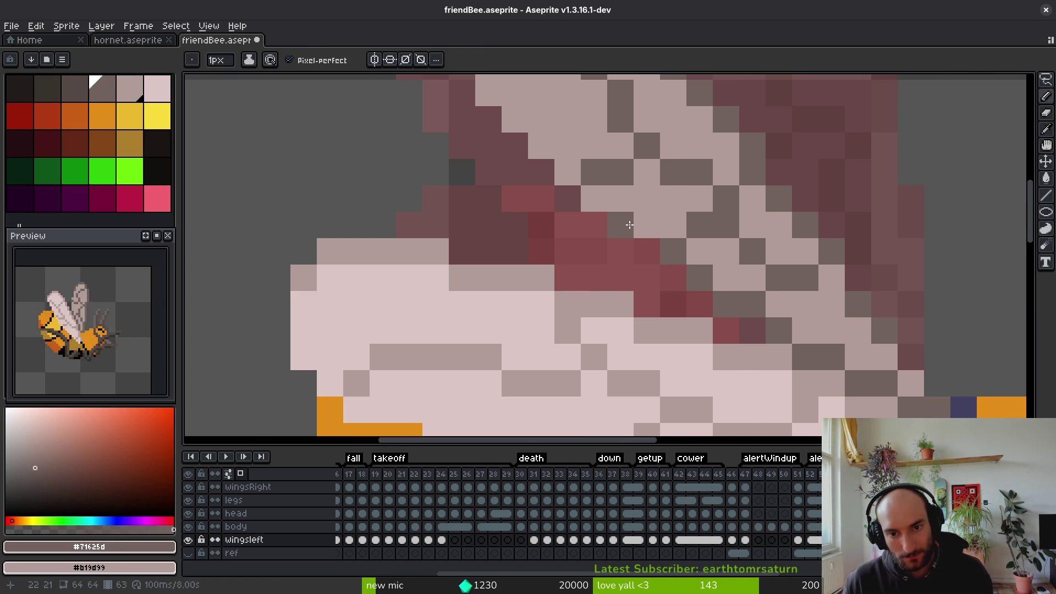
scroll(625, 253, down, 2)
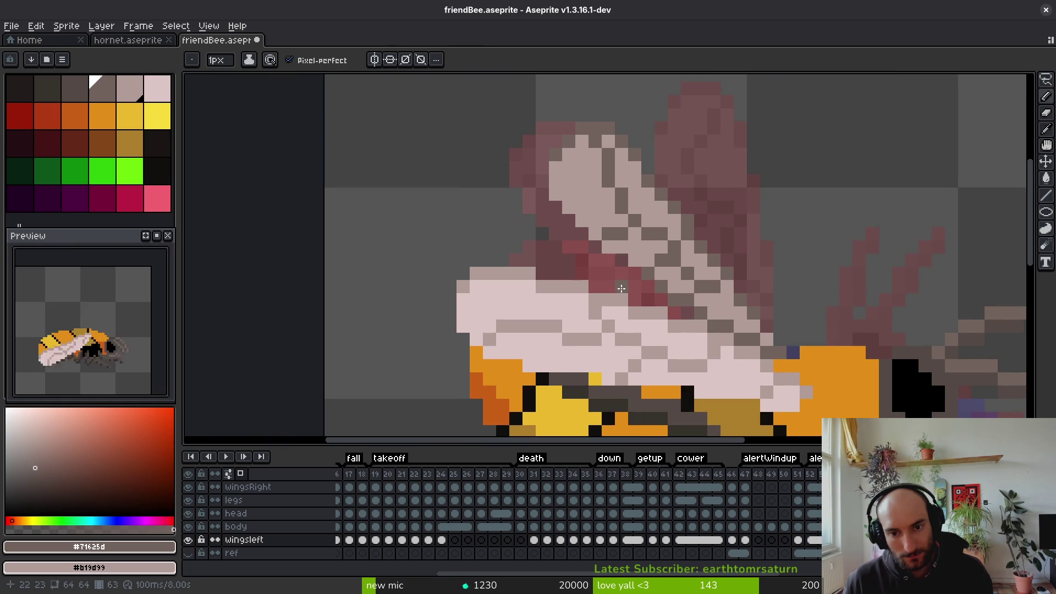
scroll(630, 289, up, 2)
scroll(561, 212, down, 4)
key(alt)
alt+click(614, 241)
scroll(627, 231, up, 4)
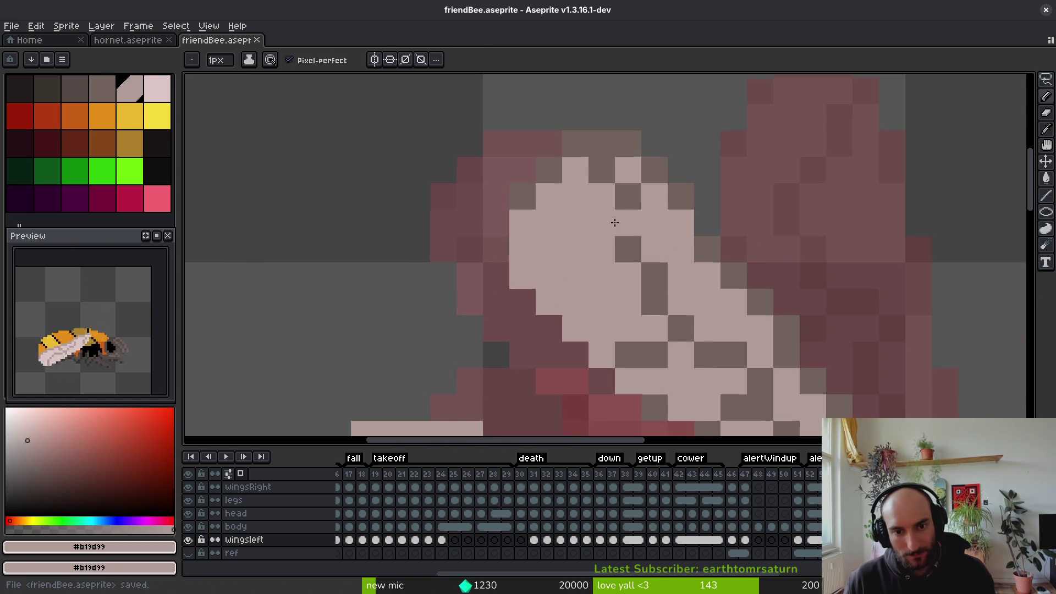
key(m)
mouse_move(703, 220)
mouse_down()
mouse_move(586, 218)
mouse_move(441, 181)
mouse_move(709, 201)
mouse_move(699, 226)
mouse_move(676, 228)
mouse_move(680, 243)
mouse_move(679, 229)
mouse_up()
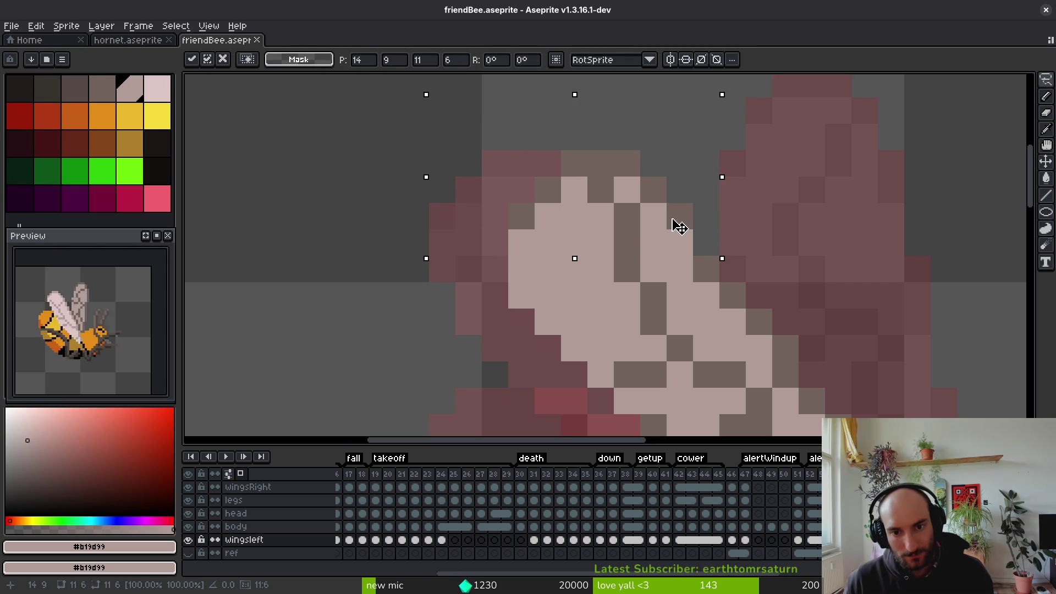
Commit the shifted wing-tip strip and save friendBee.aseprite
key(ctrl+s)
scroll(759, 280, down, 5)
drag(759, 285, 741, 271)
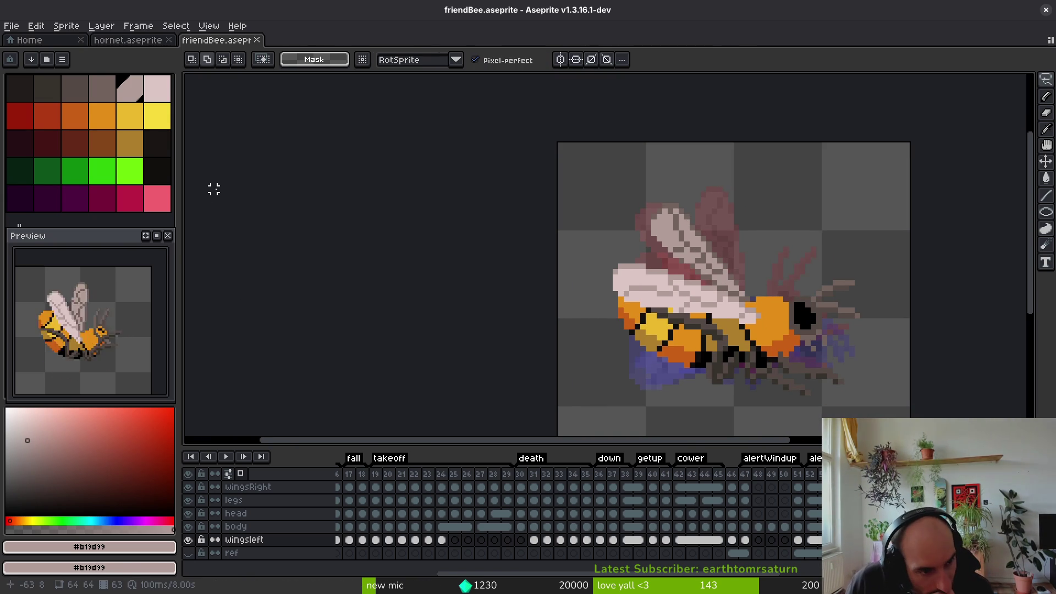
Advance through the following animation frames with the dark vein colour #71625d picked
key(Right)
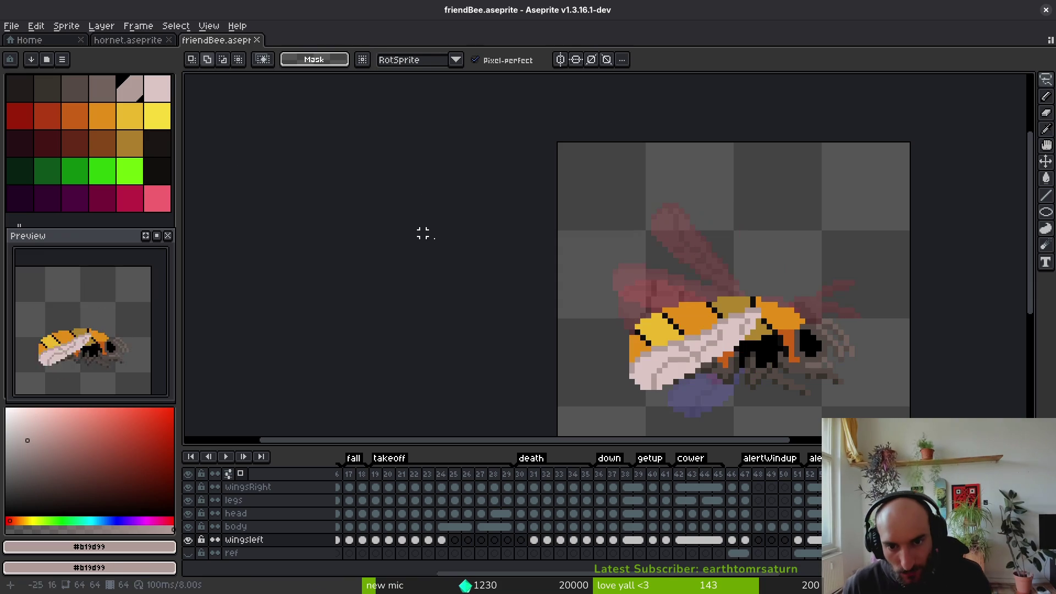
scroll(735, 336, up, 2)
key(Right)
key(i)
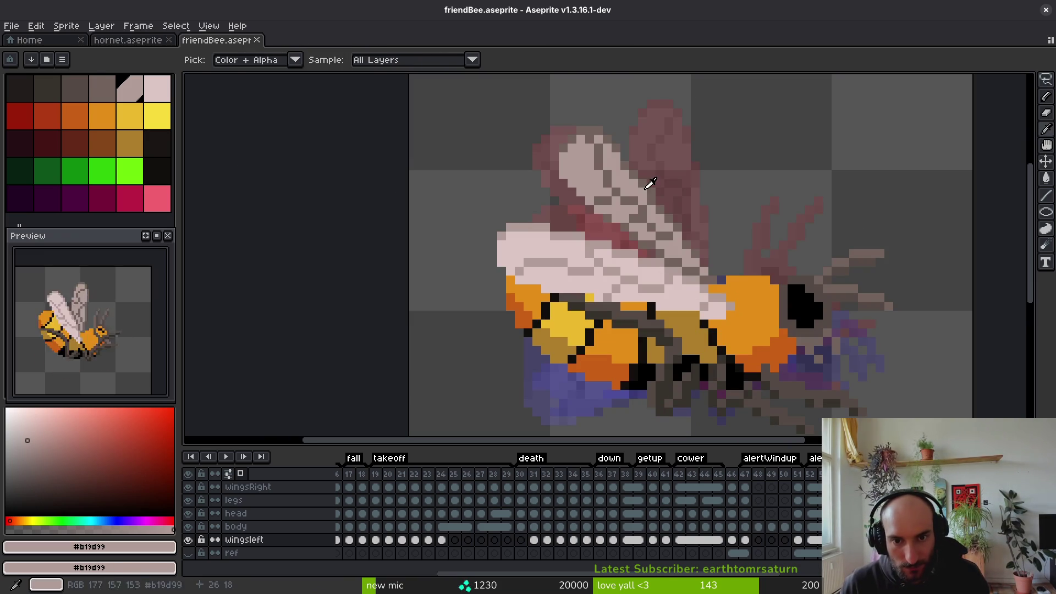
click(656, 204)
key(b)
key(Right)
scroll(718, 292, up, 5)
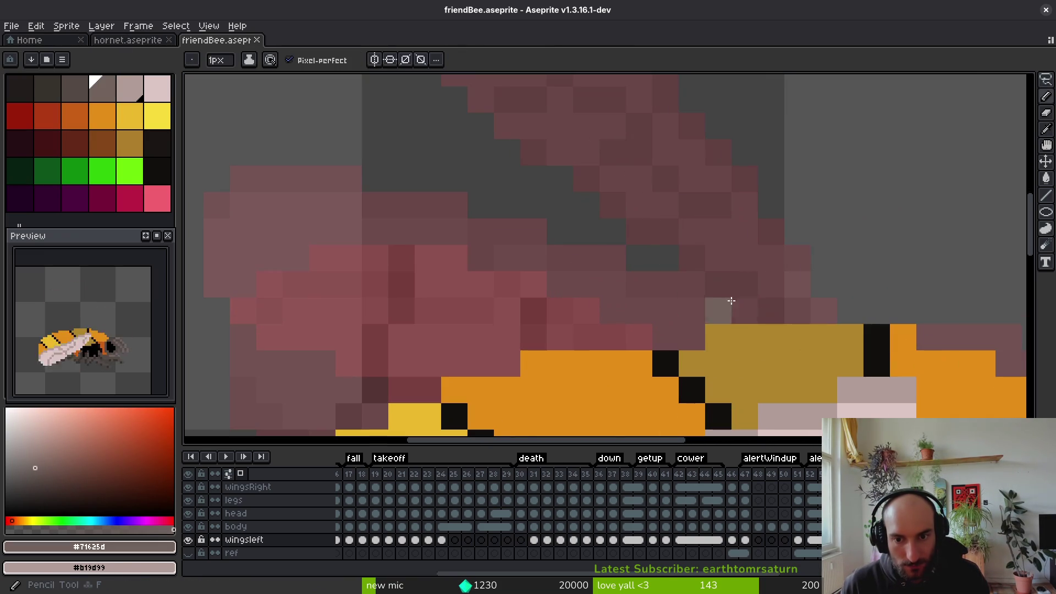
Draw a grey vein row across the folded wing, checking it against the neighbouring frame
mouse_move(718, 320)
mouse_down()
mouse_move(735, 310)
mouse_move(583, 262)
mouse_move(347, 236)
mouse_move(349, 266)
mouse_up()
drag(597, 306, 721, 307)
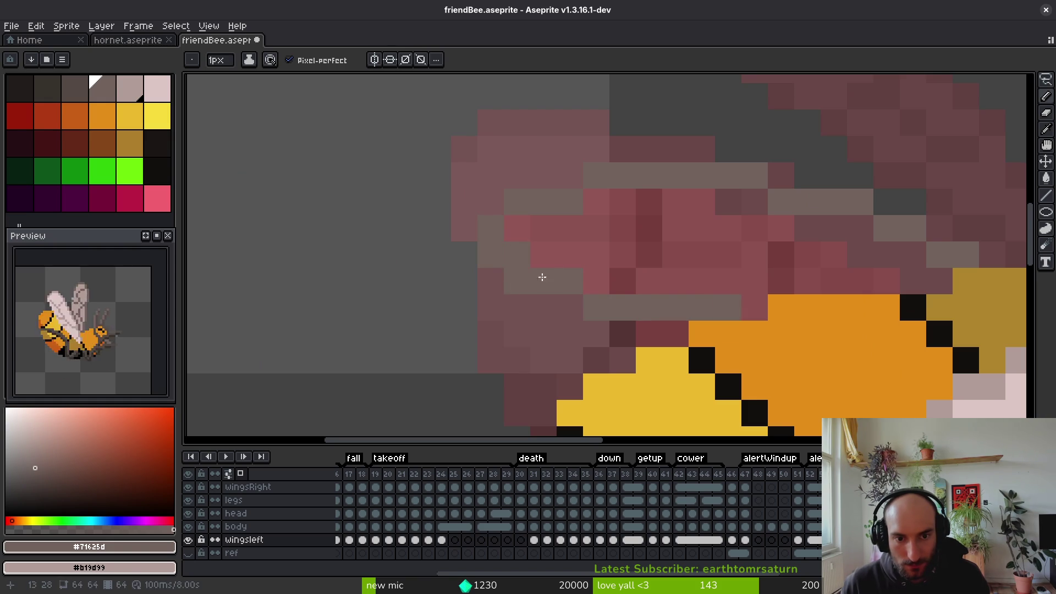
key(Right)
key(i)
key(Left)
key(Right)
Paint light #b19d99 wing pixels and flood-fill the wing area with the light colour
click(831, 145)
key(Left)
key(b)
mouse_move(840, 287)
mouse_down()
mouse_move(855, 280)
mouse_move(672, 287)
mouse_move(683, 308)
mouse_move(545, 316)
mouse_up()
key(g)
click(623, 237)
Draw the wing's lower row and dark #71625d vein rows, then repaint some light pixels over them
key(b)
alt+click(484, 286)
mouse_move(495, 237)
mouse_down()
mouse_move(585, 271)
mouse_move(770, 263)
mouse_up()
mouse_move(608, 243)
mouse_down()
mouse_move(750, 266)
mouse_move(791, 285)
mouse_up()
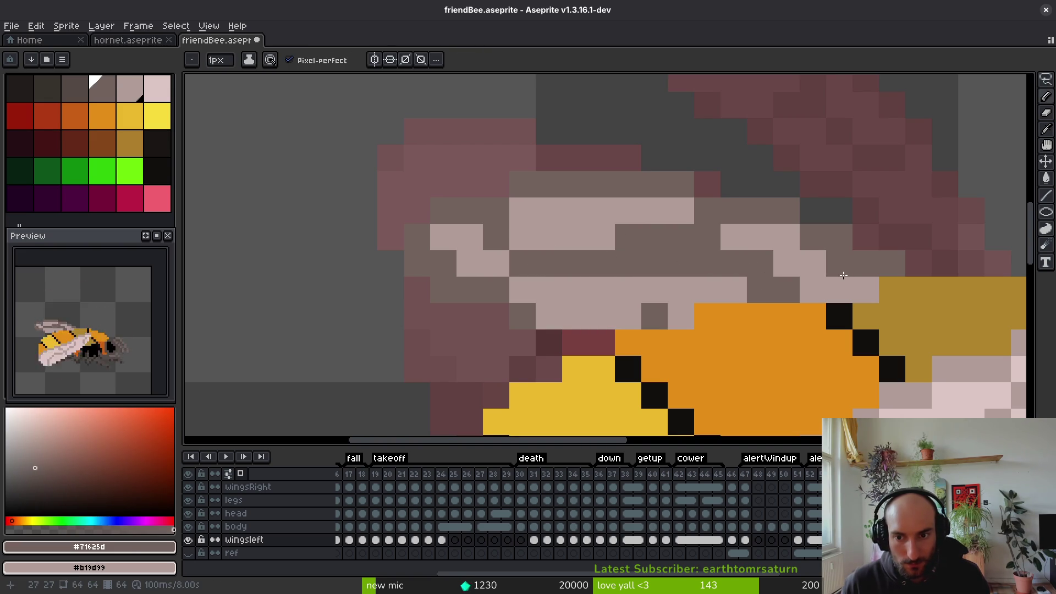
alt+click(826, 262)
mouse_move(673, 260)
mouse_down()
mouse_move(707, 236)
mouse_move(620, 264)
mouse_up()
alt+click(592, 260)
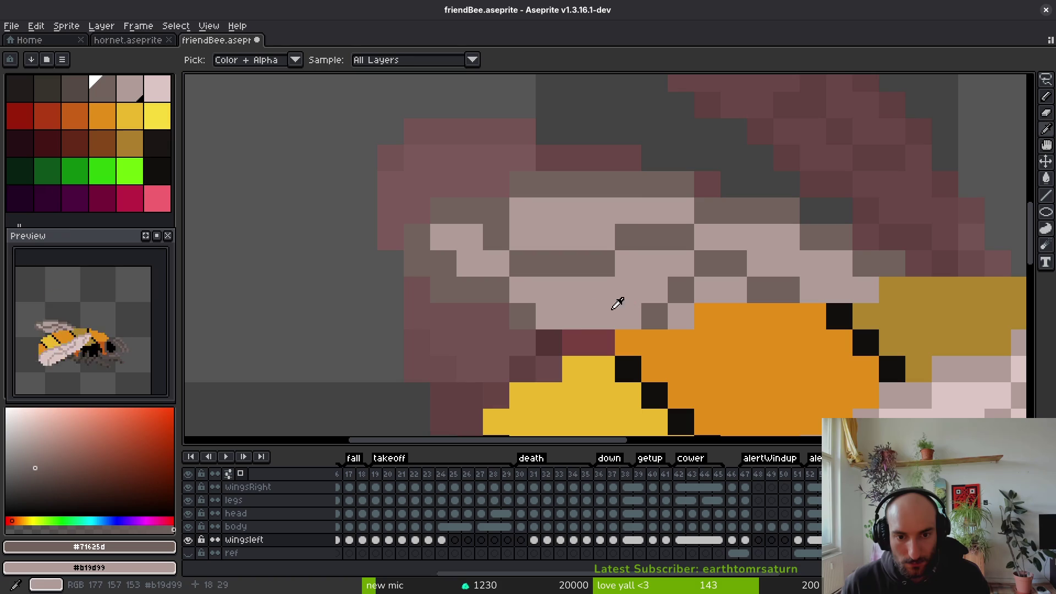
Touch up the wing's lower edge pixels in light and dark grey, then save friendBee.aseprite
scroll(611, 324, down, 6)
scroll(614, 340, up, 5)
alt+click(562, 272)
alt+click(562, 306)
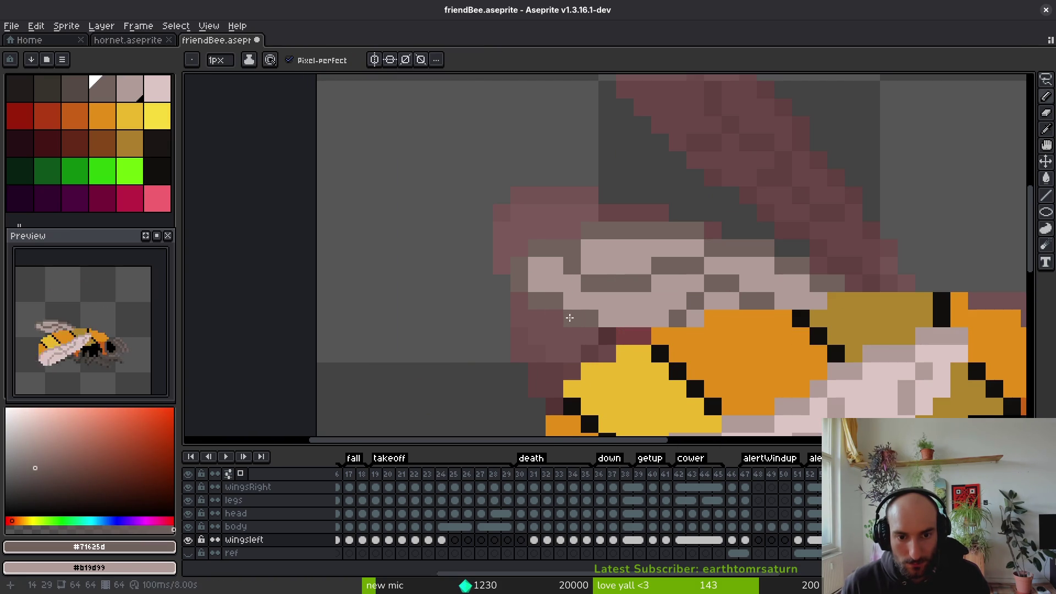
alt+click(536, 276)
click(554, 301)
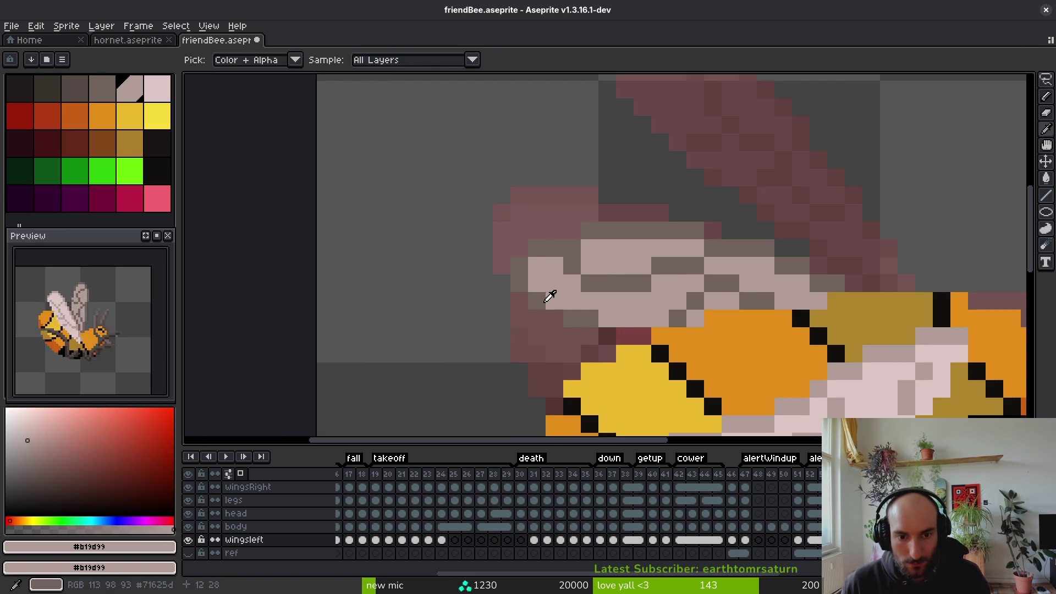
alt+click(572, 318)
click(551, 314)
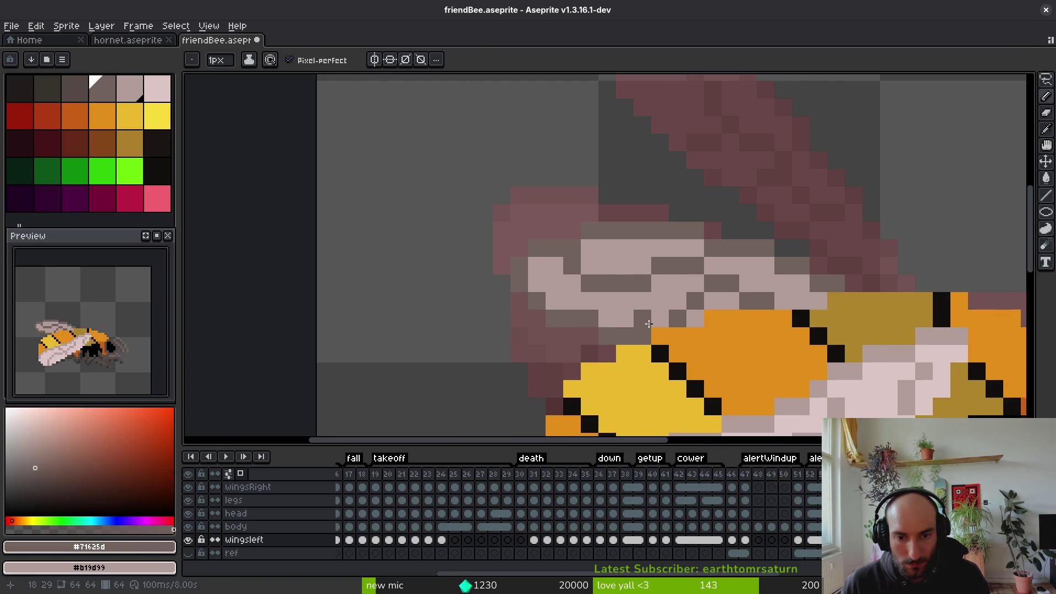
scroll(688, 339, down, 5)
key(ctrl+s)
scroll(673, 354, down, 2)
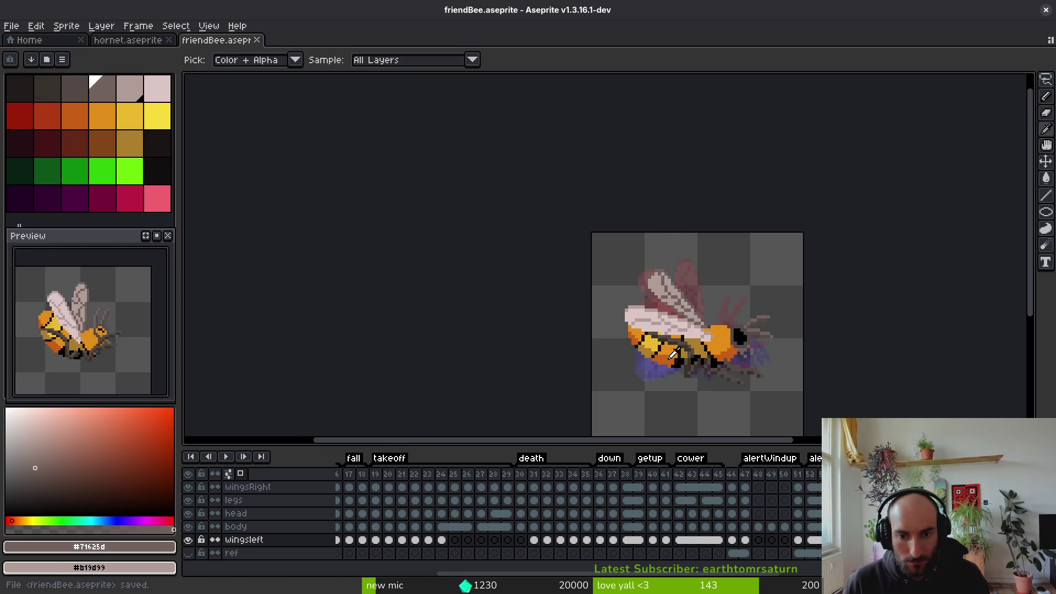
Touch up a last light wing pixel, then save the sprite
scroll(680, 346, up, 4)
alt+click(716, 308)
click(706, 329)
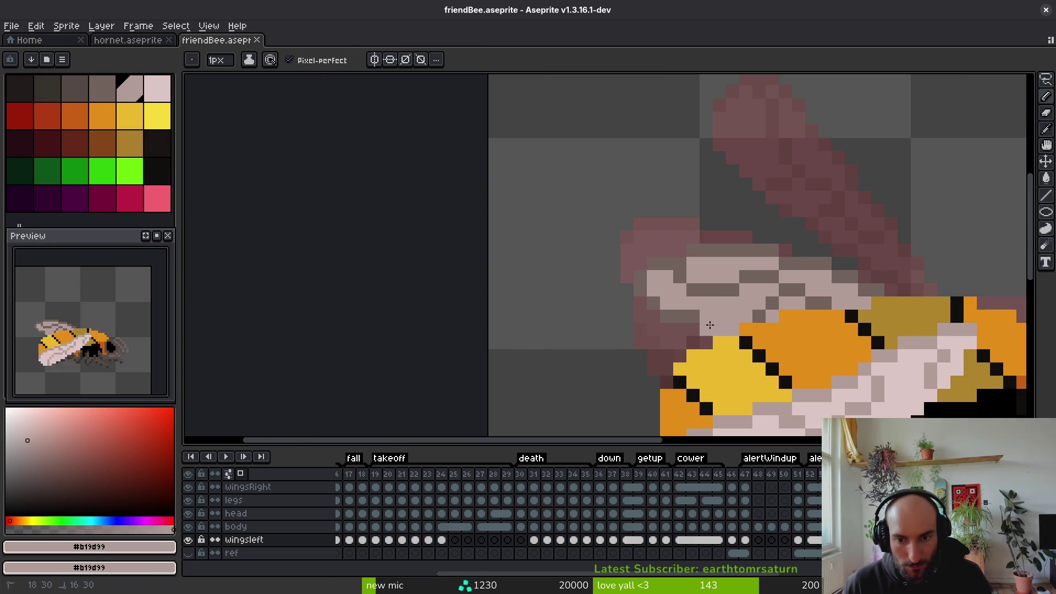
alt+click(667, 315)
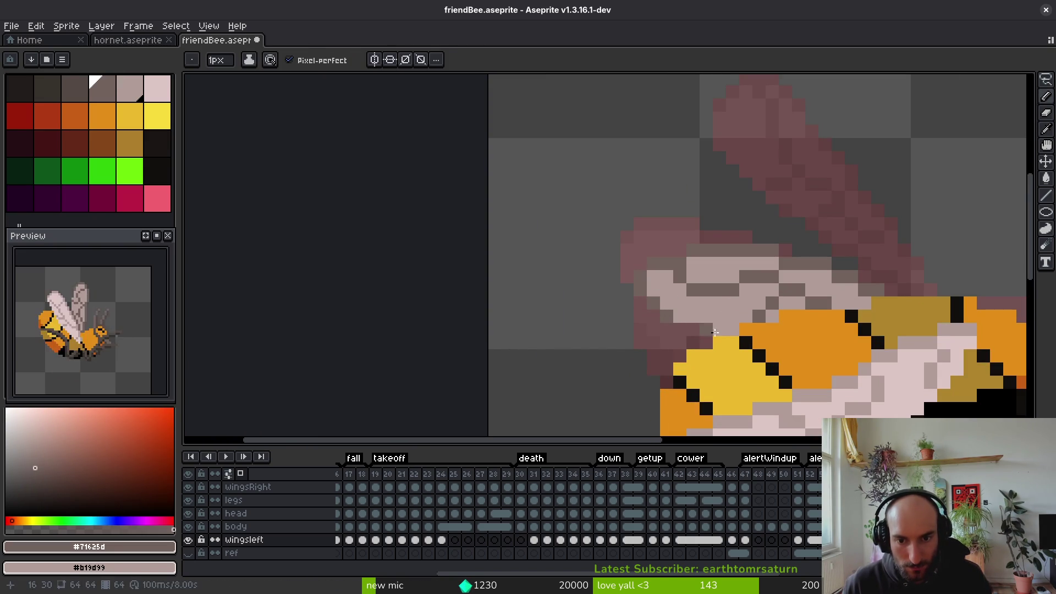
scroll(714, 325, down, 4)
key(e)
scroll(720, 333, up, 3)
key(ctrl+s)
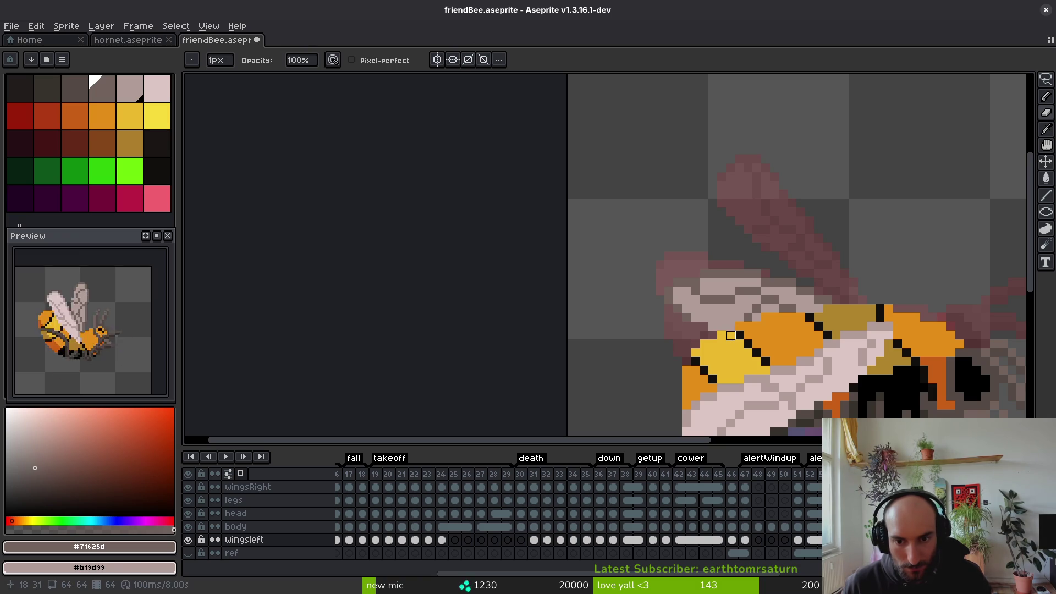
Play the animation to review the wings, compare neighbouring states, and stop on frame 51
scroll(726, 338, down, 1)
scroll(710, 334, up, 4)
scroll(704, 333, down, 5)
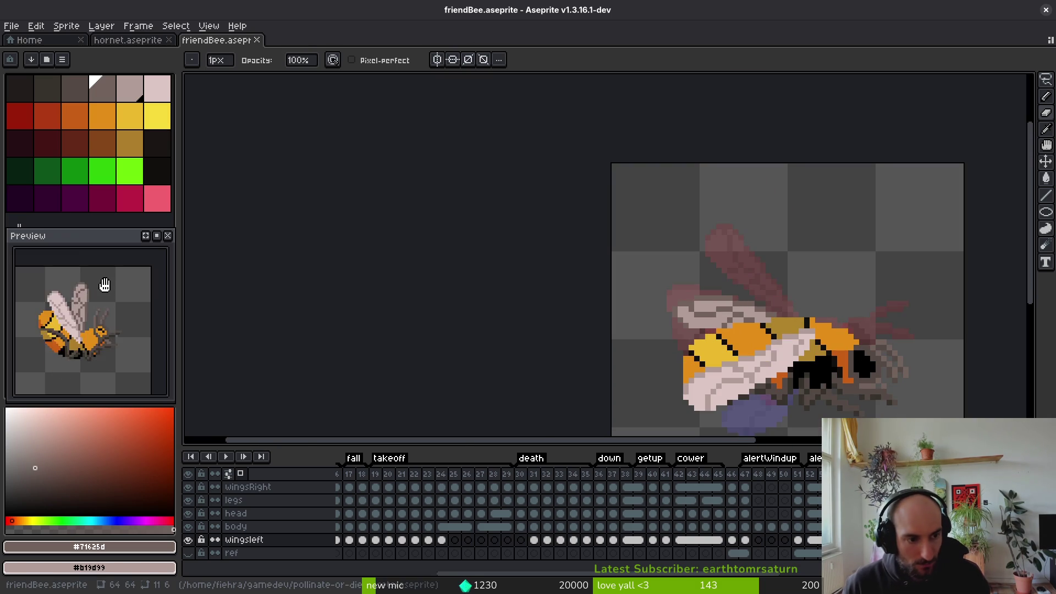
scroll(723, 333, down, 1)
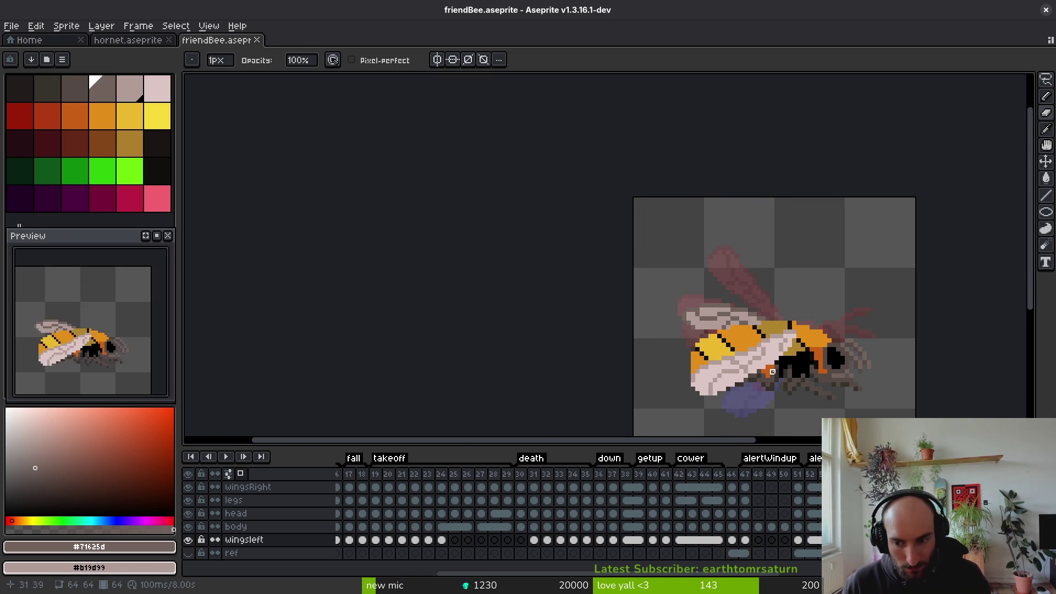
drag(771, 369, 752, 343)
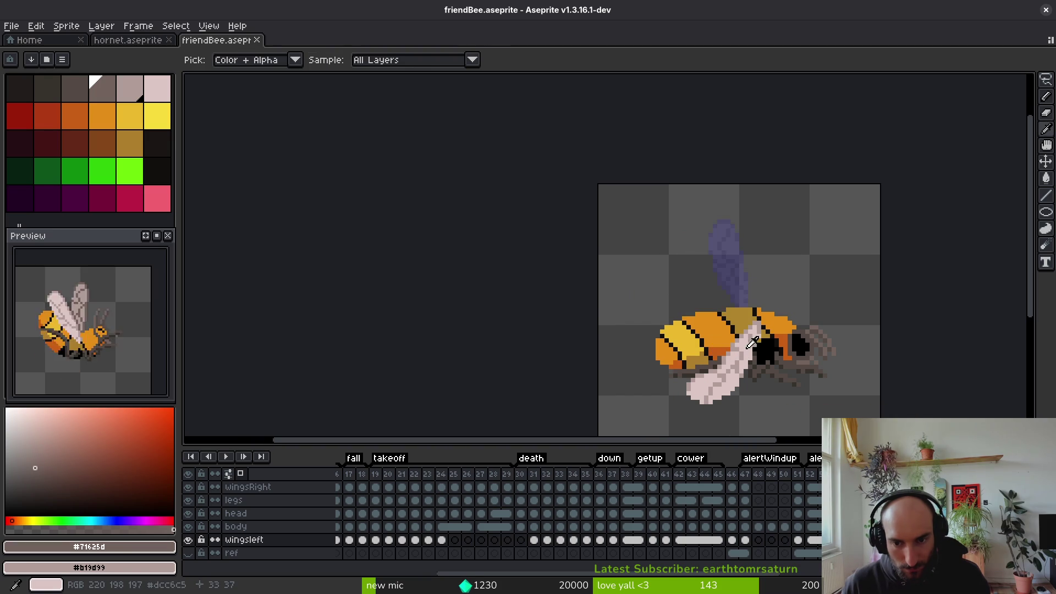
key(Return)
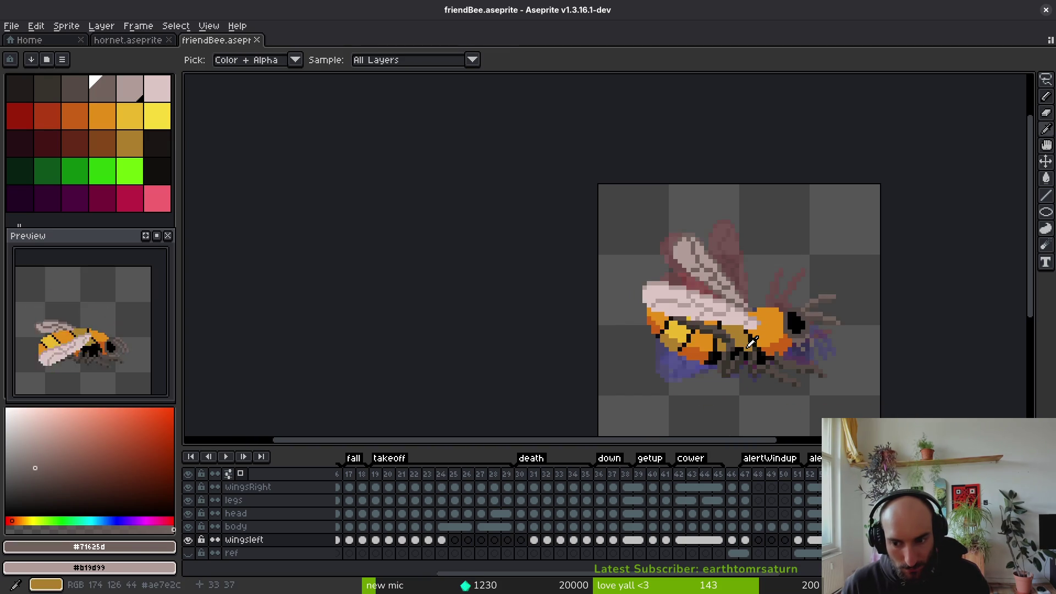
key(Return)
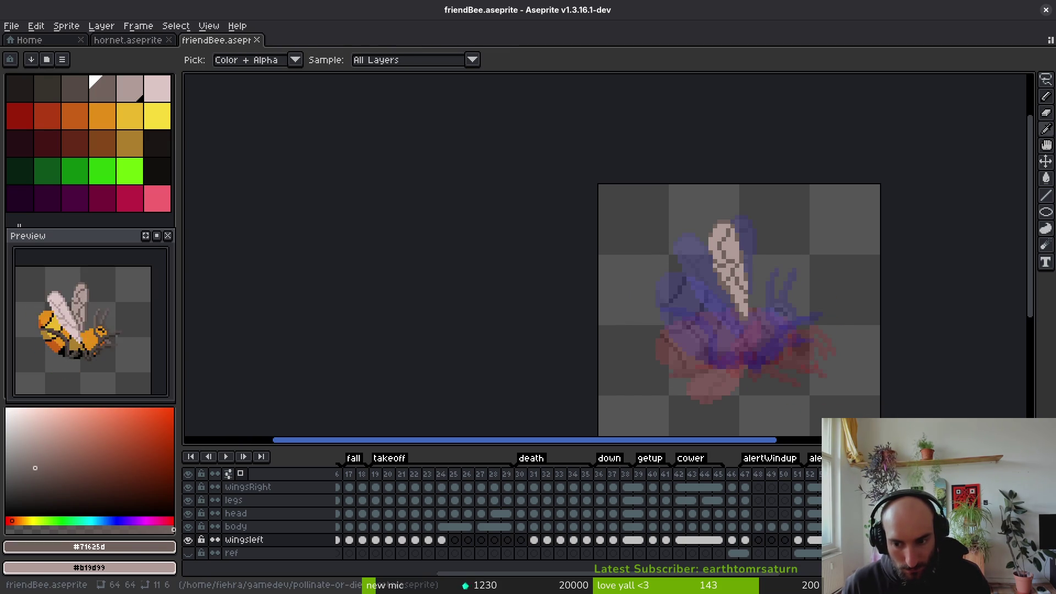
key(ctrl+z)
key(ctrl+z)
key(ctrl+z)
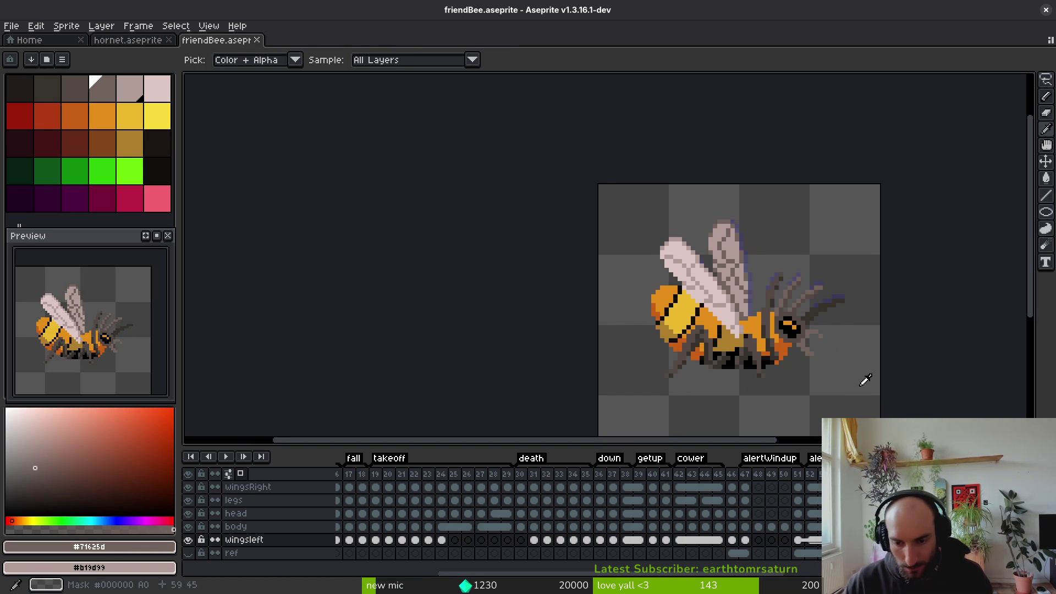
key(ctrl+y)
key(ctrl+z)
key(ctrl+y)
key(ctrl+z)
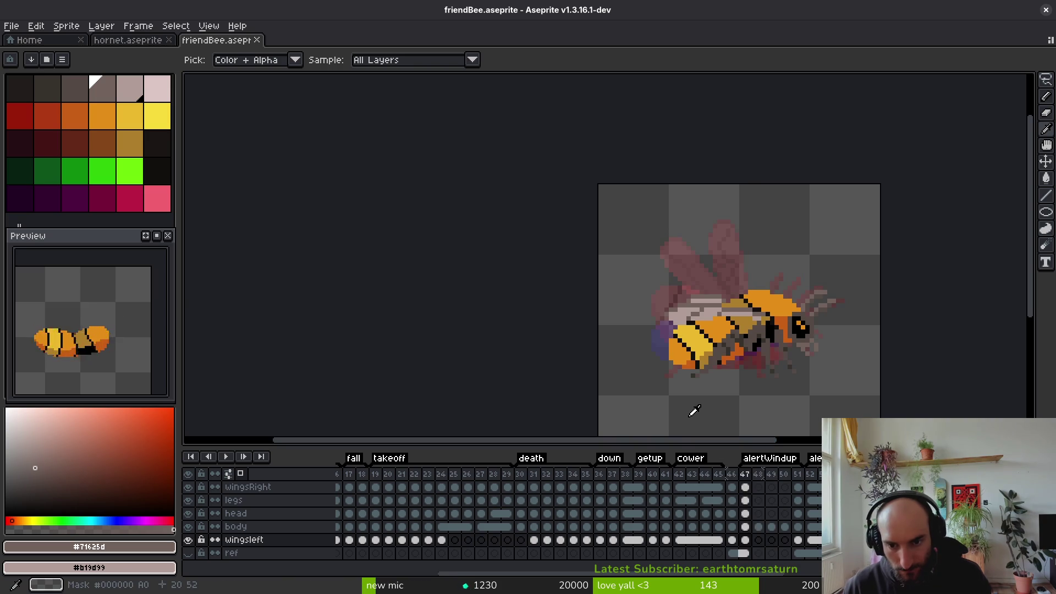
key(Right)
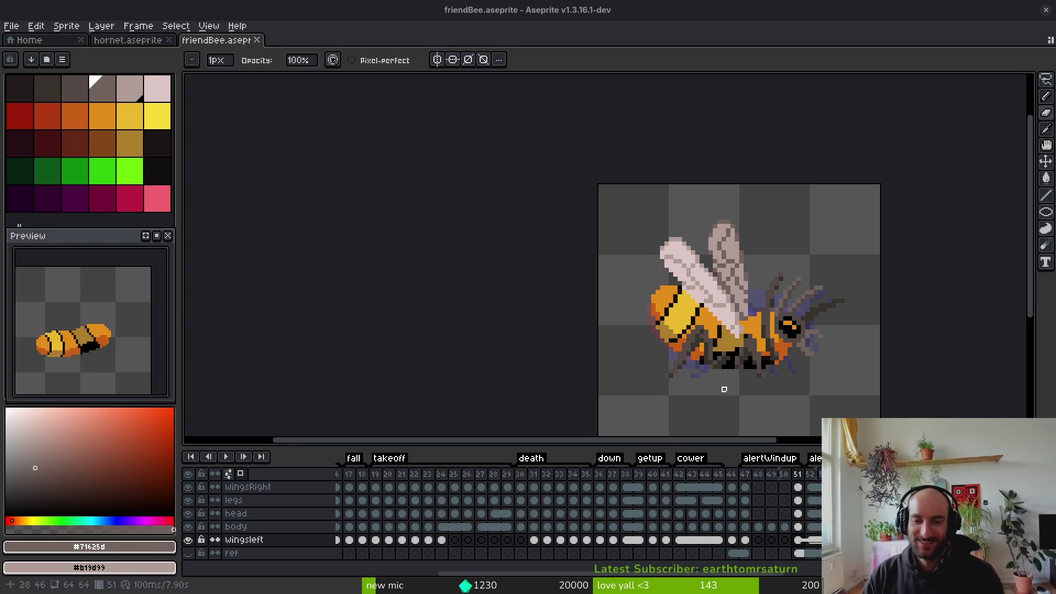
Play the animation loop between frames 47 and 51, stopping on frame 47
scroll(715, 391, right, 2)
key(alt)
key(Left)
key(Left)
key(Left)
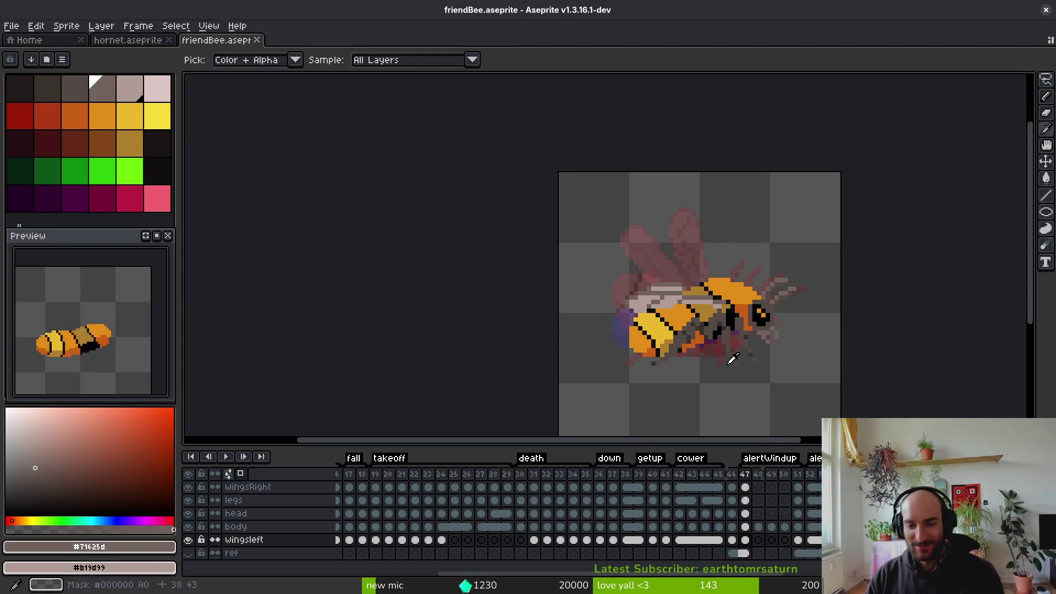
key(Right)
key(Right)
key(Right)
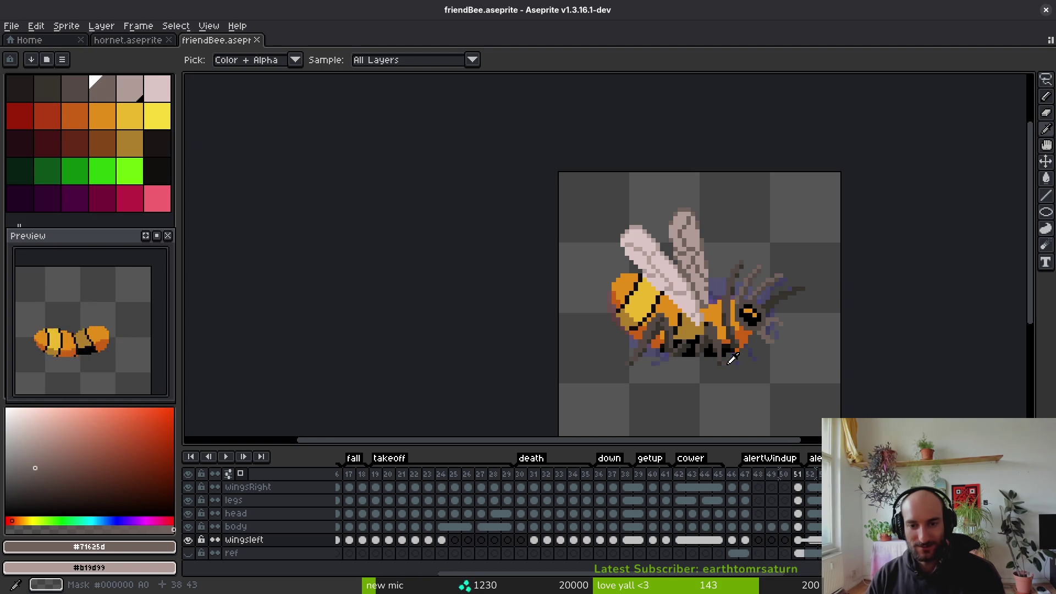
key(Return)
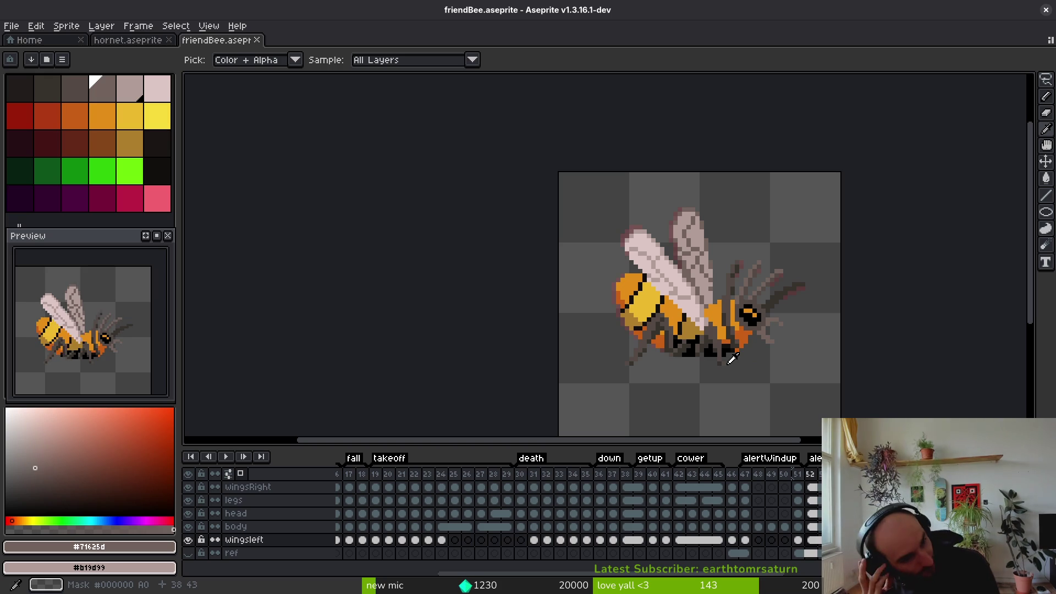
key(alt)
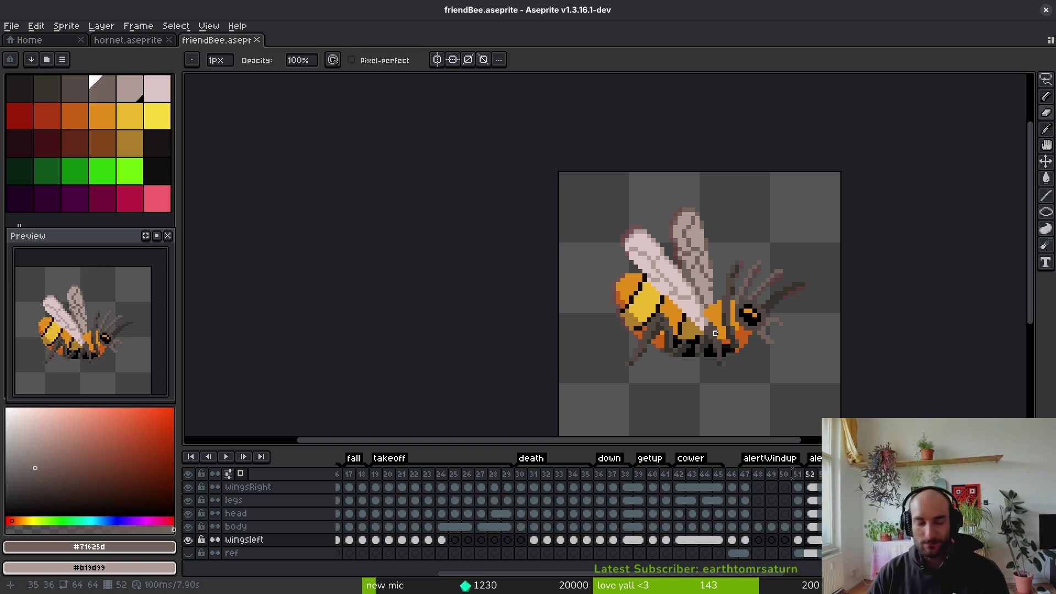
click(798, 474)
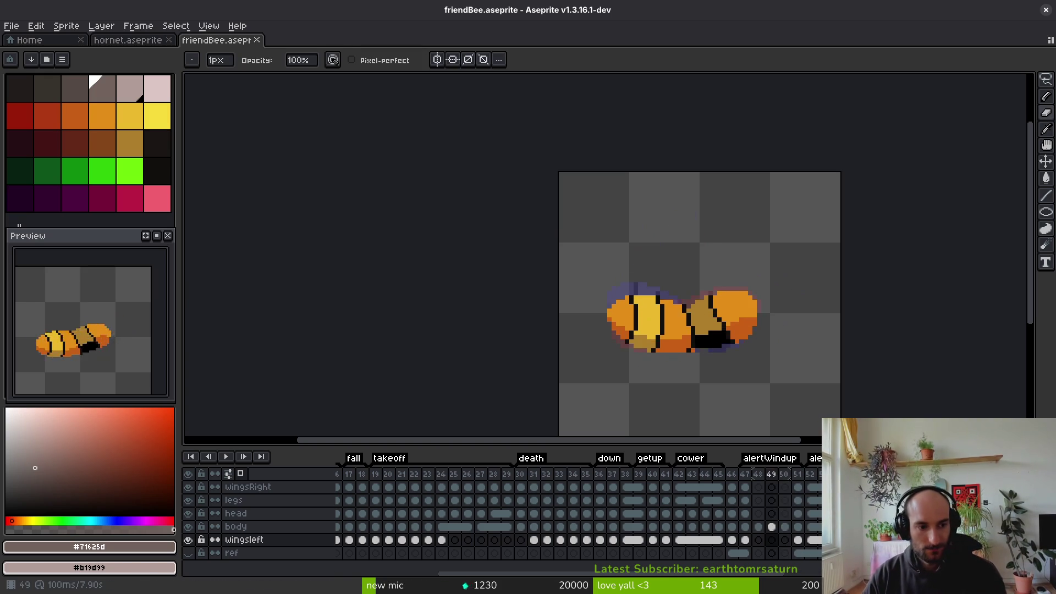
key(Return)
key(alt)
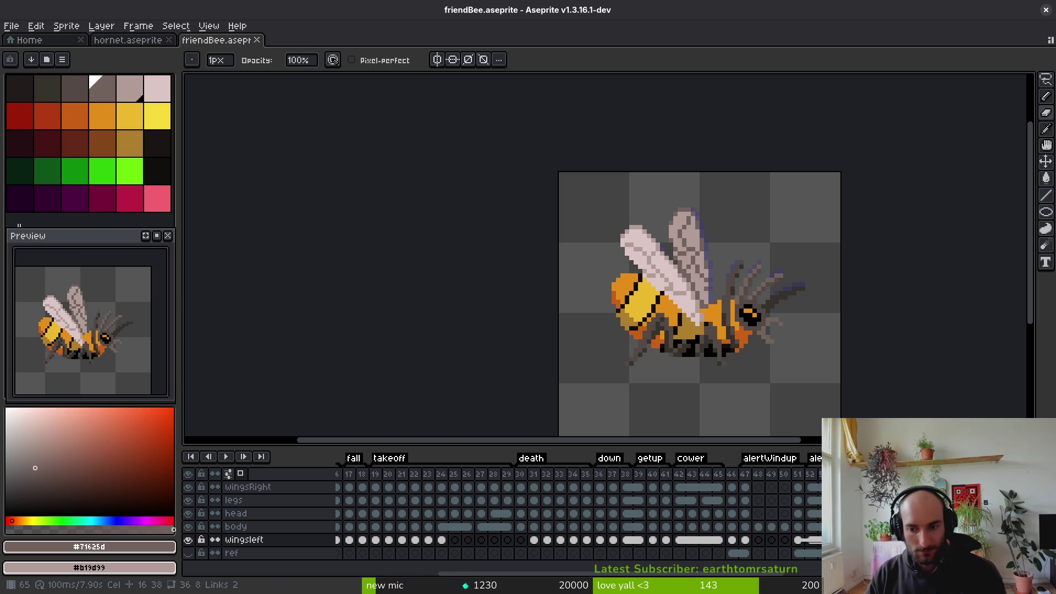
click(746, 489)
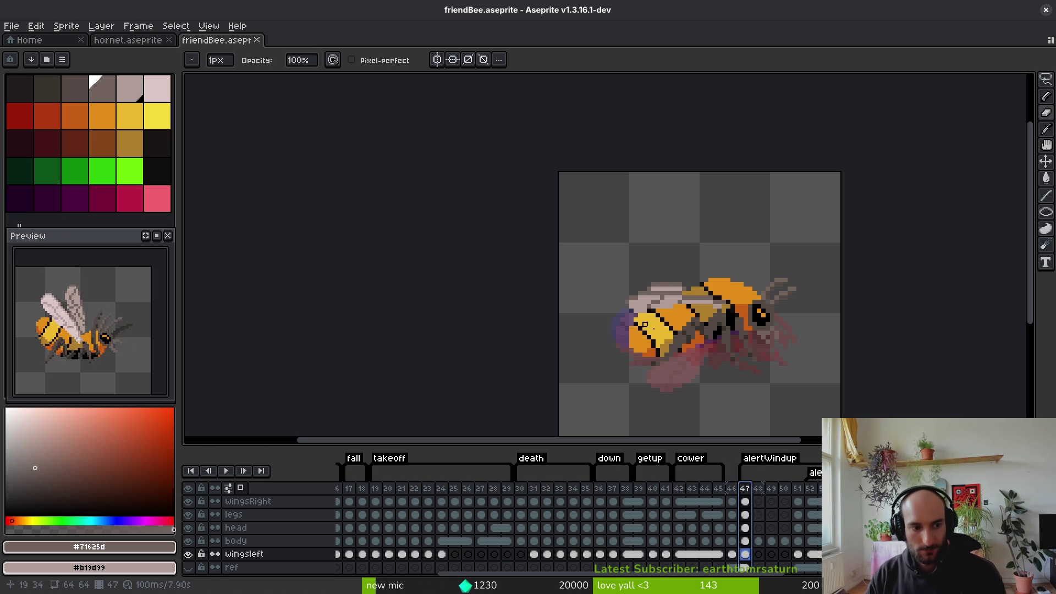
Make the body layer active and hide the head, legs, wingsRight and left wing layers
scroll(698, 322, down, 1)
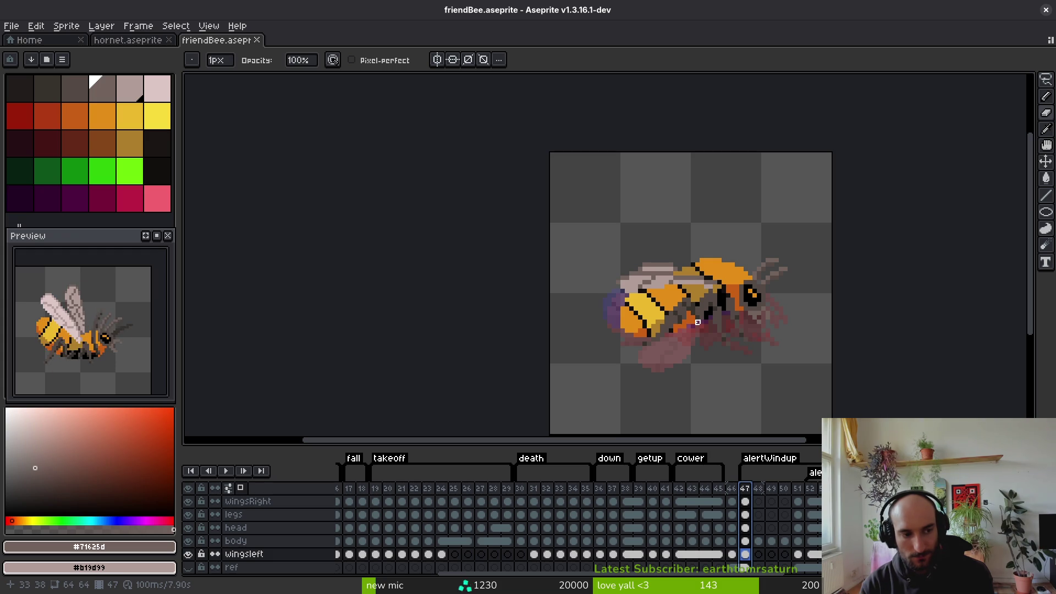
key(Right)
key(Right)
key(Right)
key(i)
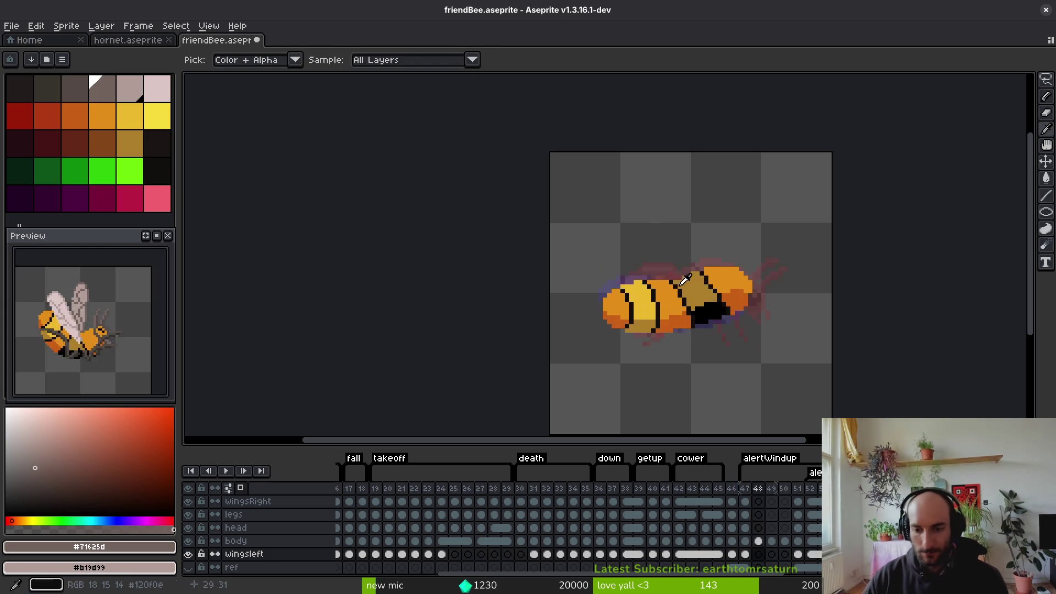
key(Left)
key(Left)
key(b)
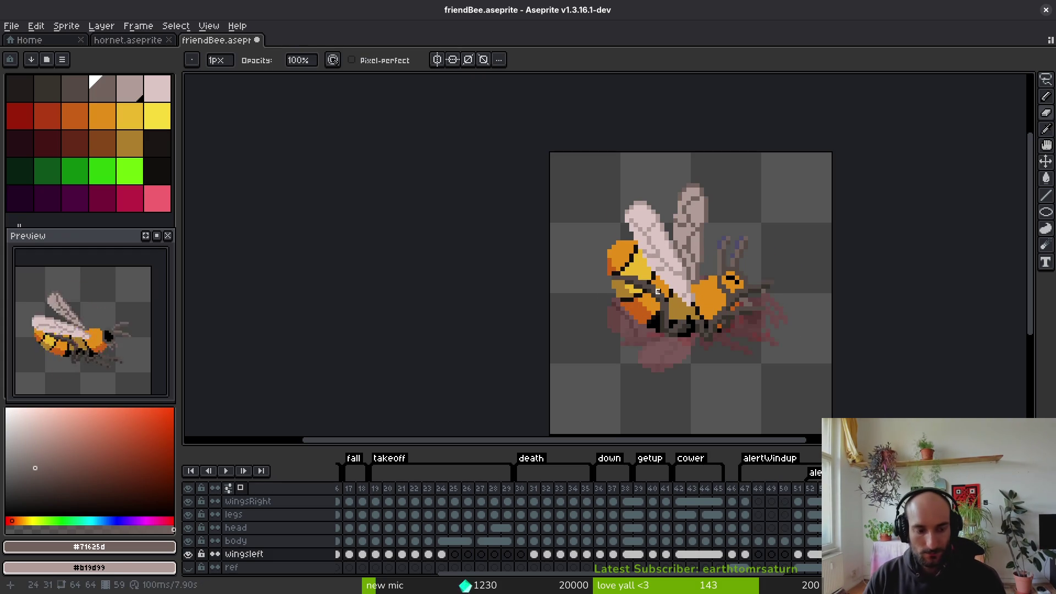
ctrl+click(681, 300)
key(alt)
scroll(655, 289, up, 3)
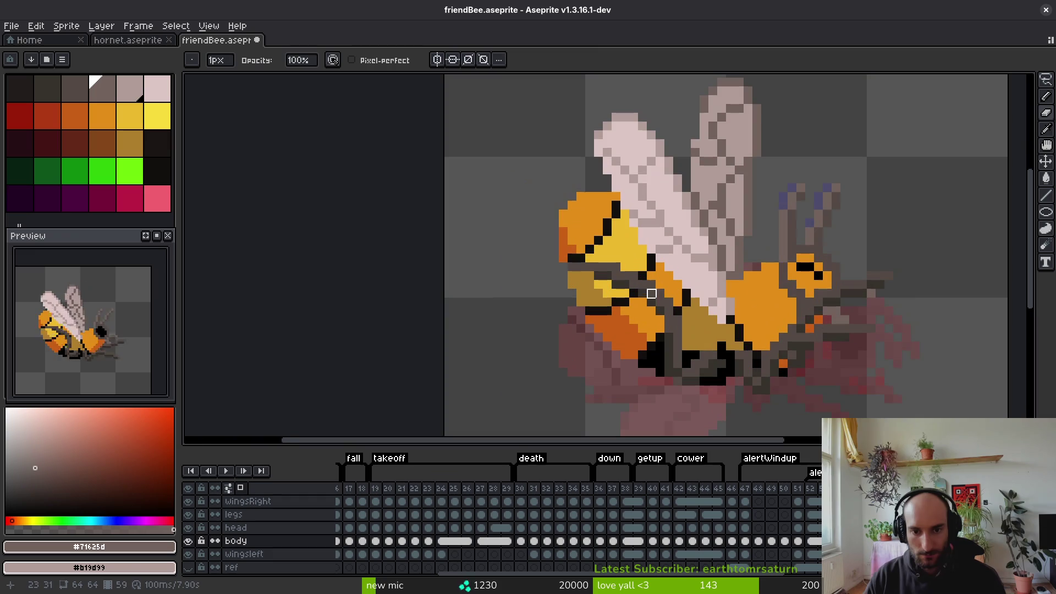
drag(188, 527, 188, 501)
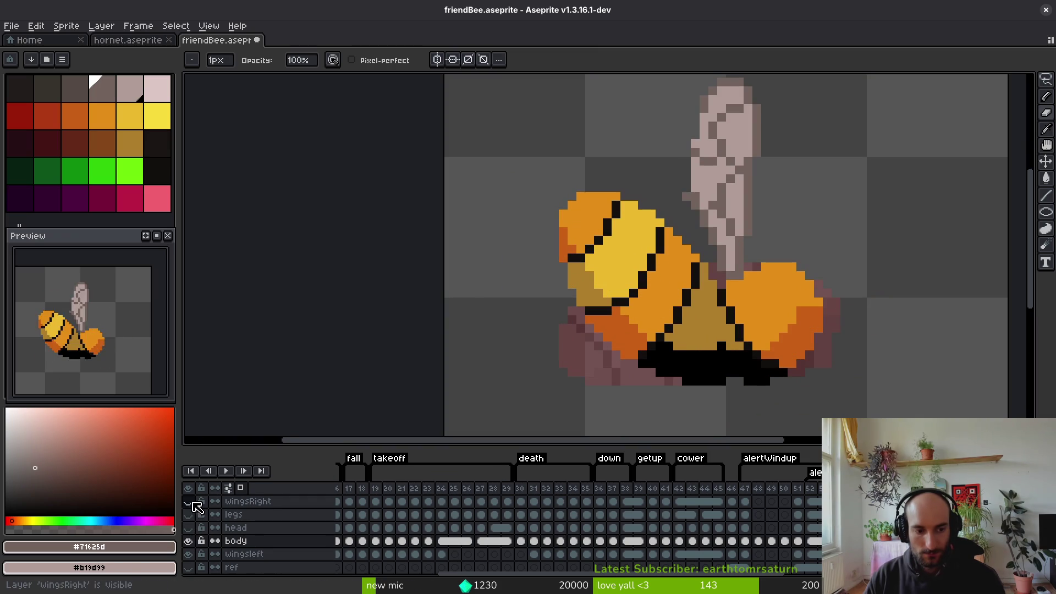
click(188, 554)
Lasso the upper-left part of the bee's body and move it up one pixel
key(q)
mouse_move(677, 223)
mouse_down()
mouse_move(627, 179)
mouse_move(553, 318)
mouse_move(628, 352)
mouse_move(695, 231)
mouse_up()
drag(653, 295, 653, 291)
key(Return)
Paint over the dark speckles on the orange stripe with #e28e18 and save
alt+click(640, 330)
key(b)
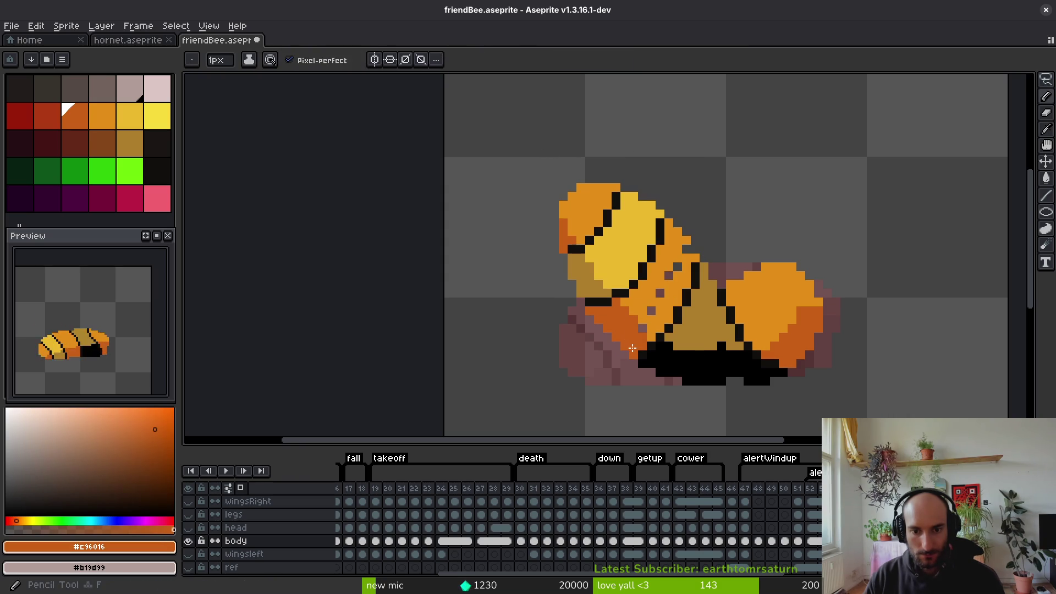
alt+click(654, 316)
drag(652, 312, 678, 266)
key(ctrl+s)
scroll(668, 343, down, 3)
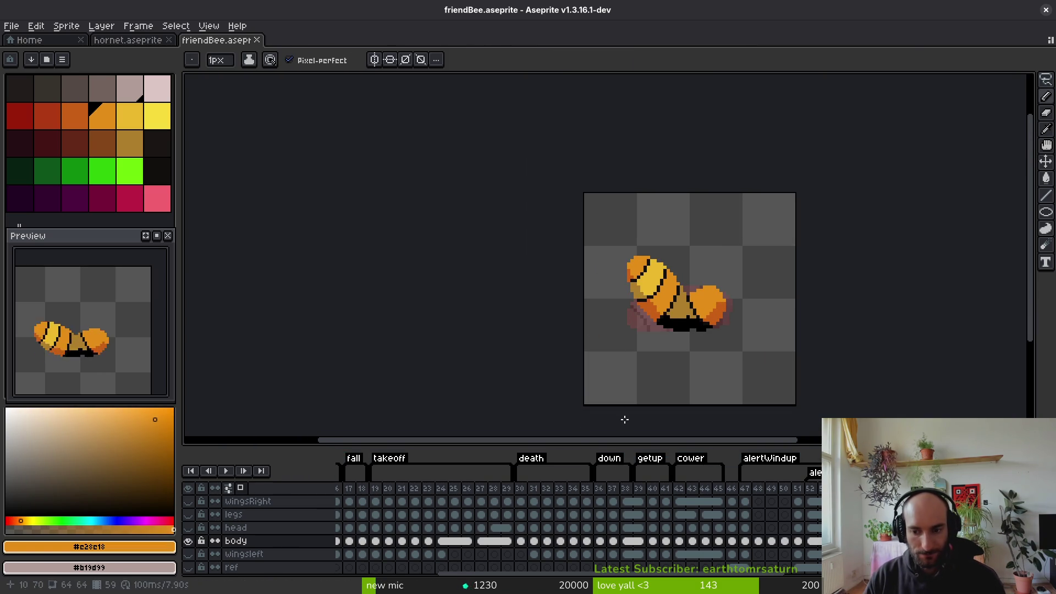
Show the wingsRight, legs and head layers again and save the sprite
click(190, 527)
click(188, 527)
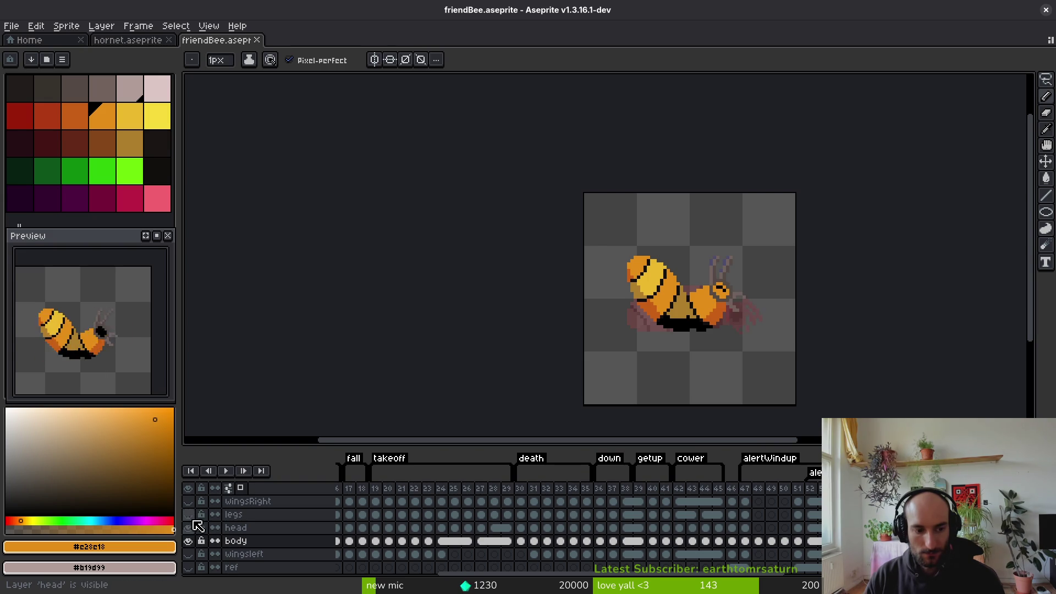
click(188, 515)
click(189, 502)
key(ctrl+s)
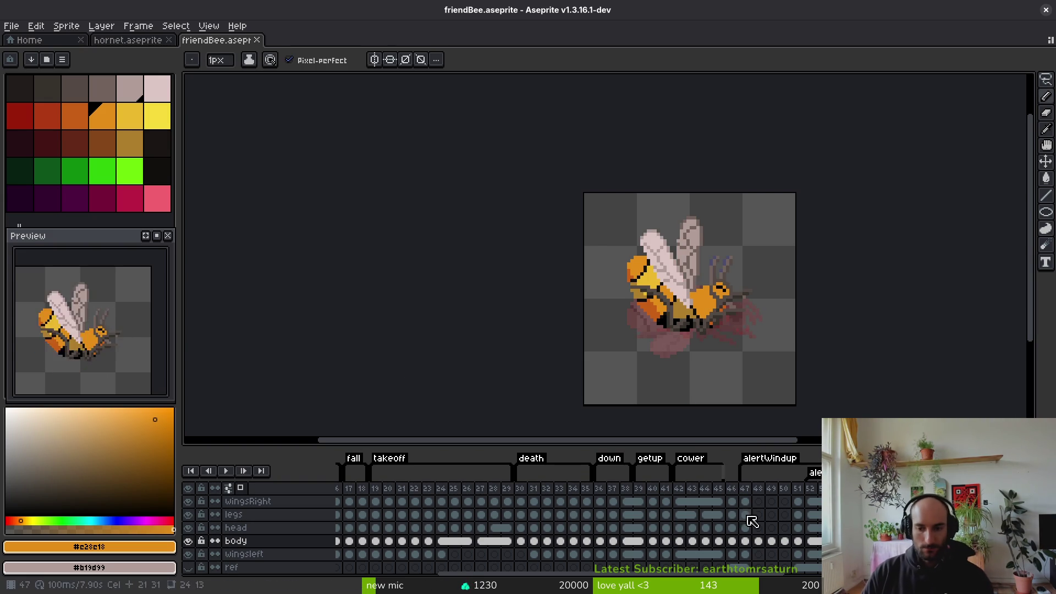
click(760, 528)
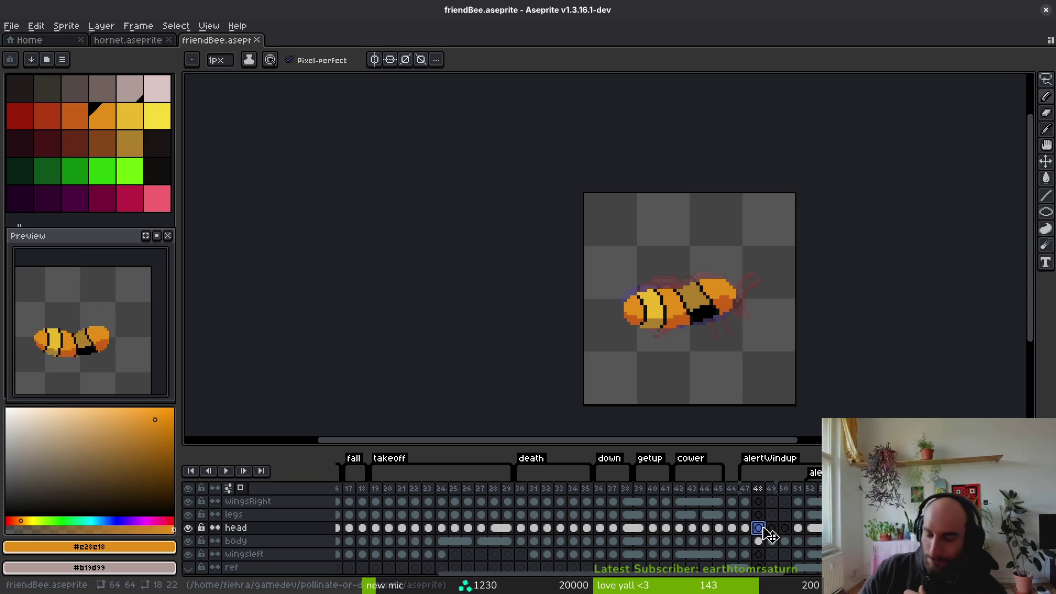
On the wingsRight layer, sample dark grey #71625d from frame 47 and outline the wing on frame 48
click(745, 502)
scroll(694, 275, up, 2)
key(alt)
key(Left)
click(682, 293)
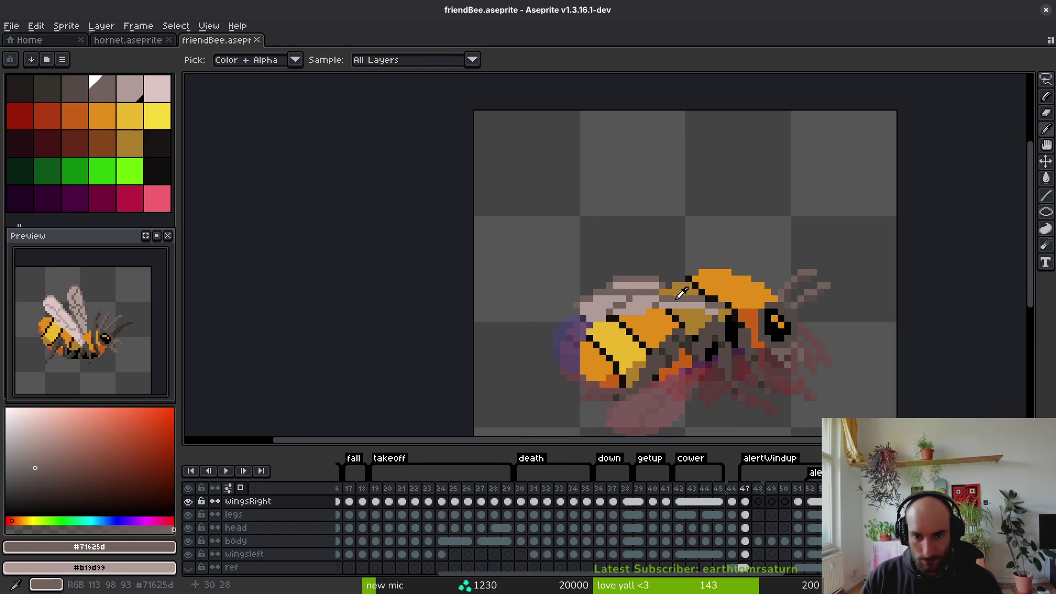
key(Right)
scroll(718, 306, up, 2)
mouse_move(717, 306)
mouse_down()
mouse_move(465, 215)
mouse_move(394, 236)
mouse_move(396, 252)
mouse_move(404, 243)
mouse_move(636, 305)
mouse_move(713, 309)
mouse_move(473, 256)
mouse_move(449, 265)
mouse_up()
Fill the wing with light grey #b19d99, comparing against frame 47's wing
key(Left)
alt+click(537, 248)
key(Right)
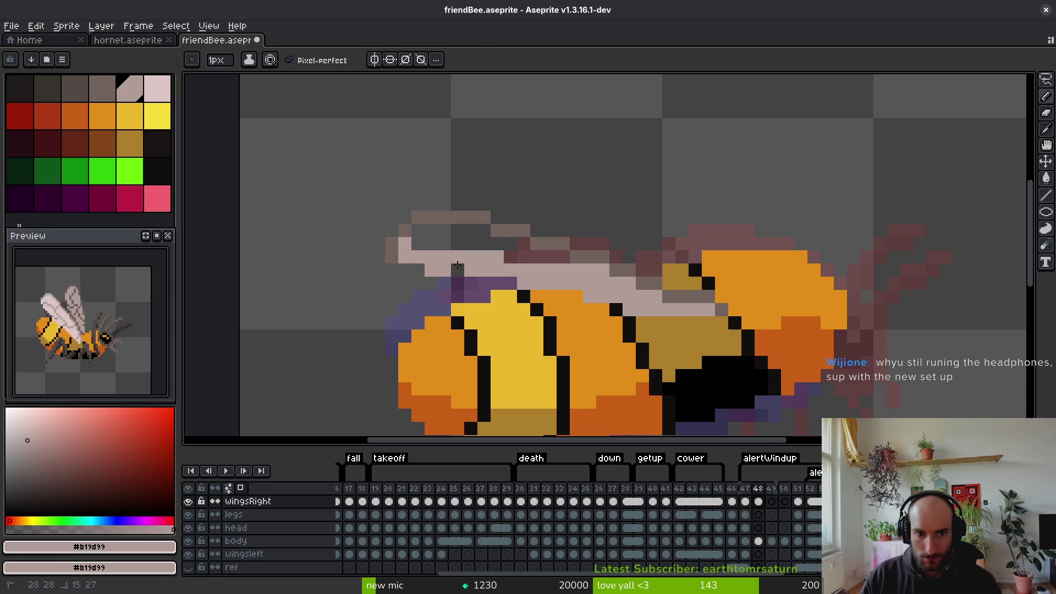
key(g)
scroll(530, 385, down, 3)
key(comma)
key(i)
key(period)
key(g)
scroll(509, 294, up, 3)
key(i)
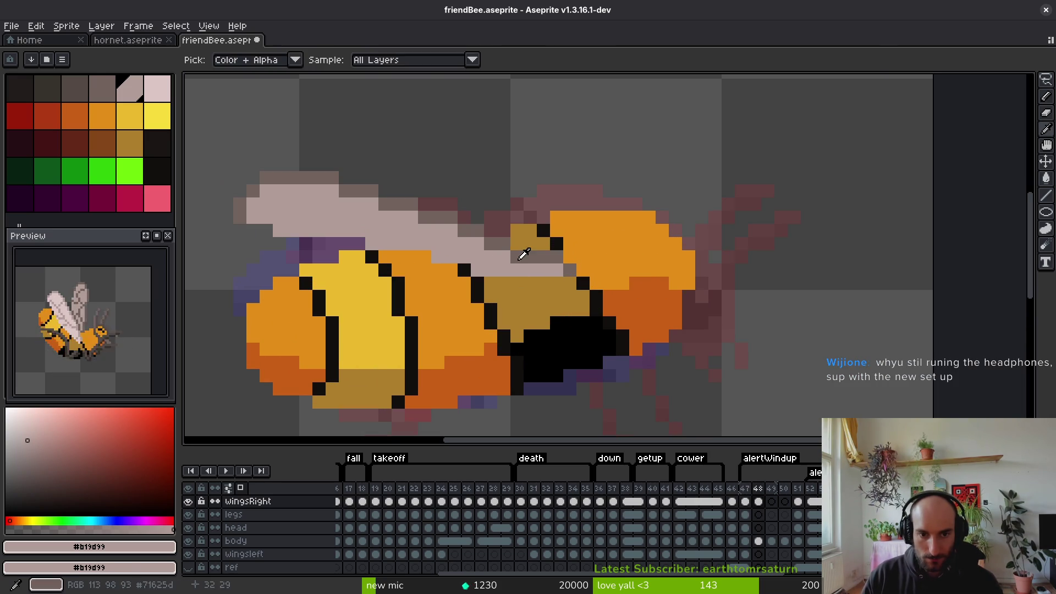
click(518, 255)
click(514, 268)
key(b)
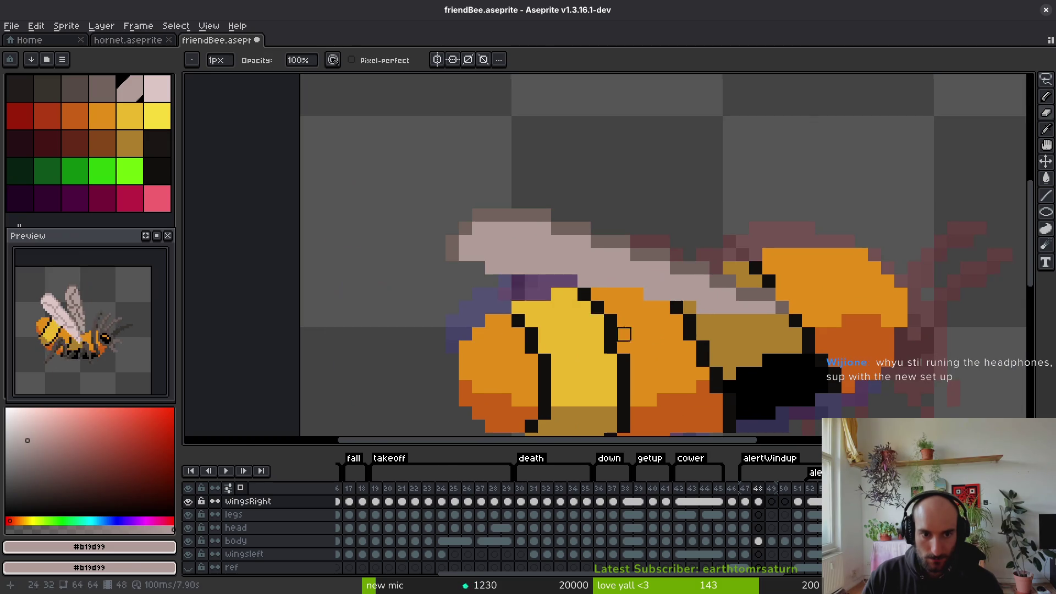
Nudge the front part of the wing one pixel right, touch it up, and save
key(m)
drag(385, 161, 611, 303)
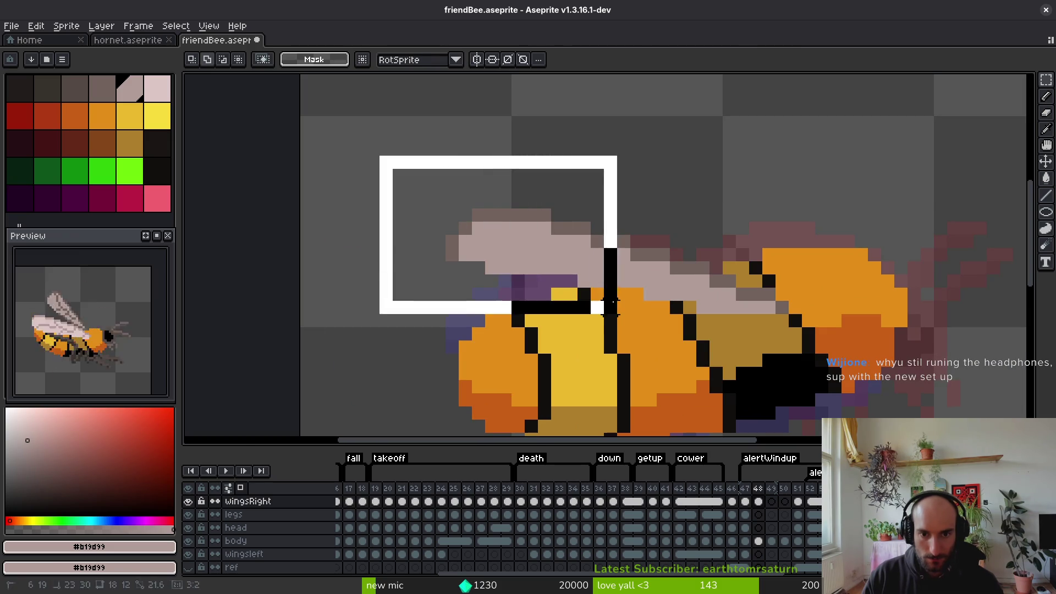
key(Right)
key(ctrl+d)
key(i)
click(637, 241)
key(m)
key(b)
alt+click(642, 243)
key(ctrl+s)
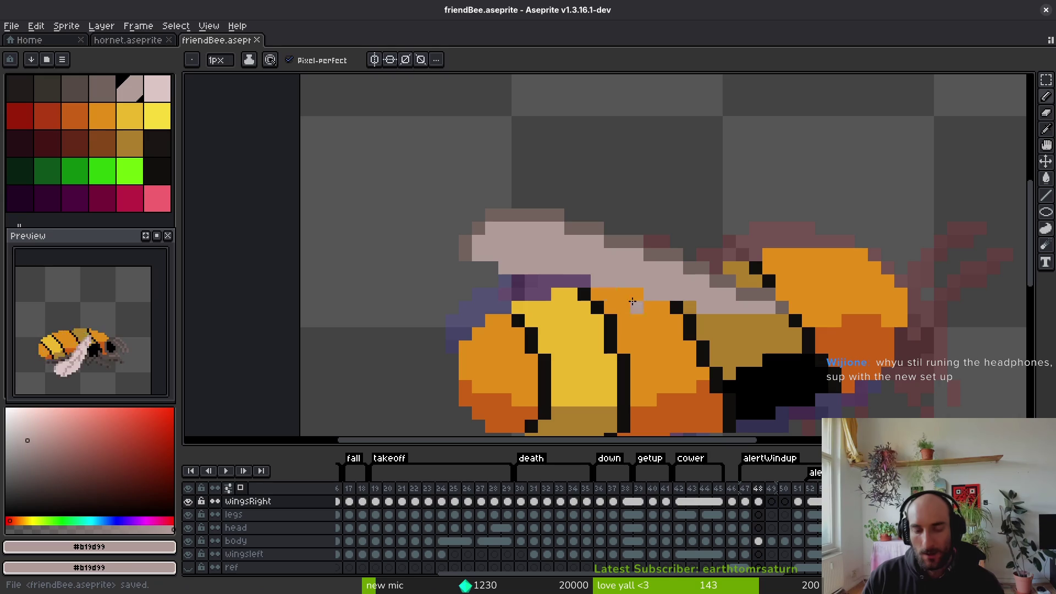
Compare frame 48 against frames 49 and 51, then return to frame 48
scroll(693, 330, down, 4)
key(Right)
key(Left)
key(Right)
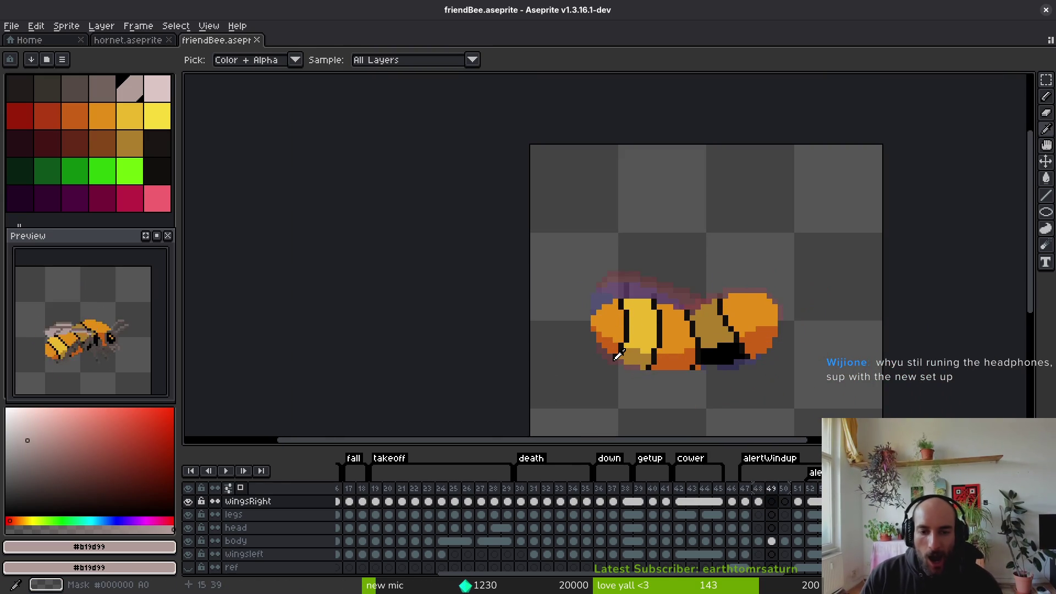
key(Right)
key(Right)
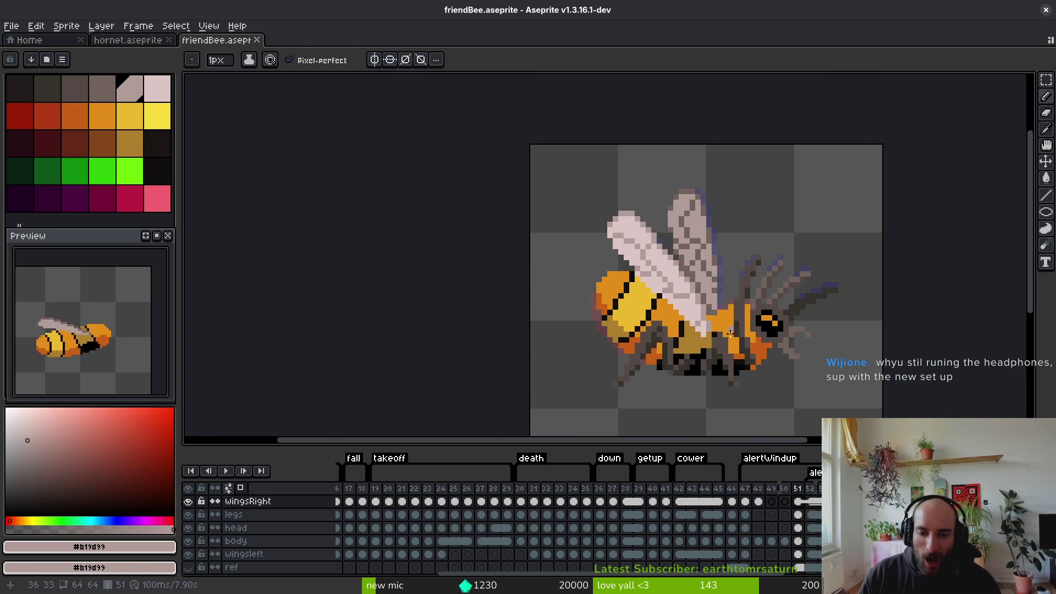
key(Left)
key(Left)
key(Left)
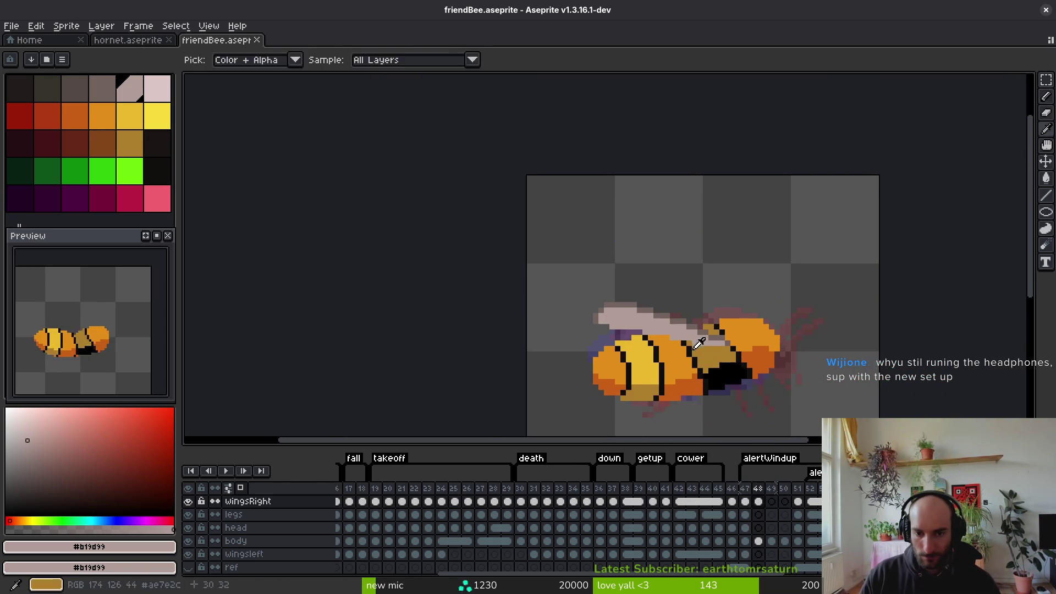
scroll(706, 351, up, 4)
click(158, 90)
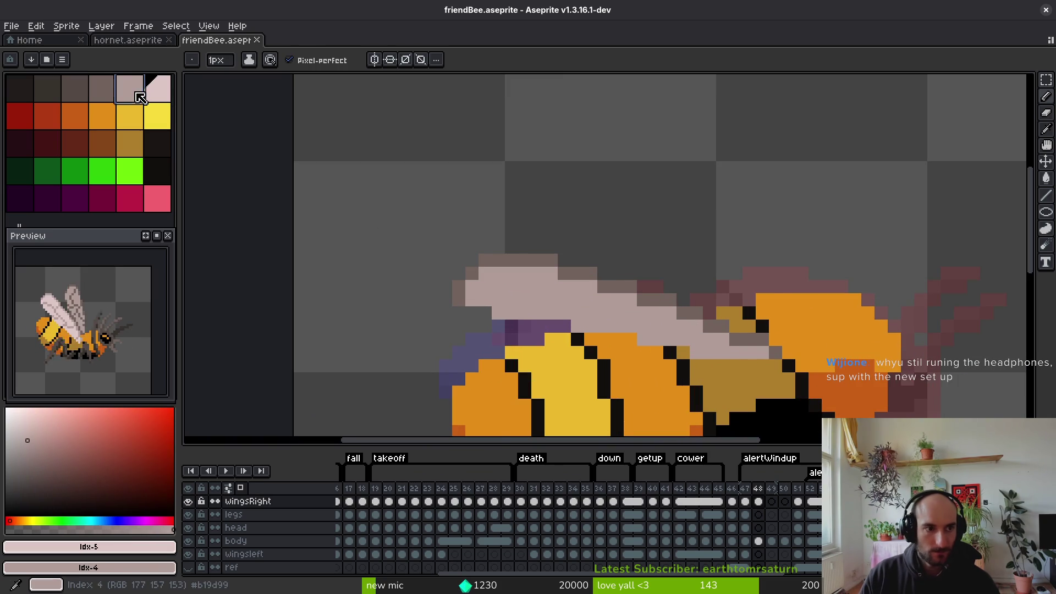
On frame 49, outline the new wing in a pale highlight colour and fill it light pink
key(Right)
mouse_move(828, 330)
mouse_down()
mouse_move(671, 214)
mouse_move(531, 170)
mouse_move(509, 212)
mouse_move(535, 243)
mouse_up()
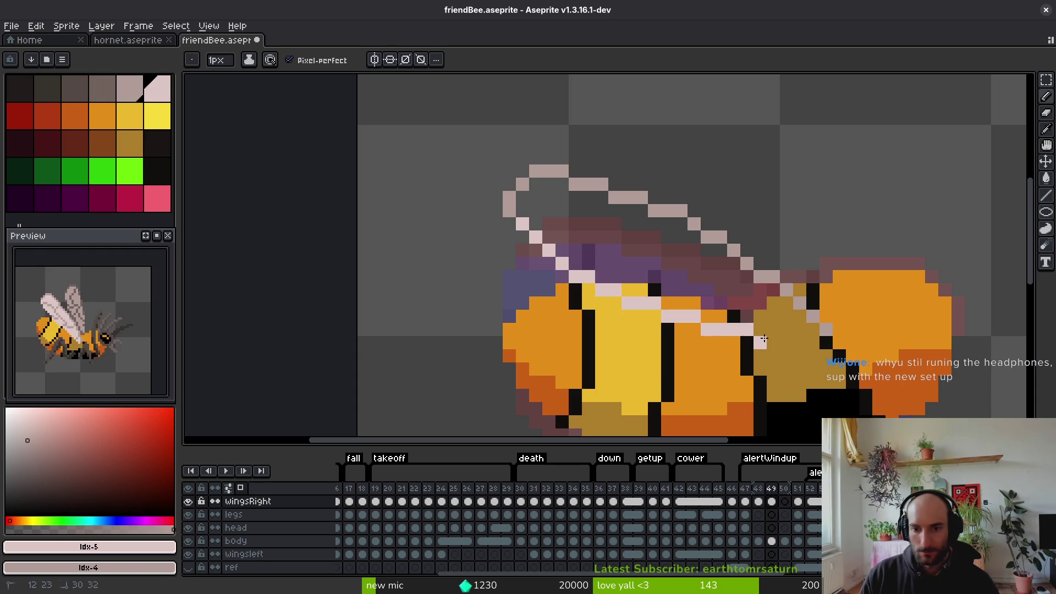
mouse_move(806, 335)
mouse_down()
mouse_move(633, 281)
mouse_move(527, 220)
mouse_up()
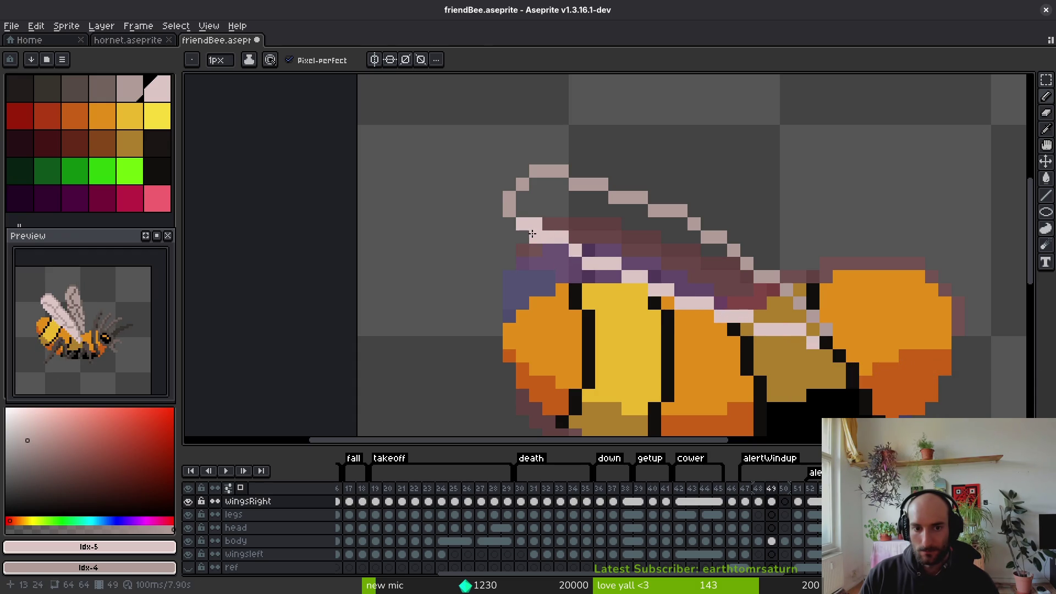
key(g)
click(731, 289)
Step through the neighbouring frames and settle on frame 50 for the next wing
key(i)
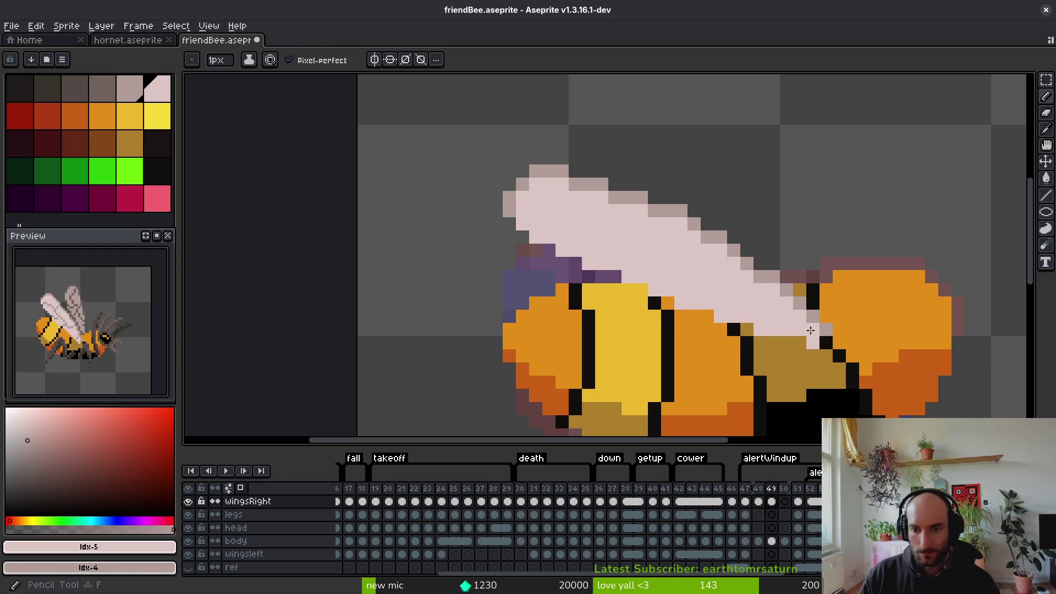
key(comma)
scroll(807, 380, down, 3)
key(period)
key(period)
key(period)
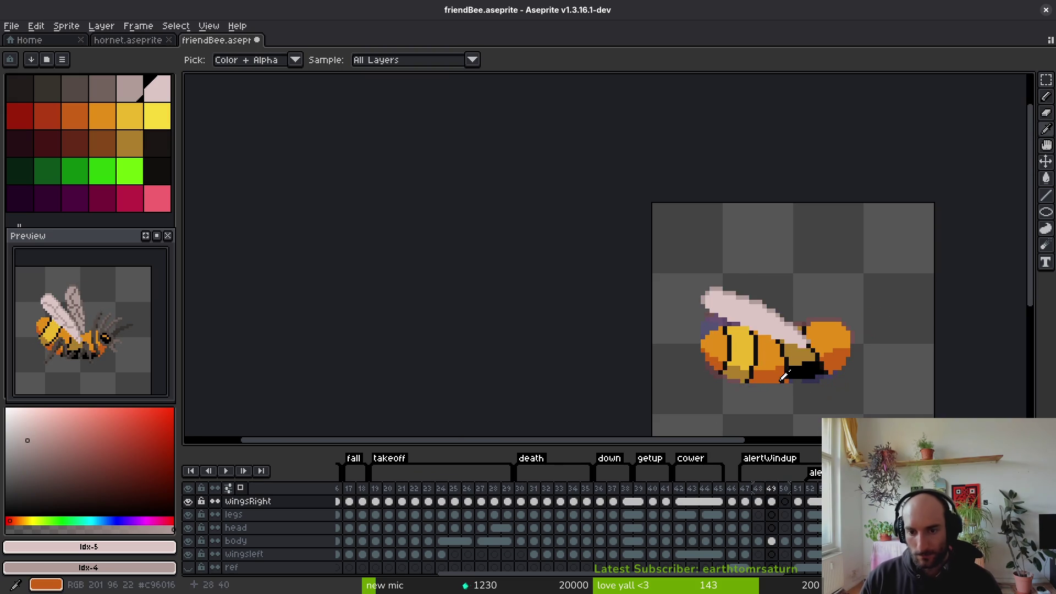
key(comma)
key(comma)
click(768, 363)
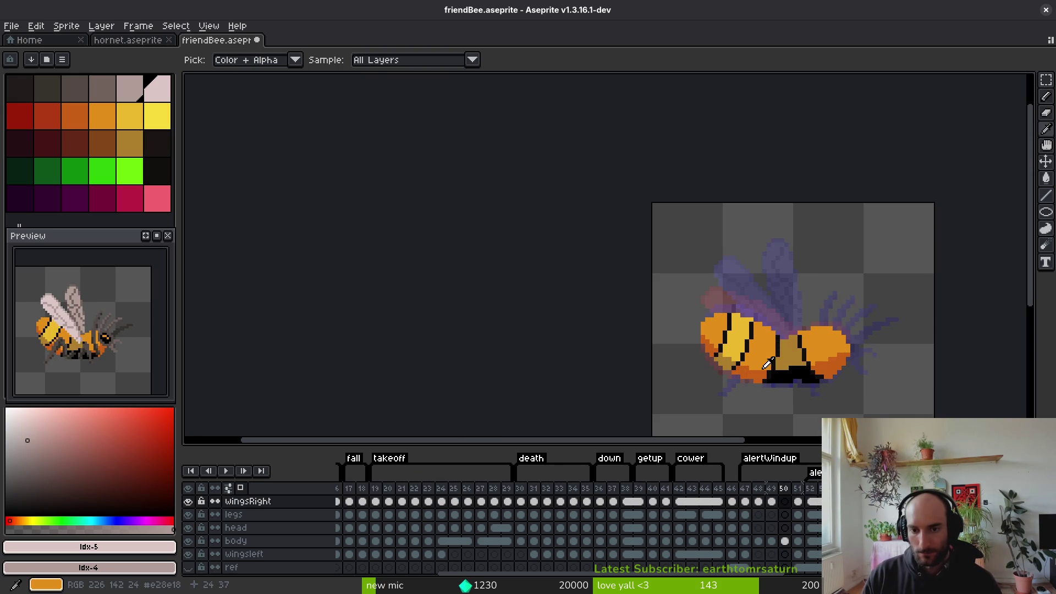
Outline the new right wing on frame 50 and fill it with light pink
key(b)
scroll(774, 332, up, 2)
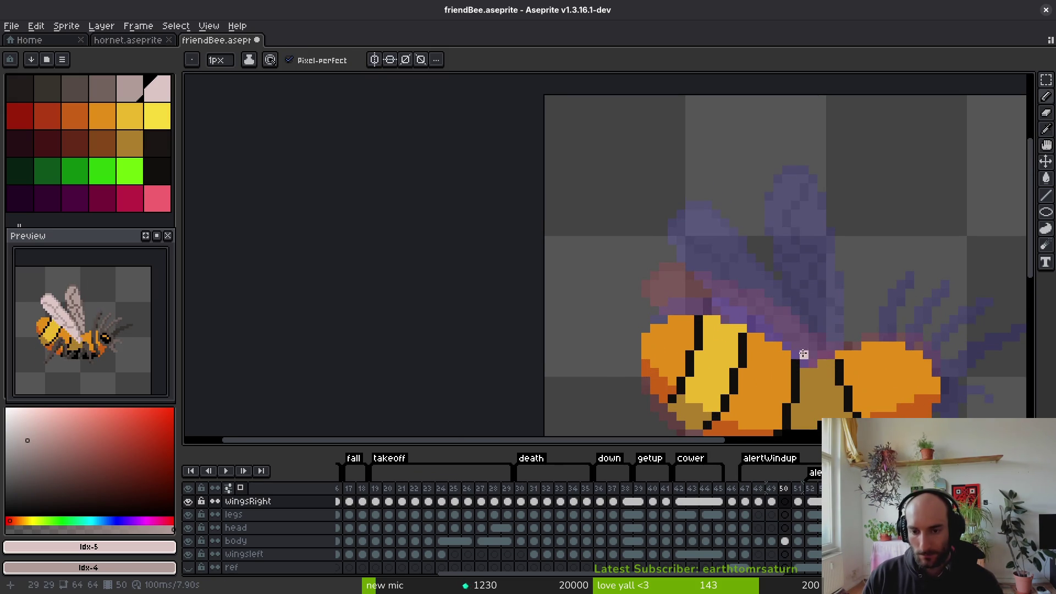
key(alt)
key(comma)
key(comma)
key(period)
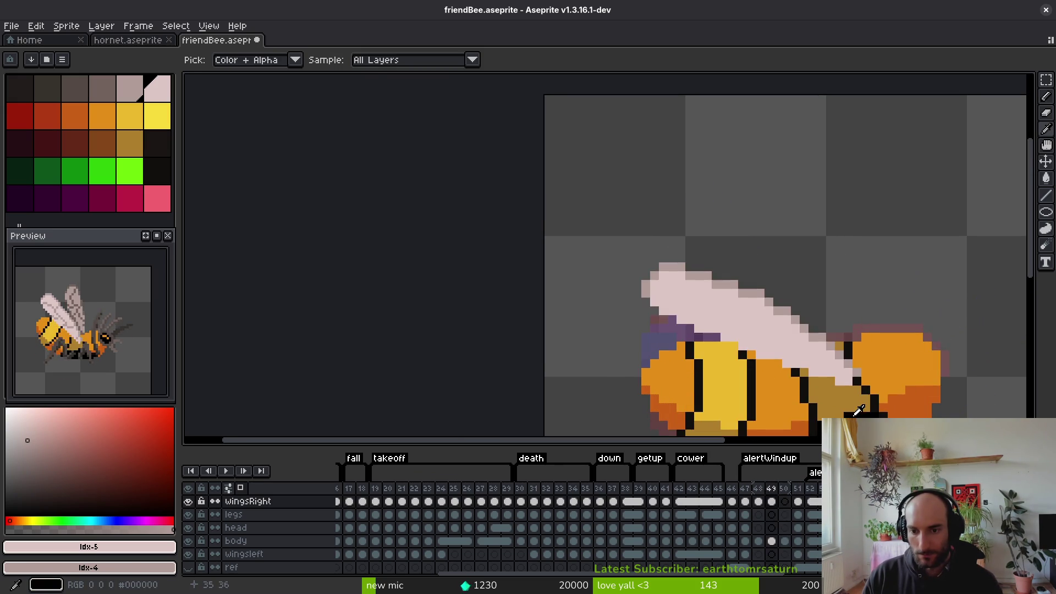
key(period)
drag(791, 325, 778, 313)
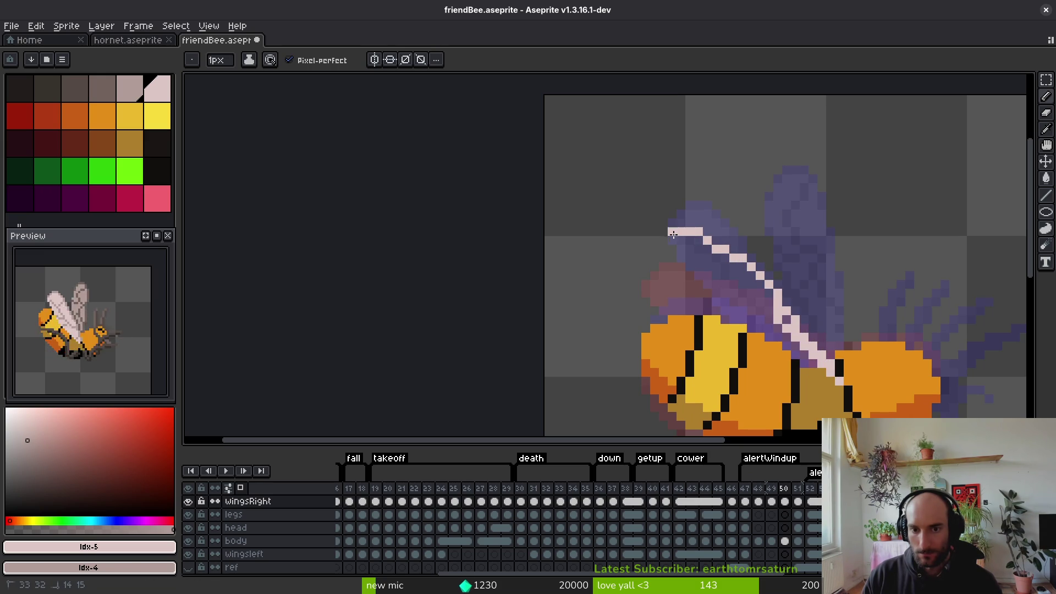
drag(735, 341, 823, 379)
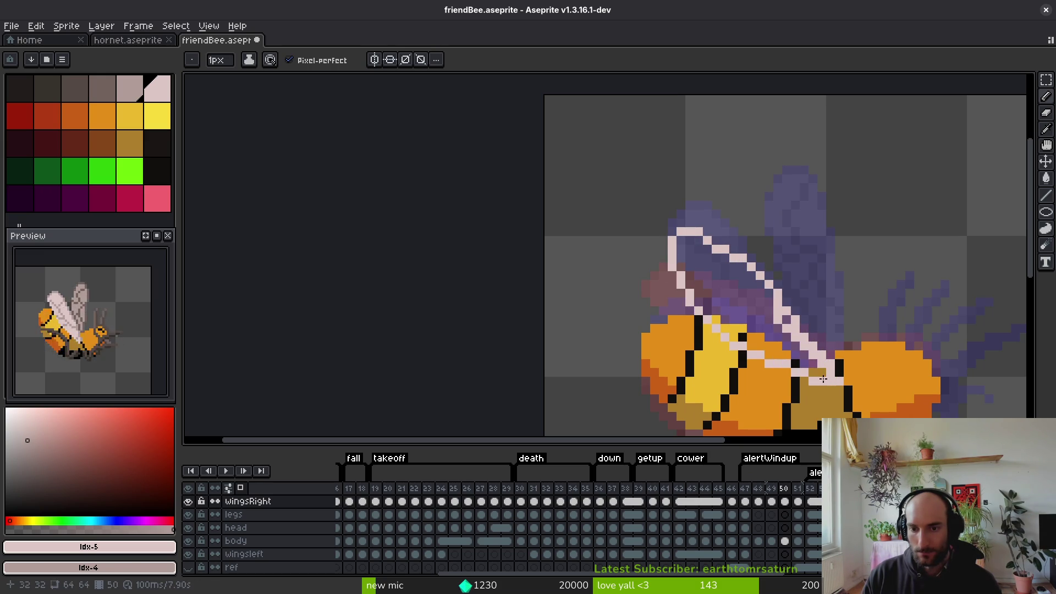
key(g)
click(802, 354)
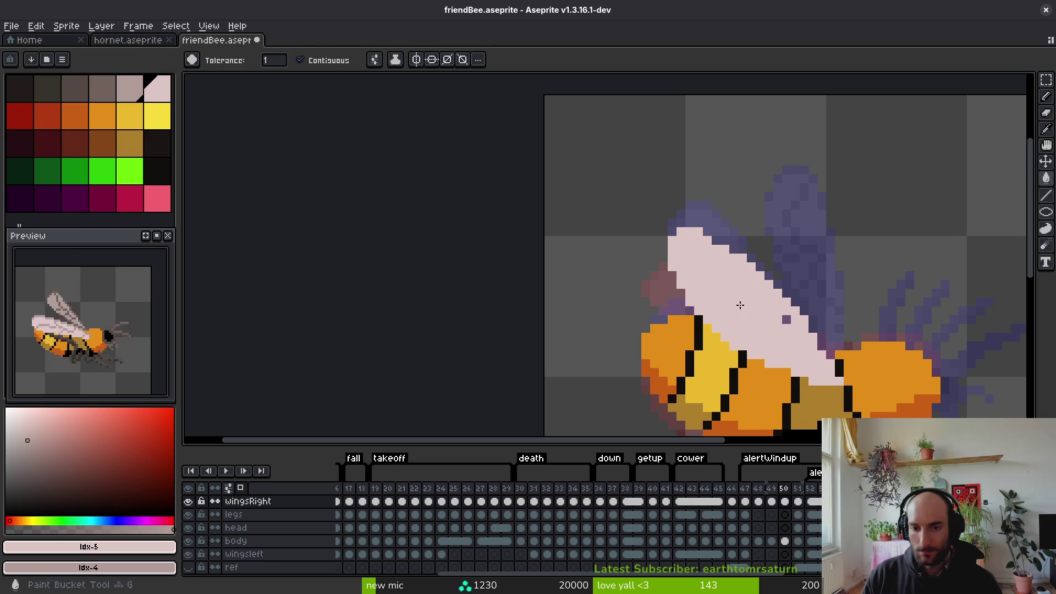
Recolour a stray purple wing pixel light pink, checking against frame 51
key(e)
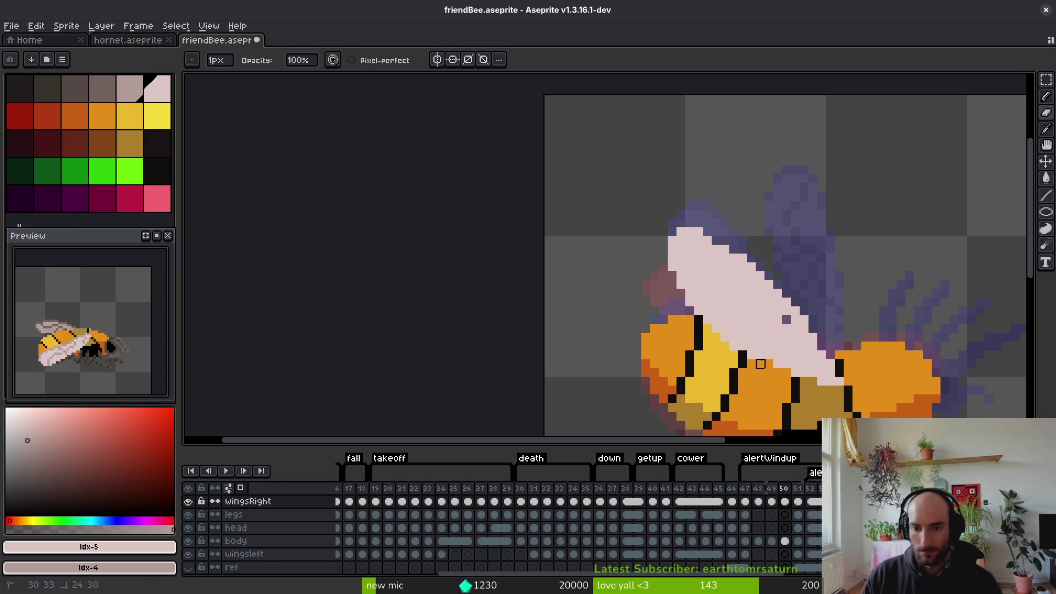
key(b)
alt+click(724, 326)
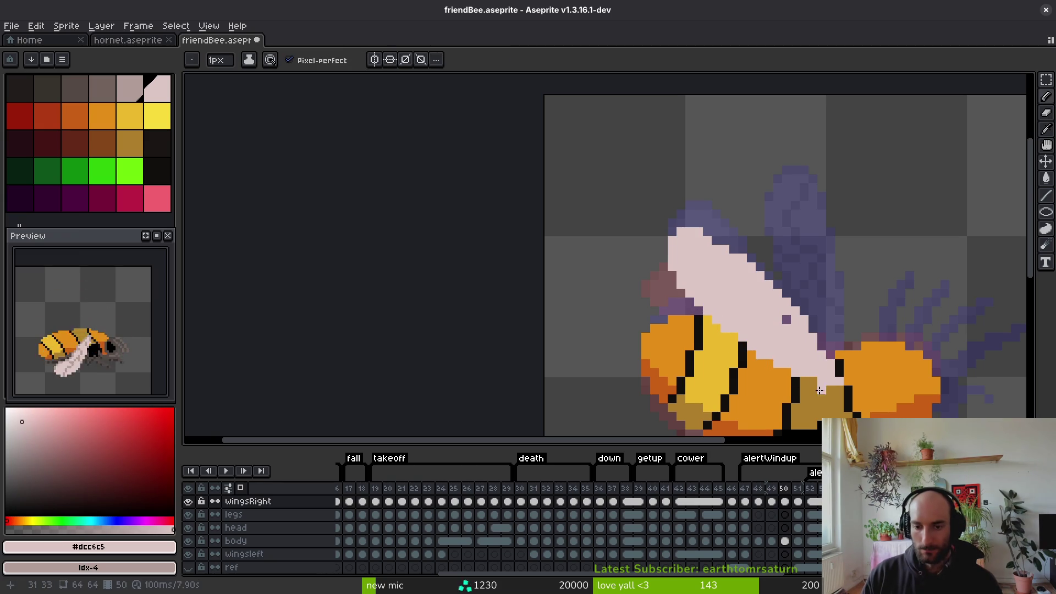
click(786, 320)
scroll(820, 345, down, 2)
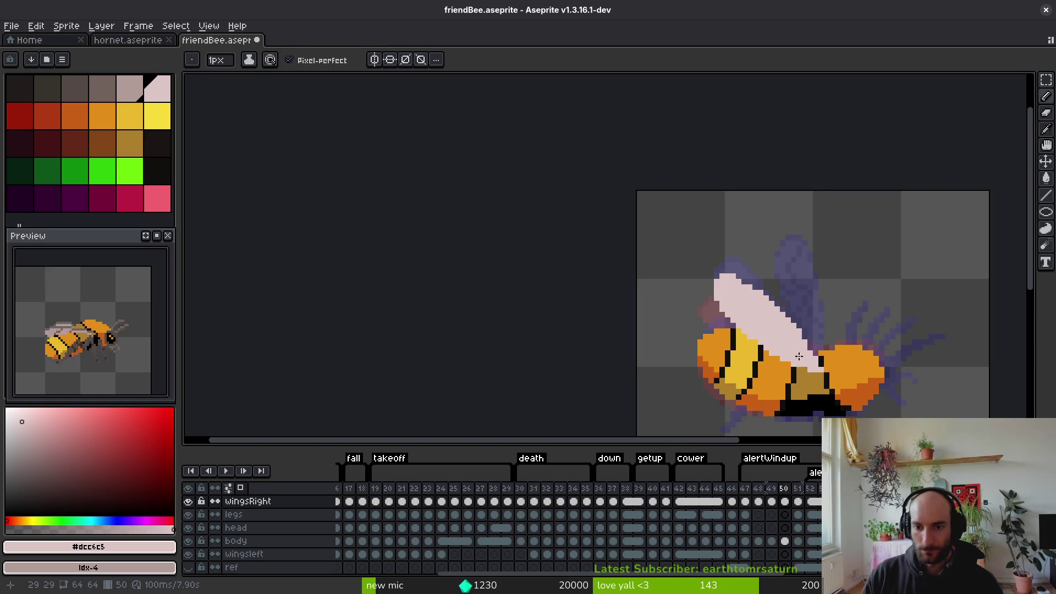
key(period)
key(comma)
scroll(836, 388, up, 3)
Erase wing pixels over the body and repaint the wing-body edge in greyish pink
mouse_move(833, 389)
mouse_down()
mouse_move(620, 243)
mouse_move(714, 310)
mouse_move(686, 283)
mouse_up()
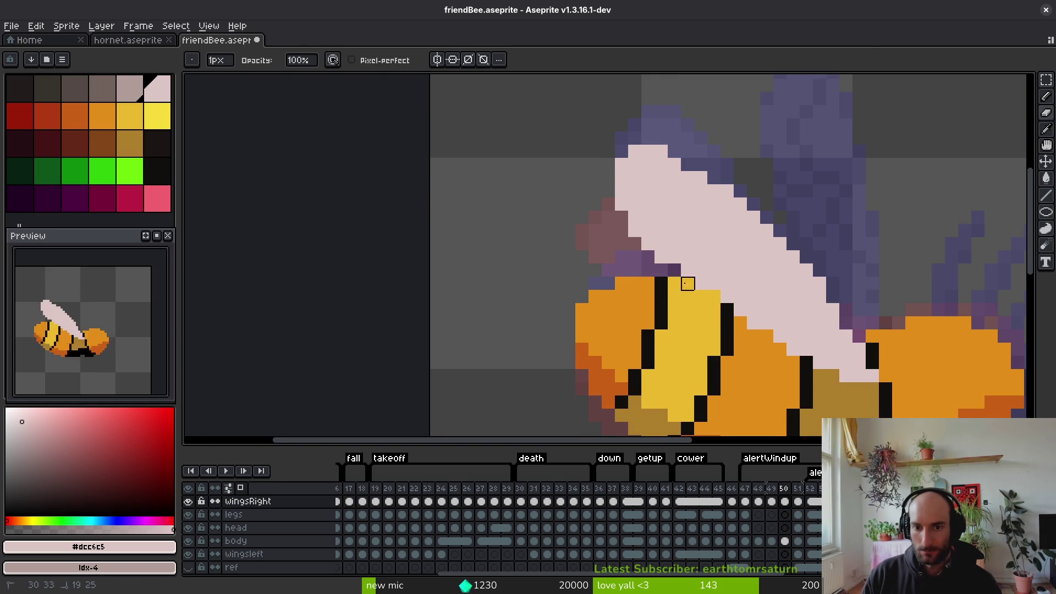
click(660, 254)
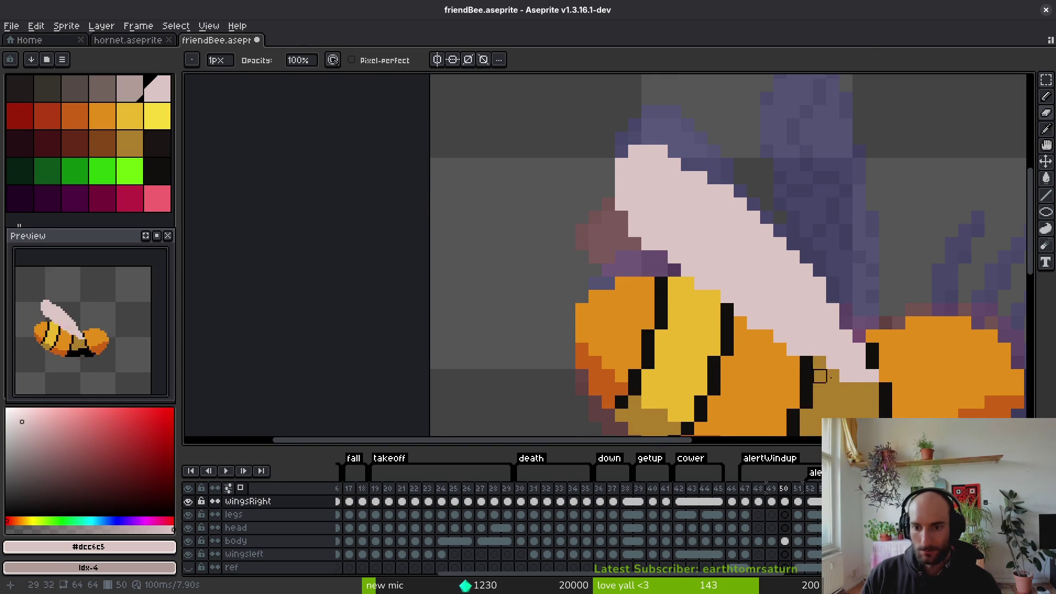
click(859, 389)
click(820, 364)
click(873, 363)
key(ctrl+z)
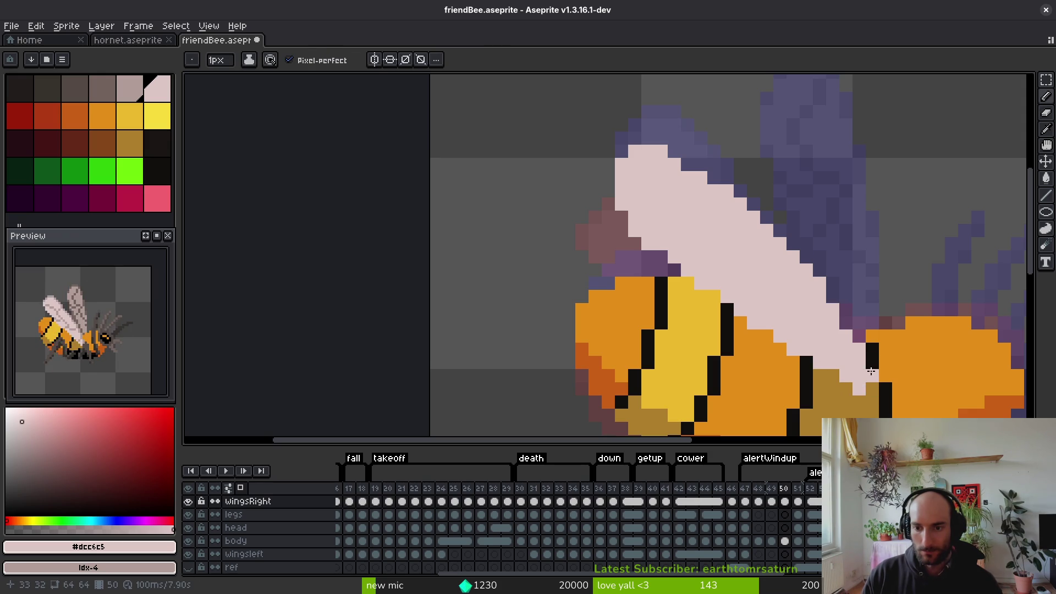
drag(873, 364, 859, 349)
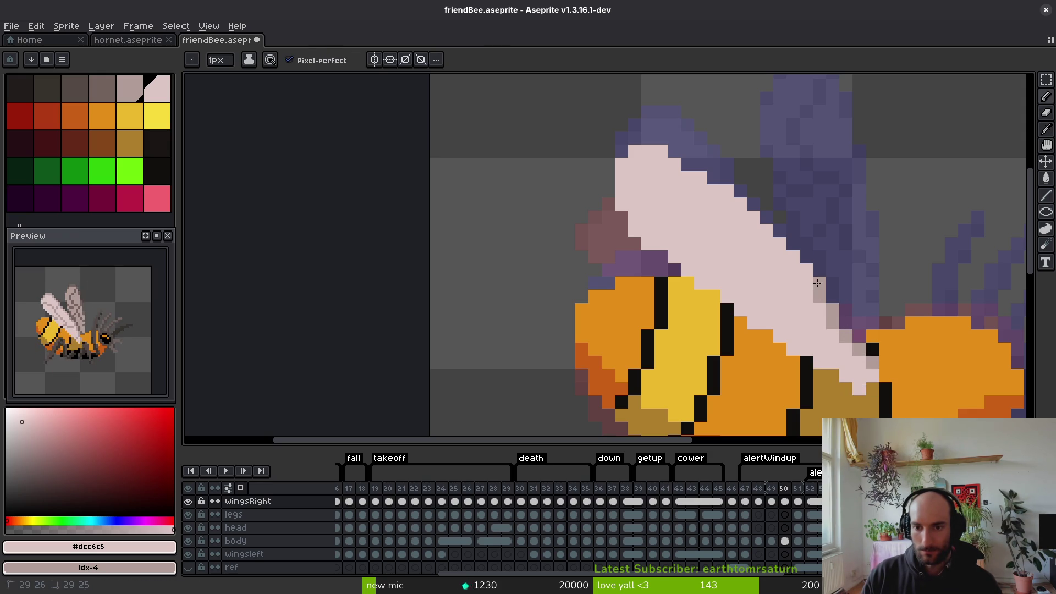
Darken the wing's top edge with a straight line, lighten one edge pixel, and save
key(shift)
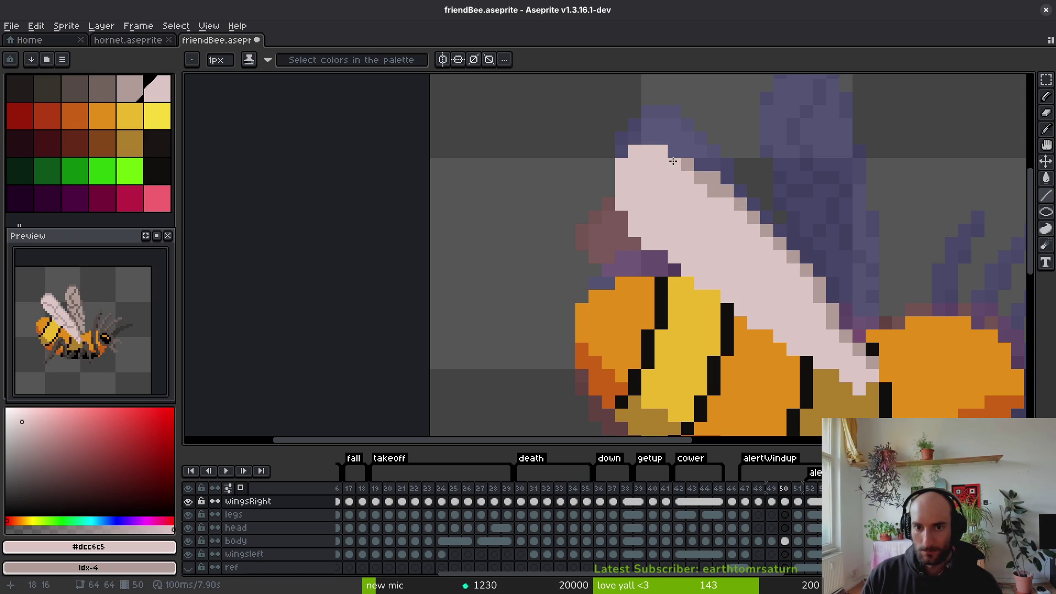
drag(663, 152, 621, 165)
key(e)
key(b)
click(621, 175)
key(ctrl+s)
Erase a stray wing pixel over the body, then compare frames 50 and 51, ending on 51
key(e)
scroll(754, 337, down, 2)
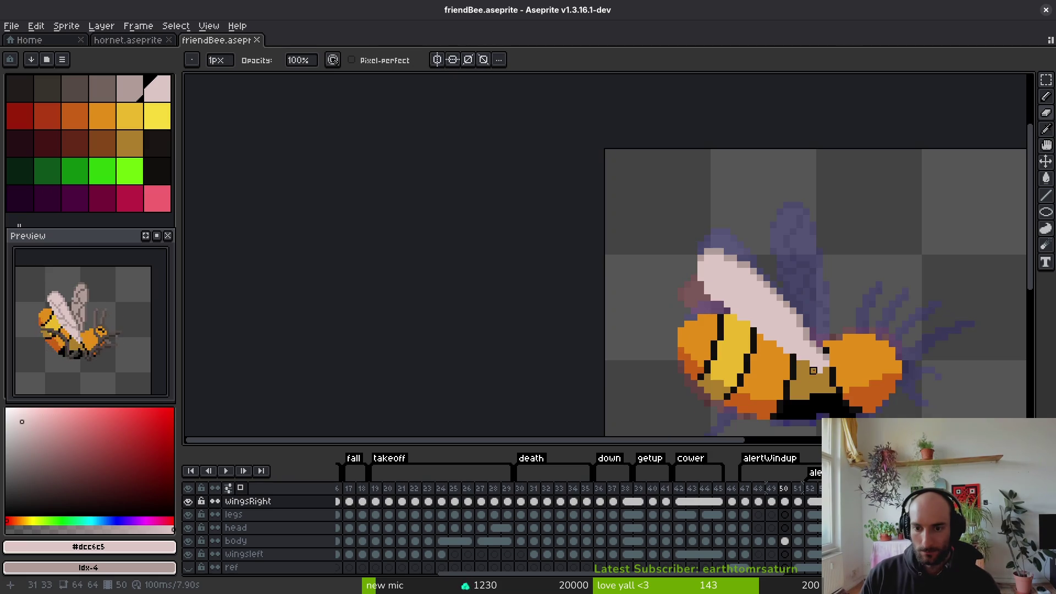
scroll(799, 354, up, 2)
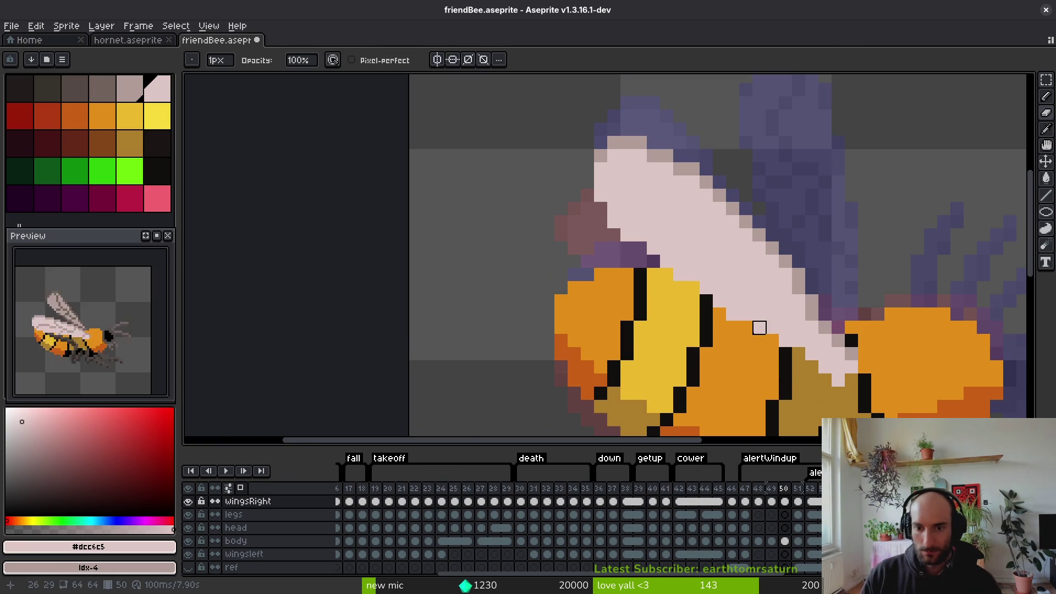
click(733, 315)
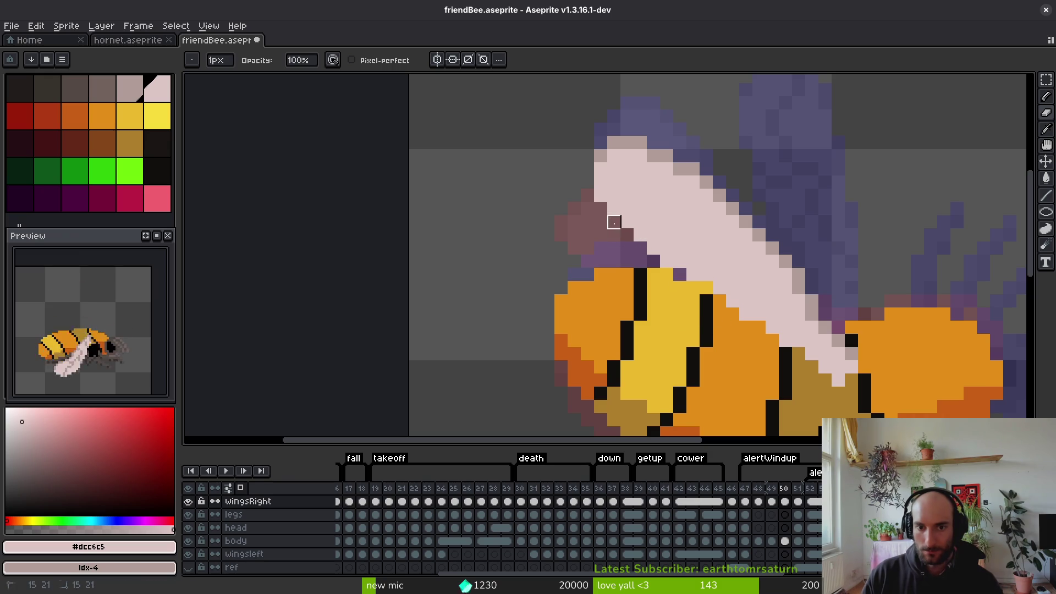
scroll(681, 267, down, 3)
scroll(681, 267, down, 1)
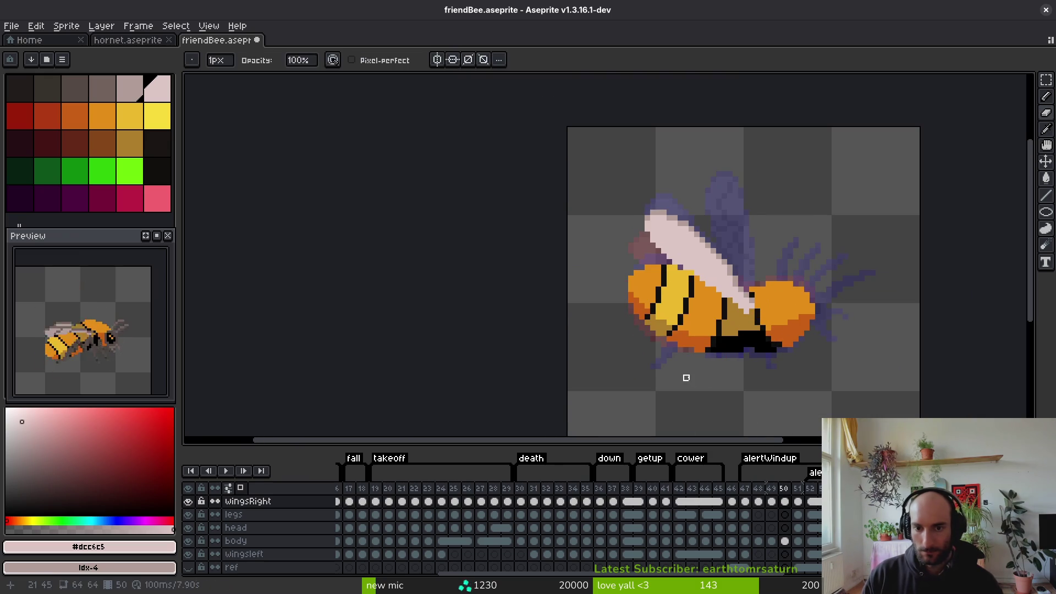
key(period)
key(comma)
key(period)
key(comma)
key(period)
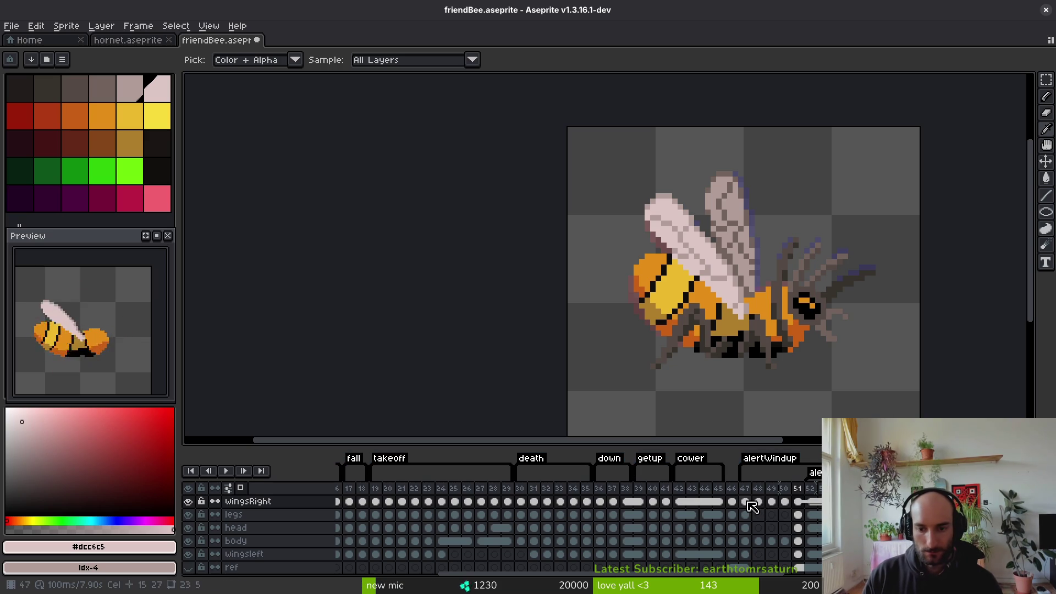
Move to frame 48 of the right-wing layer and draw two strokes on the wing
click(751, 502)
key(period)
key(period)
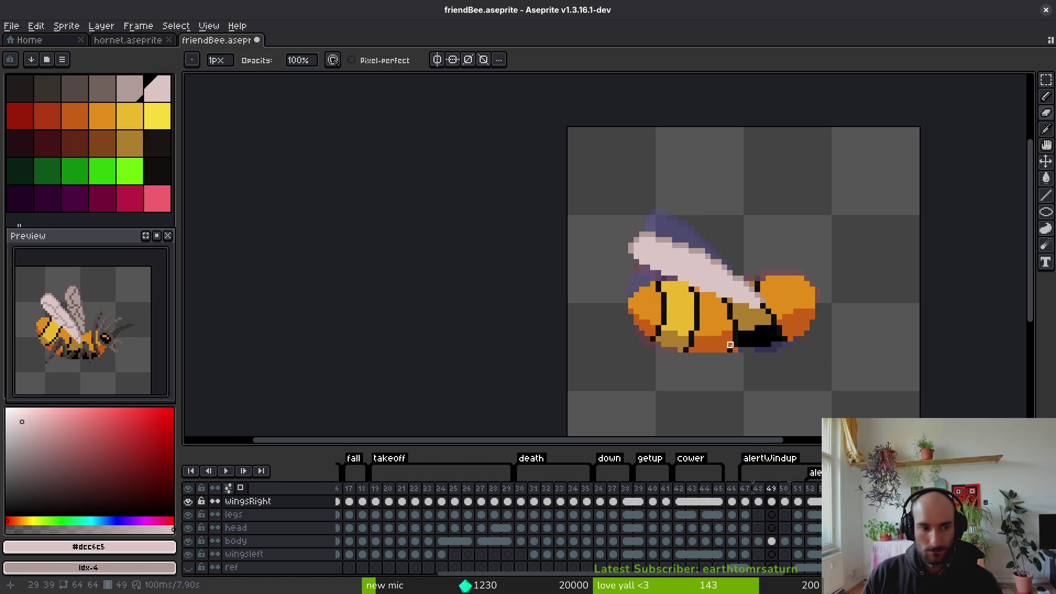
key(comma)
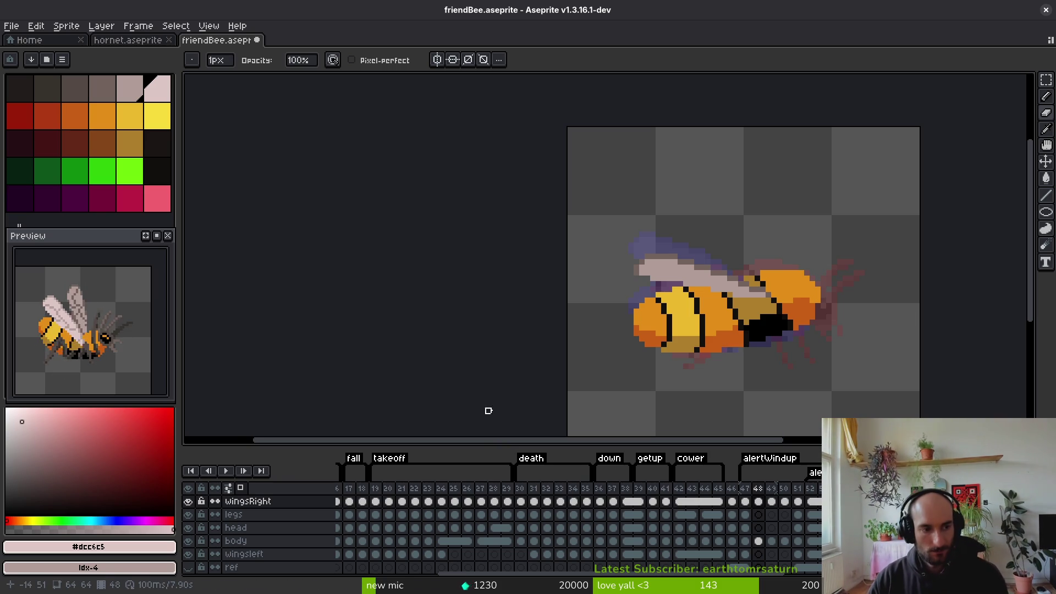
drag(730, 350, 719, 351)
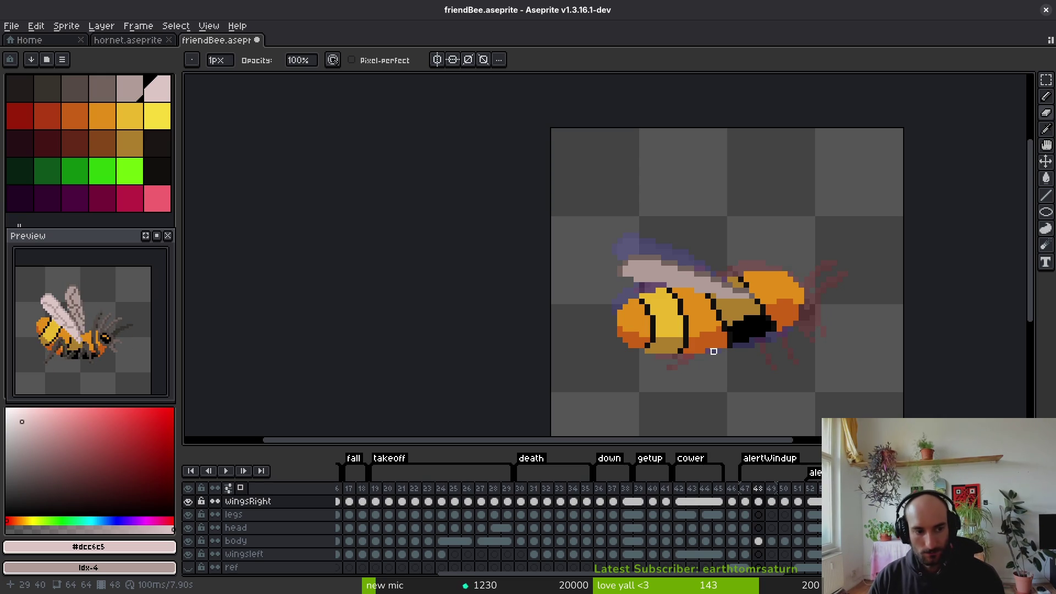
drag(763, 340, 720, 346)
Sample the grey vein colour from frame 51 and draw a grey vein line along frame 50's wing
key(i)
key(Right)
key(Right)
key(Right)
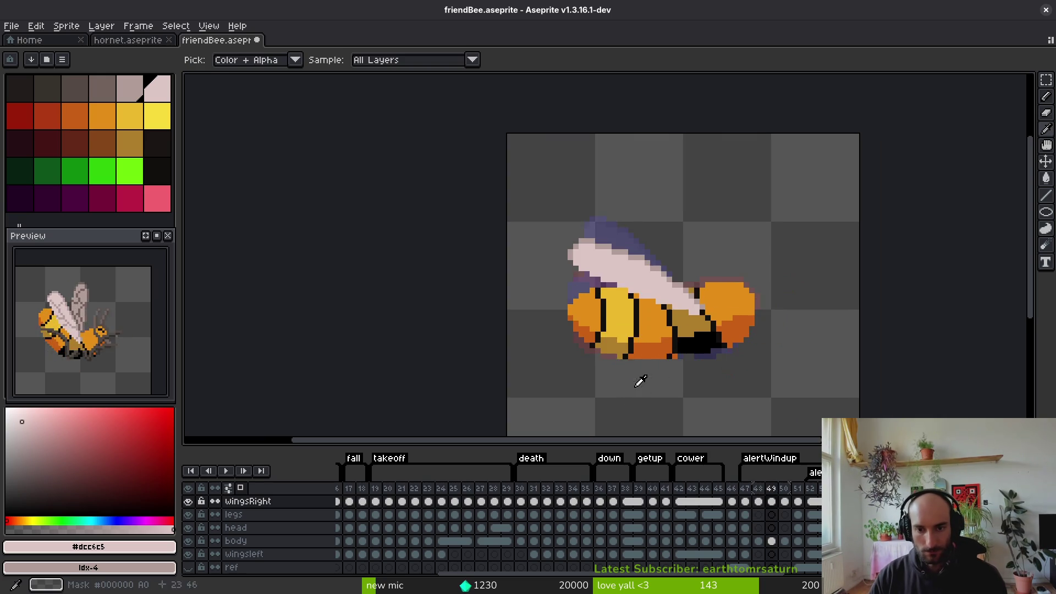
click(662, 279)
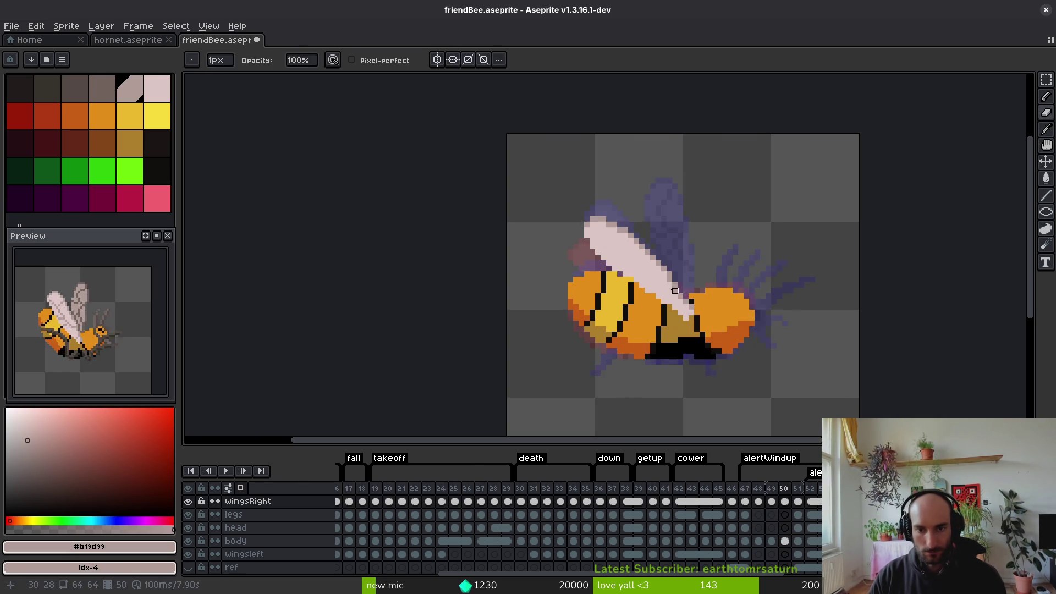
scroll(669, 300, up, 4)
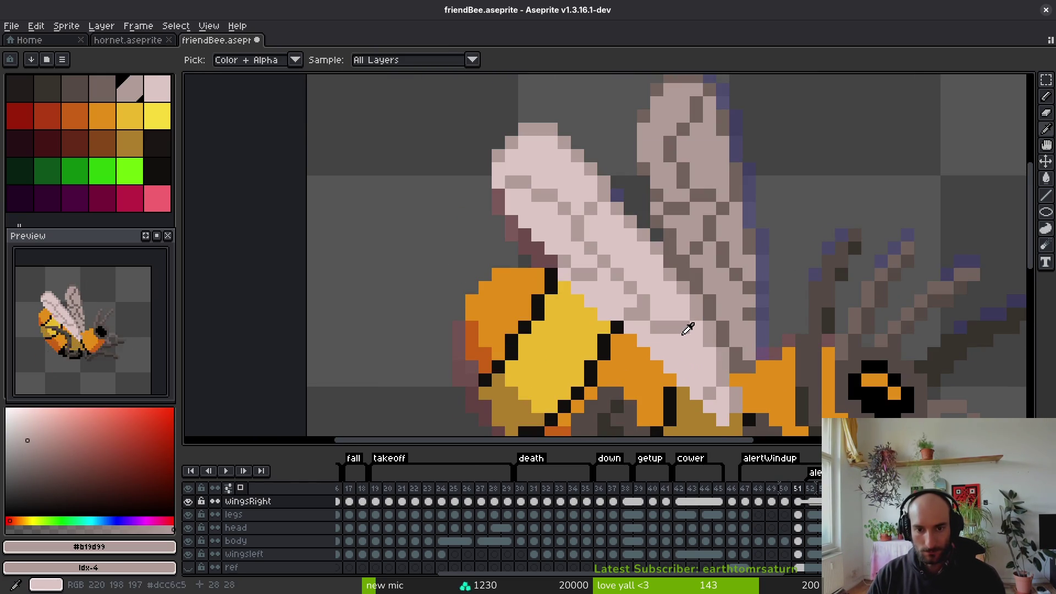
key(Left)
key(b)
mouse_move(680, 328)
mouse_down()
mouse_move(643, 324)
mouse_move(615, 280)
mouse_move(514, 208)
mouse_up()
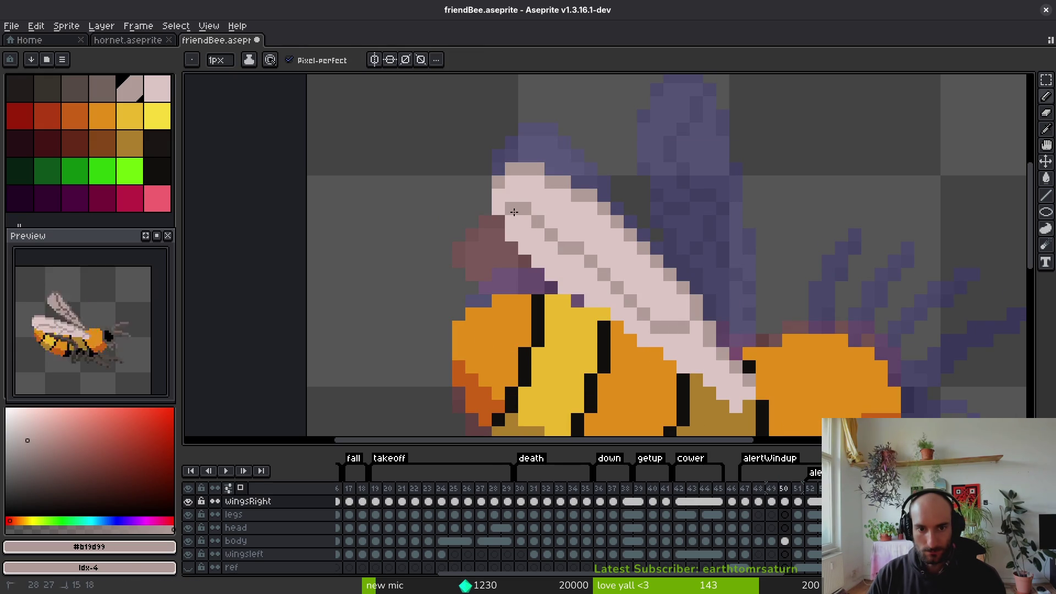
Add more grey vein pixels with light pink as the second colour, then save the sprite
key(Right)
key(Left)
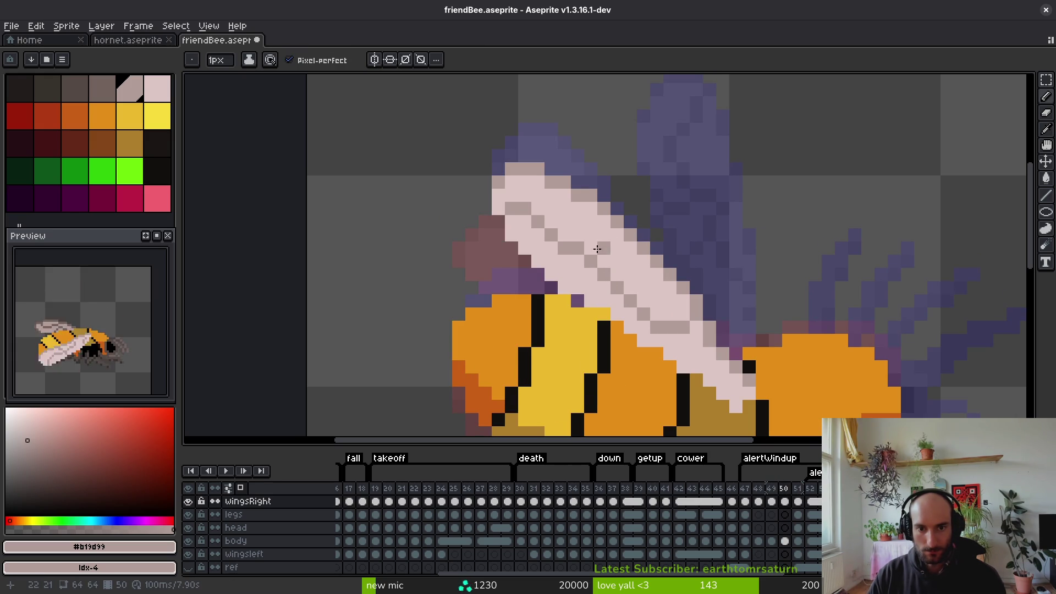
mouse_move(574, 240)
mouse_down()
mouse_move(612, 263)
mouse_move(605, 287)
mouse_move(591, 257)
mouse_up()
alt+right_click(592, 258)
right_click(594, 264)
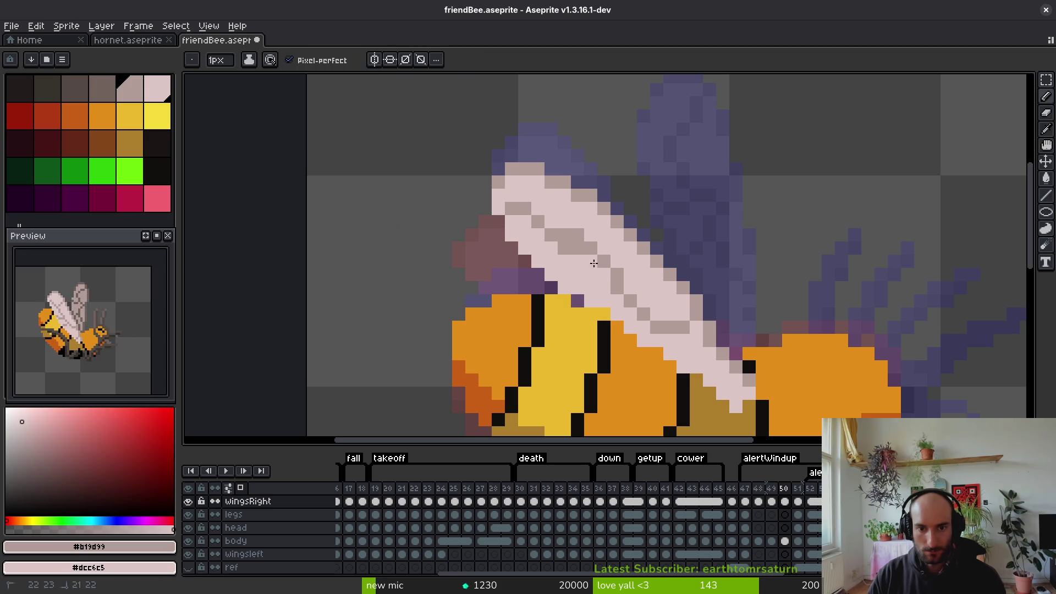
click(590, 209)
click(578, 247)
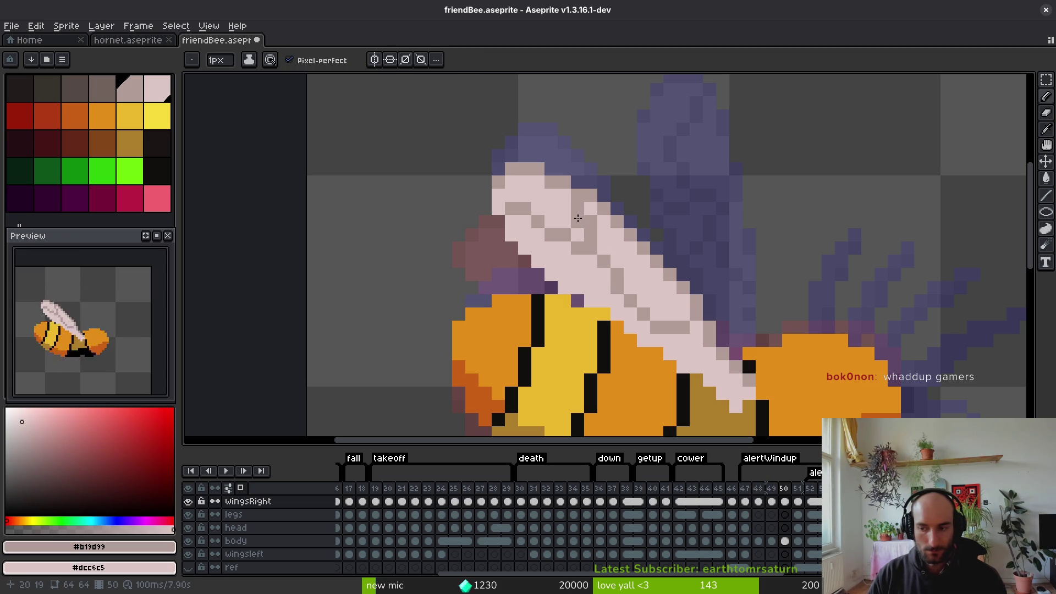
drag(627, 260, 593, 222)
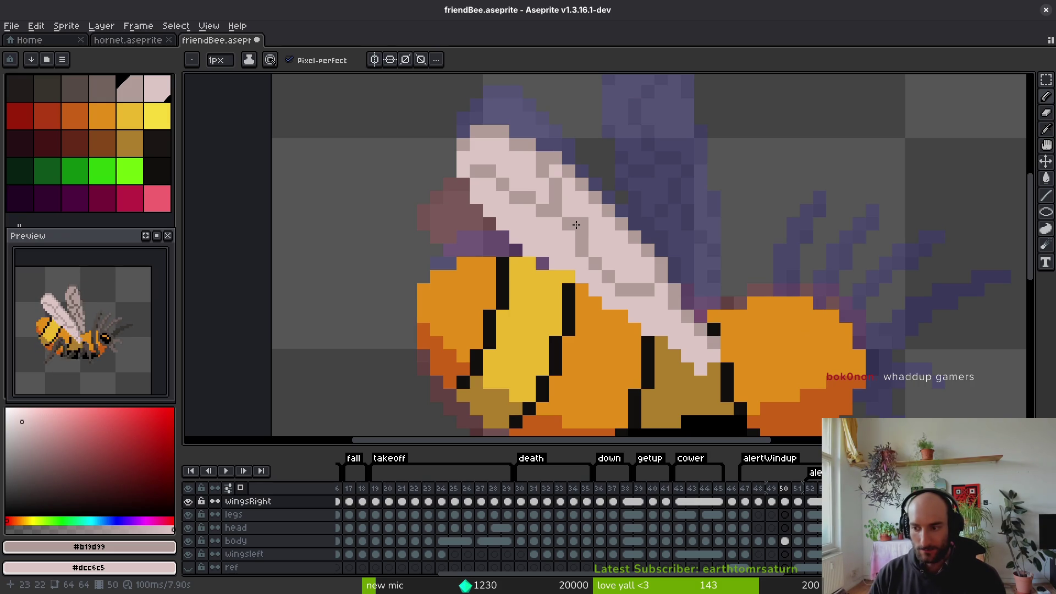
key(ctrl+s)
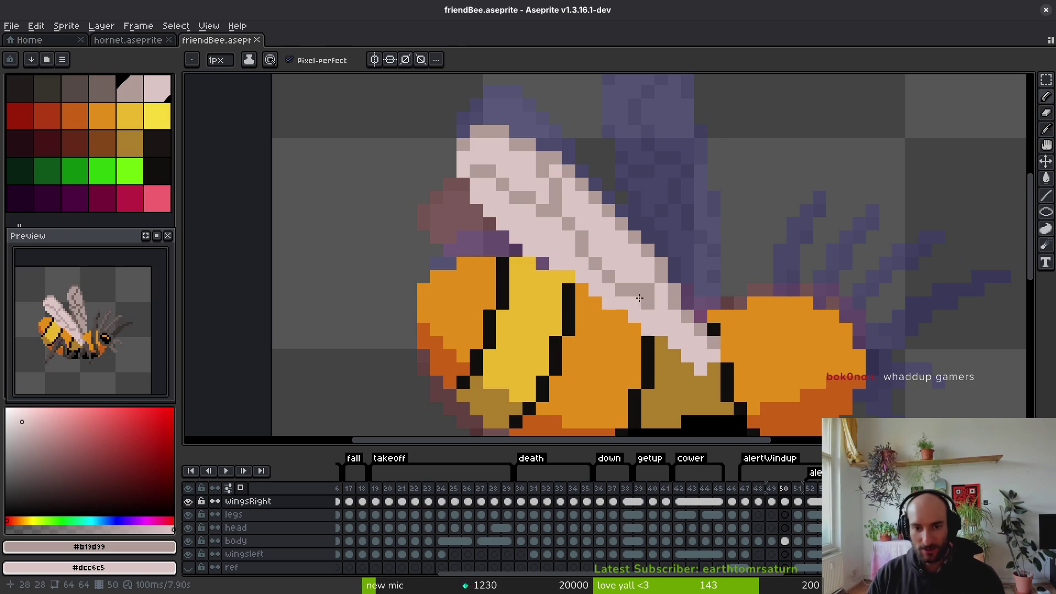
Compare neighbouring frames and darken one wing pixel on frame 50 for shading
key(Left)
key(i)
key(Right)
key(Left)
key(Right)
key(b)
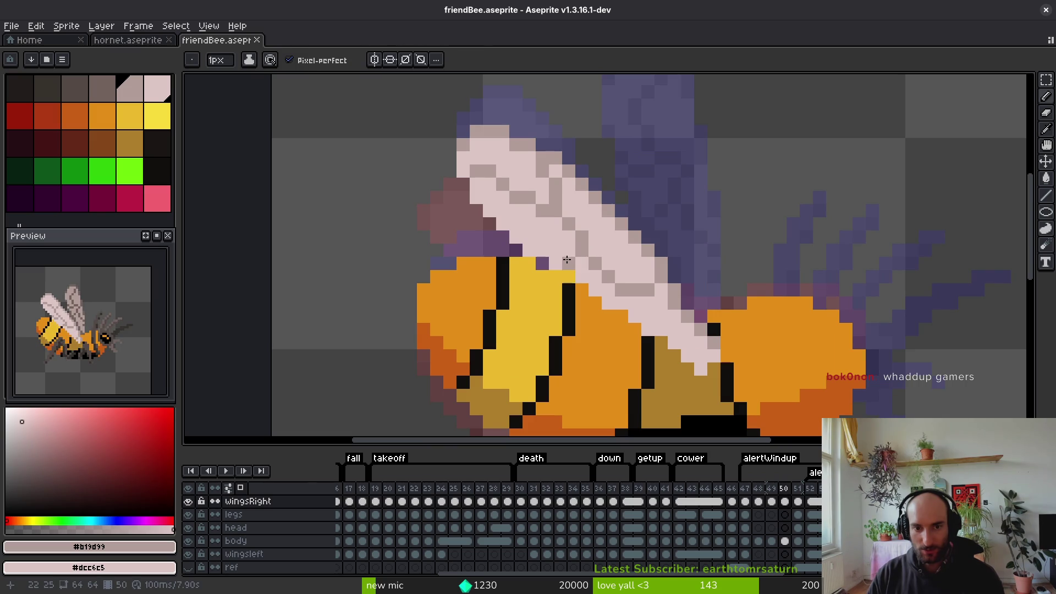
click(552, 248)
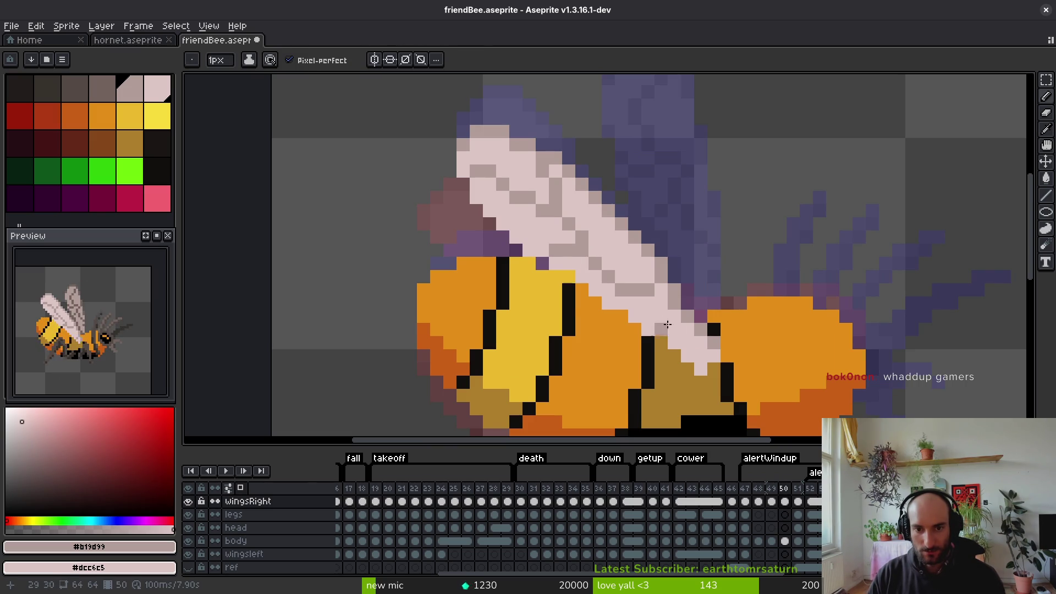
key(Left)
key(i)
key(Right)
key(Right)
key(Left)
key(b)
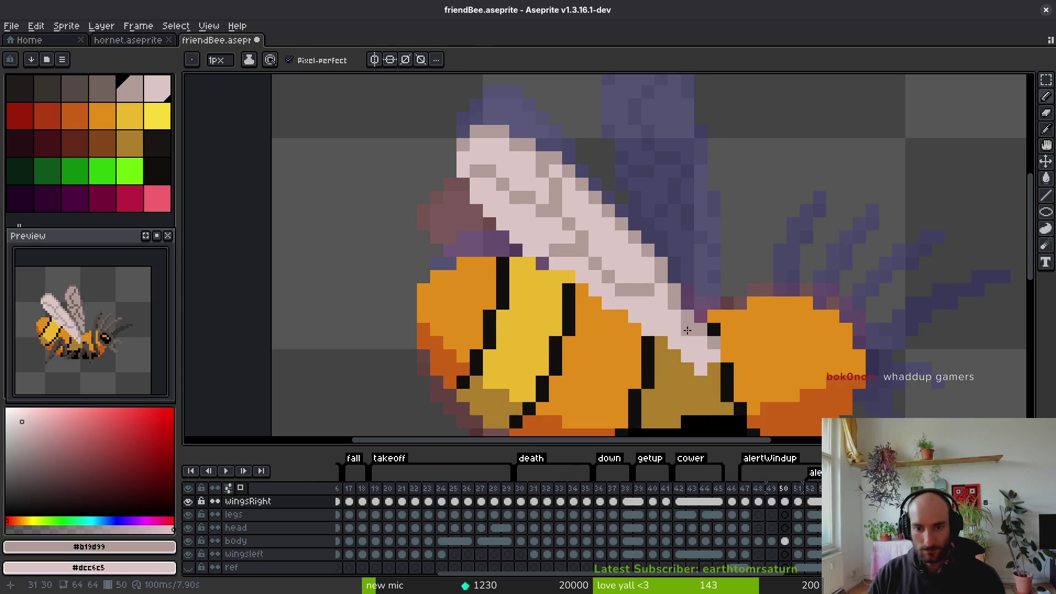
scroll(680, 330, down, 4)
Check frame 51's wing, then add a darker vein pixel on frame 50's wing
key(i)
key(Right)
key(Left)
key(b)
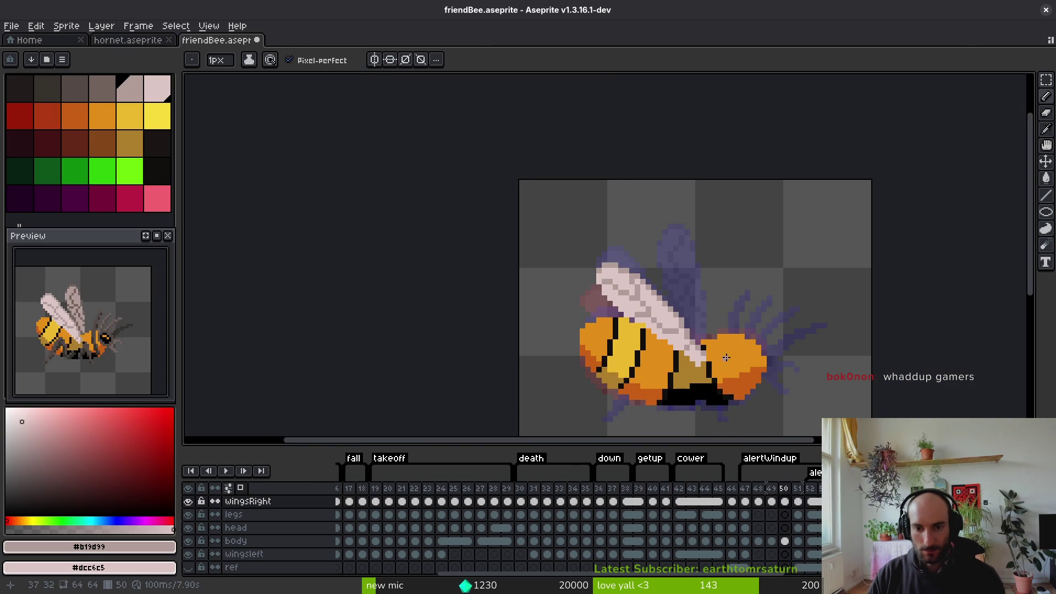
scroll(633, 313, up, 6)
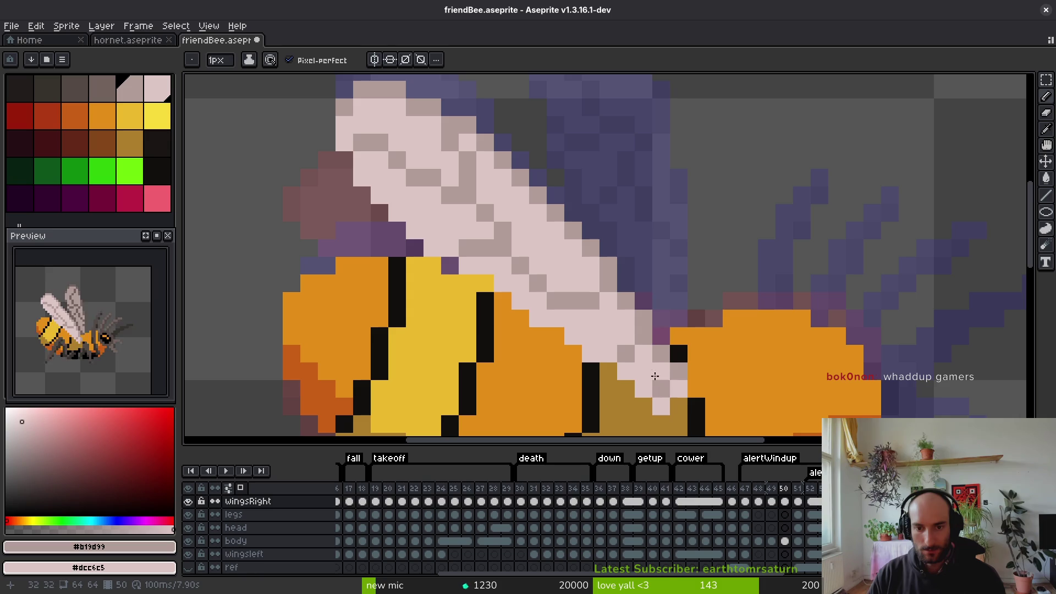
scroll(645, 358, down, 4)
key(i)
key(Right)
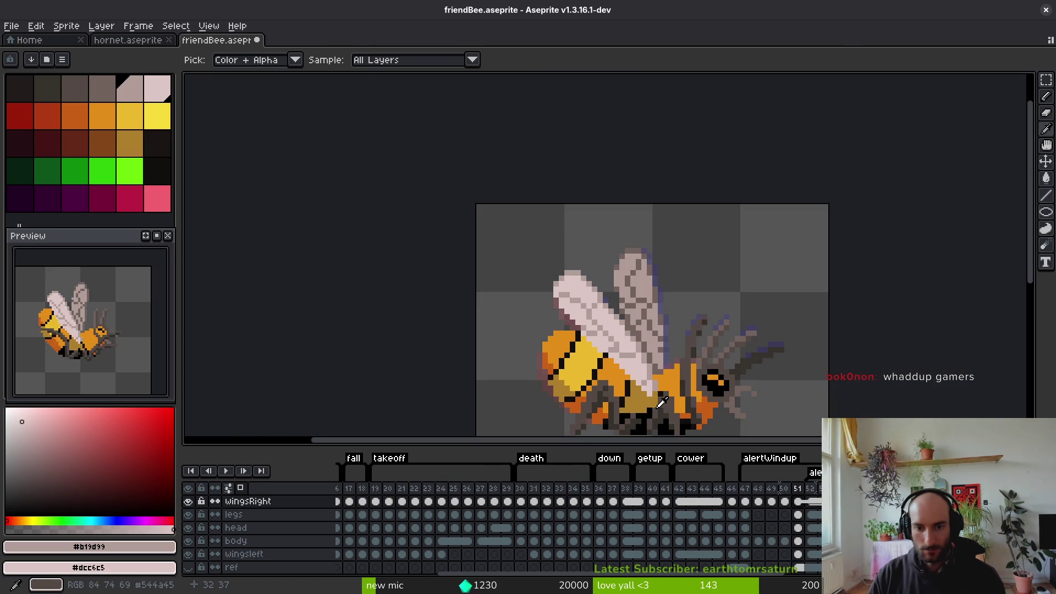
key(Left)
key(b)
scroll(641, 360, up, 4)
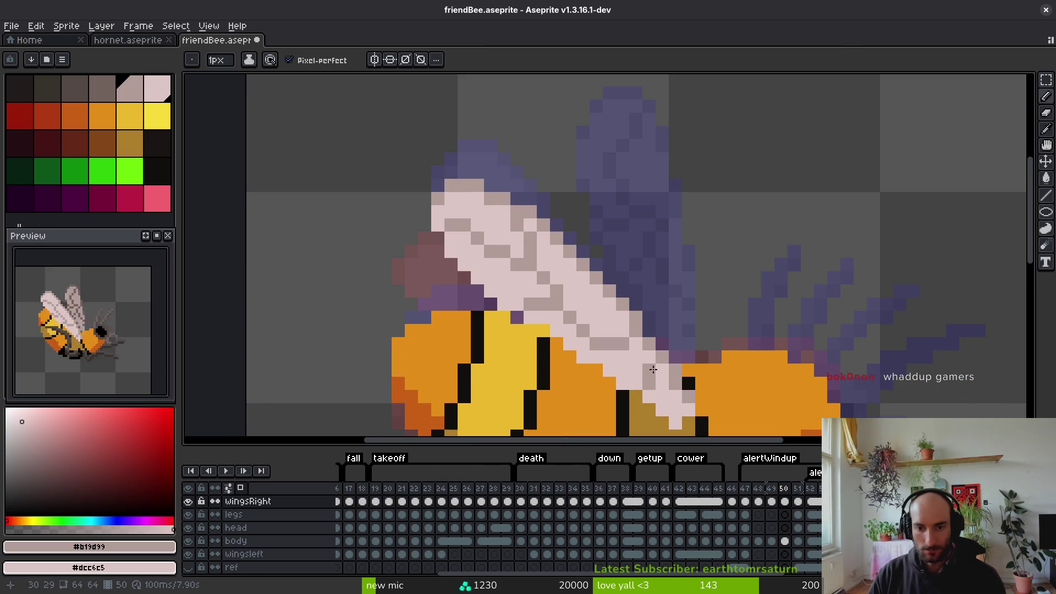
scroll(648, 375, down, 3)
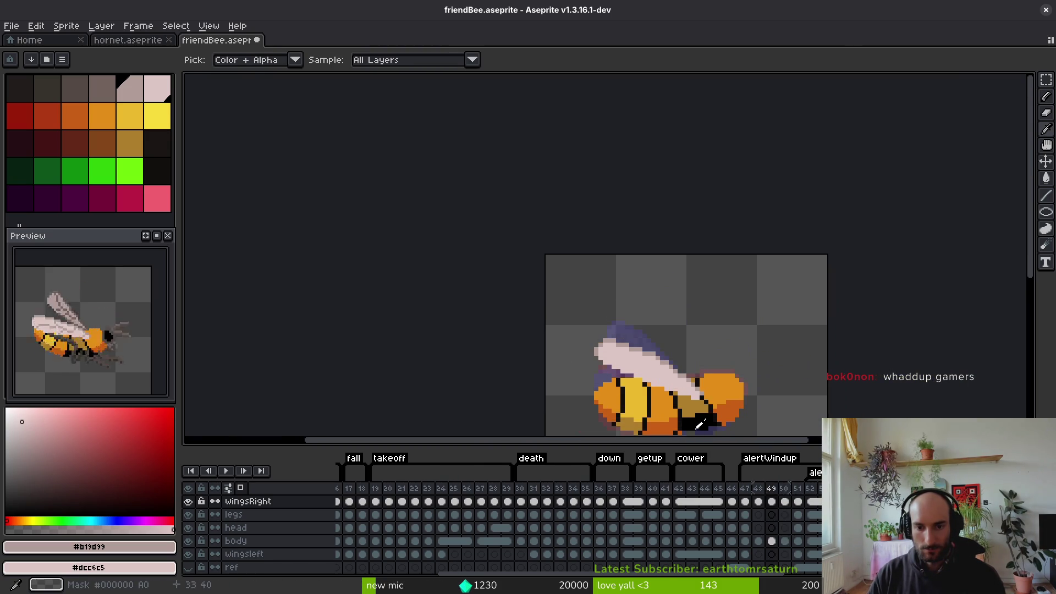
scroll(680, 405, up, 4)
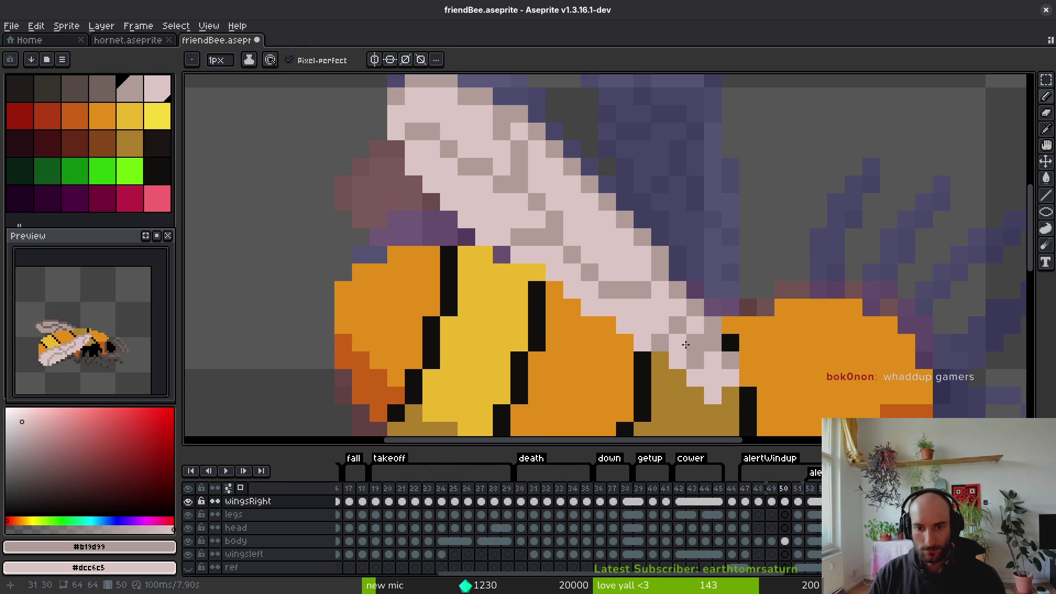
click(627, 301)
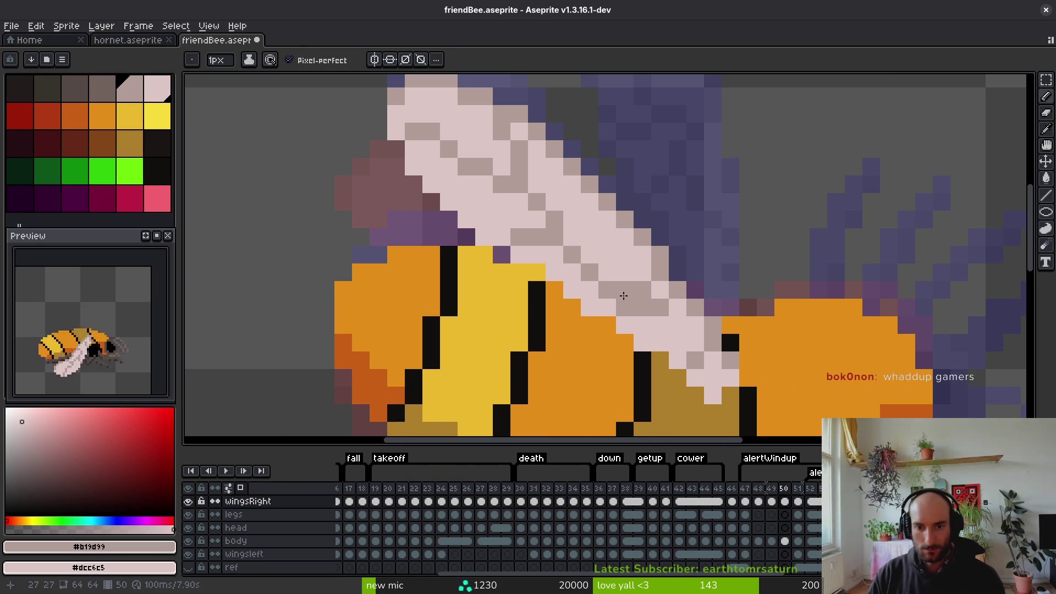
Preview the wing motion across frames and place another darker pixel on the wing
scroll(716, 342, down, 4)
key(Right)
key(Left)
key(Right)
key(Left)
key(Left)
key(Right)
key(Left)
key(Left)
key(Right)
key(Right)
key(b)
scroll(685, 355, up, 3)
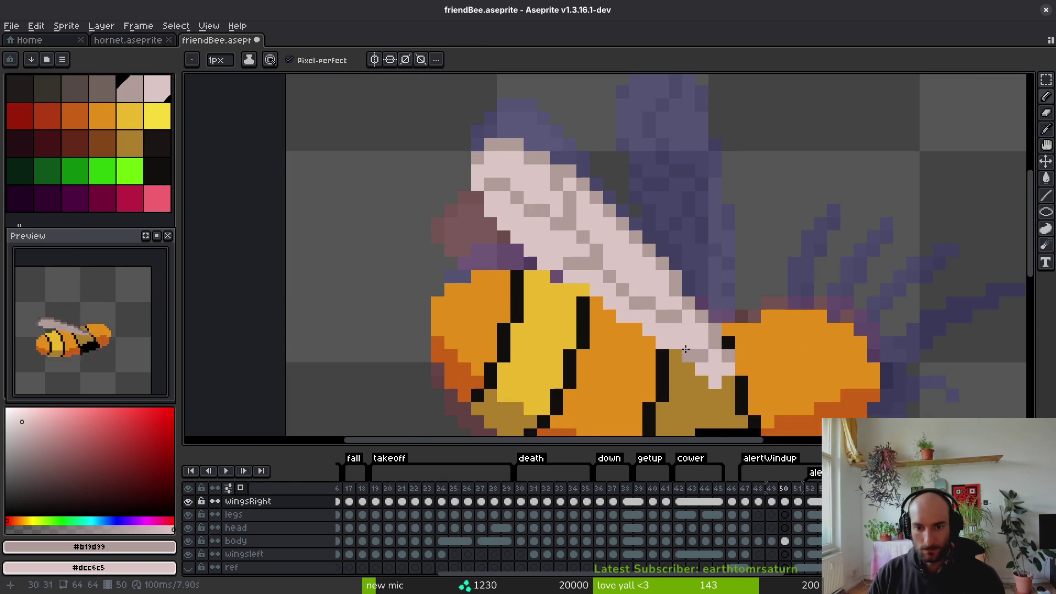
scroll(665, 305, down, 3)
key(i)
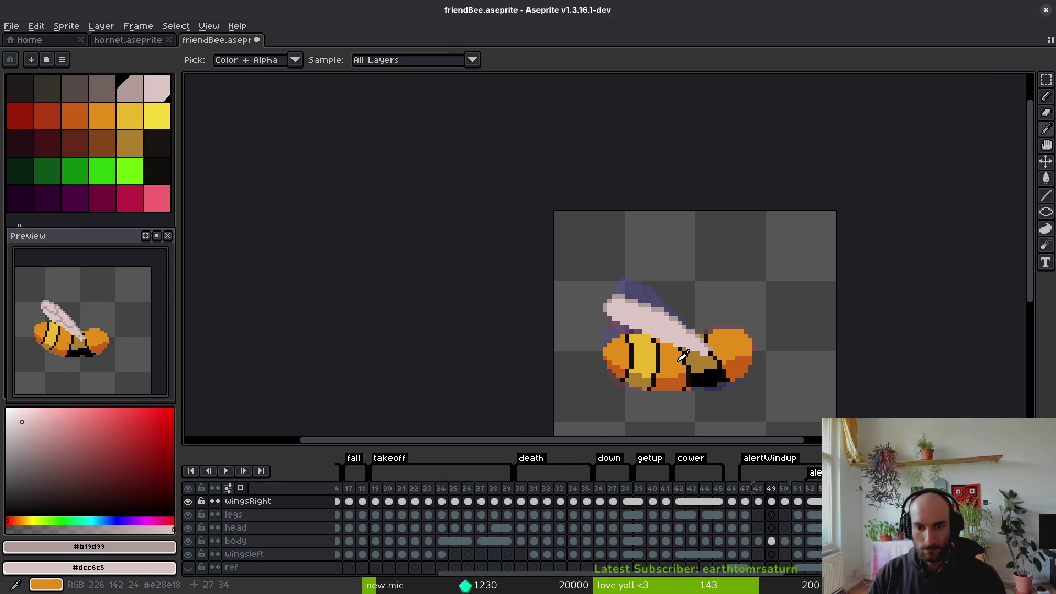
key(Left)
key(Right)
key(Left)
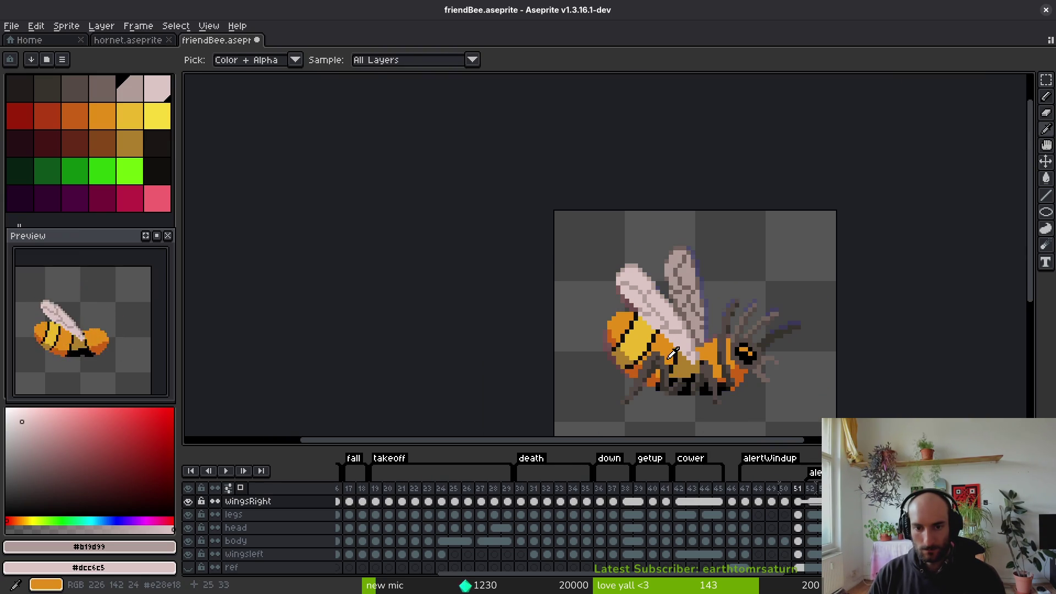
key(Right)
key(b)
scroll(667, 332, up, 3)
scroll(660, 326, up, 1)
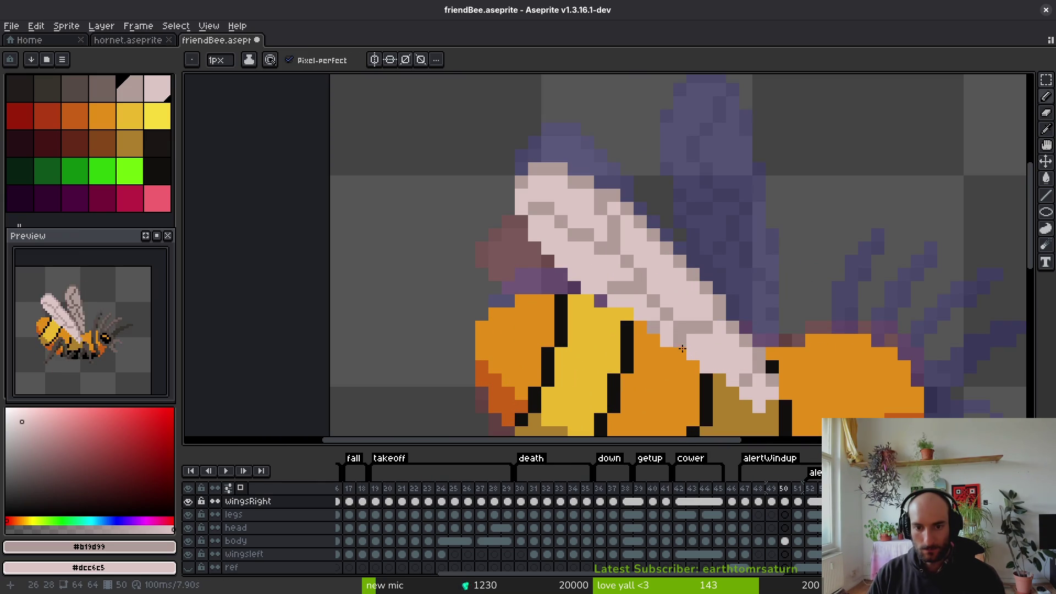
click(672, 314)
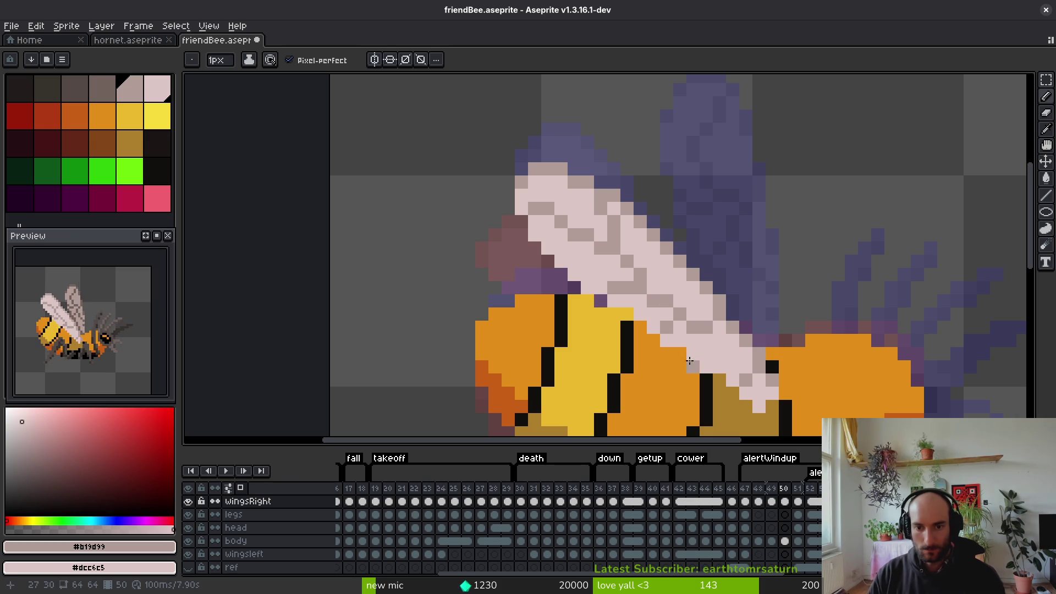
Recentre the bee and step back to frame 49 to shade its wing
scroll(681, 330, down, 3)
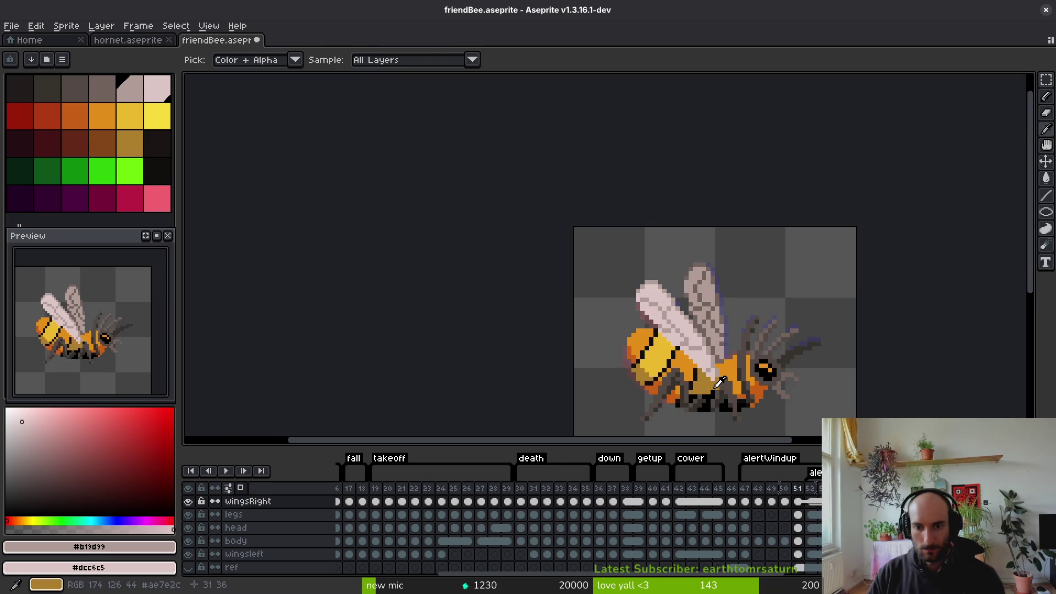
scroll(696, 314, up, 3)
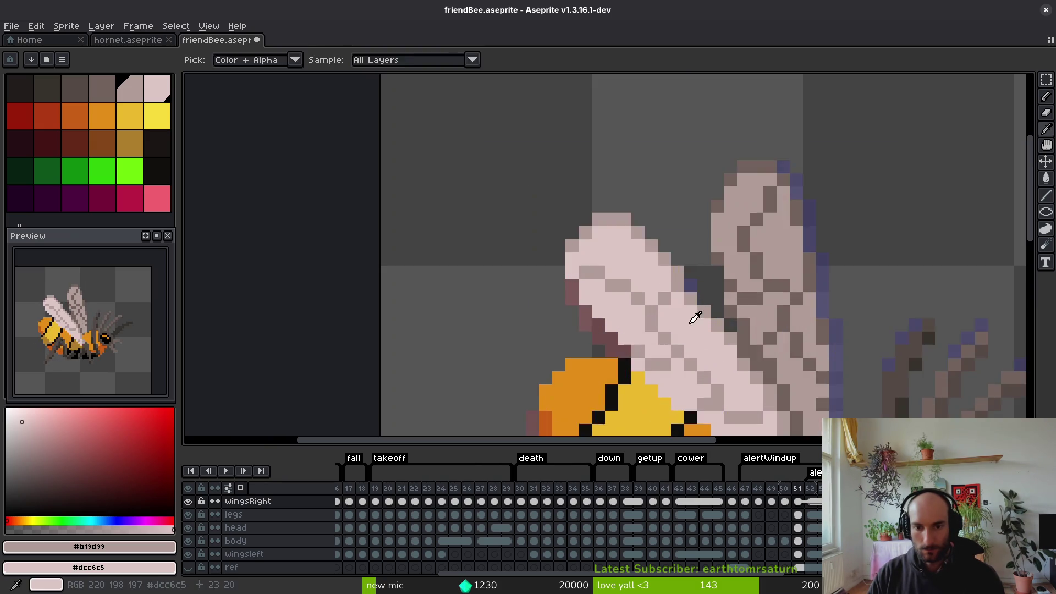
key(Left)
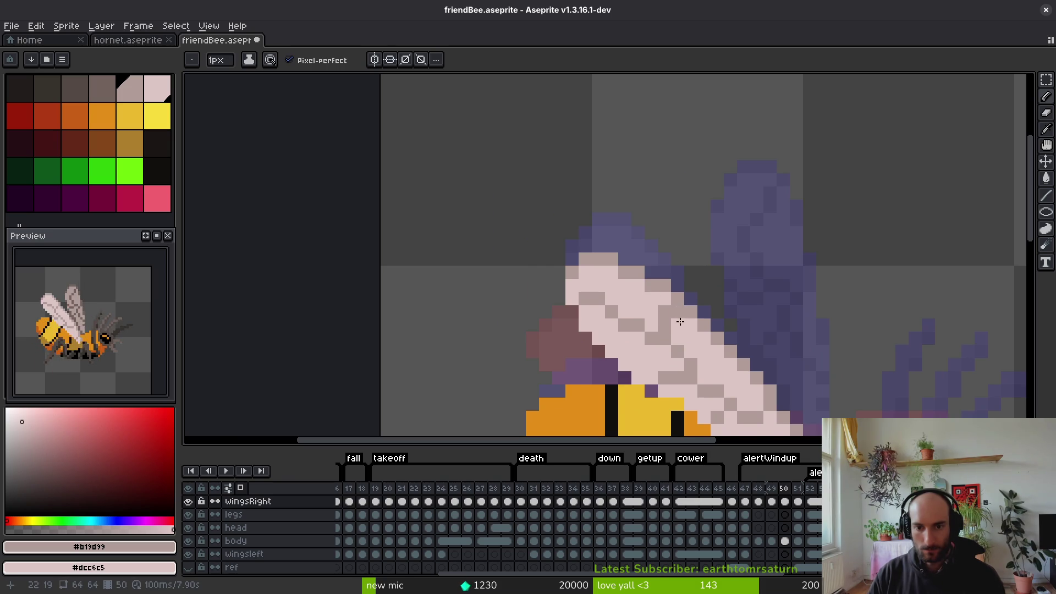
scroll(662, 402, down, 3)
scroll(667, 373, down, 1)
scroll(672, 342, up, 2)
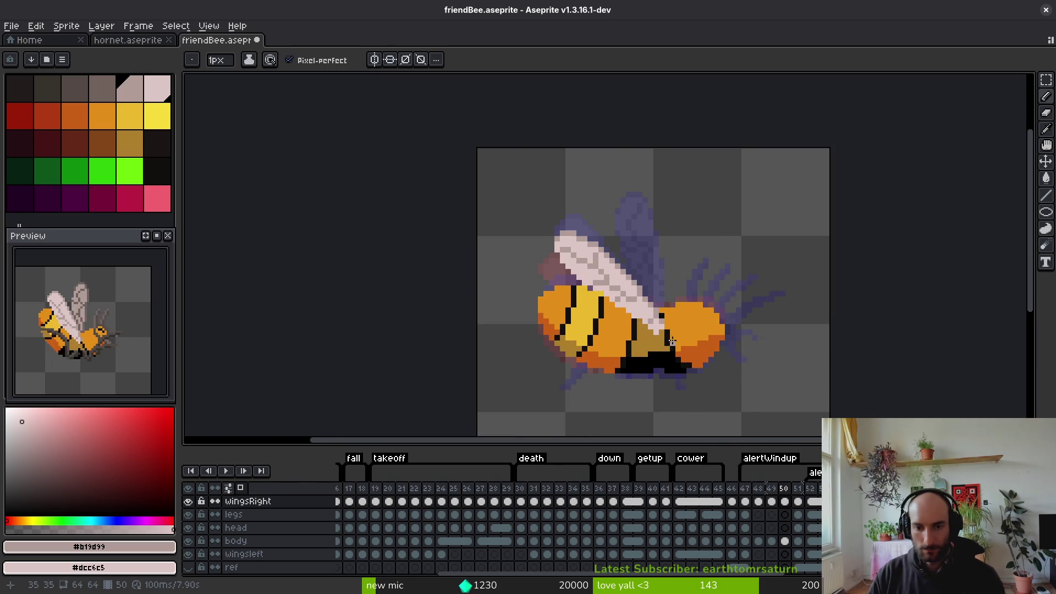
drag(630, 322, 612, 279)
key(Right)
key(Left)
key(Left)
scroll(590, 276, up, 3)
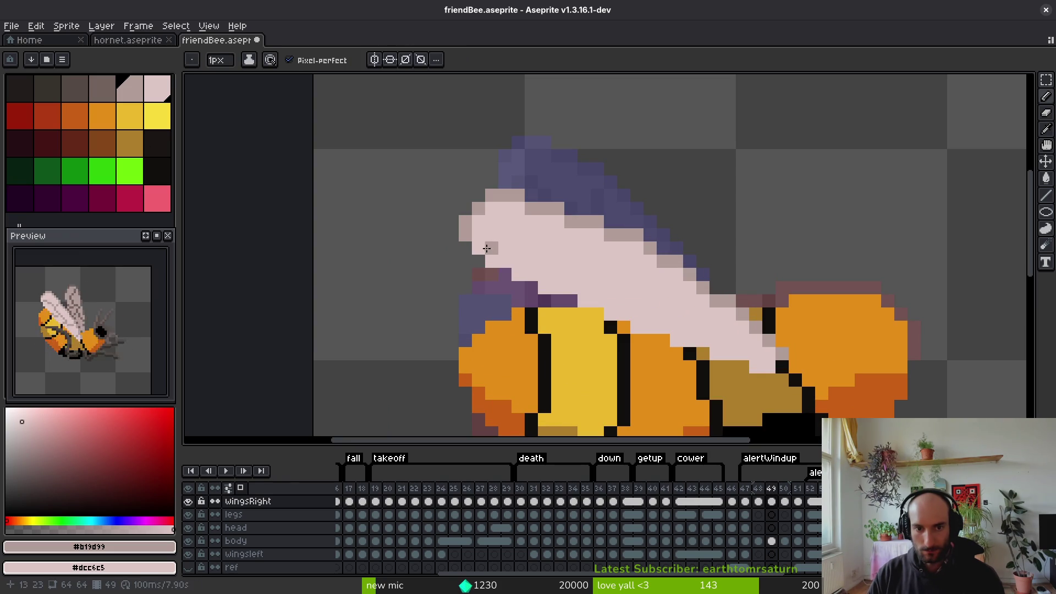
Add grey vein strokes and pixels across the right wing, removing one stray pixel
drag(520, 236, 704, 318)
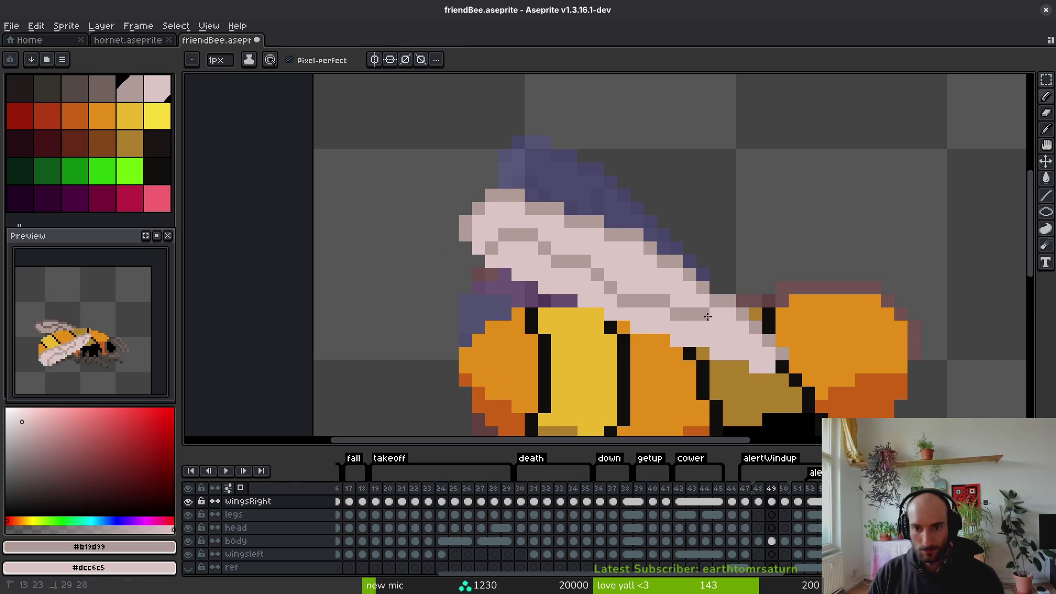
key(alt)
click(584, 248)
click(650, 329)
key(ctrl+z)
click(602, 298)
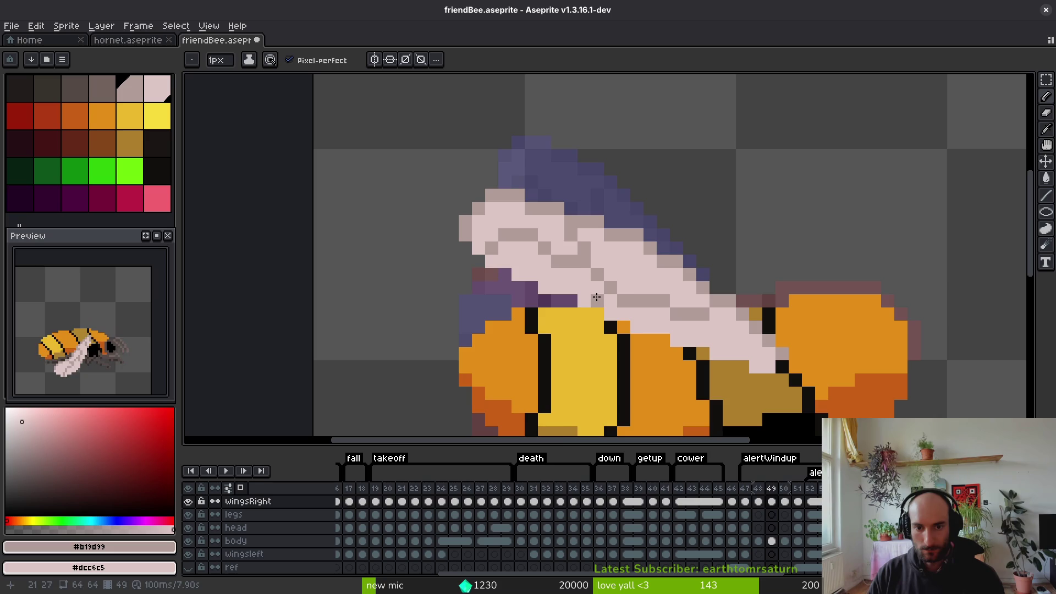
key(alt)
click(740, 344)
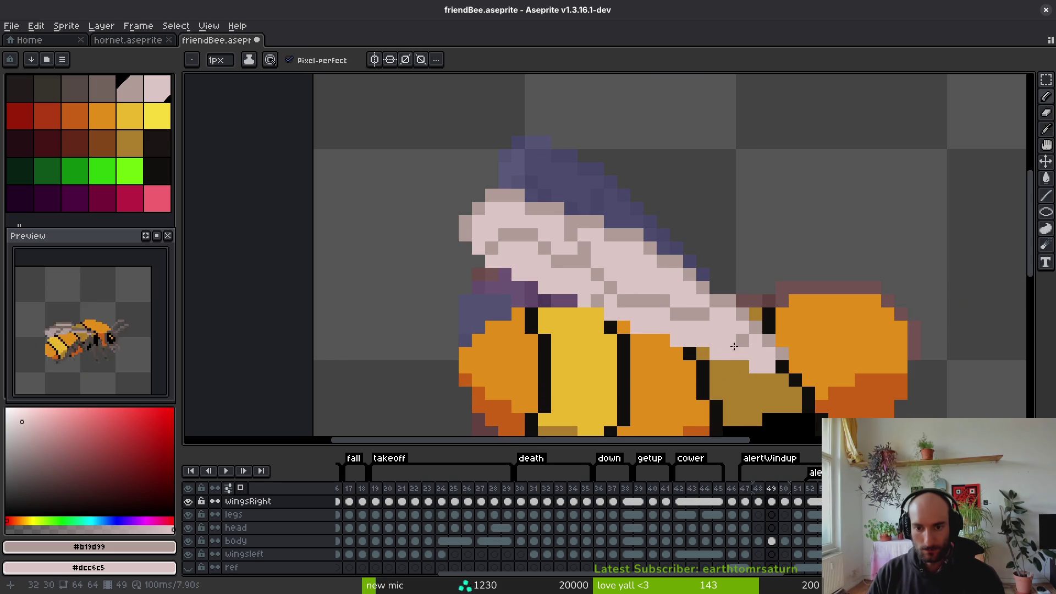
On frame 48, draw a darker #71625d grey vein across the wing and set #b19d99 as secondary colour
key(Right)
key(Left)
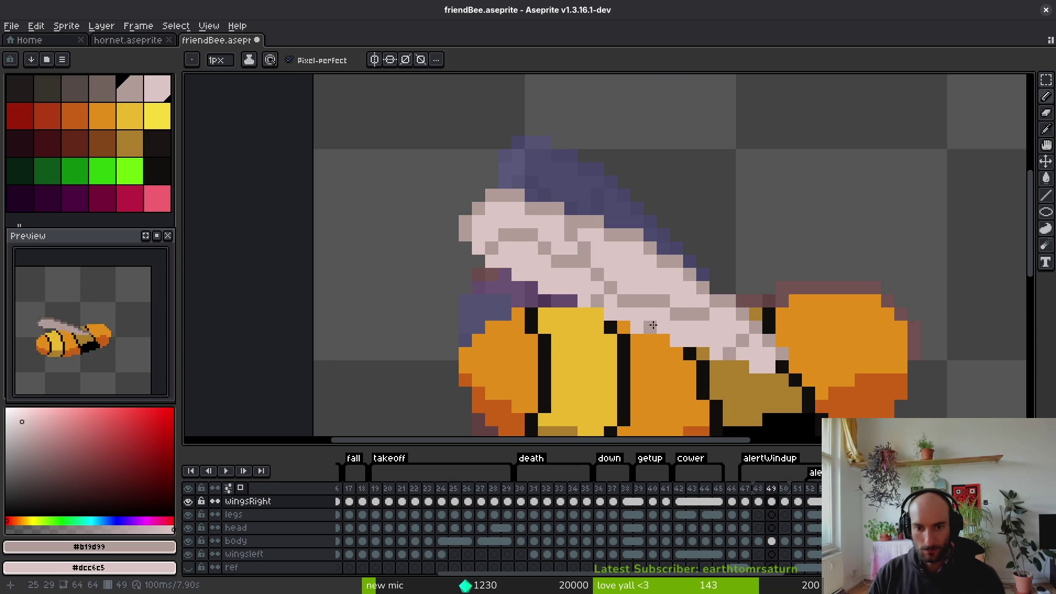
scroll(664, 328, down, 3)
key(Left)
key(Right)
key(Right)
key(Left)
key(Left)
scroll(696, 380, up, 2)
click(595, 327)
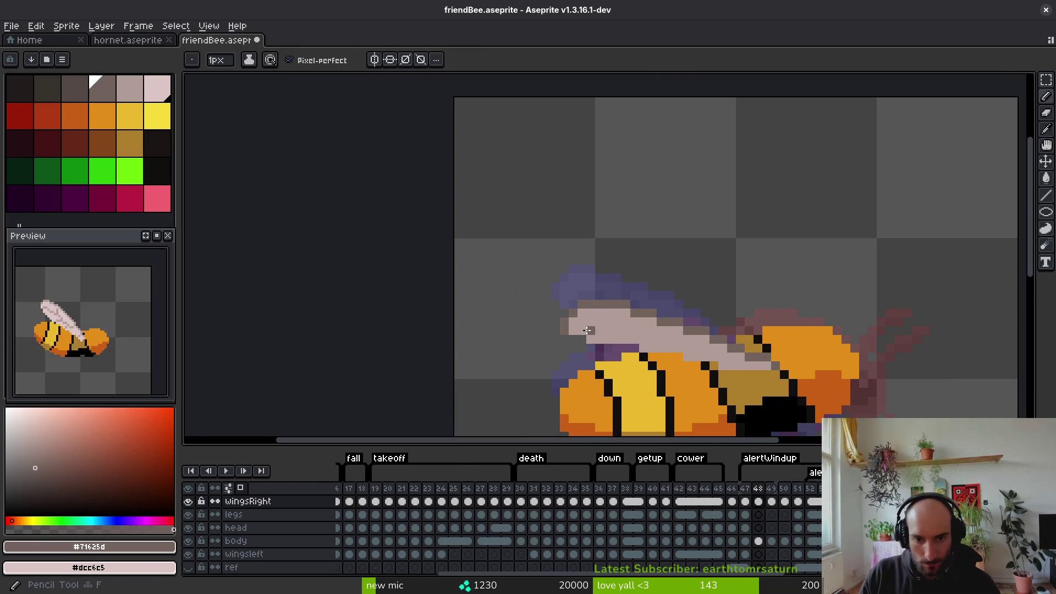
drag(595, 327, 643, 337)
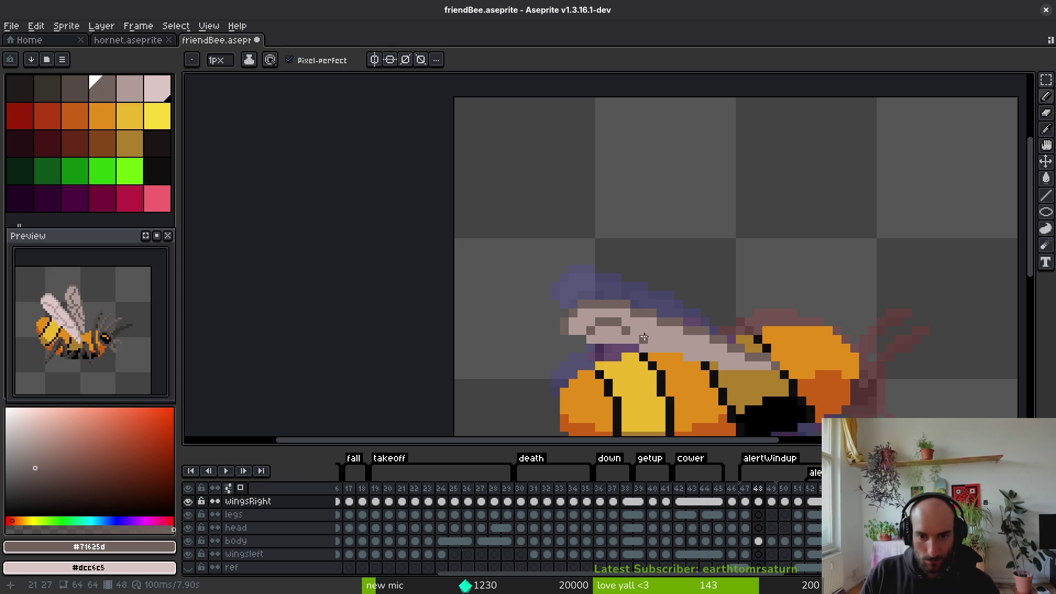
alt+right_click(668, 338)
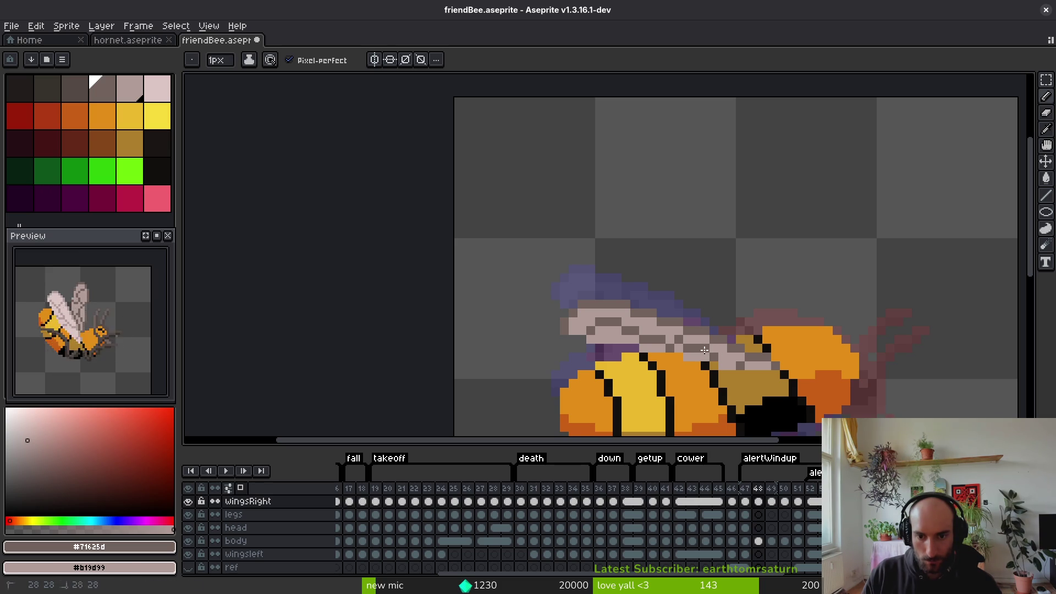
Compare frame 48's wing against frame 47, then return to frame 48
scroll(722, 355, down, 3)
scroll(721, 379, down, 2)
scroll(717, 355, up, 7)
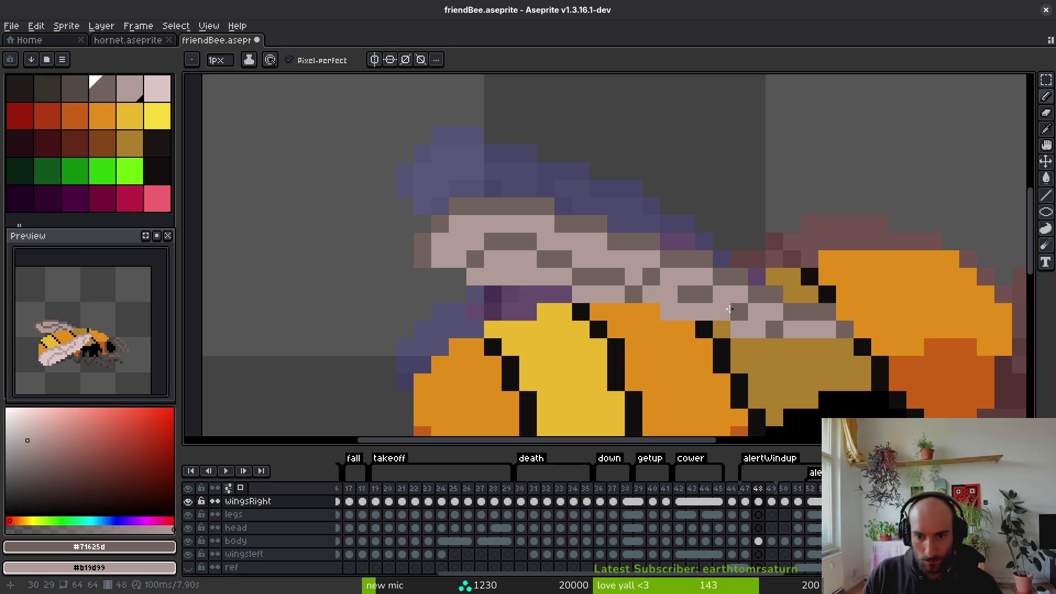
scroll(728, 306, down, 5)
key(i)
key(comma)
key(period)
key(comma)
key(period)
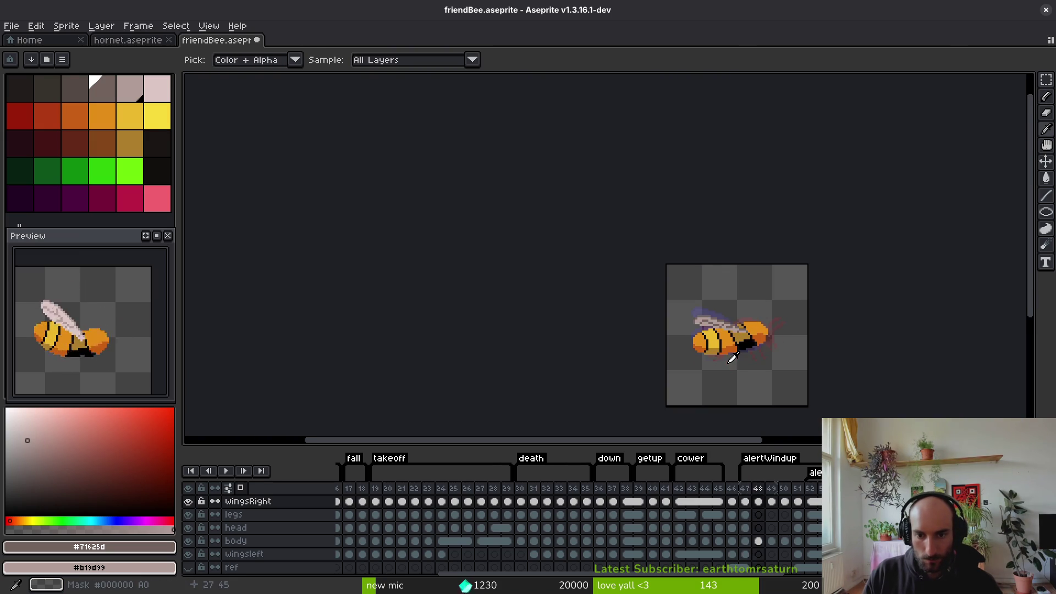
key(b)
scroll(682, 304, up, 6)
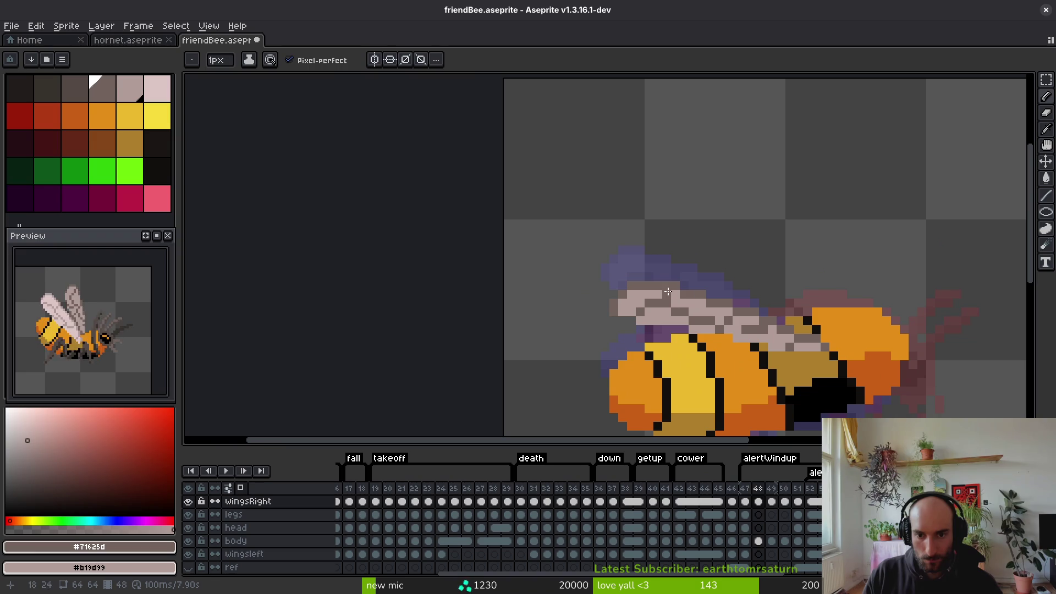
scroll(685, 304, down, 5)
Step forward through frames 49–52, return to frame 47, and sample the orange body colour
key(i)
key(period)
key(b)
key(i)
key(period)
key(b)
key(i)
key(period)
key(period)
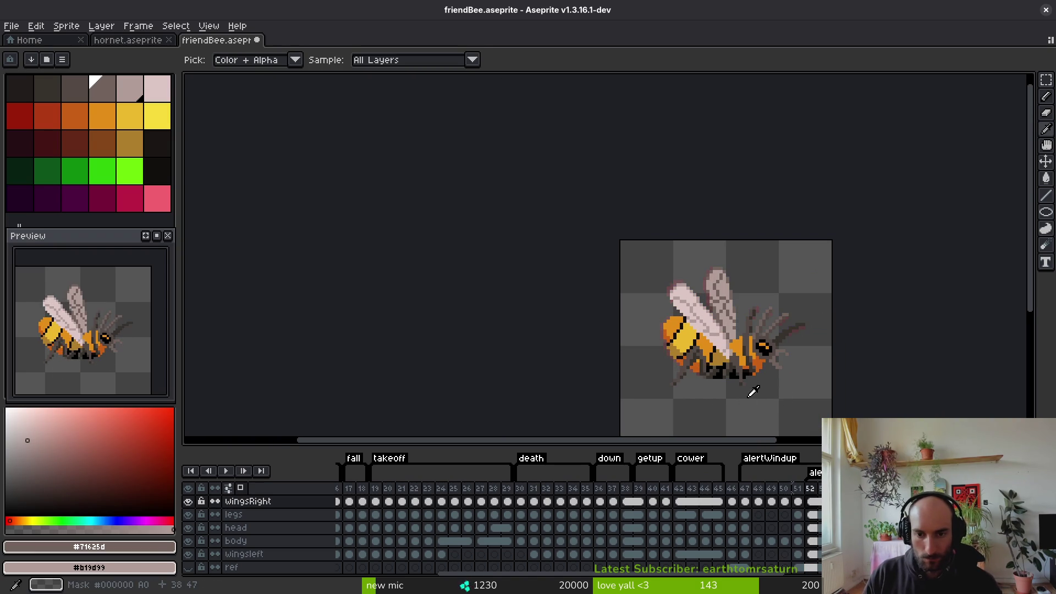
key(comma)
key(comma)
key(comma)
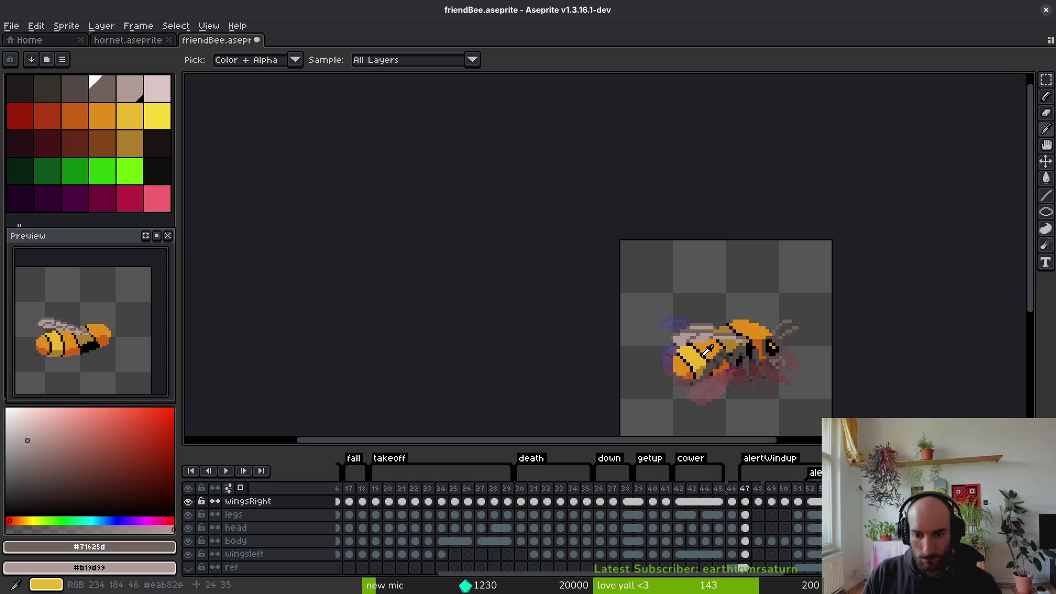
click(772, 332)
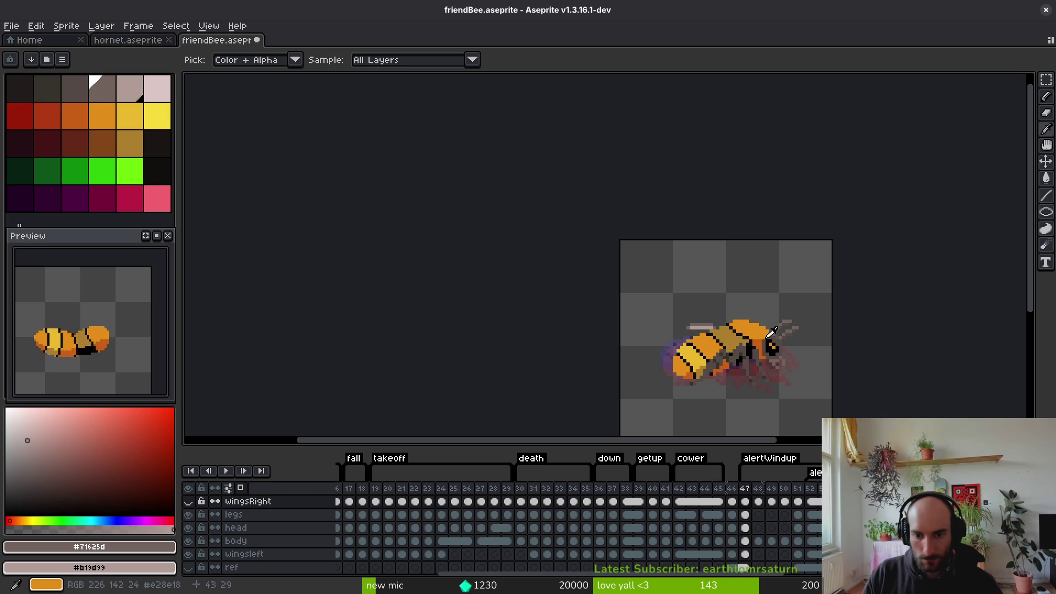
Select the wingsLeft layer on frame 48 and compare its wing with frame 47
key(Down)
key(Down)
key(Down)
key(b)
key(period)
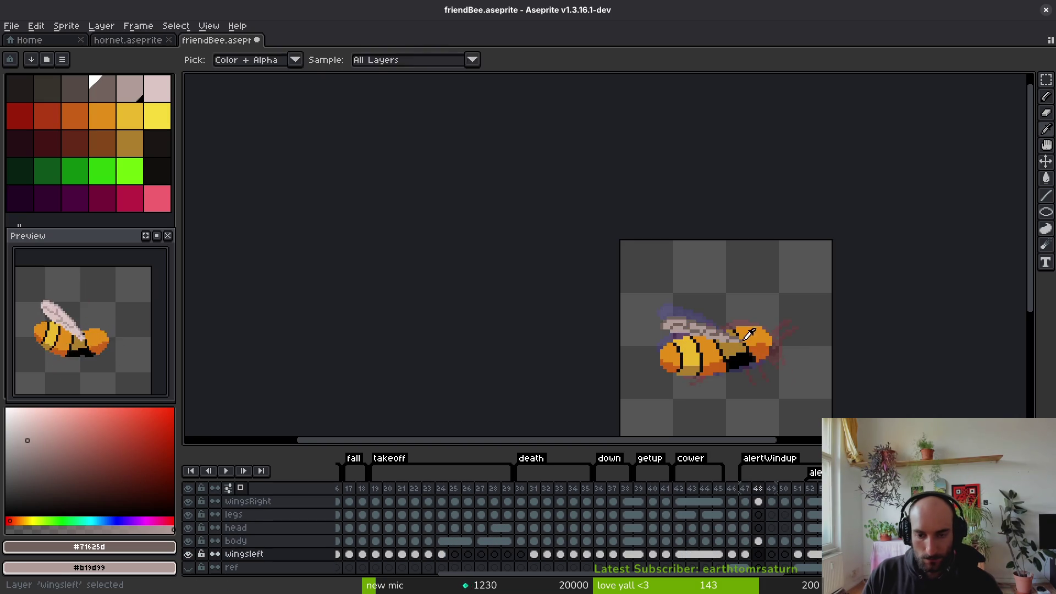
scroll(731, 331, up, 1)
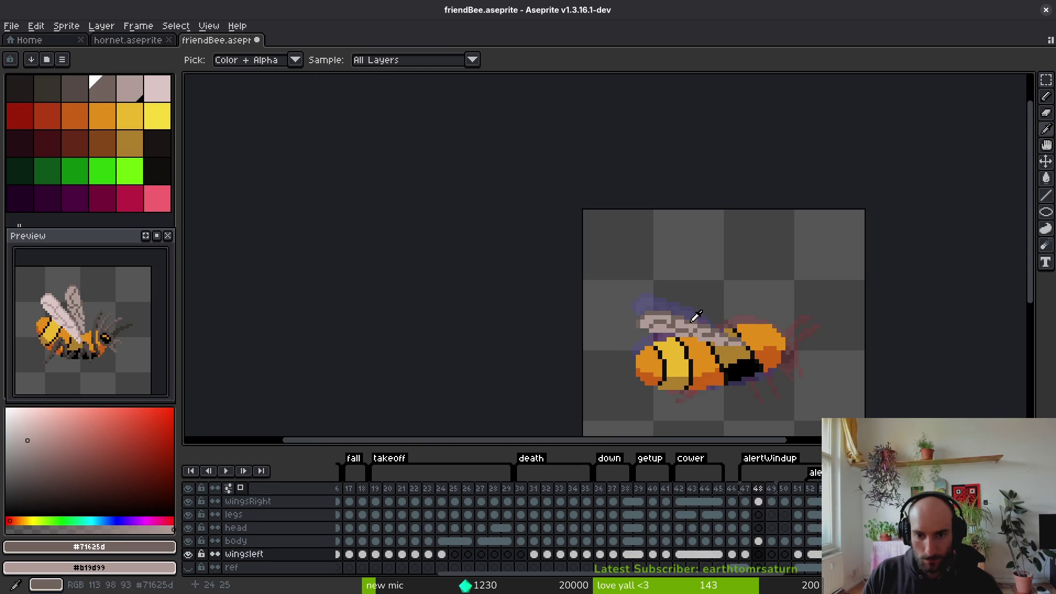
alt+click(709, 315)
scroll(709, 315, up, 1)
scroll(713, 319, up, 1)
key(i)
key(comma)
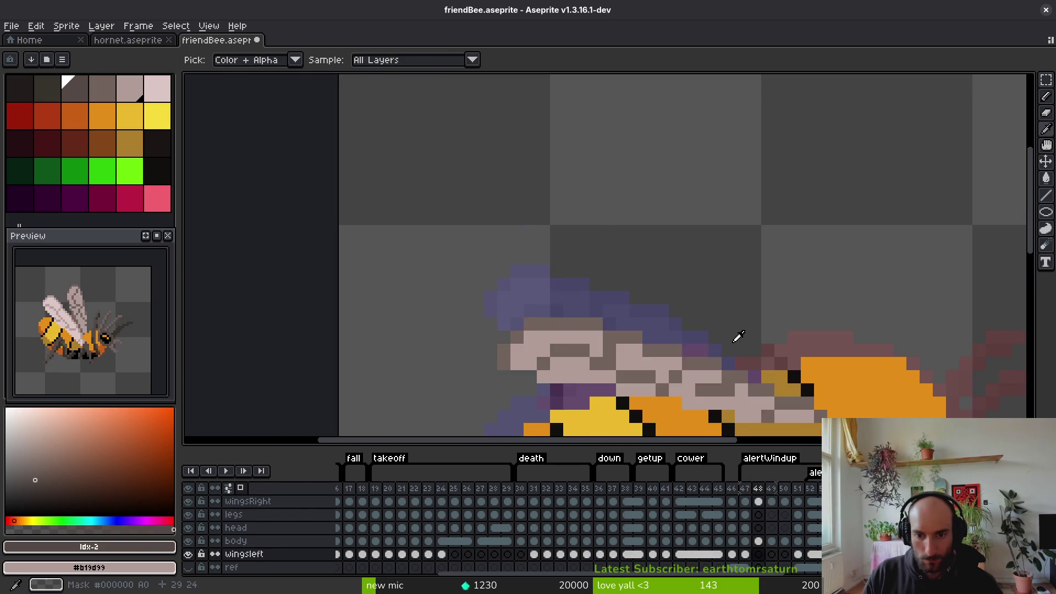
key(period)
key(b)
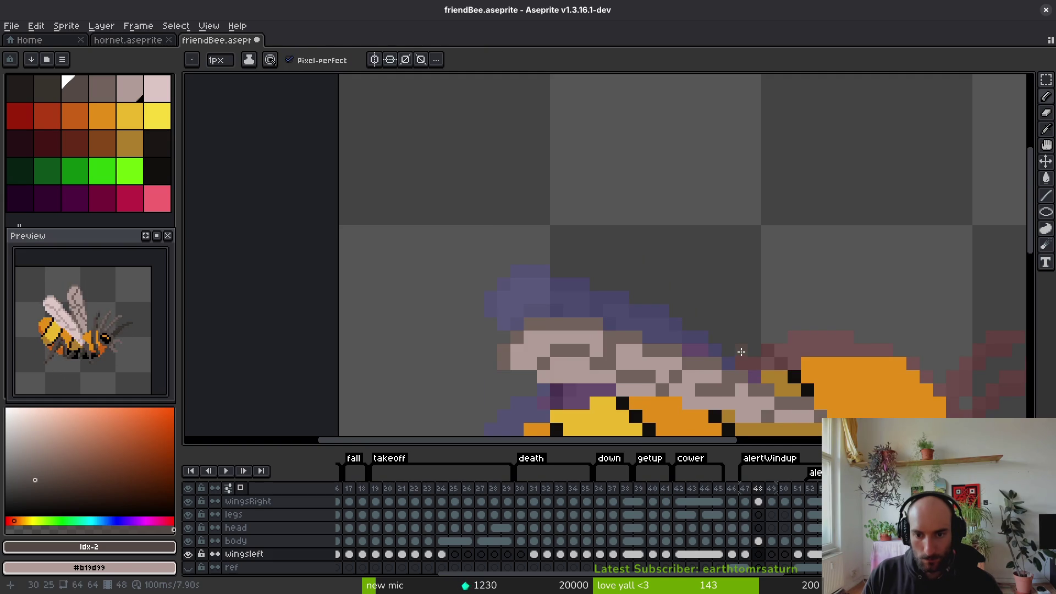
Draw dark brown #71625d vein pixels and the wing's top outline, erasing stray brown pixels
drag(636, 272, 610, 272)
alt+click(735, 353)
drag(754, 364, 717, 331)
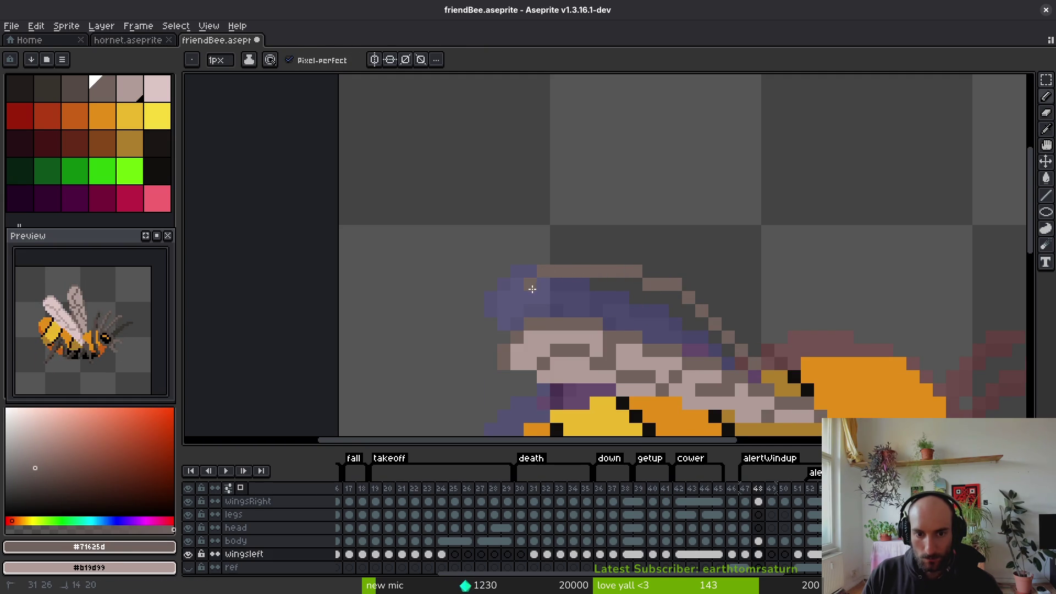
key(e)
key(b)
key(e)
drag(543, 270, 530, 285)
key(b)
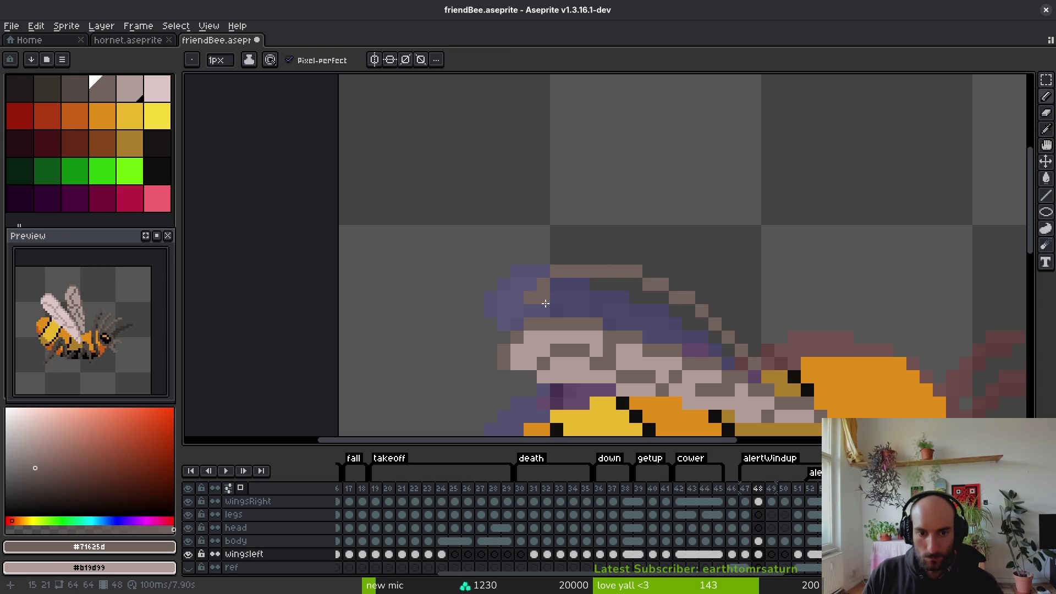
Replace the purple wing pixels with light #b19d99 by painting and bucket-filling
key(alt)
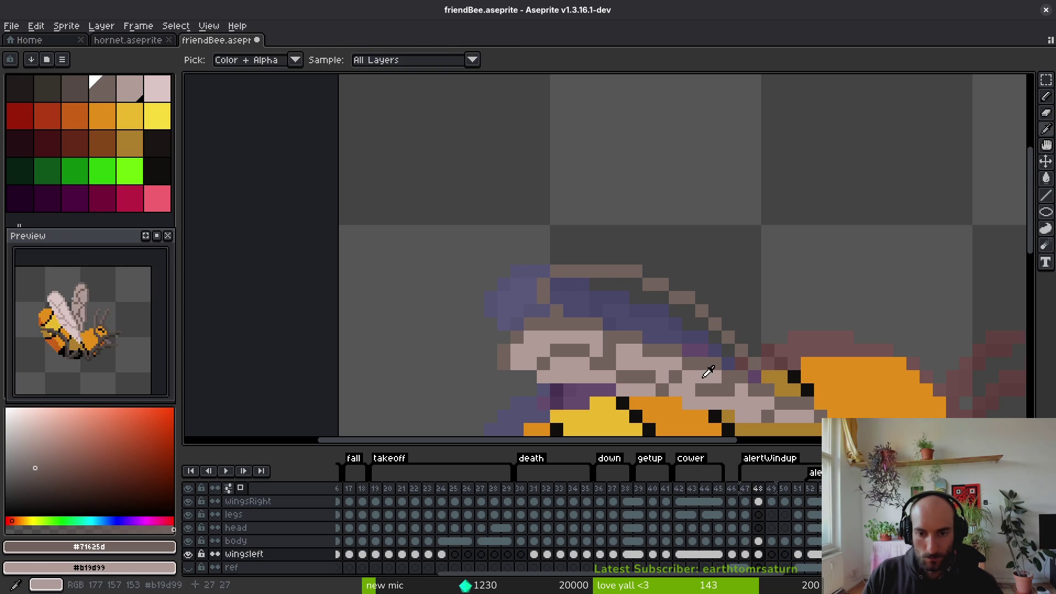
alt+click(709, 371)
click(608, 322)
drag(581, 307, 720, 353)
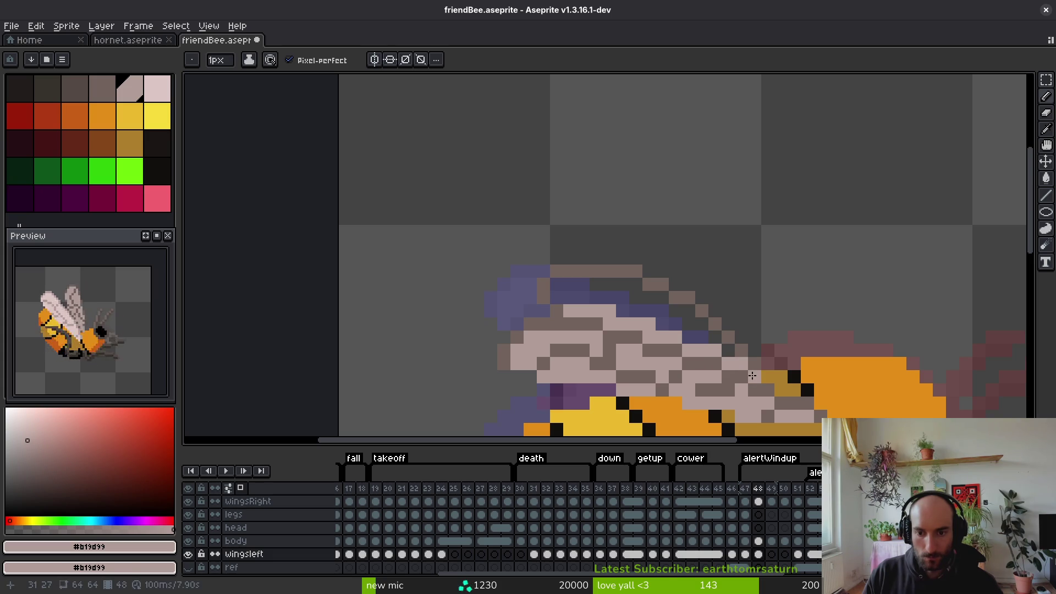
key(g)
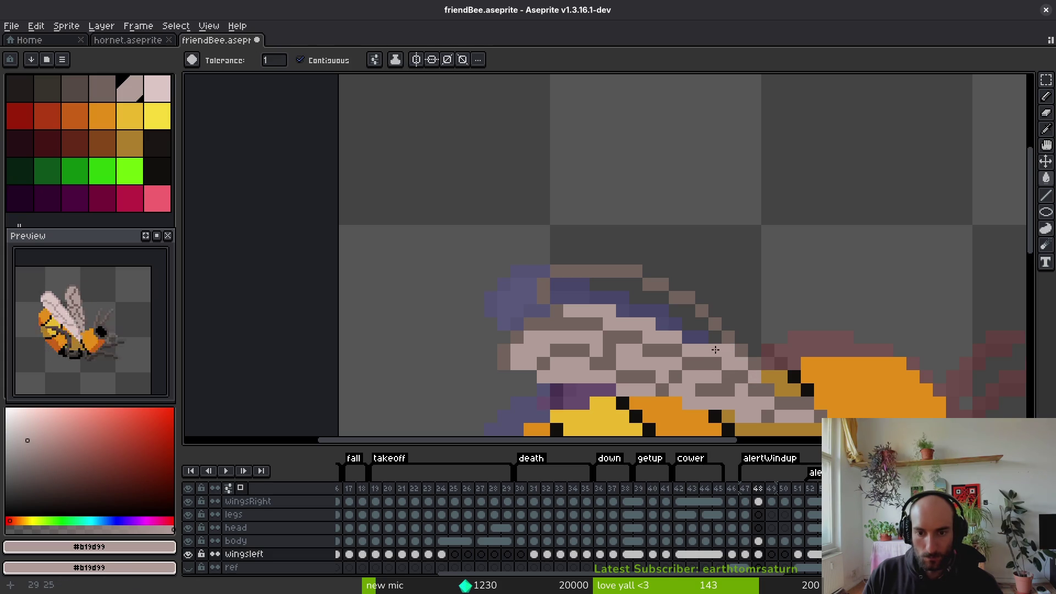
click(676, 325)
click(696, 337)
scroll(715, 341, down, 1)
scroll(721, 336, up, 1)
Add dark #71625d vein pixels on the wing, undoing an accidental whole-canvas fill
alt+click(728, 328)
click(726, 323)
click(699, 299)
key(ctrl+z)
key(b)
click(699, 300)
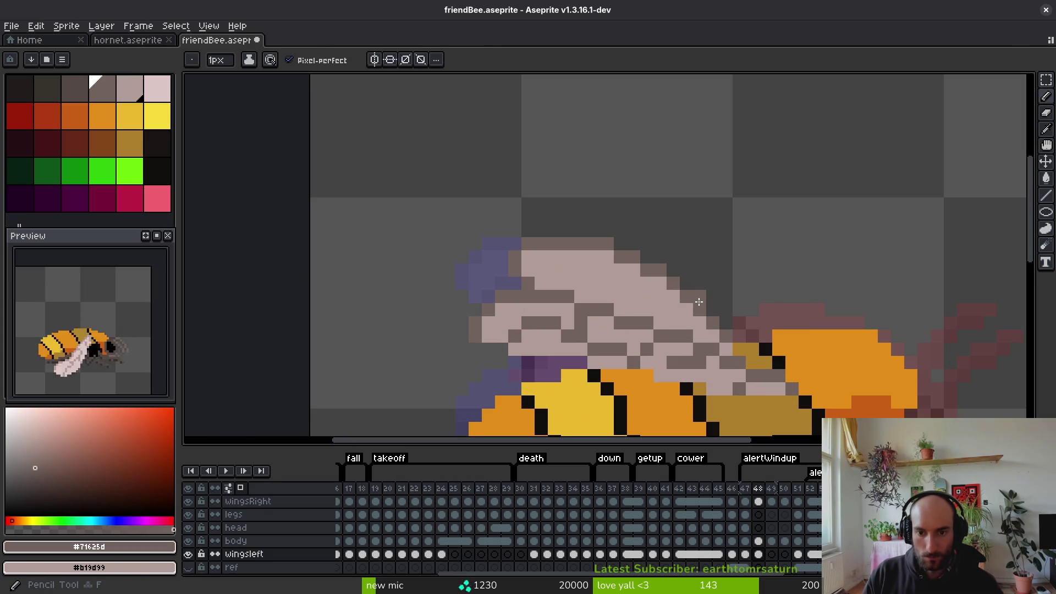
alt+click(710, 325)
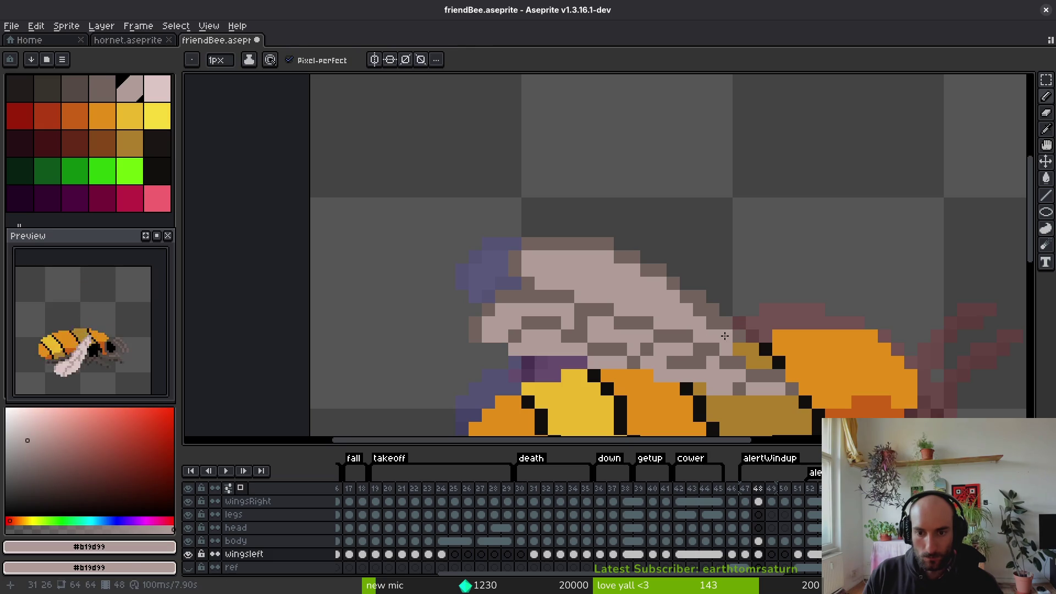
scroll(682, 304, down, 1)
scroll(680, 287, up, 1)
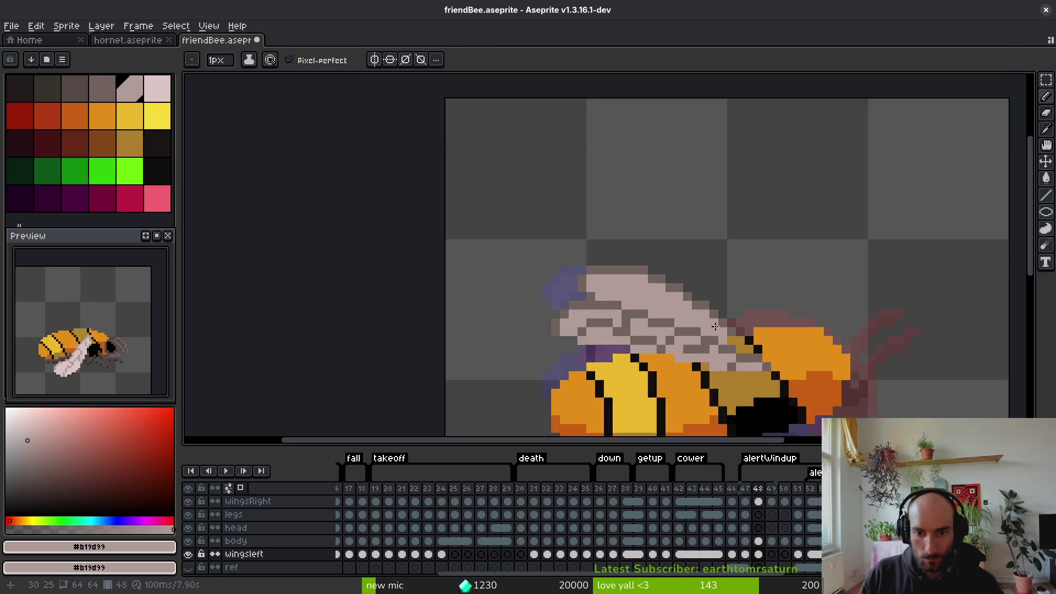
alt+click(680, 287)
scroll(680, 287, down, 4)
Check the wing on frames 51 and 49 against frame 48, sampling light and dark wing colours
key(Right)
key(Right)
key(Right)
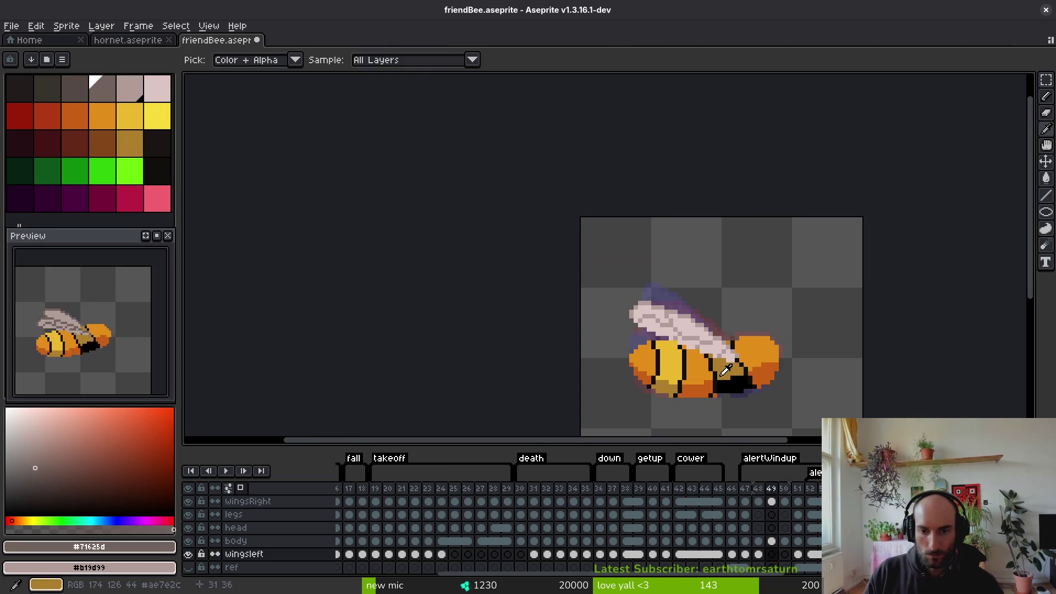
key(Left)
key(Left)
key(Left)
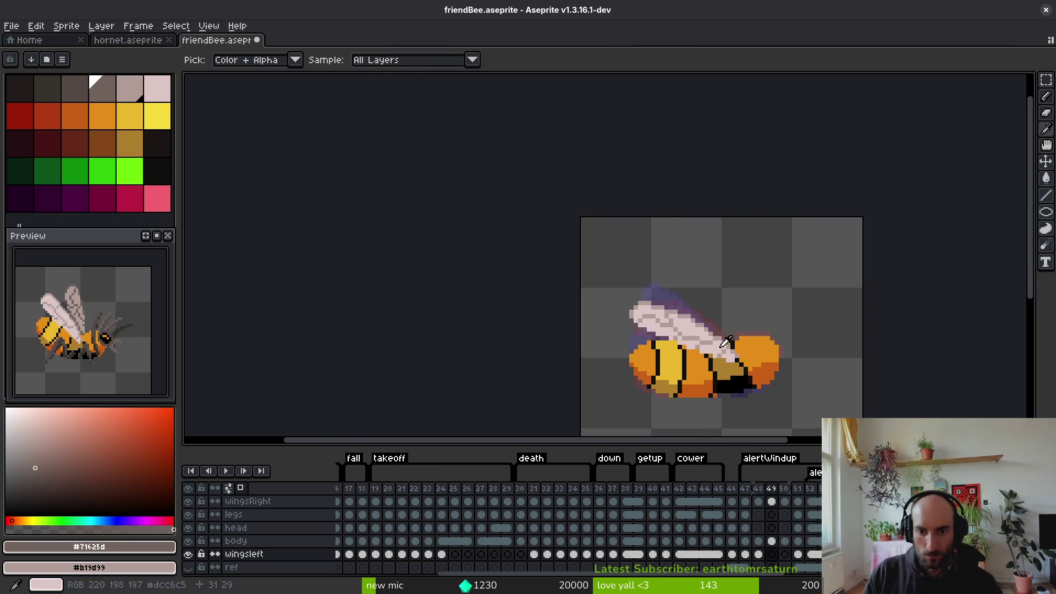
scroll(676, 323, up, 3)
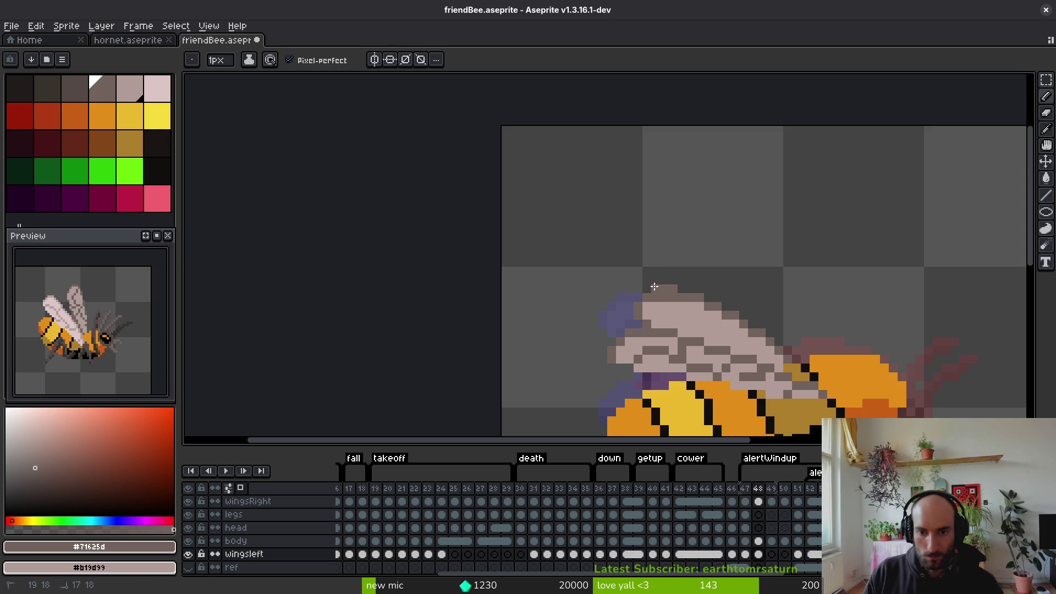
alt+click(677, 300)
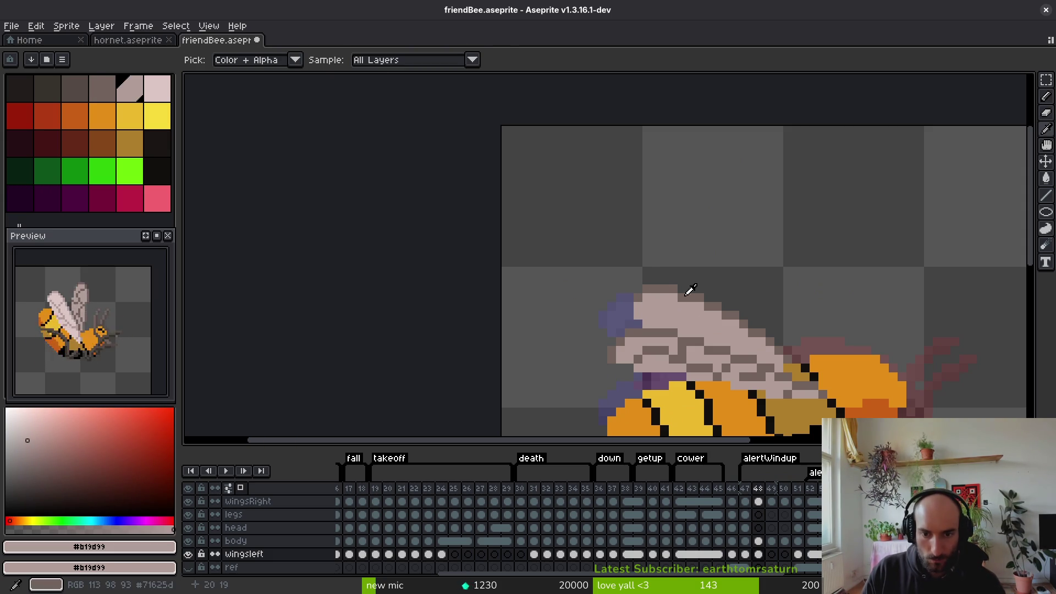
alt+click(701, 330)
key(period)
key(period)
key(period)
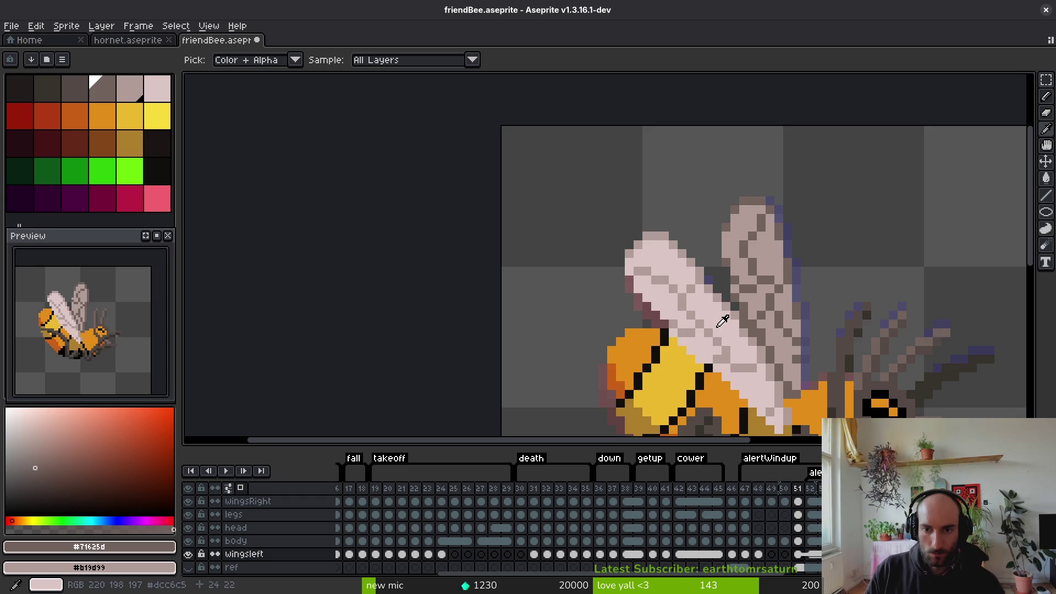
key(comma)
key(comma)
key(comma)
scroll(660, 310, up, 3)
Draw dark brown veins on the left wing: a short stroke, a diagonal and a horizontal line
drag(634, 302, 651, 302)
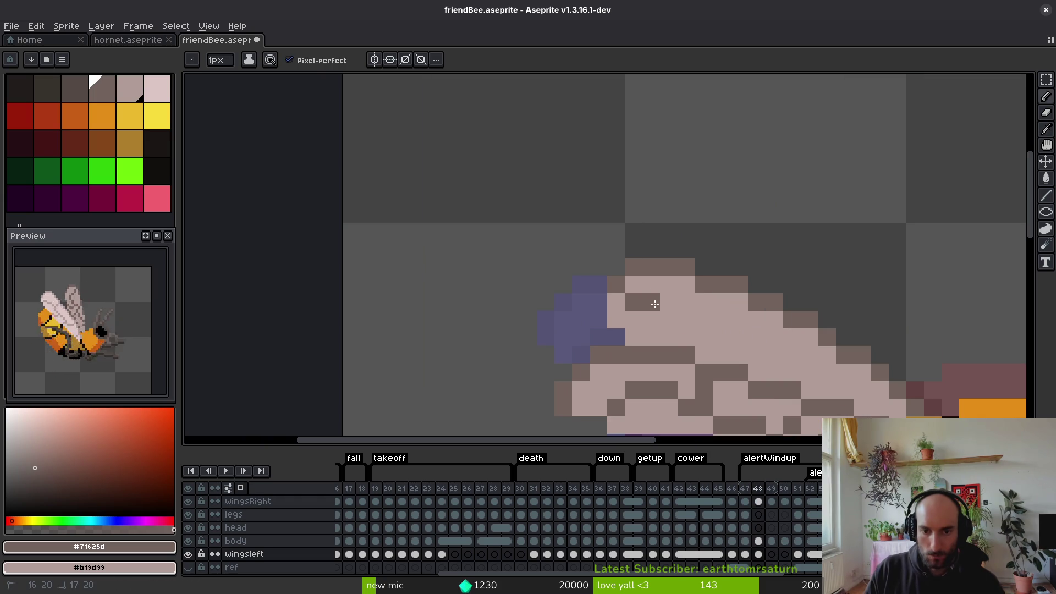
click(705, 337)
key(ctrl+z)
click(687, 320)
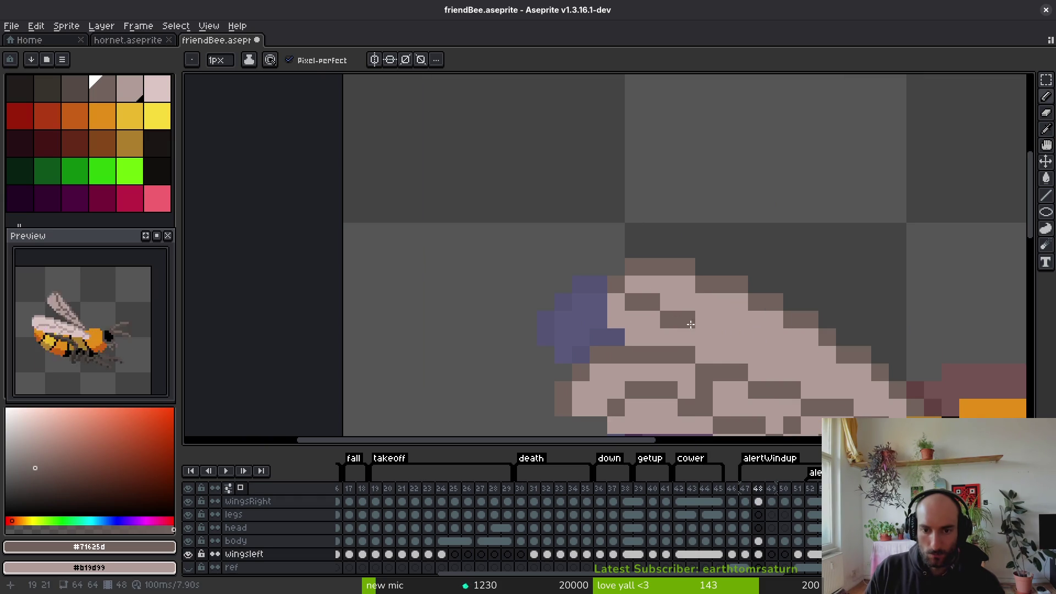
drag(705, 337, 712, 353)
scroll(729, 356, right, 3)
scroll(729, 356, down, 1)
drag(642, 309, 683, 311)
scroll(746, 342, down, 2)
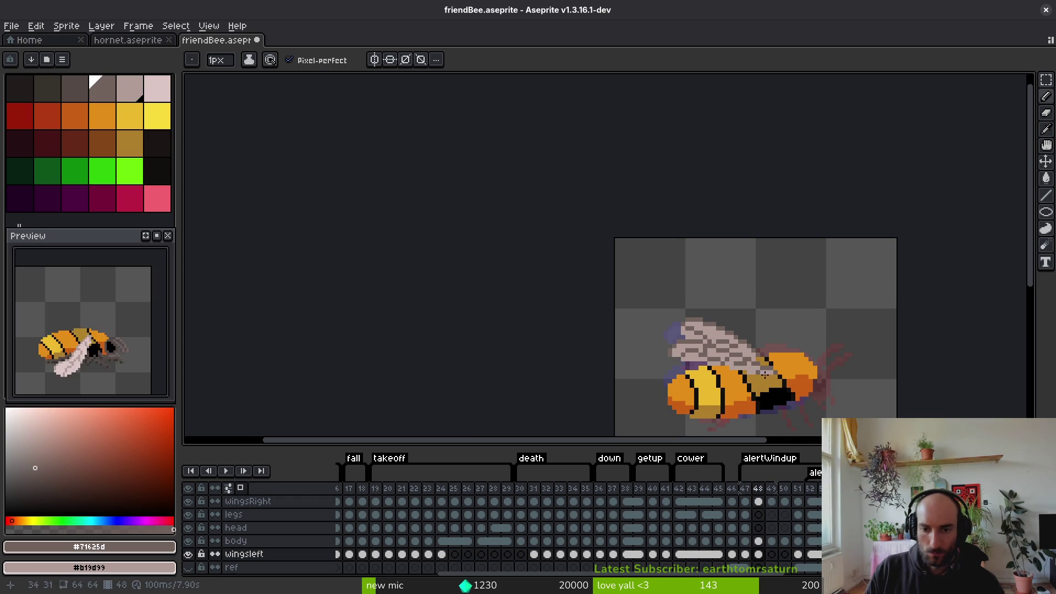
Preview the wing on frames 49 and 50, ending on frame 49
key(alt)
key(Right)
key(Right)
scroll(733, 300, up, 4)
key(alt)
key(Left)
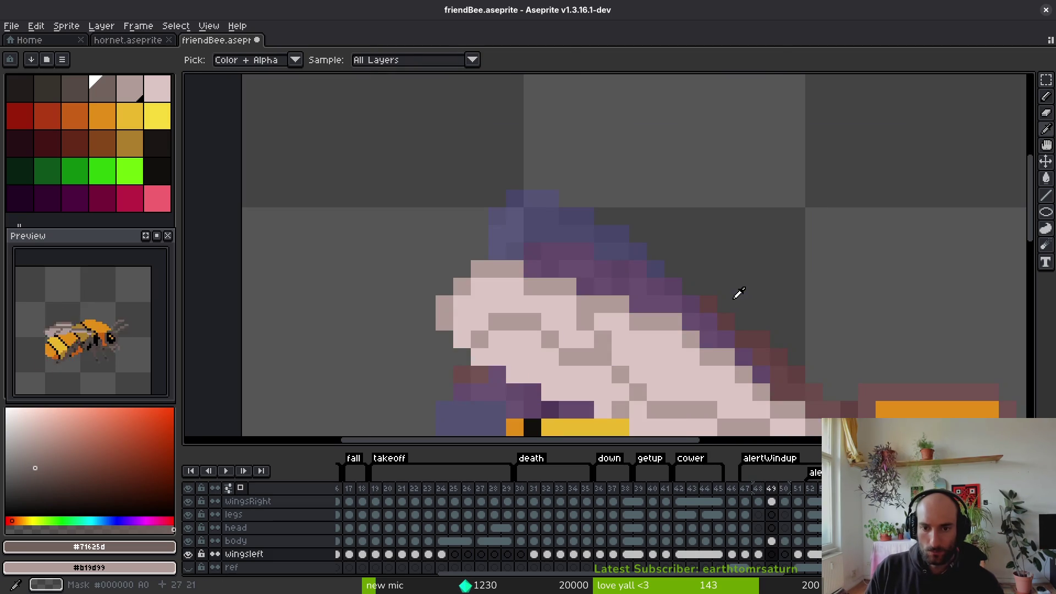
Outline a raised left wing above the body in brown and fill it with brown
mouse_move(817, 393)
mouse_down()
mouse_move(722, 245)
mouse_move(652, 169)
mouse_move(576, 152)
mouse_move(567, 239)
mouse_up()
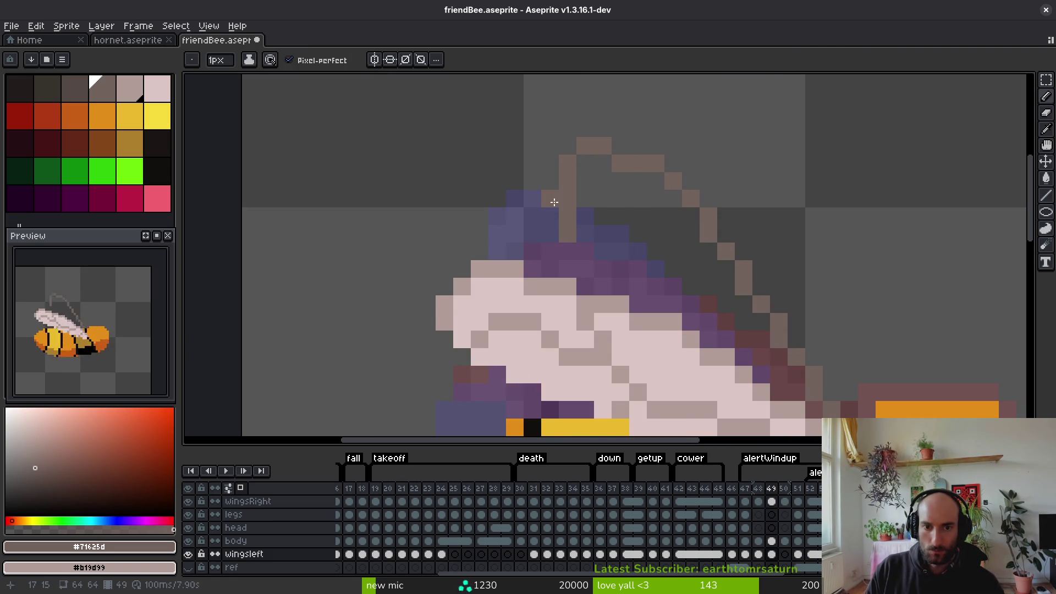
drag(621, 286, 585, 250)
key(e)
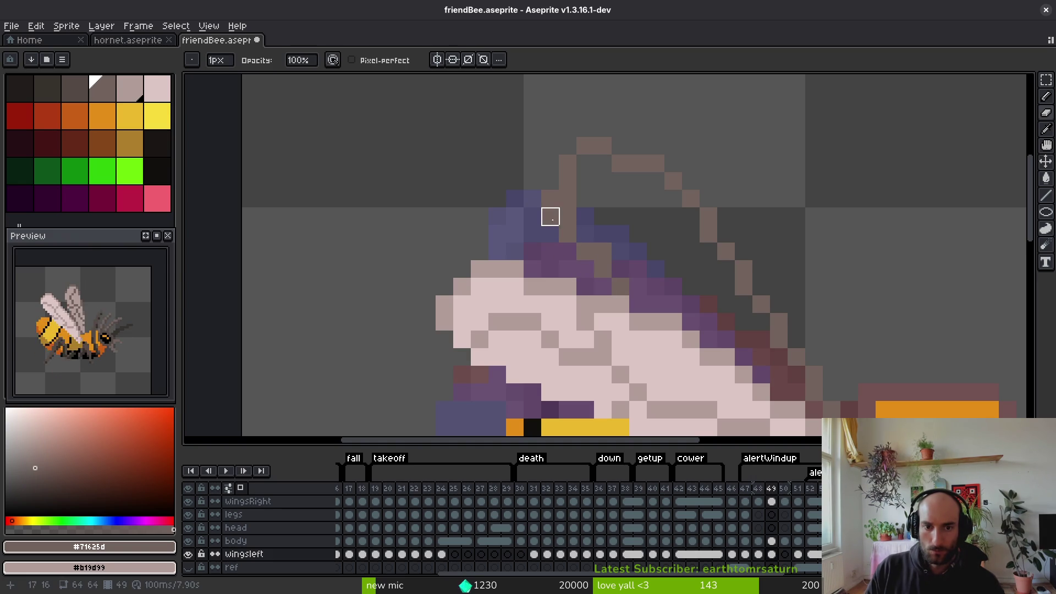
key(b)
mouse_move(607, 253)
mouse_down()
mouse_move(641, 297)
mouse_move(687, 306)
mouse_move(711, 338)
mouse_move(745, 350)
mouse_move(778, 384)
mouse_up()
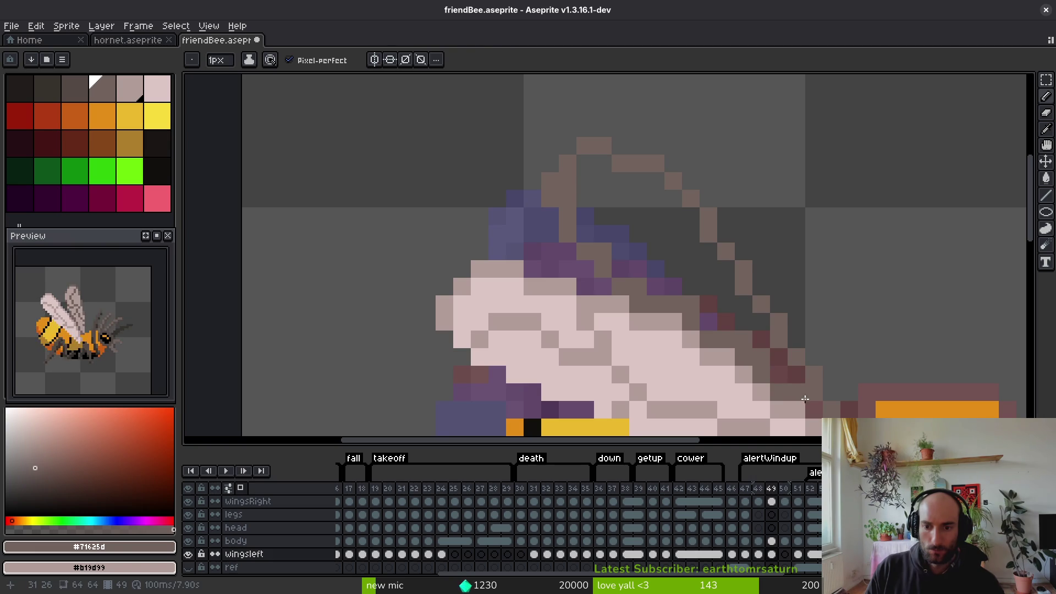
key(g)
click(715, 275)
Flip between frames 49 and 50 to compare the wing poses
scroll(732, 308, down, 2)
scroll(748, 332, up, 2)
key(b)
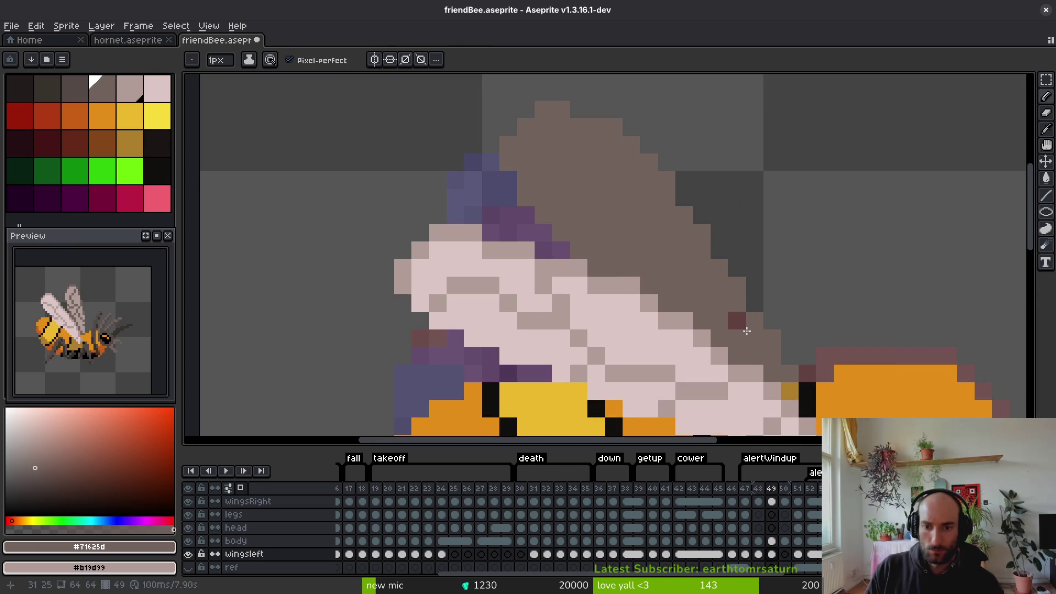
scroll(749, 332, down, 2)
key(g)
key(b)
scroll(715, 278, up, 2)
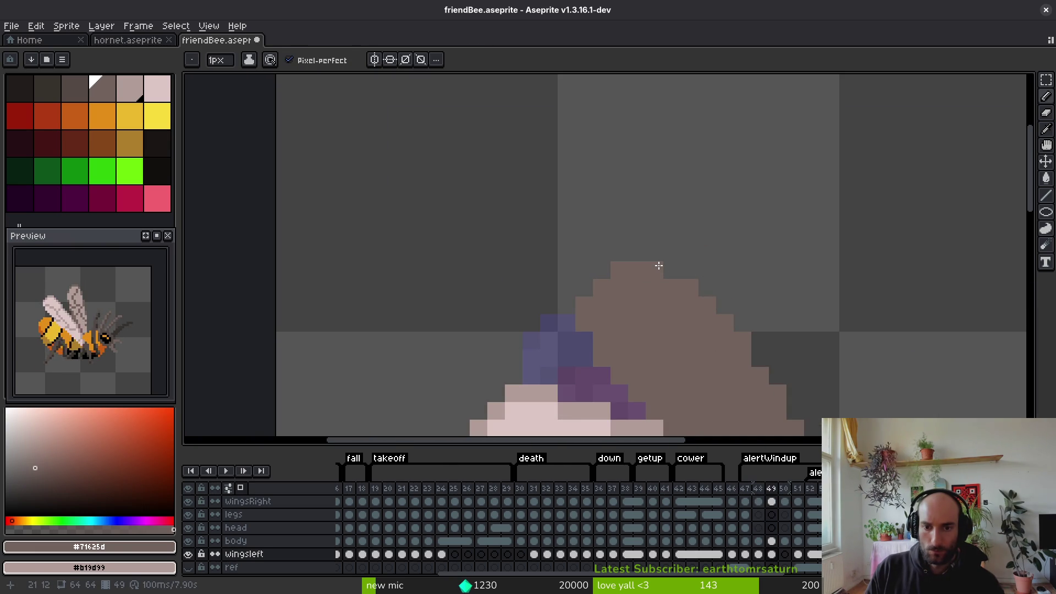
scroll(755, 332, down, 3)
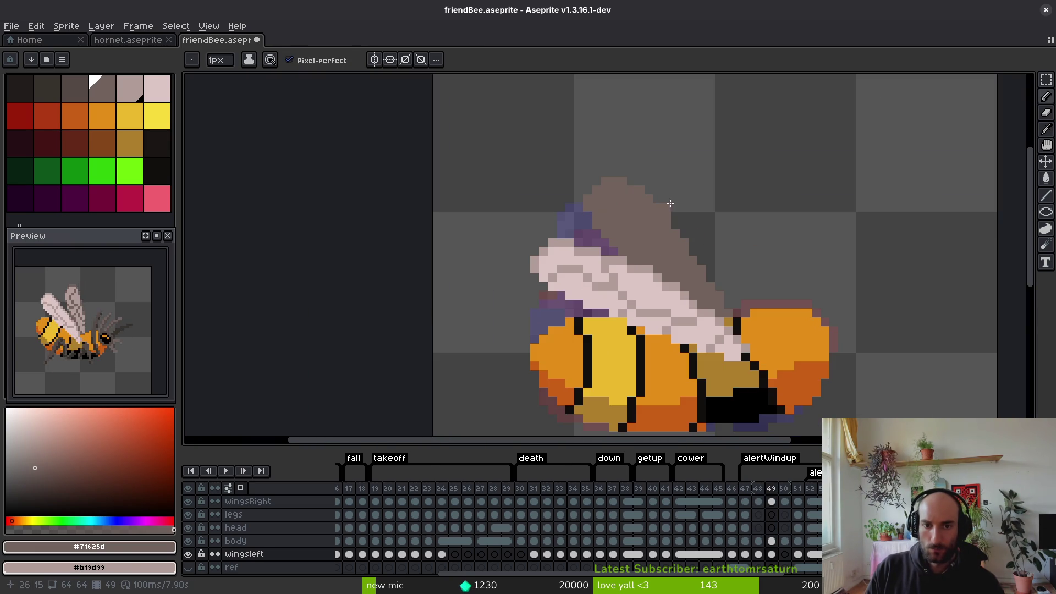
scroll(702, 243, down, 2)
scroll(726, 235, up, 1)
key(i)
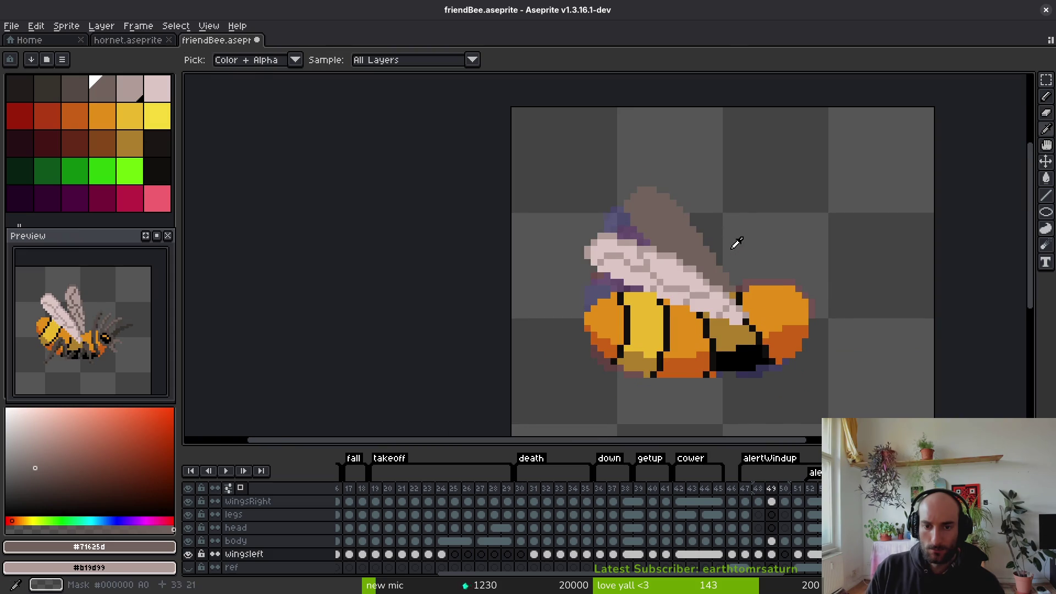
key(period)
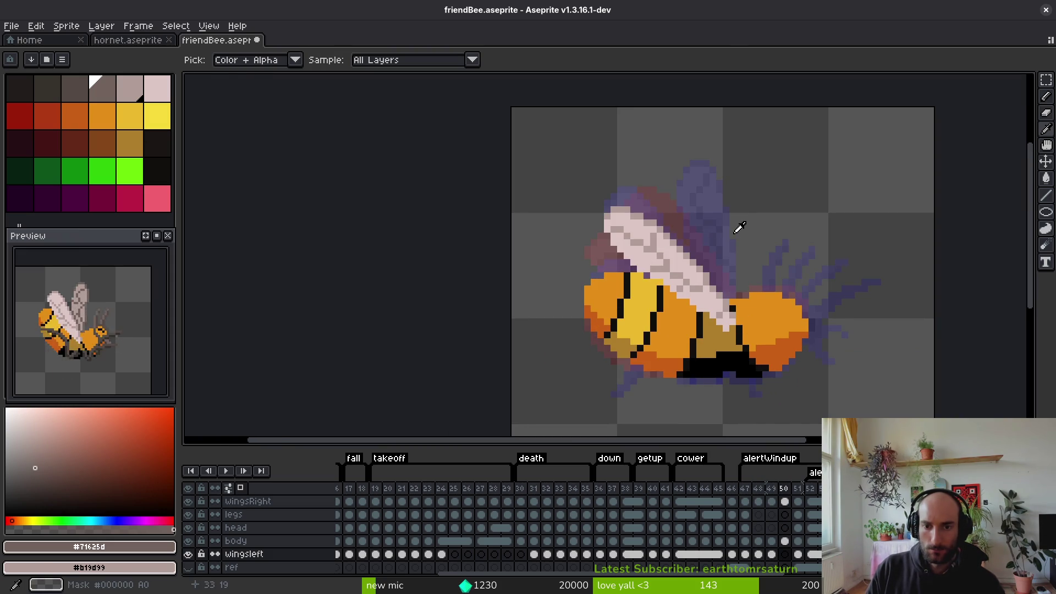
key(comma)
key(period)
key(comma)
On frame 50, draw the back wing's tan outline with two diagonal edges and a reshaped top corner
key(b)
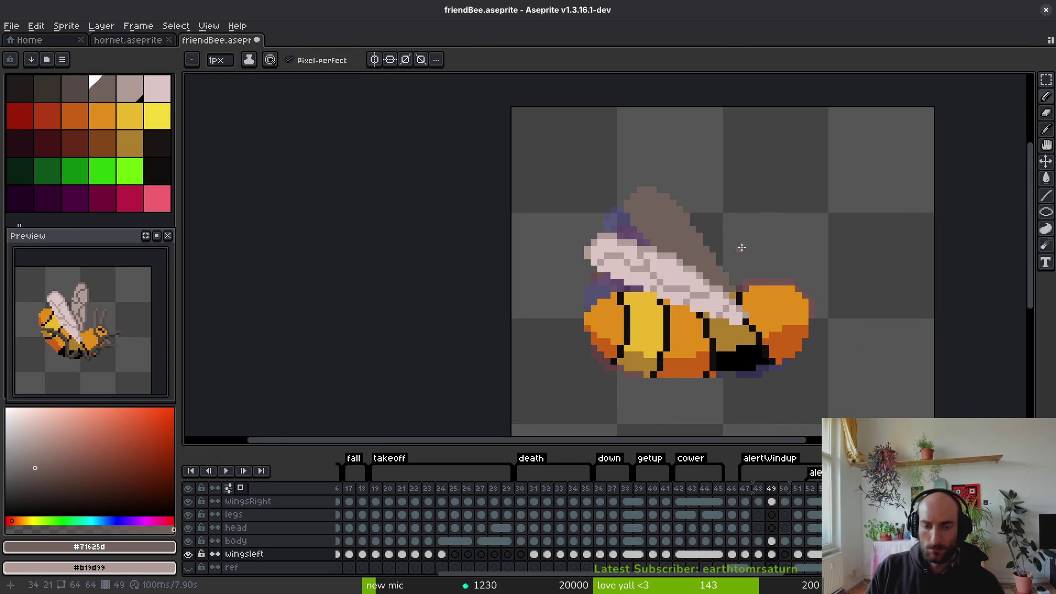
scroll(748, 273, up, 2)
scroll(728, 278, down, 2)
key(period)
scroll(729, 304, up, 2)
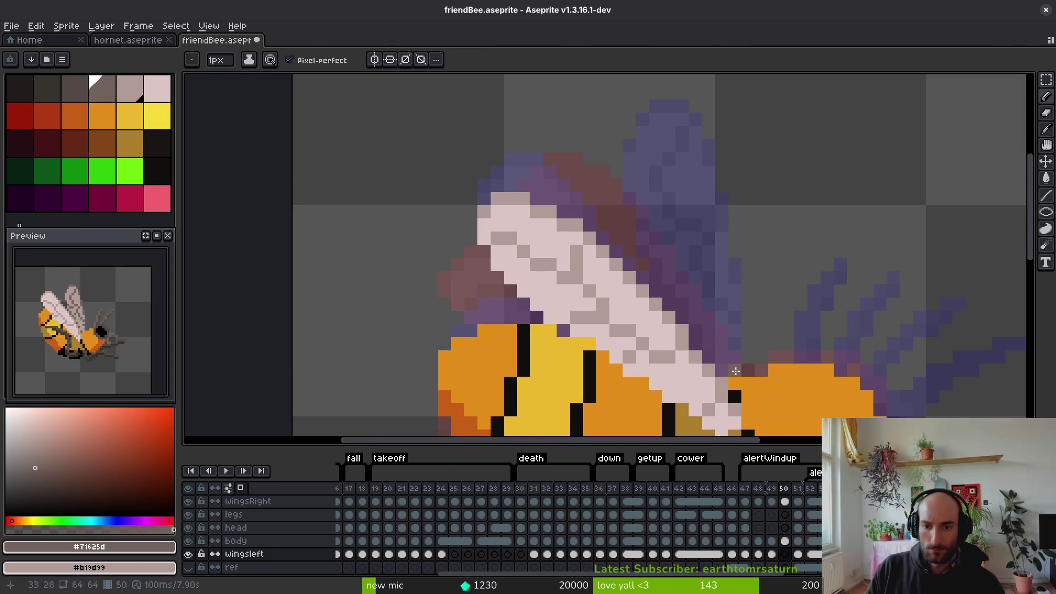
drag(714, 285, 655, 171)
scroll(690, 231, up, 2)
mouse_move(687, 251)
mouse_down()
mouse_move(627, 159)
mouse_move(629, 138)
mouse_move(589, 187)
mouse_up()
mouse_move(603, 143)
mouse_down()
mouse_move(592, 151)
mouse_move(612, 254)
mouse_up()
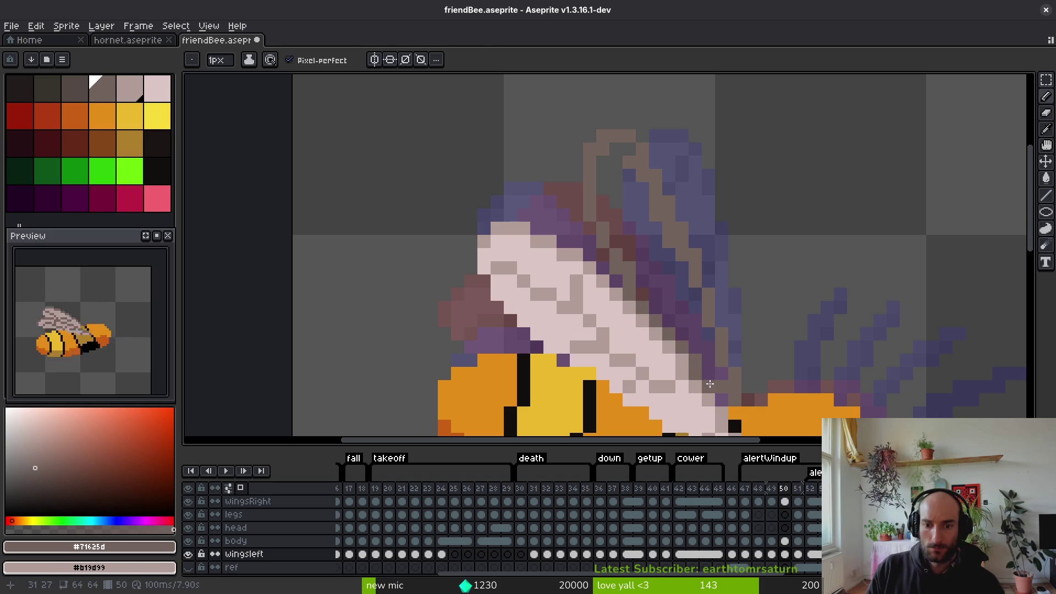
Fill the back wing with tan and nudge its top pixels down one pixel
key(g)
click(676, 288)
scroll(676, 288, down, 3)
scroll(675, 275, up, 3)
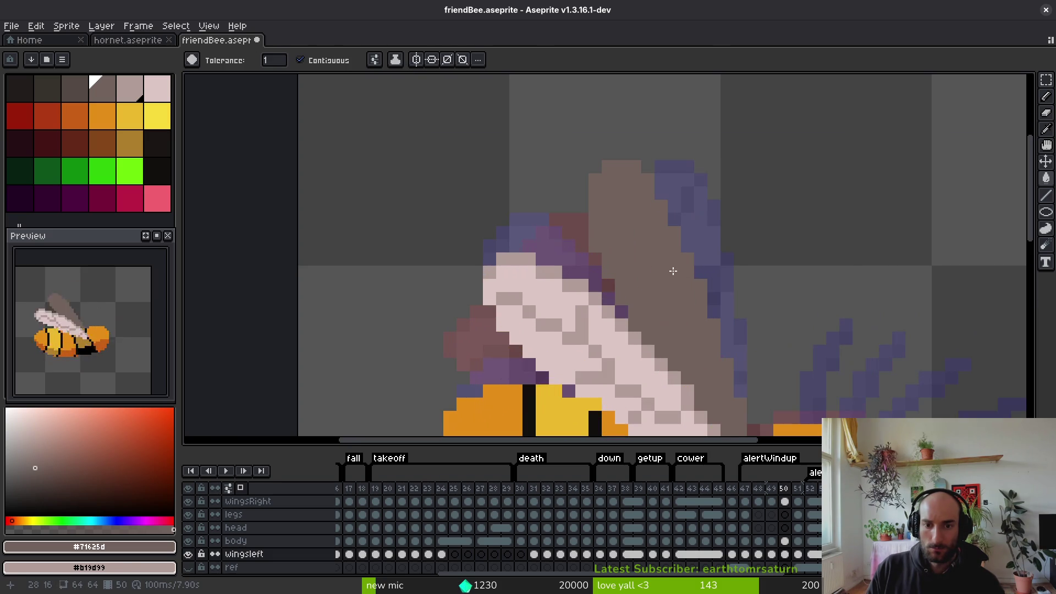
key(m)
mouse_move(542, 127)
mouse_down()
mouse_move(667, 198)
mouse_move(682, 190)
mouse_up()
key(Down)
key(ctrl+d)
scroll(685, 234, down, 3)
key(i)
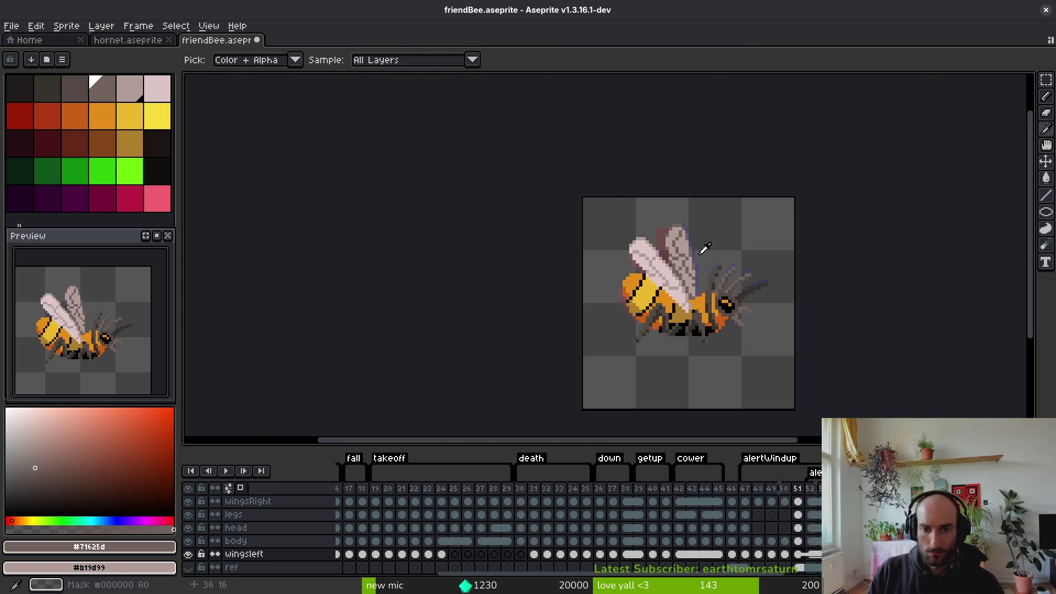
key(comma)
key(comma)
Select a patch at the wing's top edge, then clear the selection
key(m)
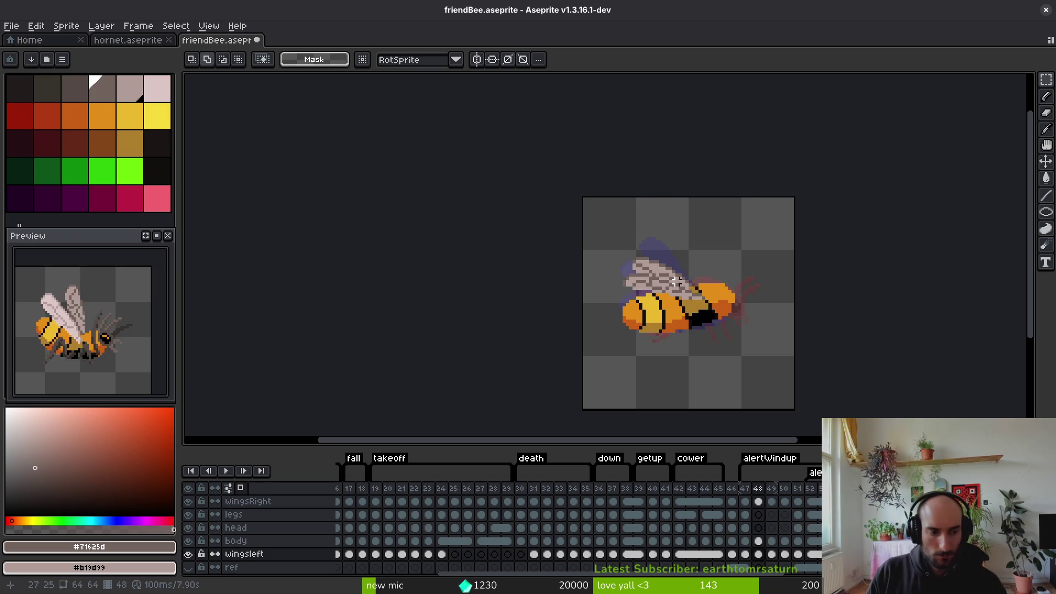
key(i)
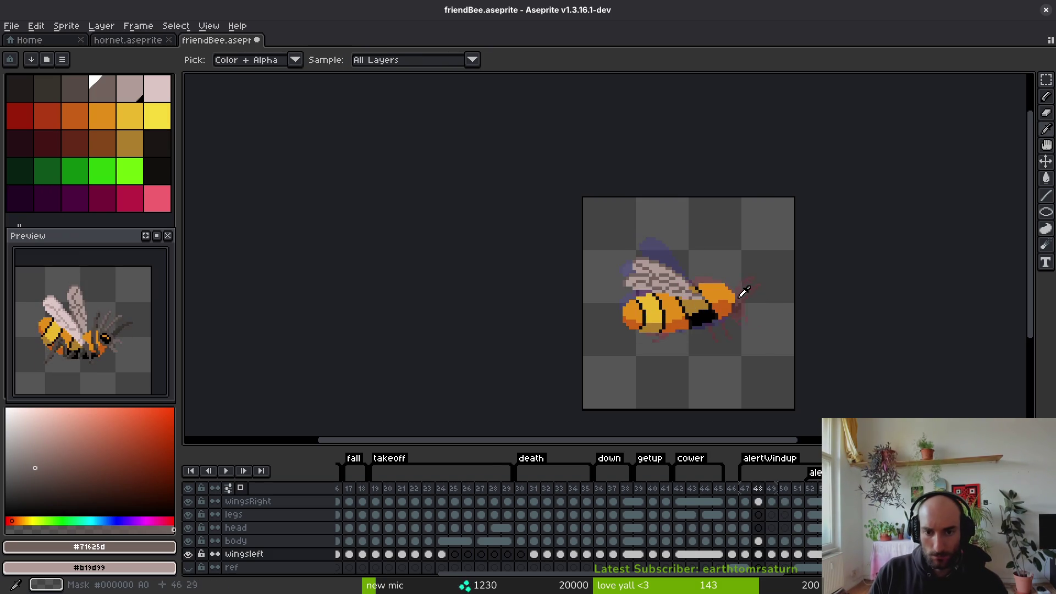
key(m)
scroll(669, 254, up, 4)
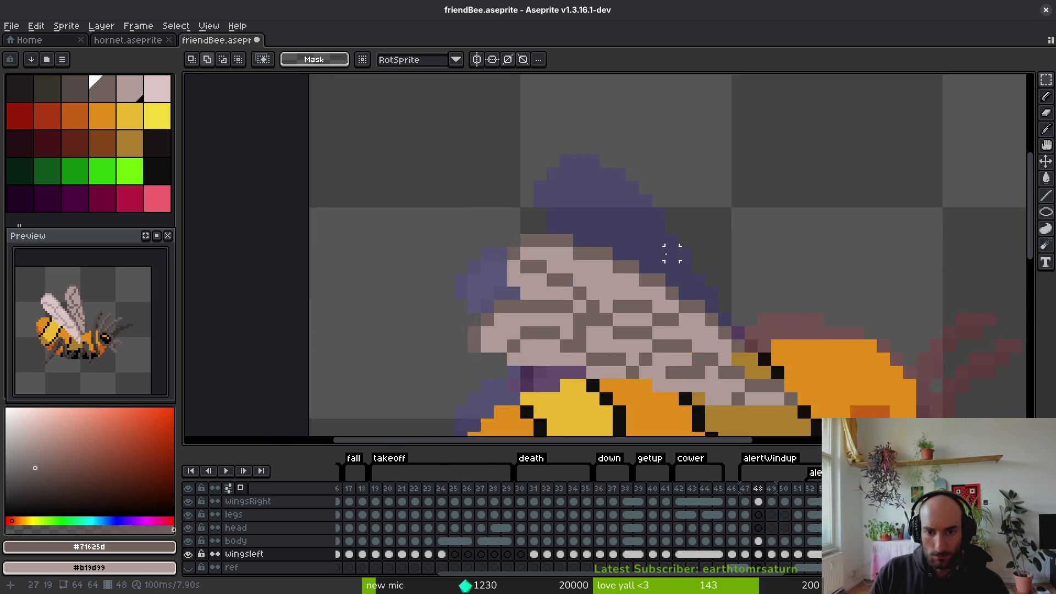
scroll(671, 253, up, 1)
key(b)
mouse_move(710, 253)
mouse_down()
mouse_move(550, 192)
mouse_move(633, 264)
mouse_move(464, 183)
mouse_move(443, 261)
mouse_move(630, 297)
mouse_move(688, 245)
mouse_up()
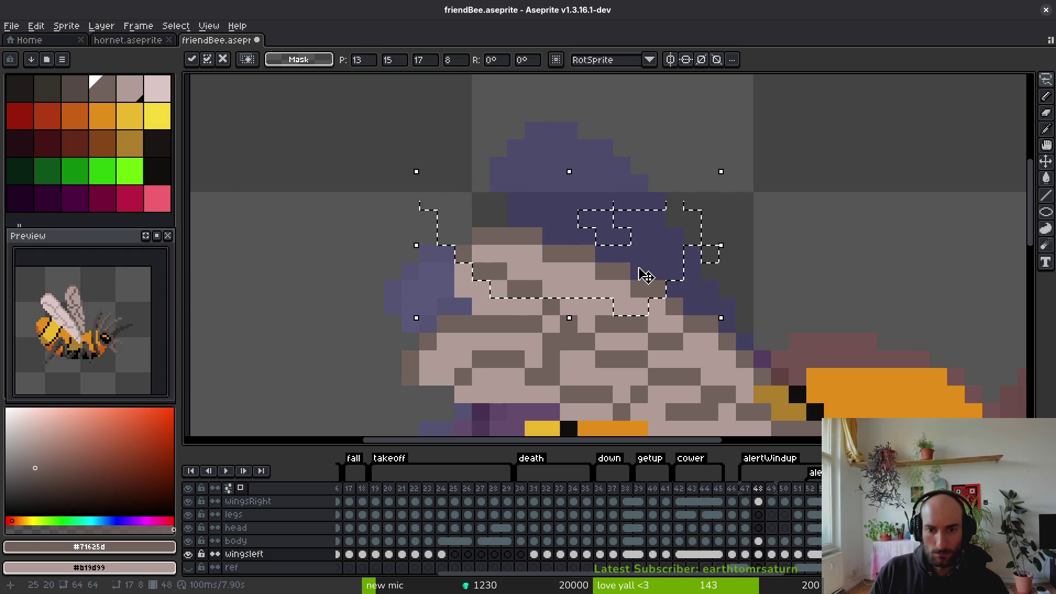
key(ctrl+d)
scroll(643, 278, down, 3)
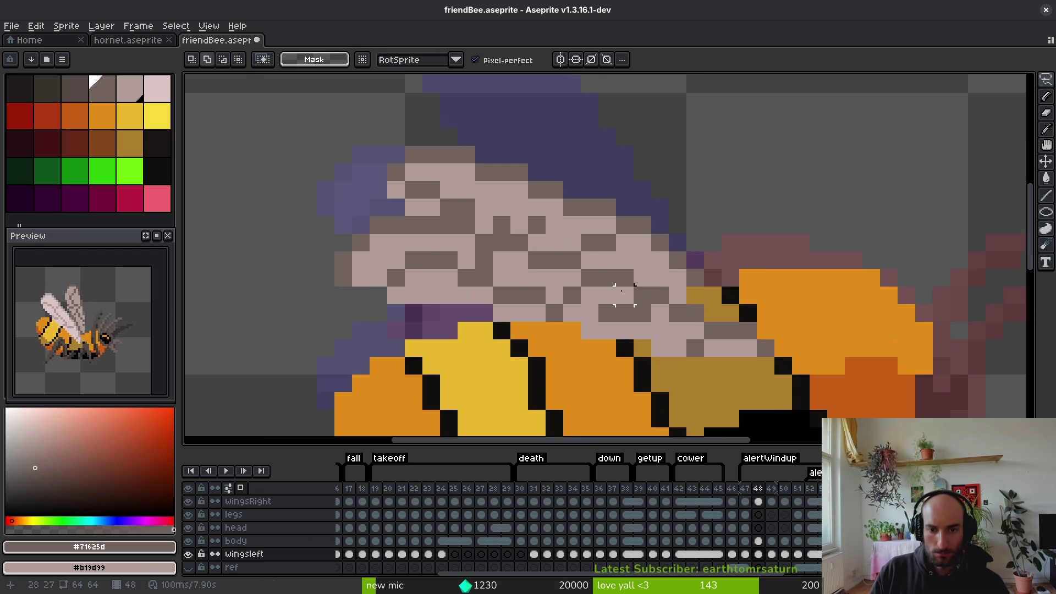
key(i)
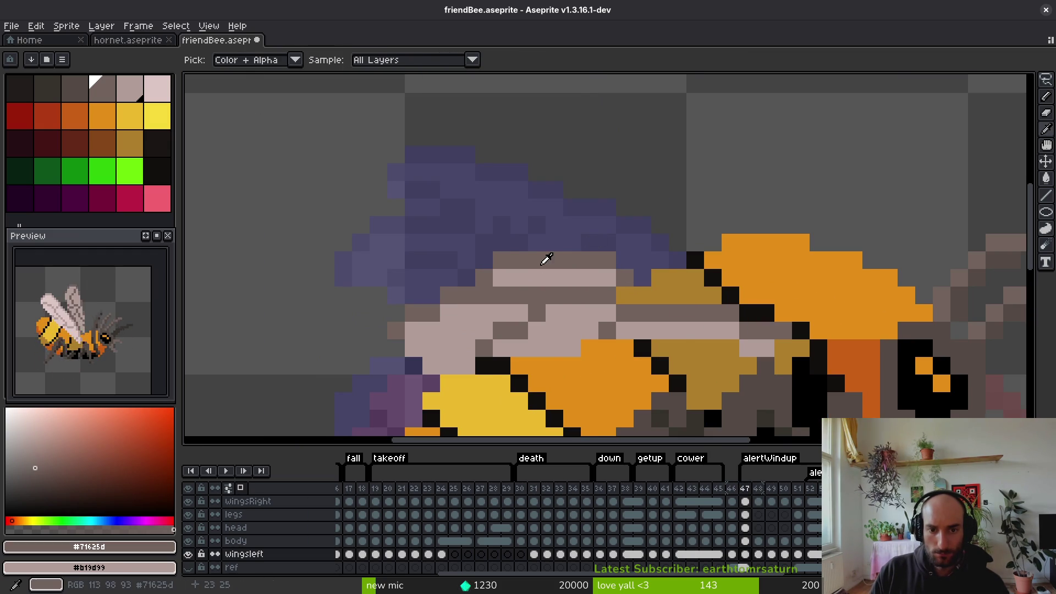
Replace the wing's dark grey with light pink and fill two light wing patches with grey
key(g)
key(i)
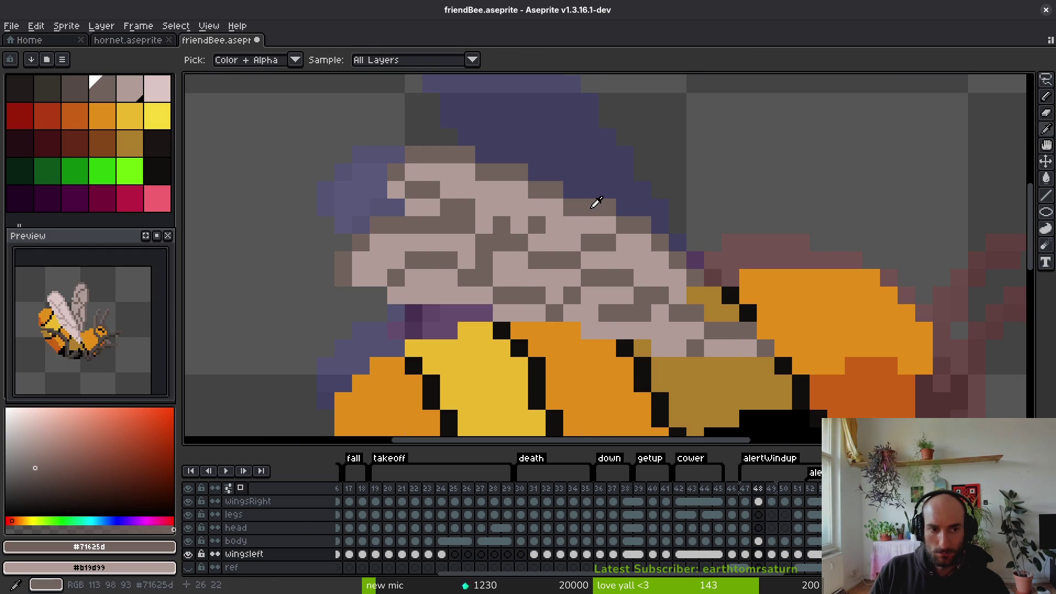
right_click(637, 106)
key(shift+r)
click(473, 163)
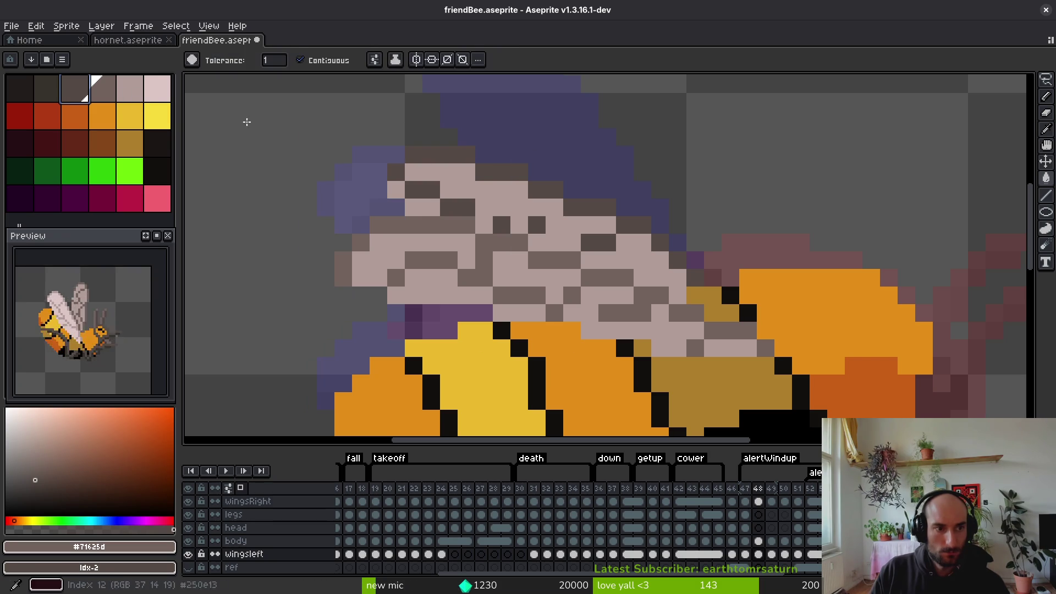
click(103, 88)
key(g)
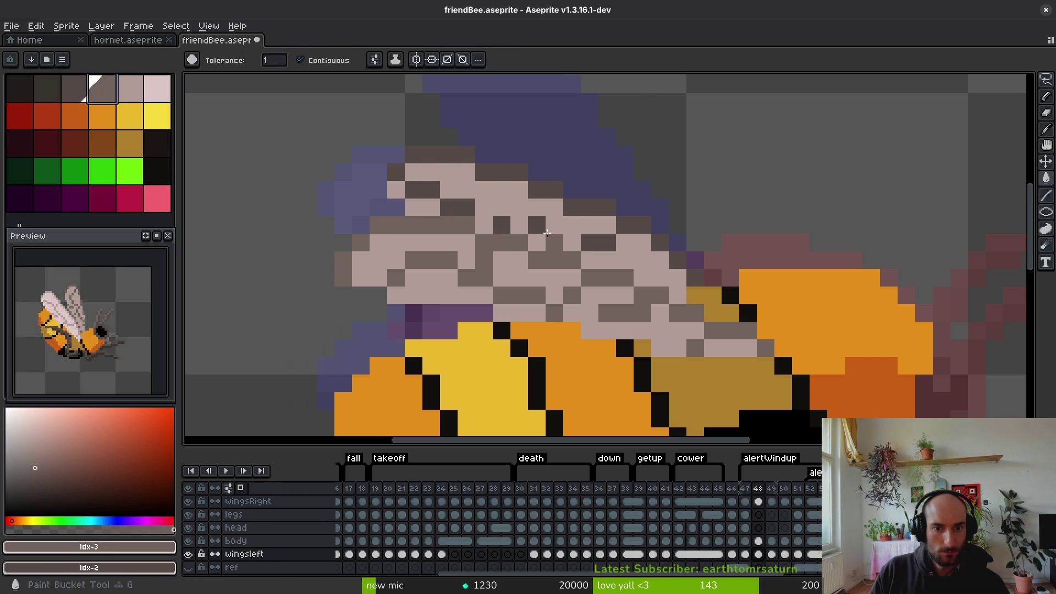
click(553, 241)
click(634, 259)
scroll(633, 259, down, 4)
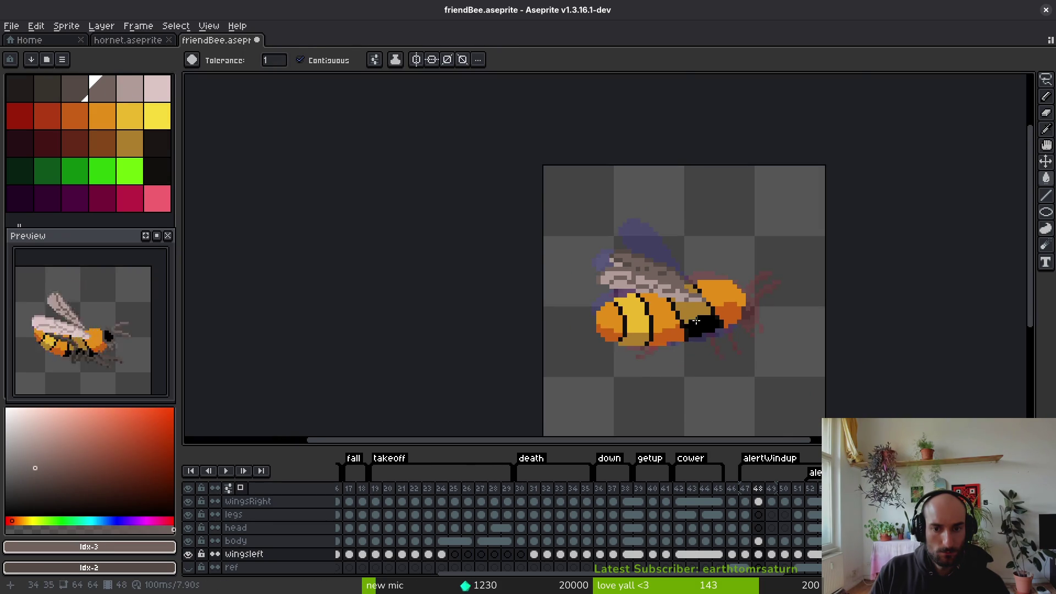
scroll(633, 275, up, 2)
scroll(600, 283, down, 7)
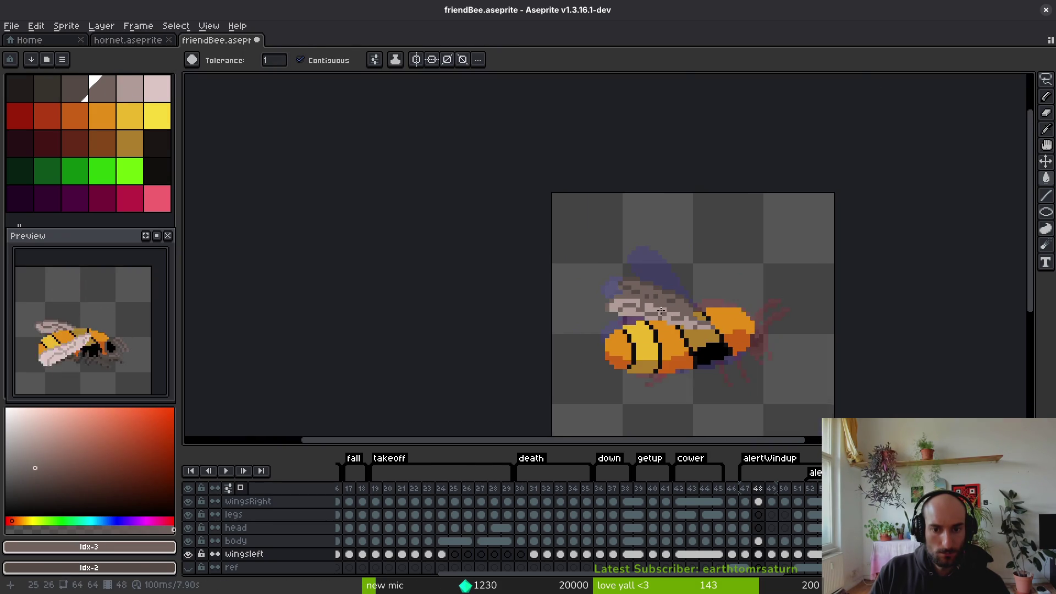
Zoom in on the wing, sample its pink and grey, and add a single grey vein pixel
key(Left)
key(i)
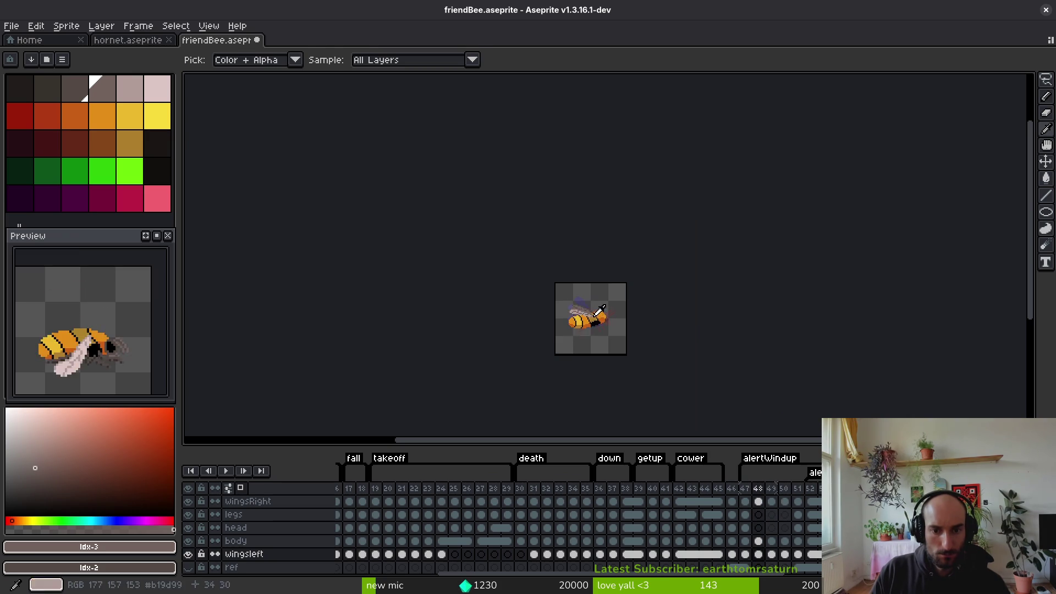
key(w)
scroll(605, 314, up, 5)
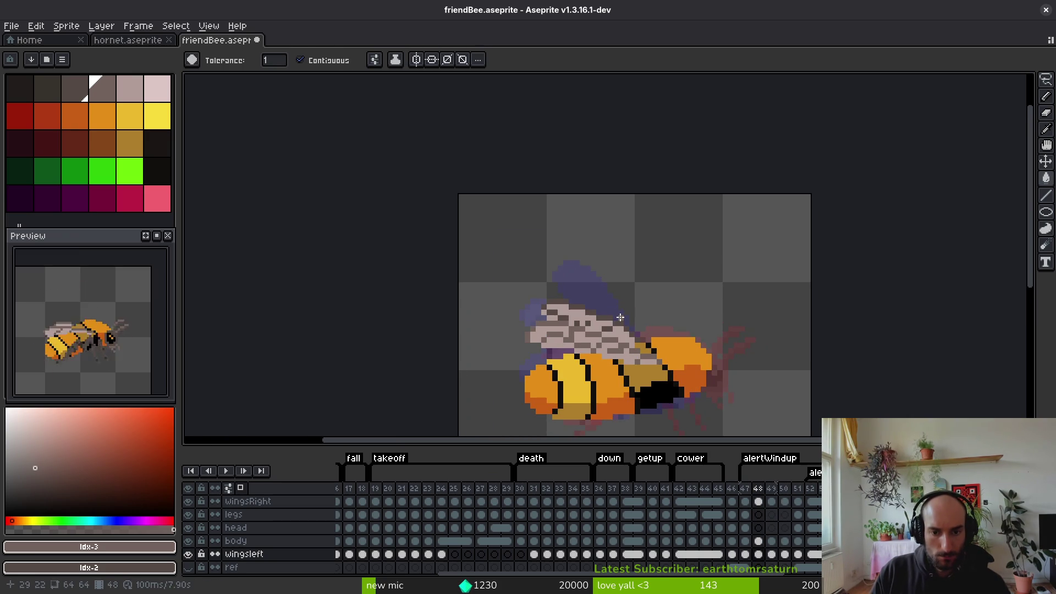
scroll(600, 308, up, 2)
drag(573, 326, 572, 276)
key(b)
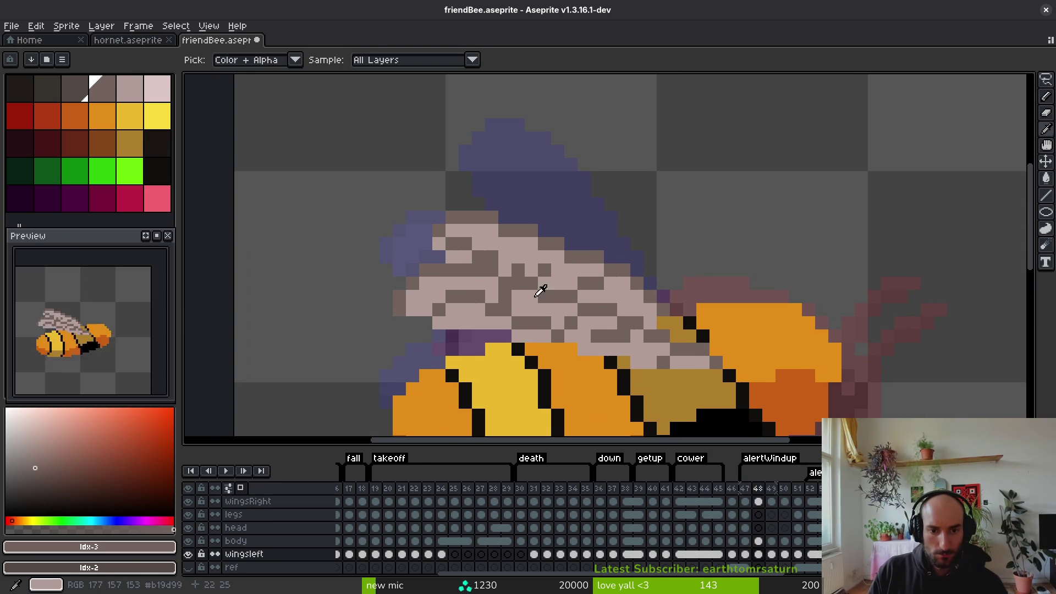
alt+click(540, 288)
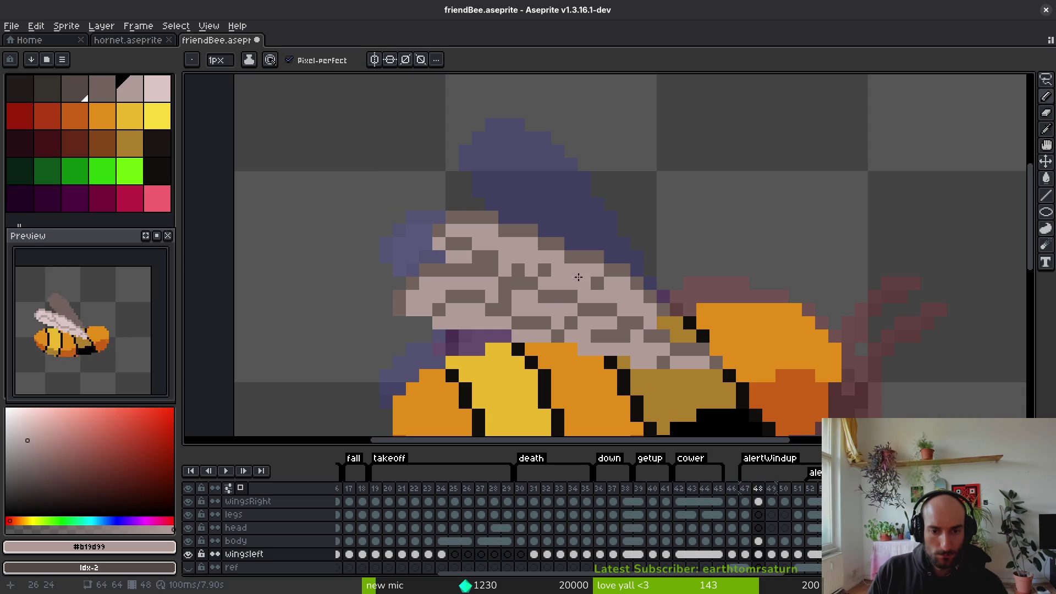
scroll(553, 296, down, 5)
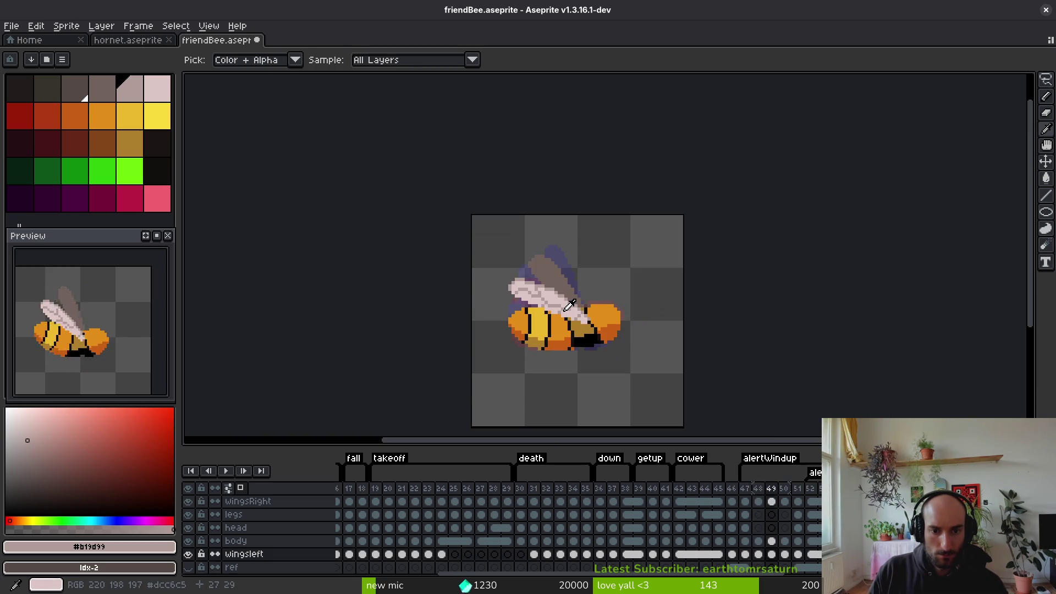
scroll(554, 297, up, 3)
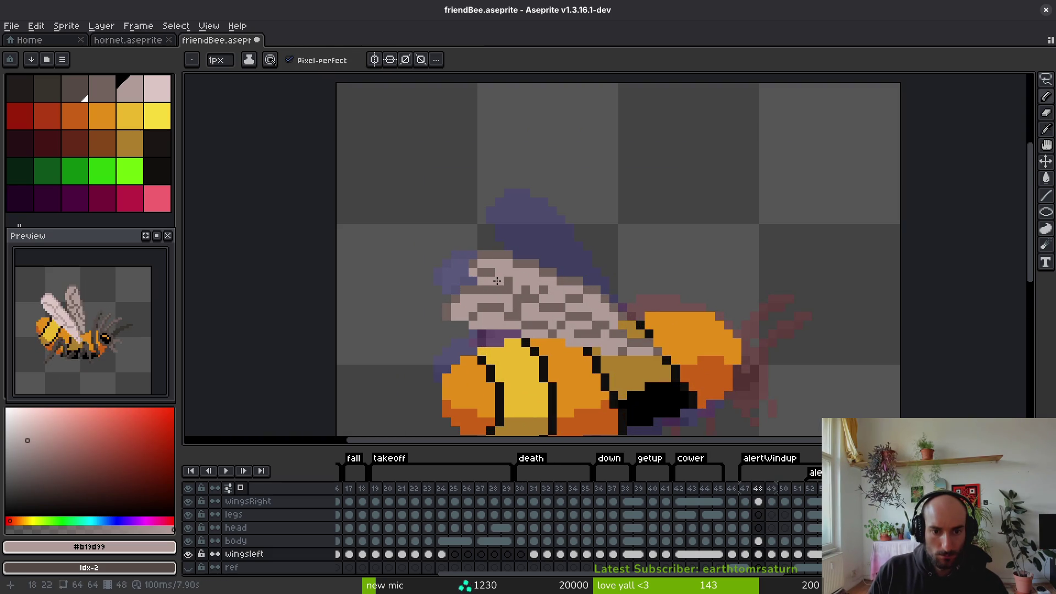
alt+click(545, 297)
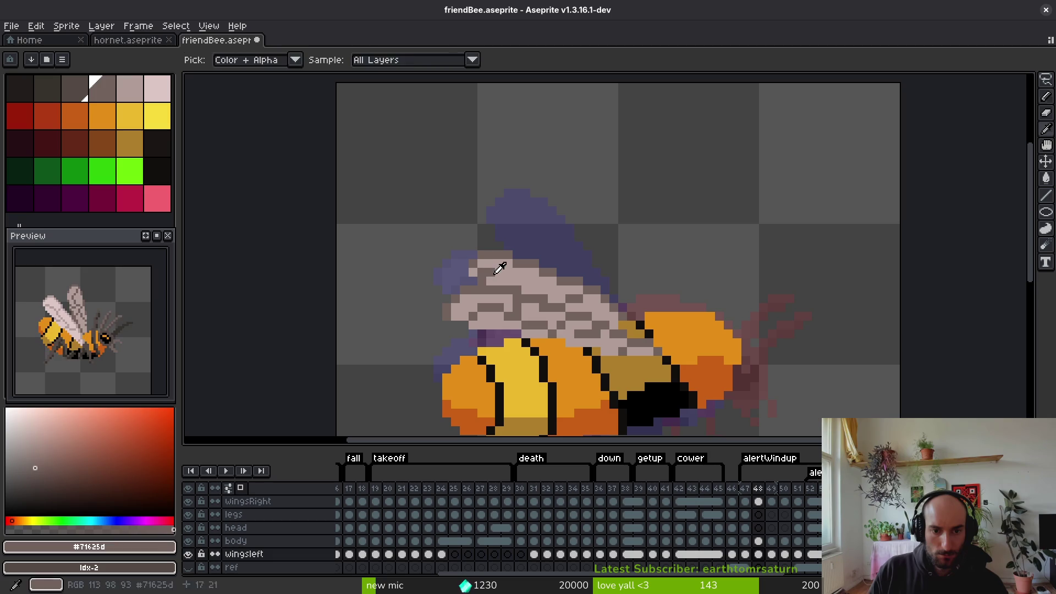
alt+click(495, 274)
alt+click(484, 275)
click(522, 289)
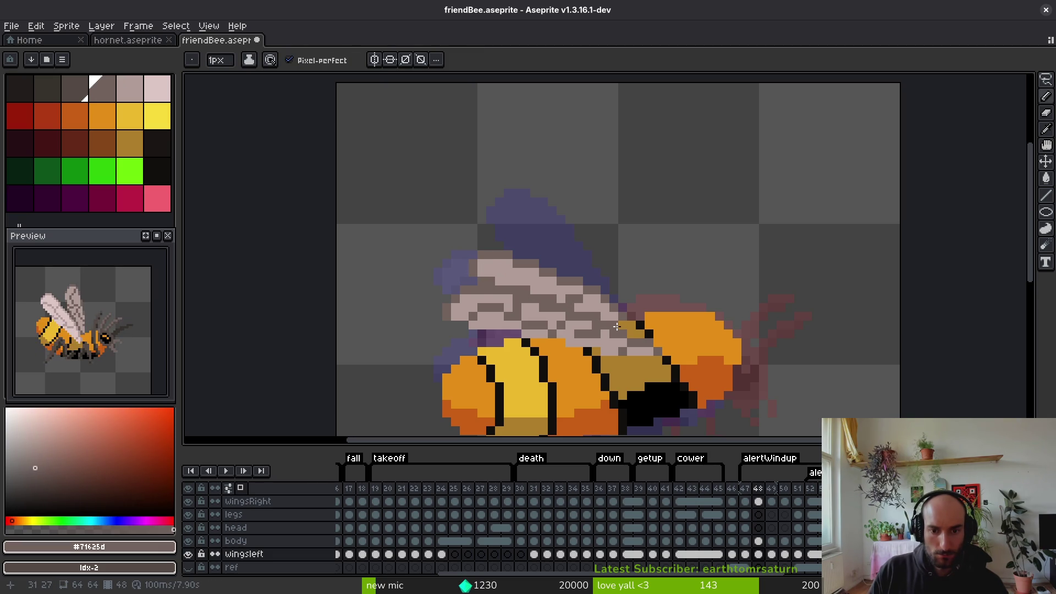
Re-check the wing's pink and grey colours and save friendBee.aseprite
alt+click(589, 302)
scroll(599, 319, down, 4)
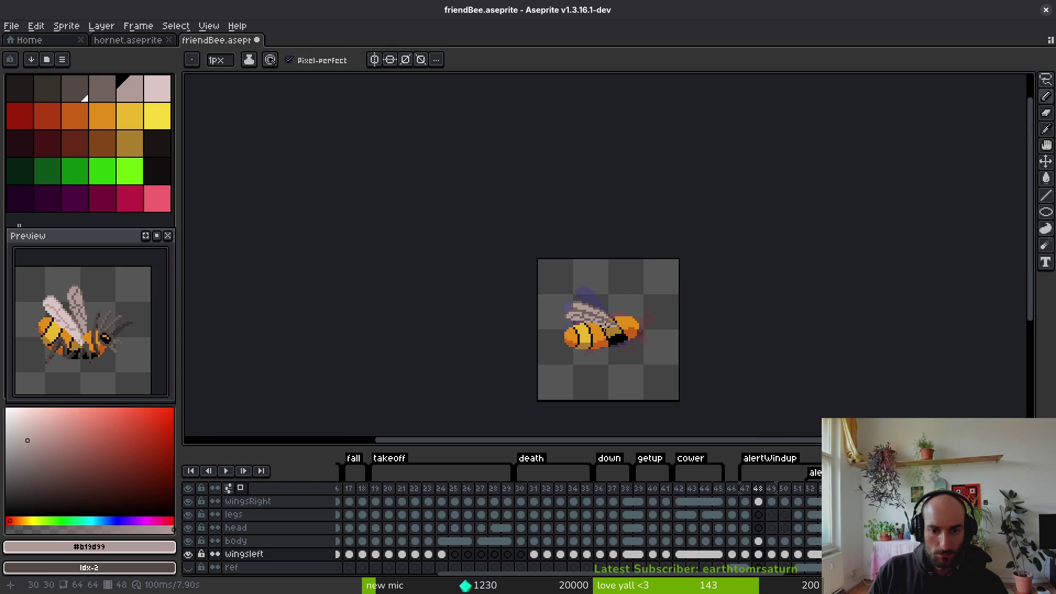
key(ctrl+s)
scroll(610, 342, up, 5)
click(572, 292)
alt+click(573, 279)
alt+click(581, 307)
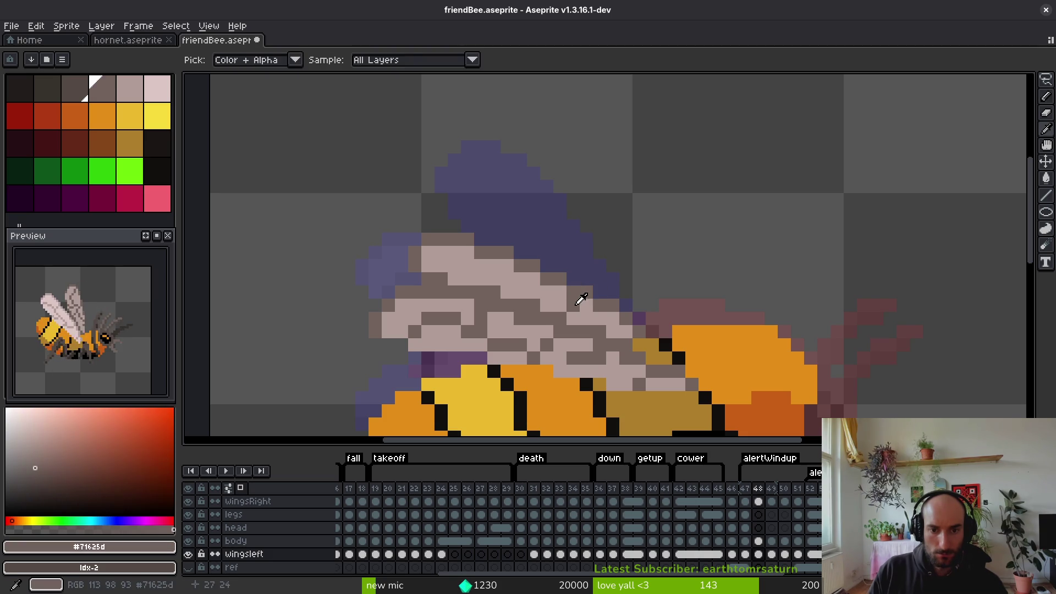
alt+click(591, 301)
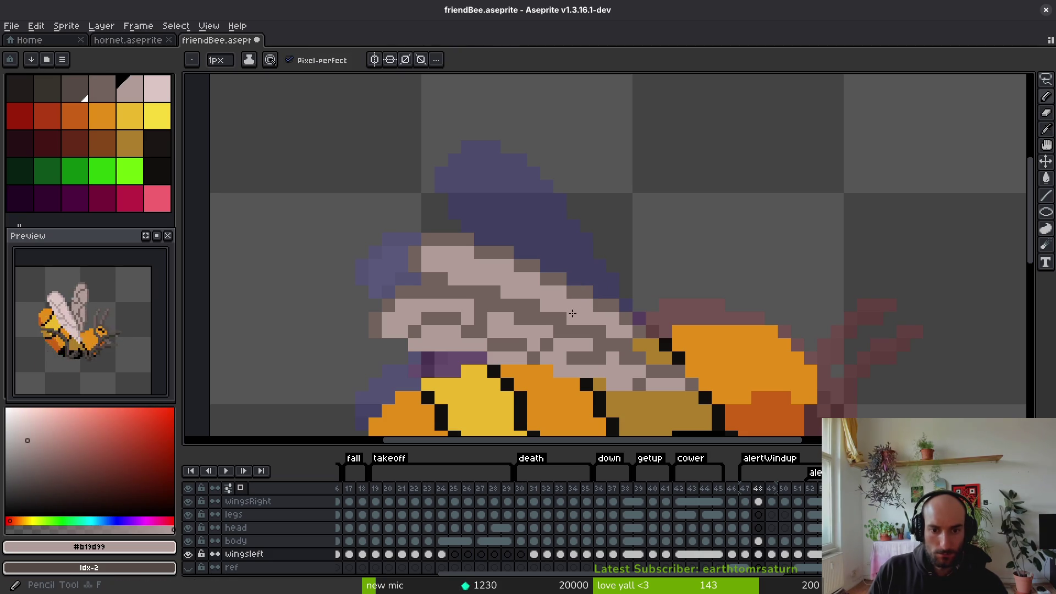
alt+click(558, 304)
scroll(598, 322, down, 3)
key(ctrl+s)
scroll(590, 314, up, 3)
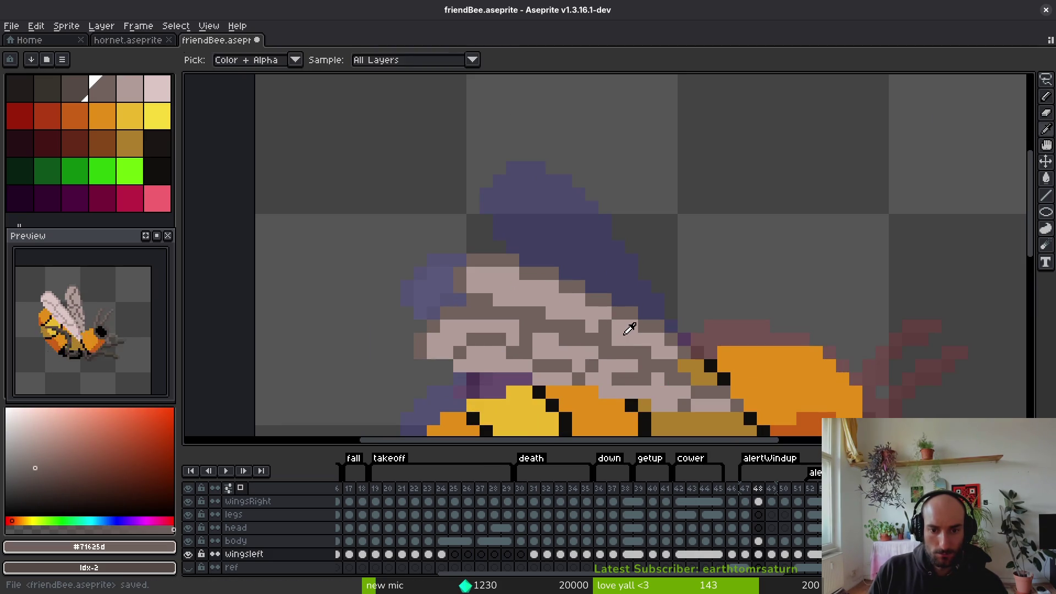